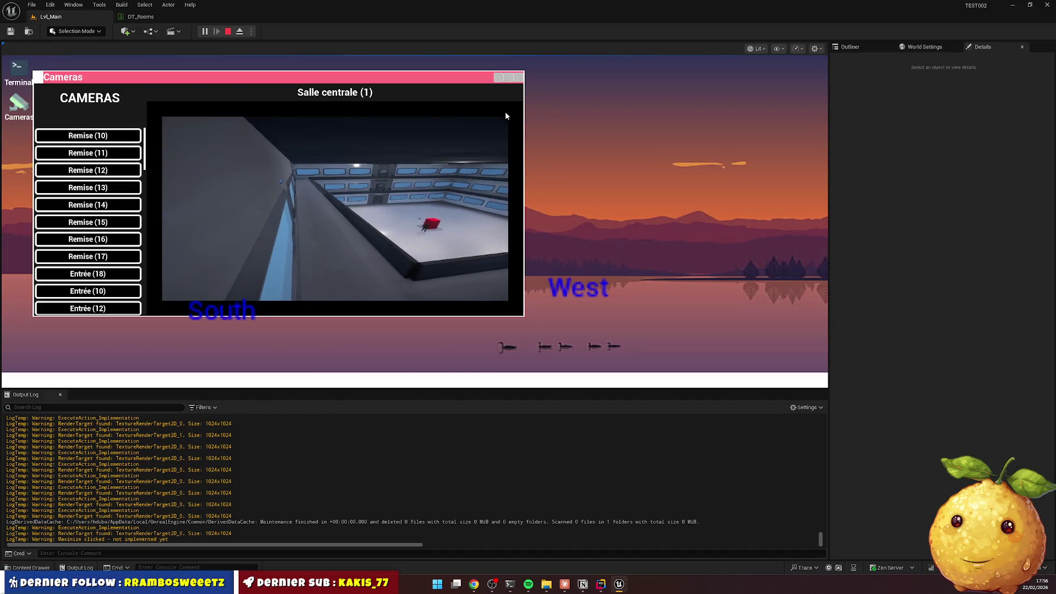
Close the Cameras window, stop the play session, and bring up the Content Drawer
click(518, 77)
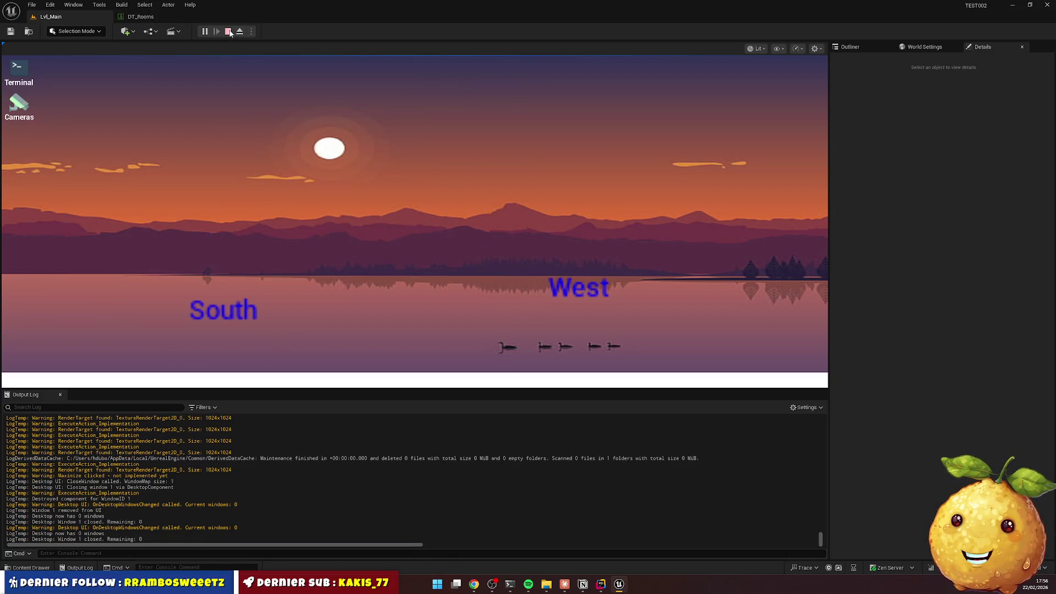
click(230, 34)
key(ctrl+space)
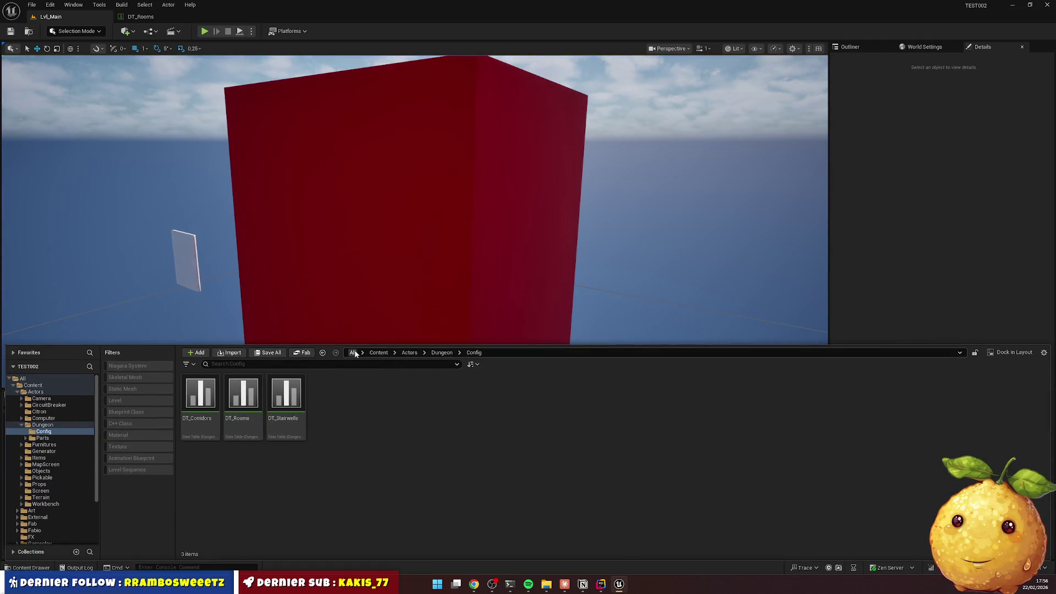
Browse Content > Actors, peeking into the Dungeon and Camera folders, and return to Actors
click(379, 353)
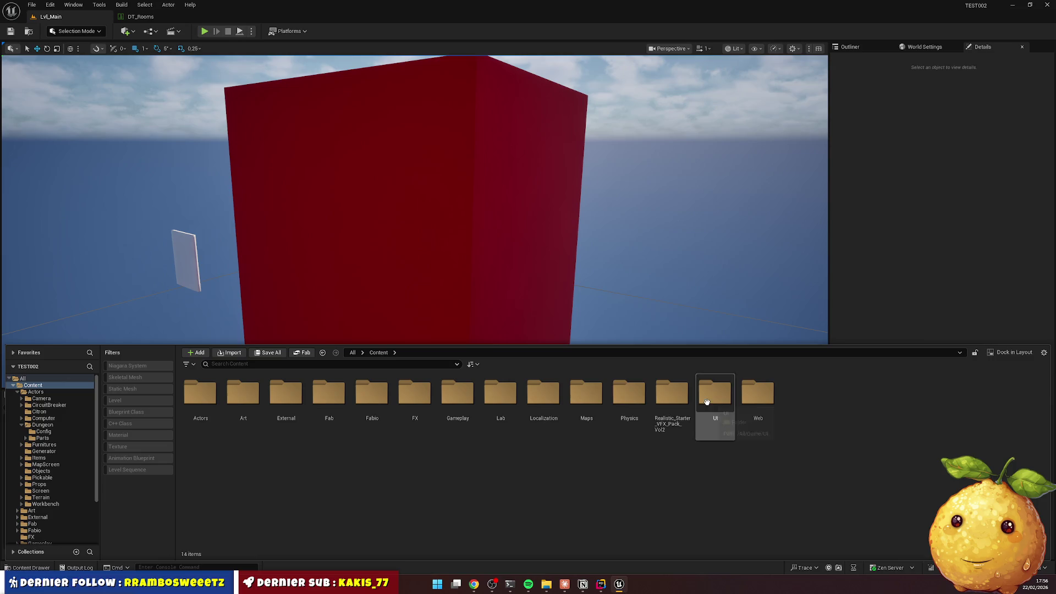
double_click(200, 395)
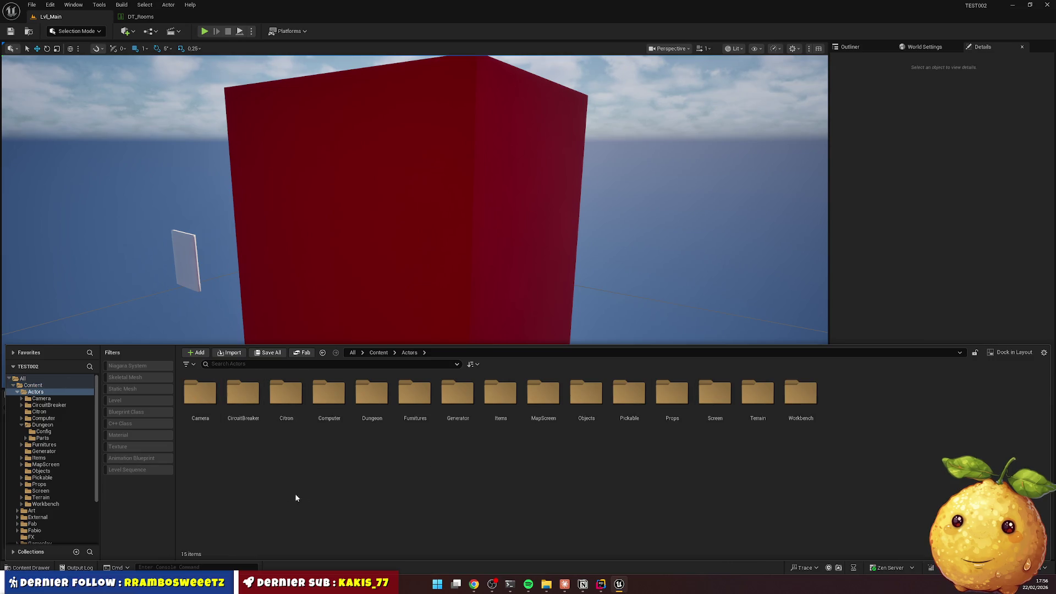
double_click(355, 409)
double_click(235, 399)
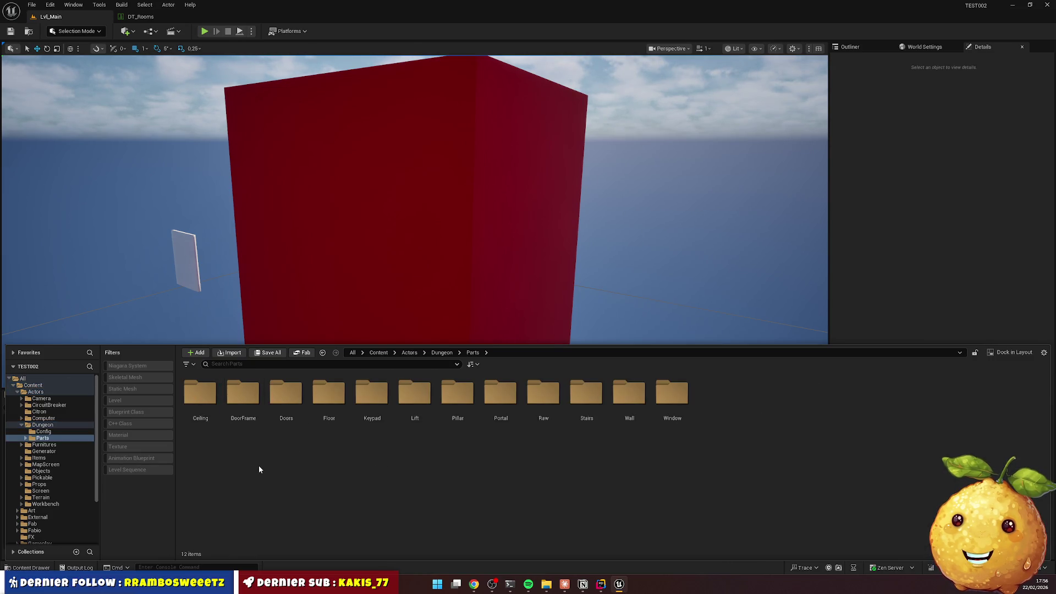
key(alt+Left)
key(alt+Left)
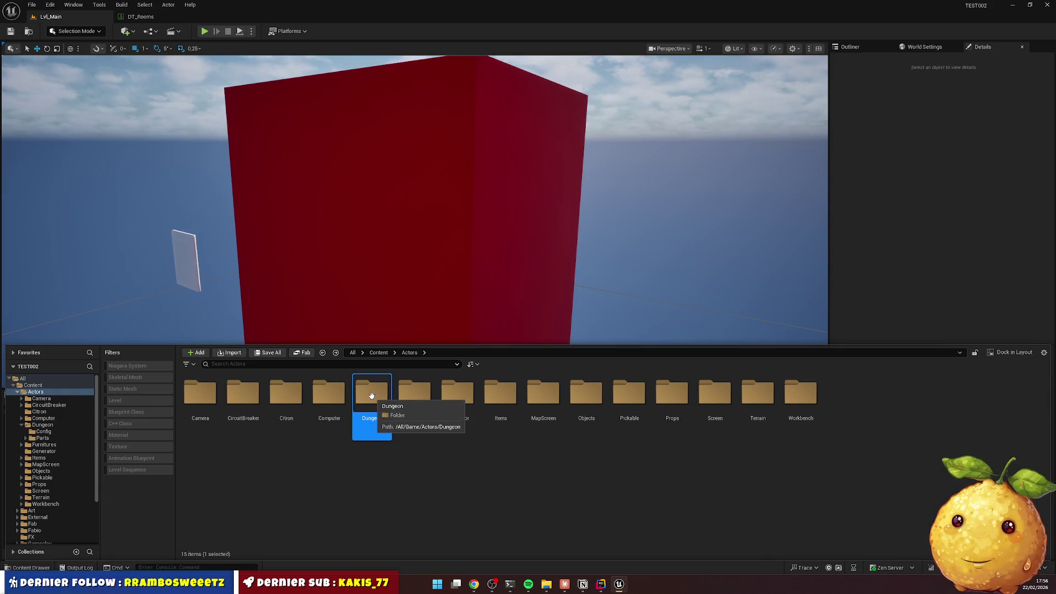
double_click(201, 393)
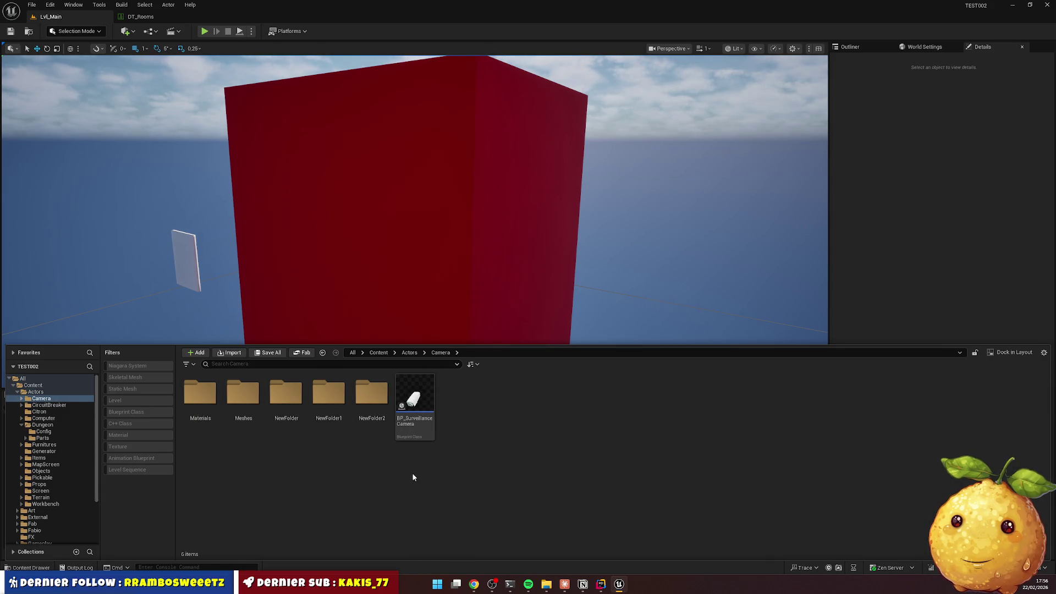
click(409, 353)
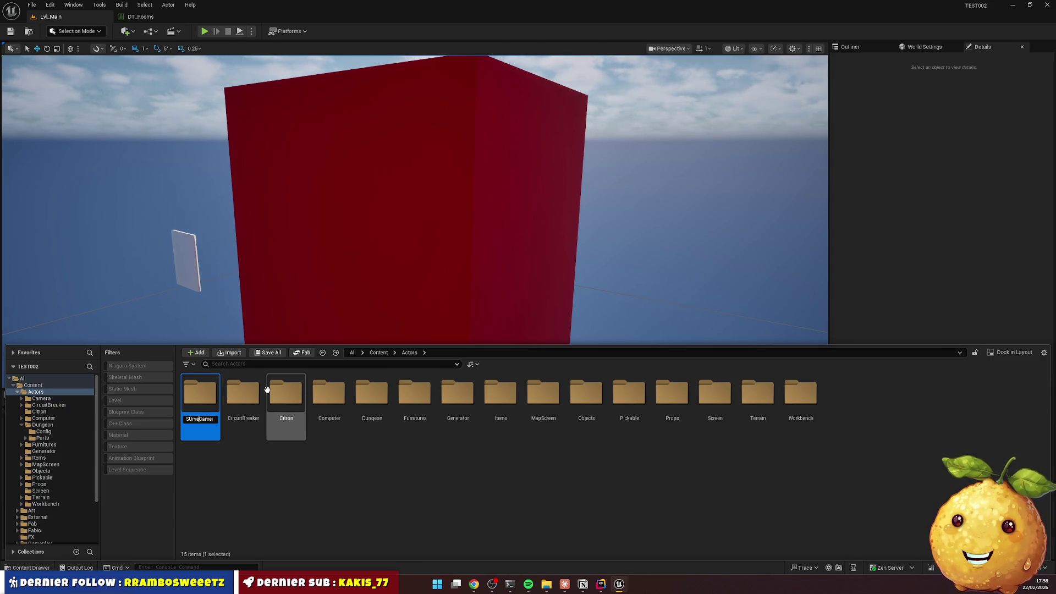
Rename the Camera folder to SurveillanceCamera, fixing capitalisation, and open it
text(e)
key(Return)
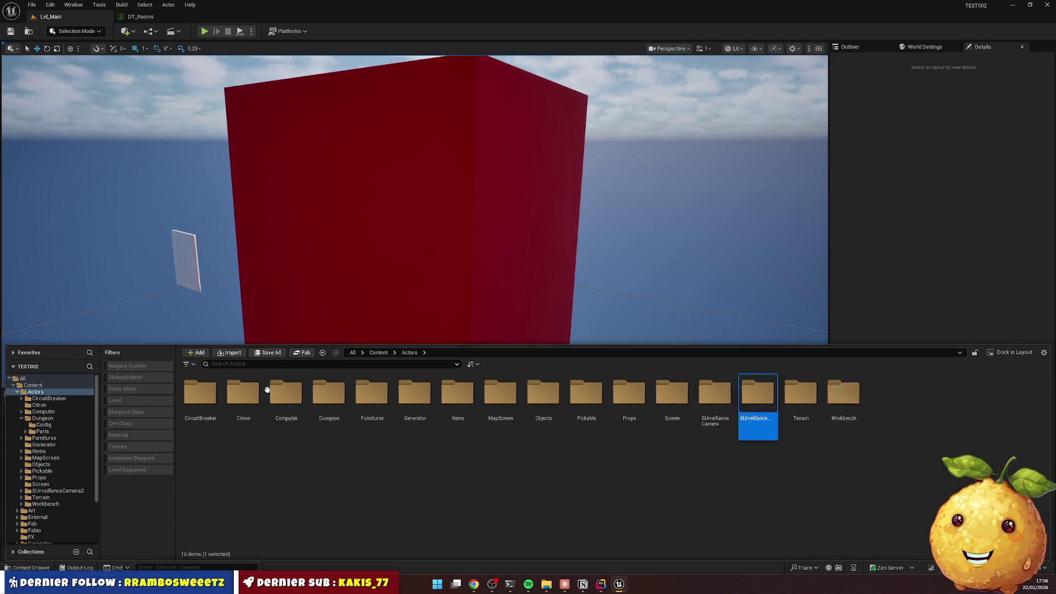
key(Home)
key(Right)
text(u)
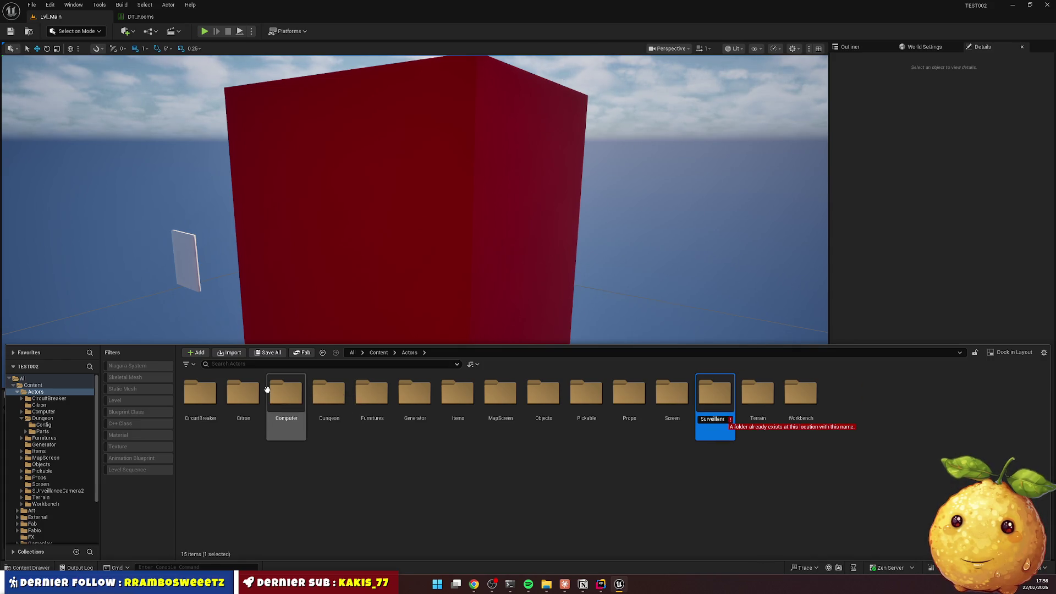
key(BackSpace)
key(Return)
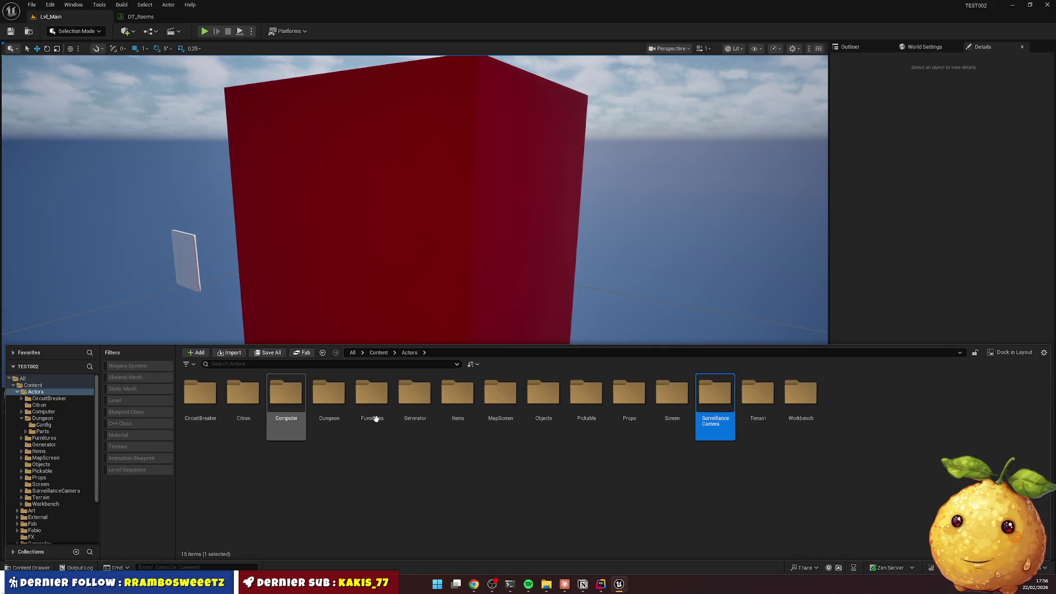
double_click(709, 391)
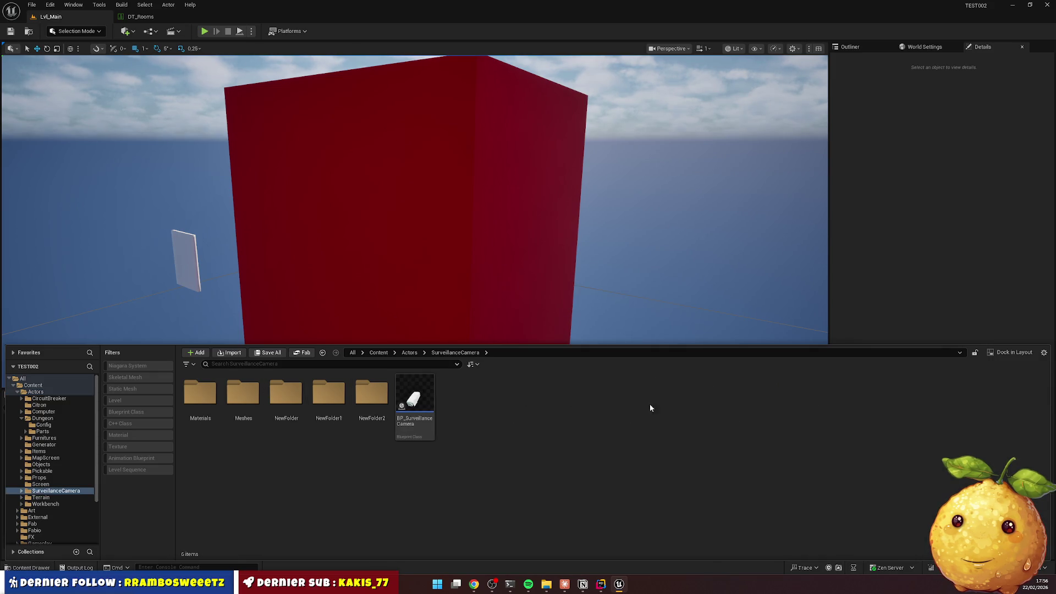
Inspect NewFolder1 and NewFolder2, browsing into Cube-1CM_V1 and its StaticMeshes subfolder
click(282, 397)
click(328, 396)
double_click(328, 396)
key(alt+Left)
double_click(371, 394)
double_click(201, 395)
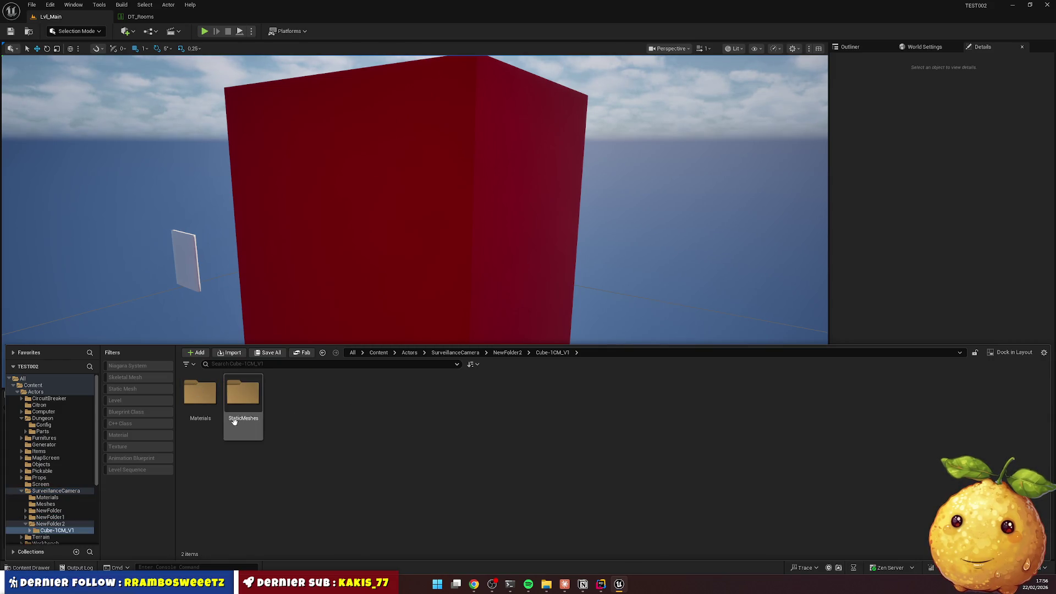
double_click(245, 408)
key(alt+Left)
key(alt+Left)
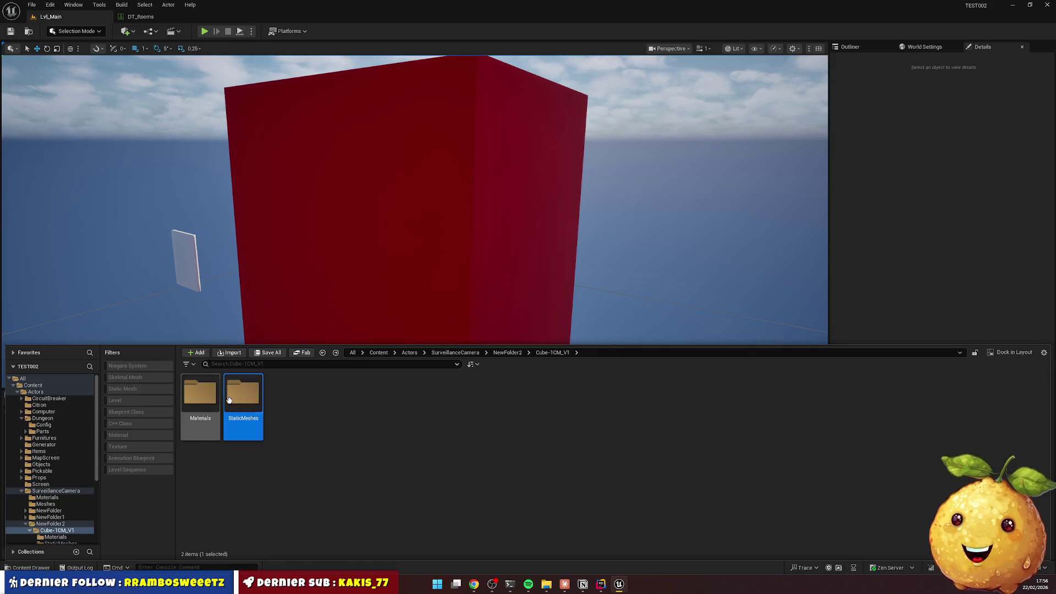
Delete the Cube-1CM_V1 folder with its cube assets, then delete NewFolder2
key(Delete)
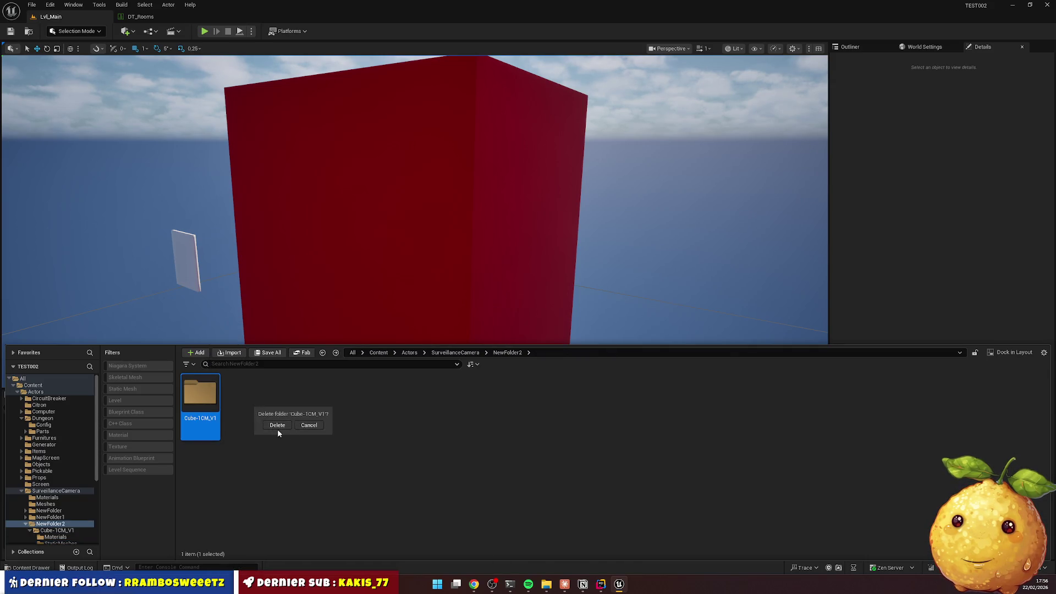
click(281, 430)
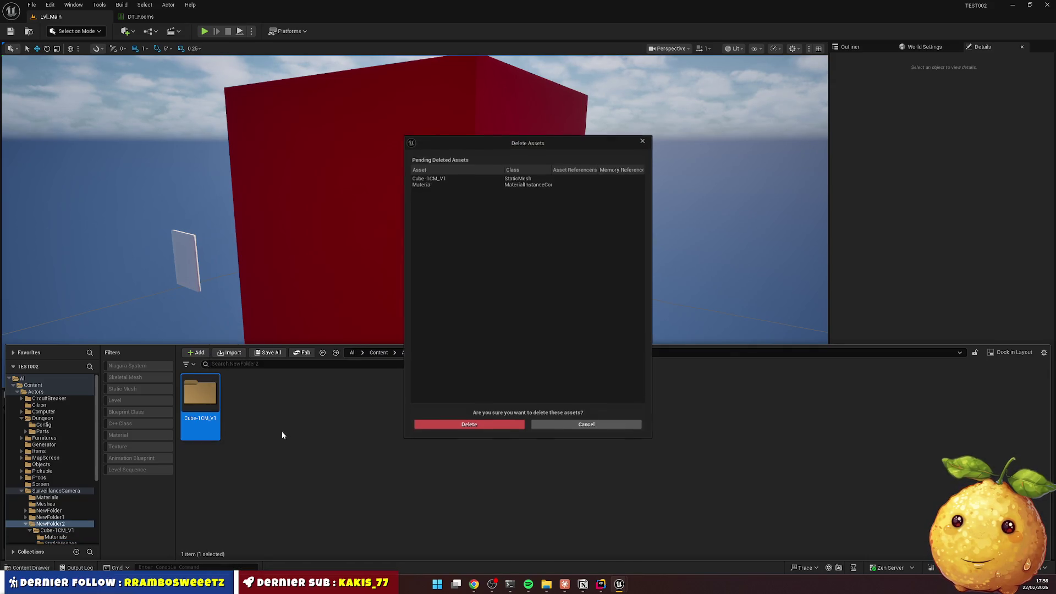
click(435, 431)
key(alt+Left)
key(Delete)
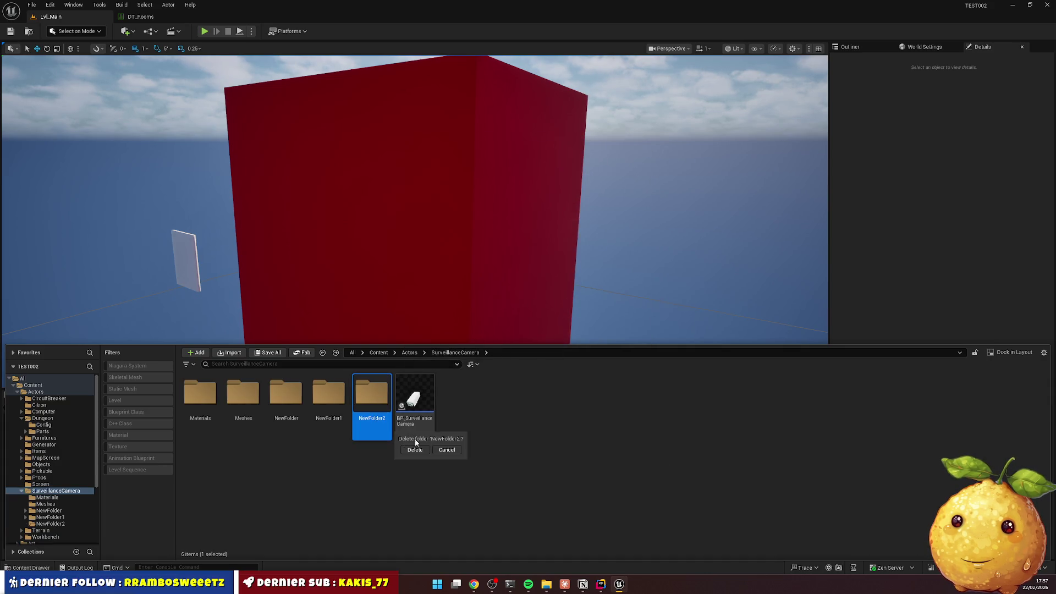
click(415, 450)
Abandon deleting the still-referenced NewFolder1, and force-delete NewFolder
click(328, 396)
key(Delete)
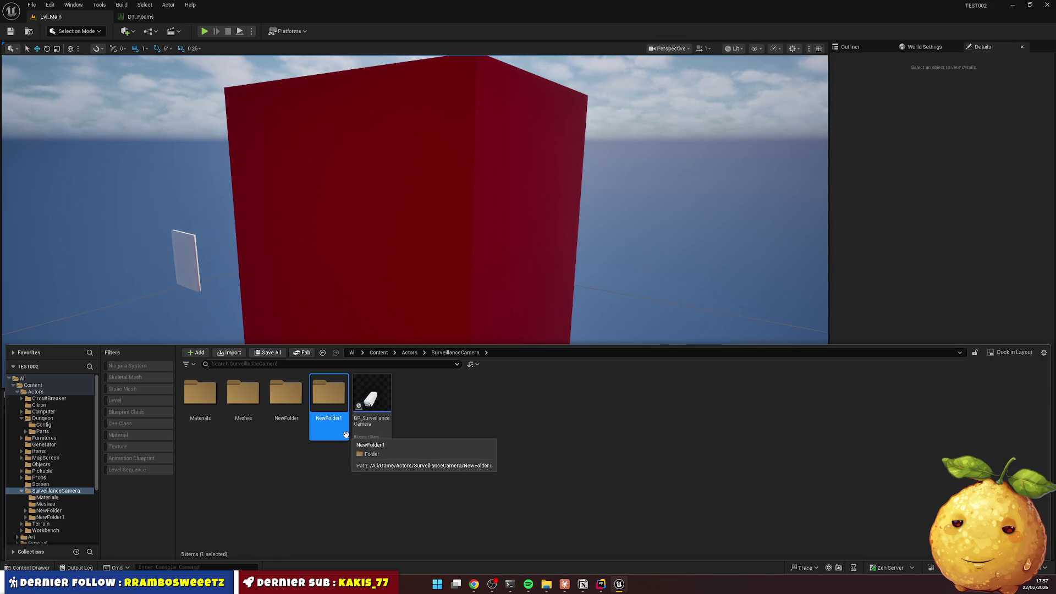
click(367, 453)
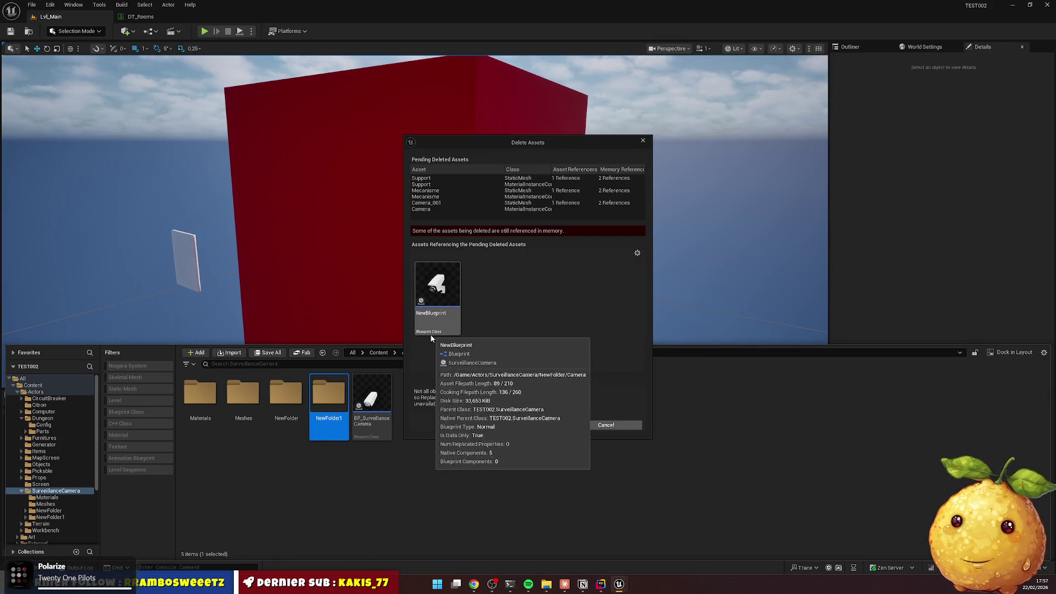
click(604, 426)
click(286, 393)
key(Delete)
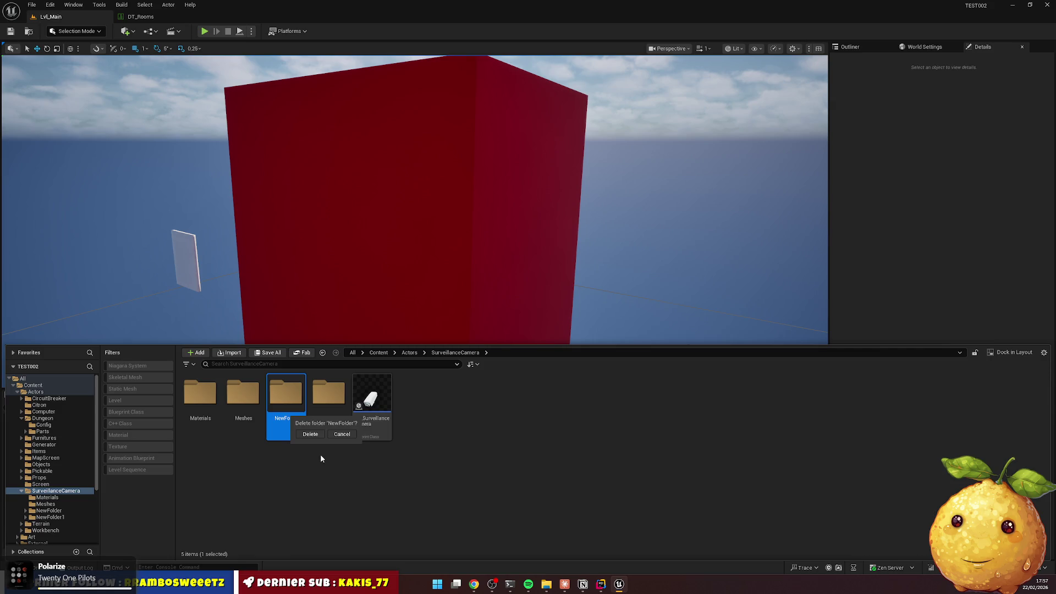
click(321, 435)
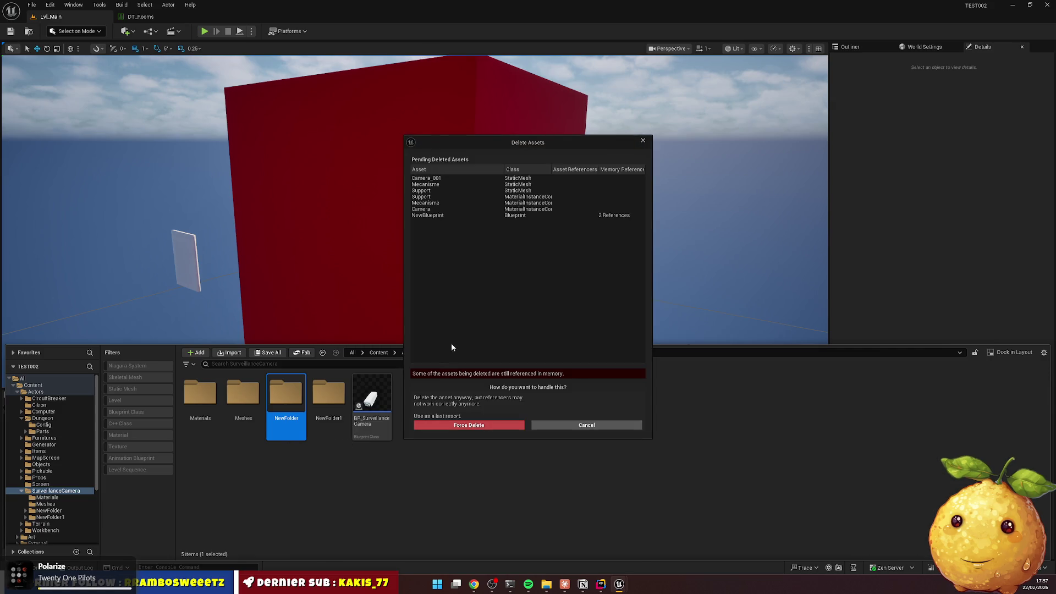
click(466, 426)
Check the contents of Meshes and NewFolder1's Camera2 folder
click(249, 402)
double_click(250, 402)
key(alt+Left)
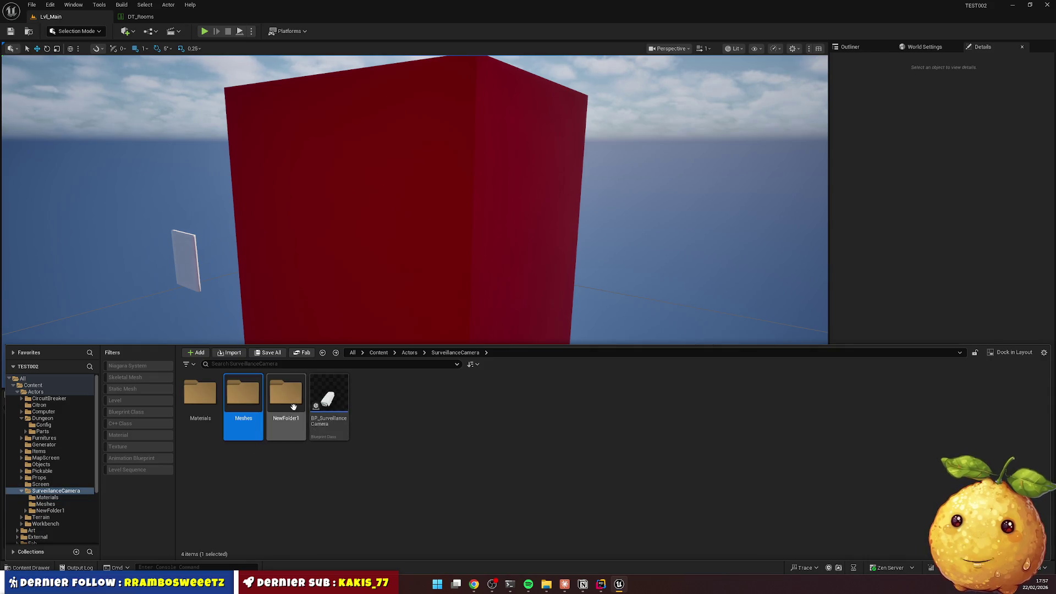
double_click(291, 412)
double_click(200, 393)
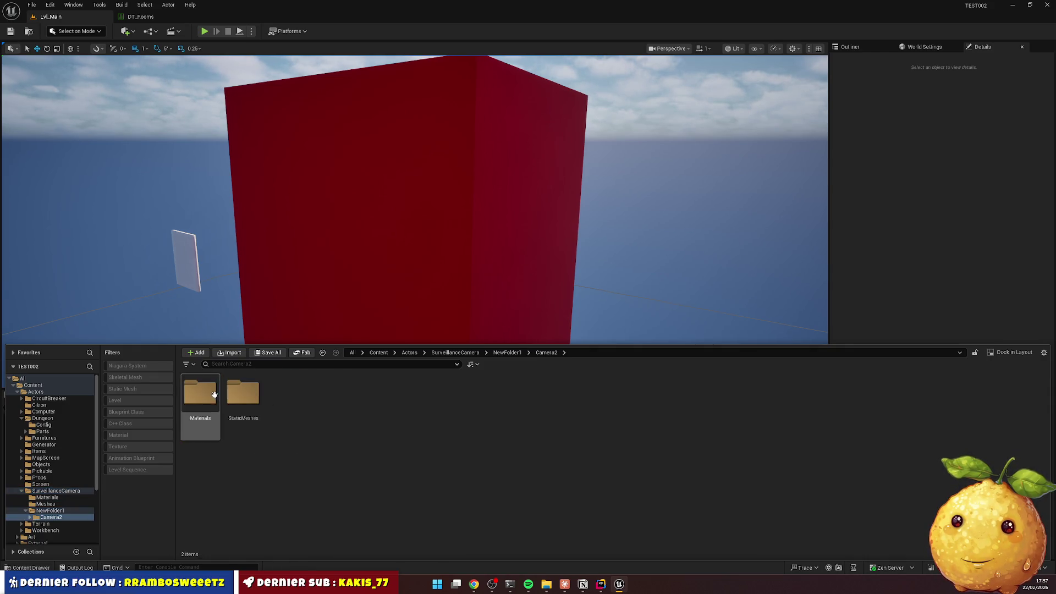
key(alt+Left)
key(alt+Left)
Cancel a Meshes folder deletion and review the folder actions for Meshes and NewFolder1
click(242, 407)
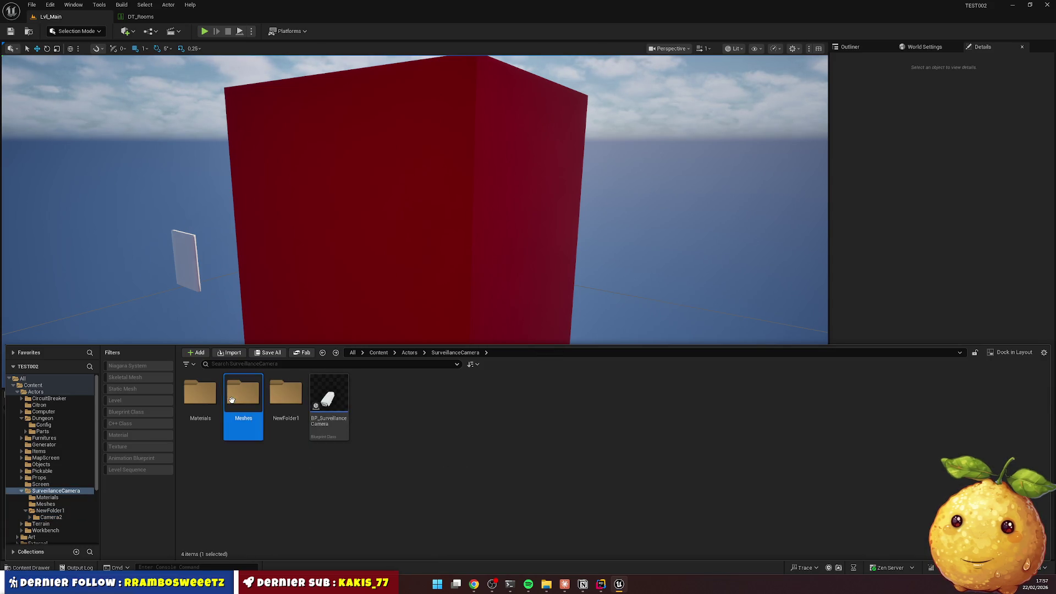
key(Delete)
click(293, 471)
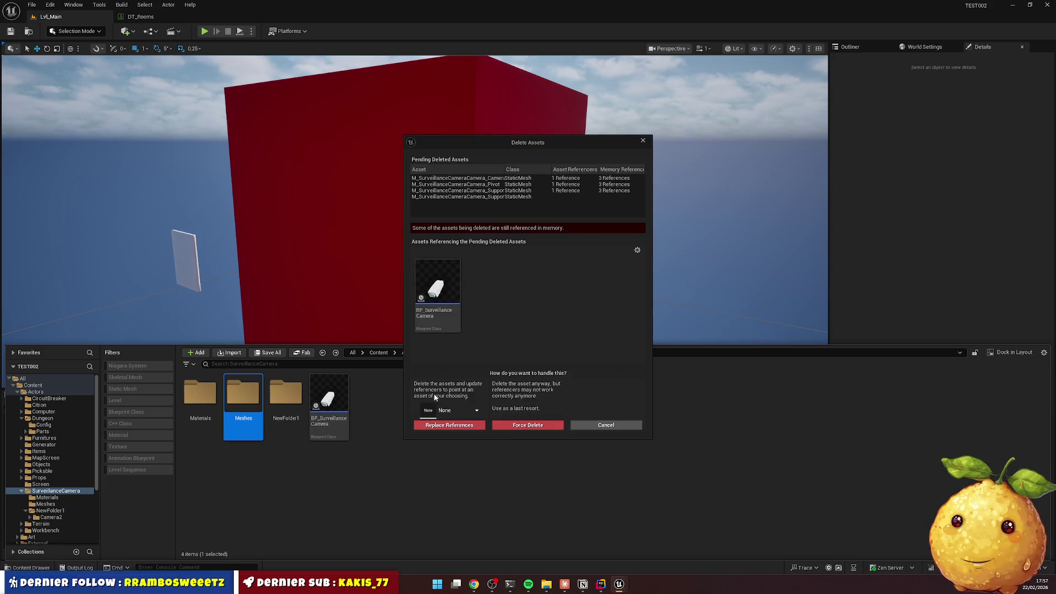
click(593, 426)
right_click(242, 391)
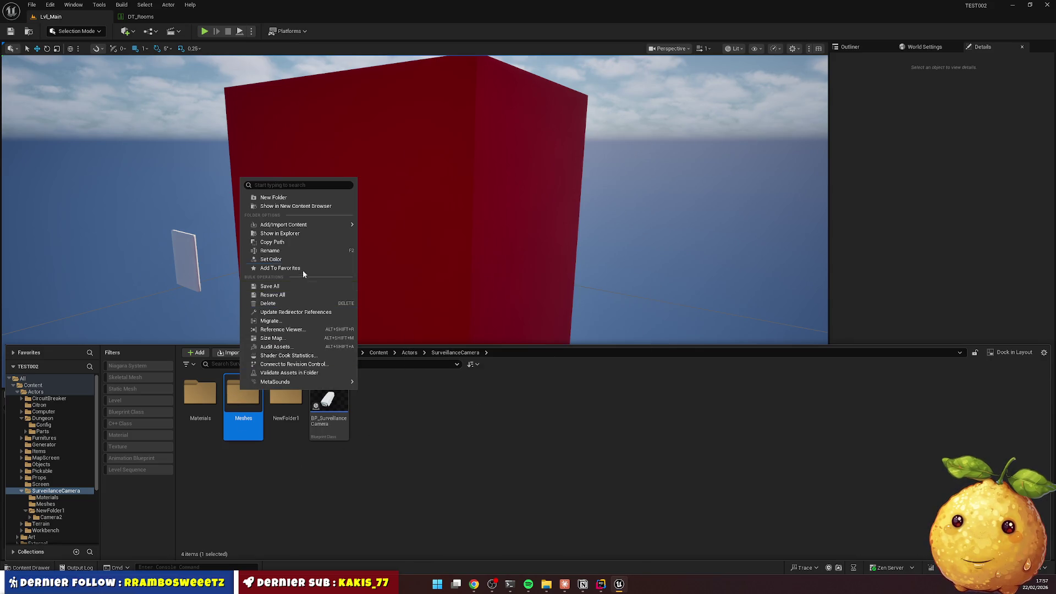
click(302, 305)
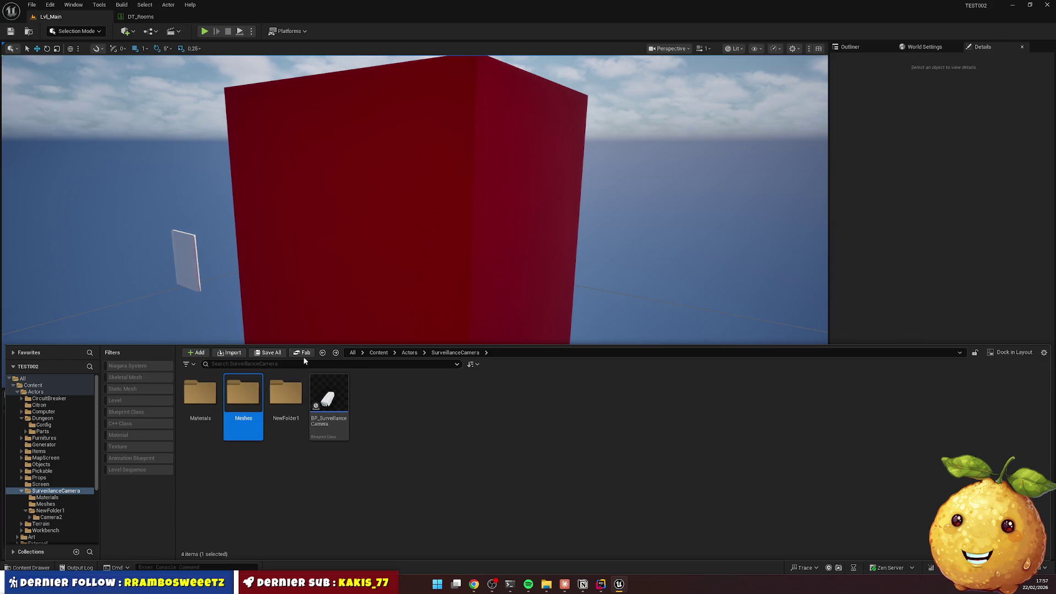
right_click(286, 393)
click(308, 317)
Keep Meshes, delete NewFolder1 with its listed assets, and go back to Actors
click(243, 393)
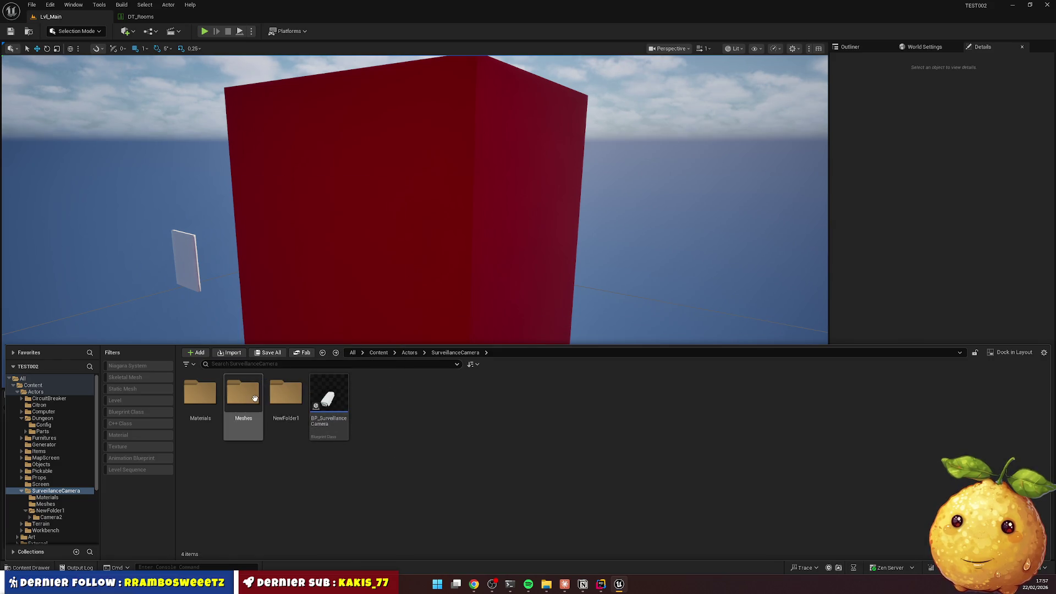
key(Delete)
click(289, 428)
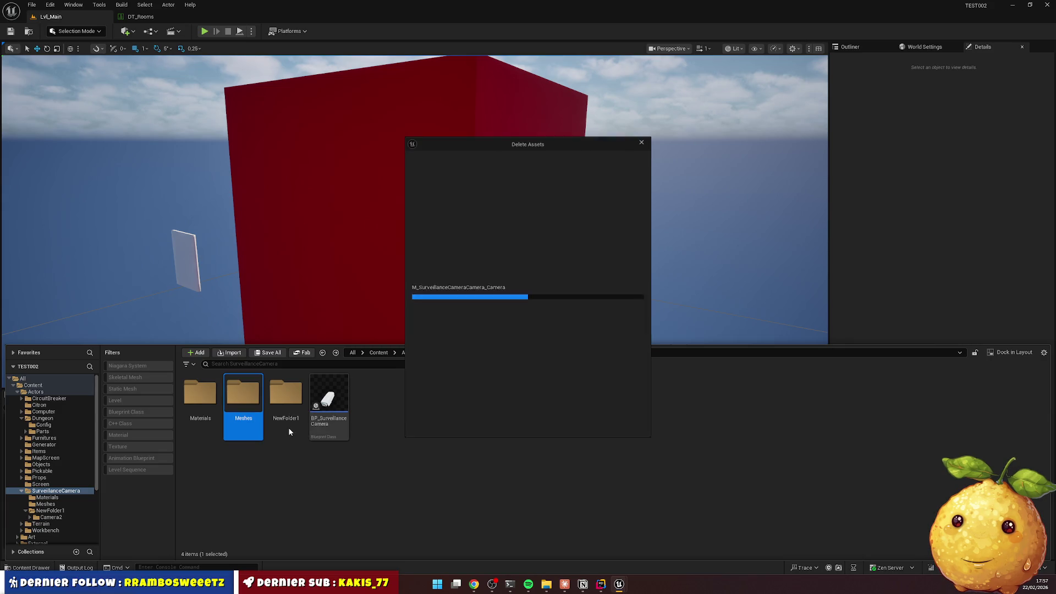
click(597, 427)
click(286, 393)
key(Delete)
click(306, 429)
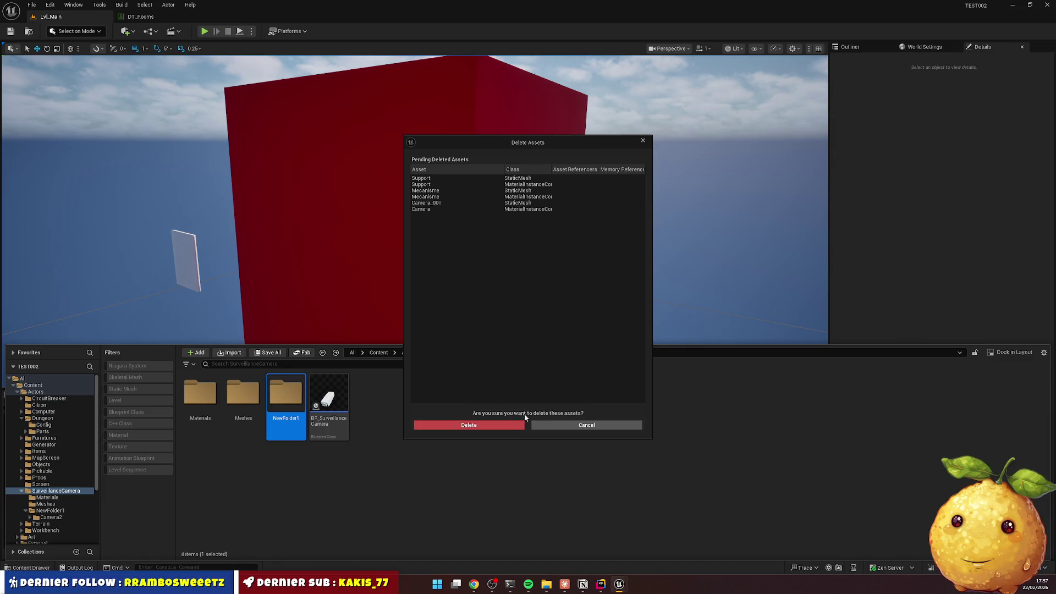
click(517, 425)
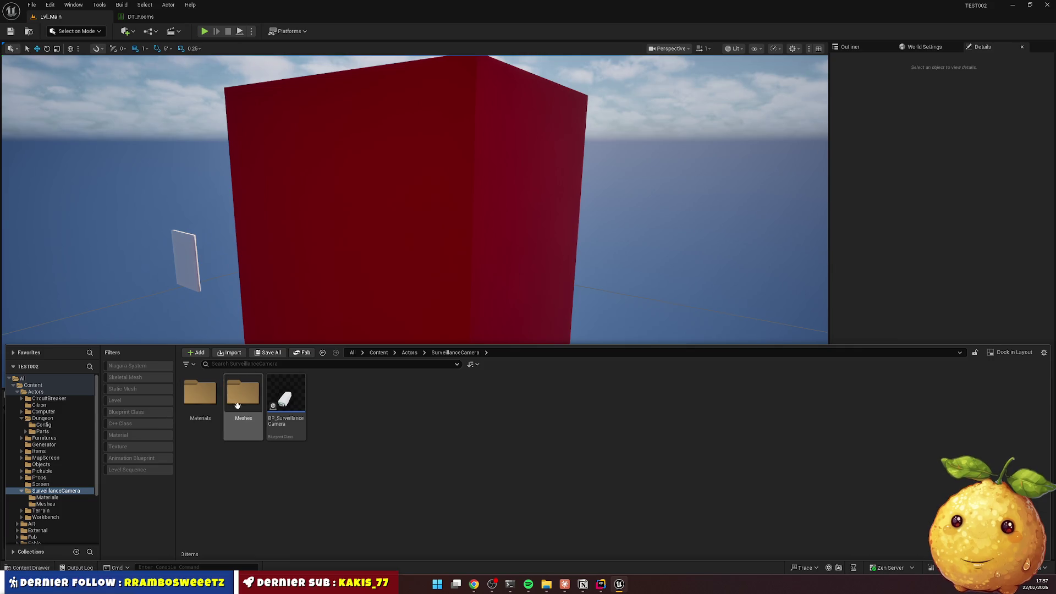
key(alt+Left)
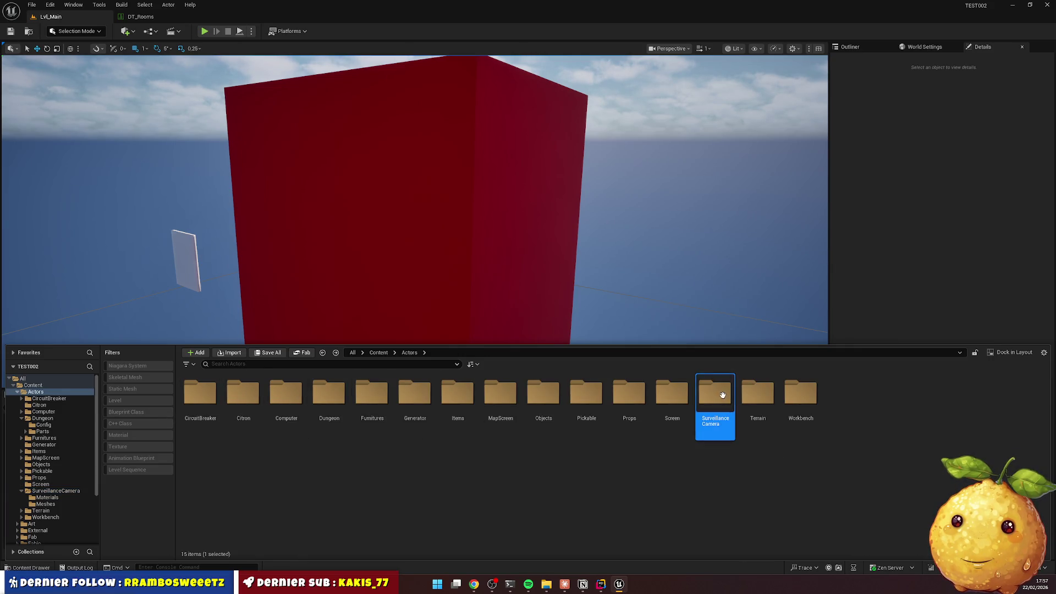
Navigate to Actors > Computer > UI > Widget > Apps > Cameras and pick WBP_Computer_App_Camera
double_click(723, 395)
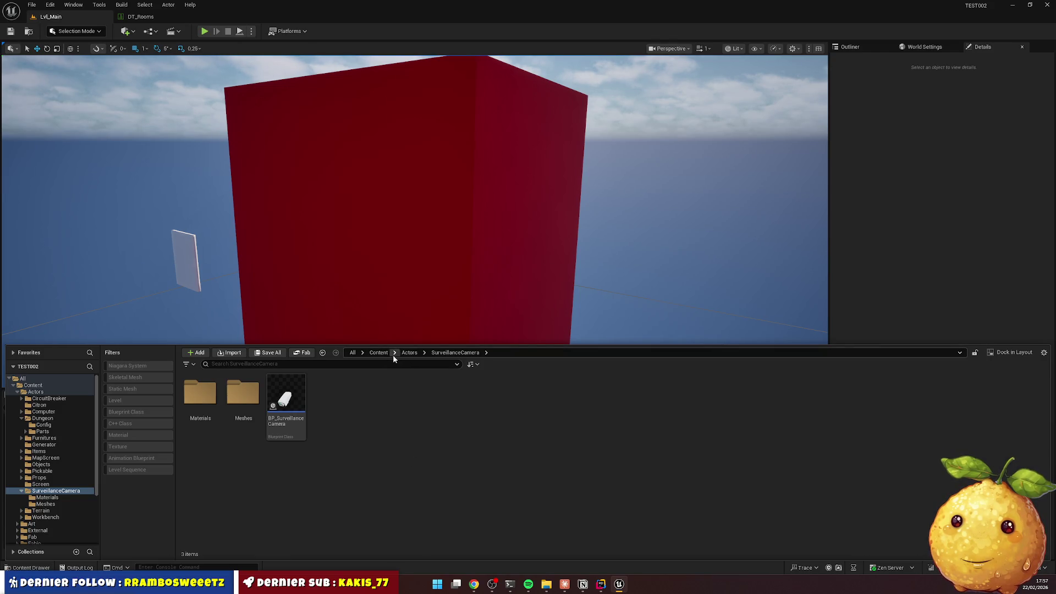
click(409, 353)
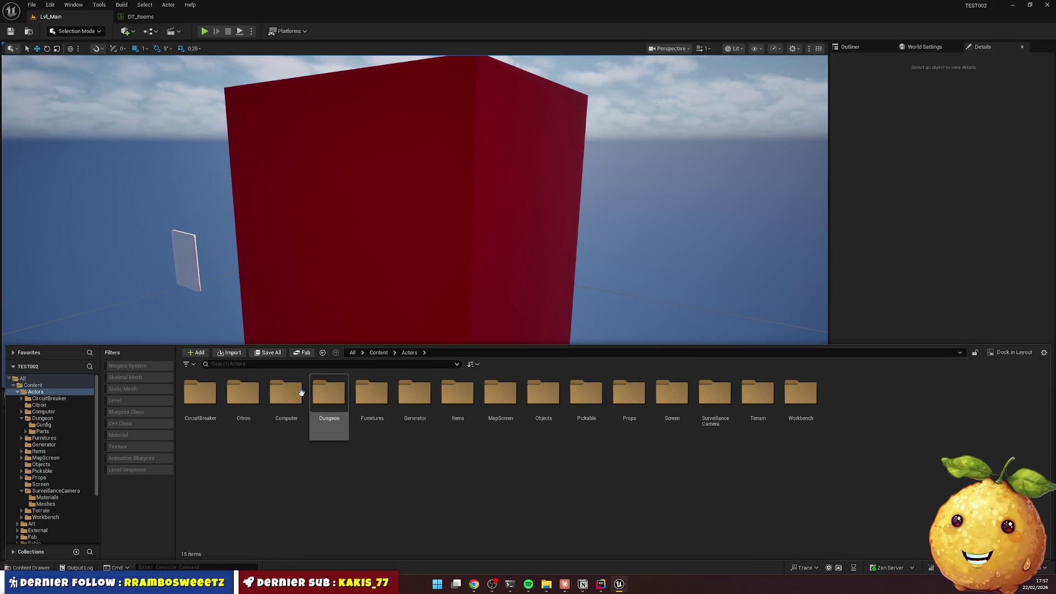
double_click(285, 396)
double_click(200, 393)
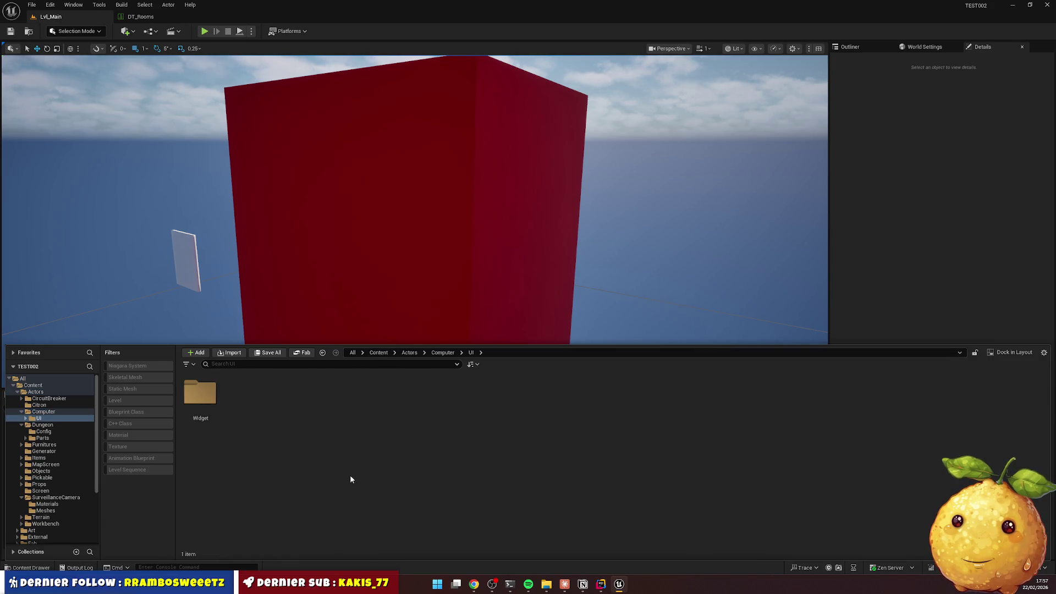
double_click(192, 388)
click(286, 396)
click(353, 460)
double_click(199, 394)
double_click(200, 393)
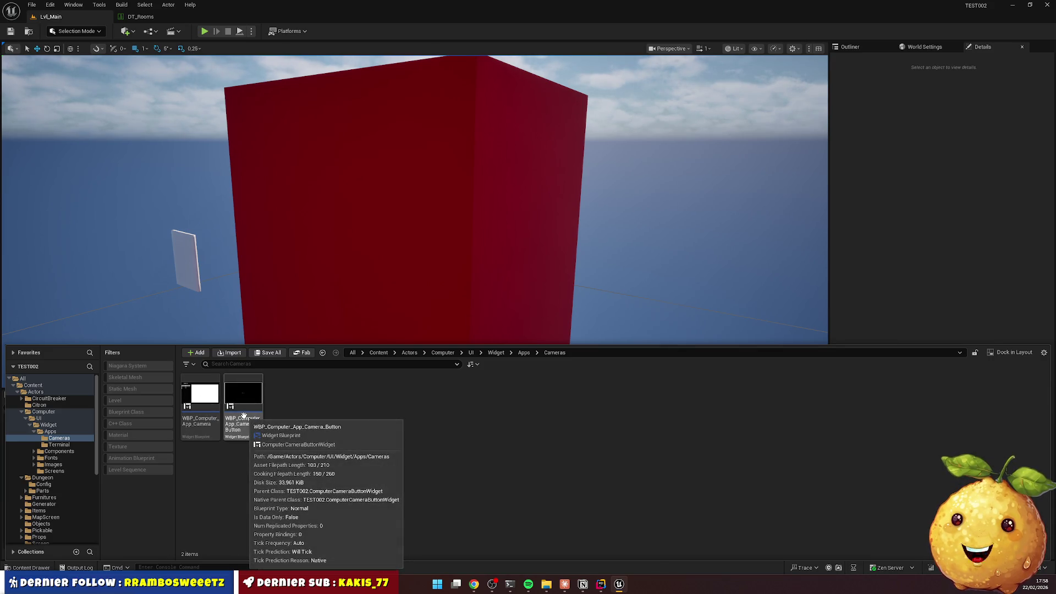
click(204, 396)
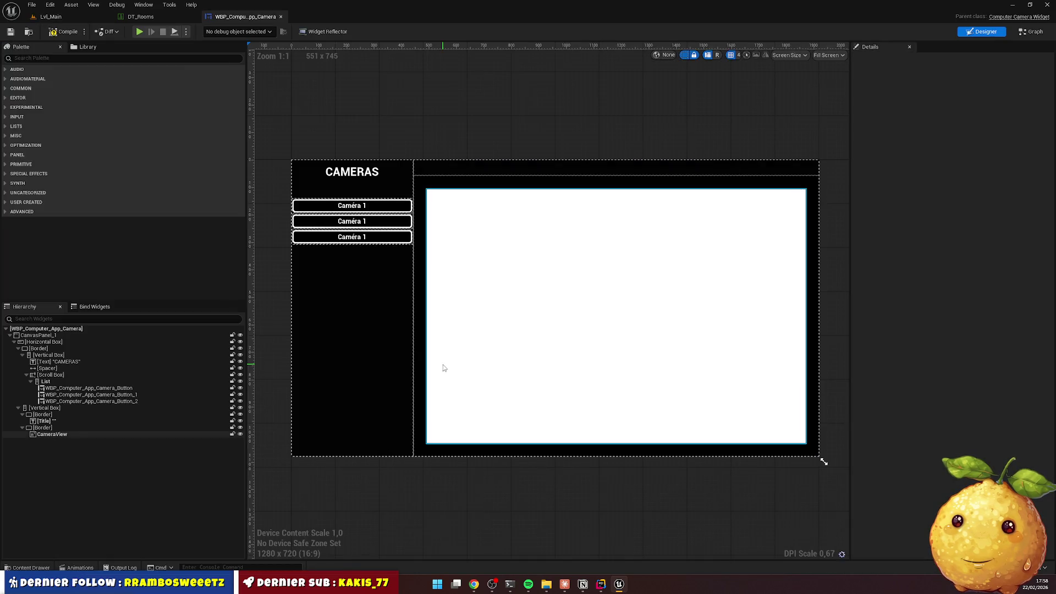
Review the CameraView image's Details, then switch to Rider's code editor
click(517, 319)
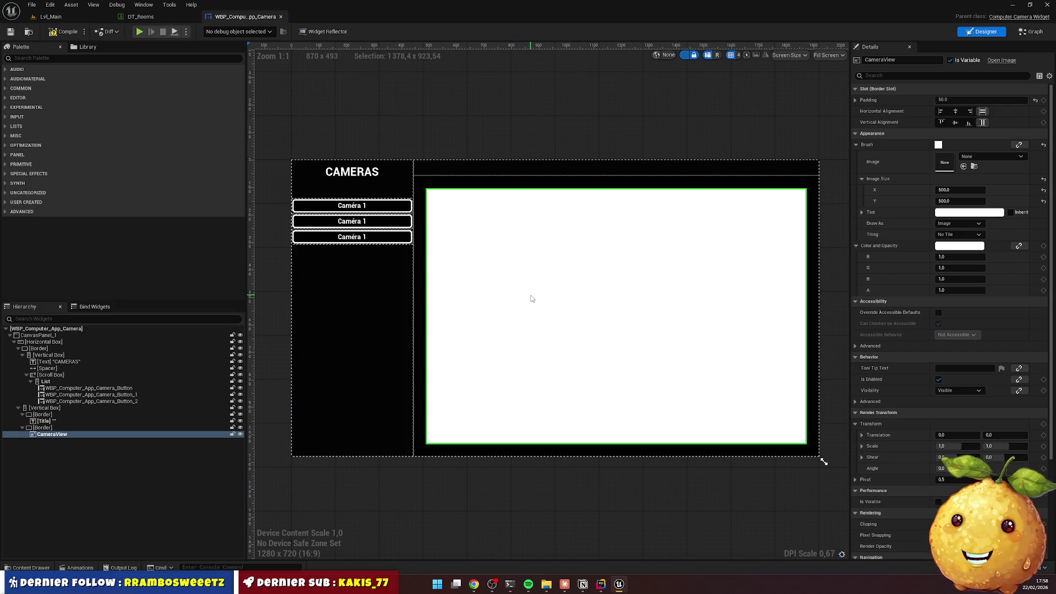
click(601, 585)
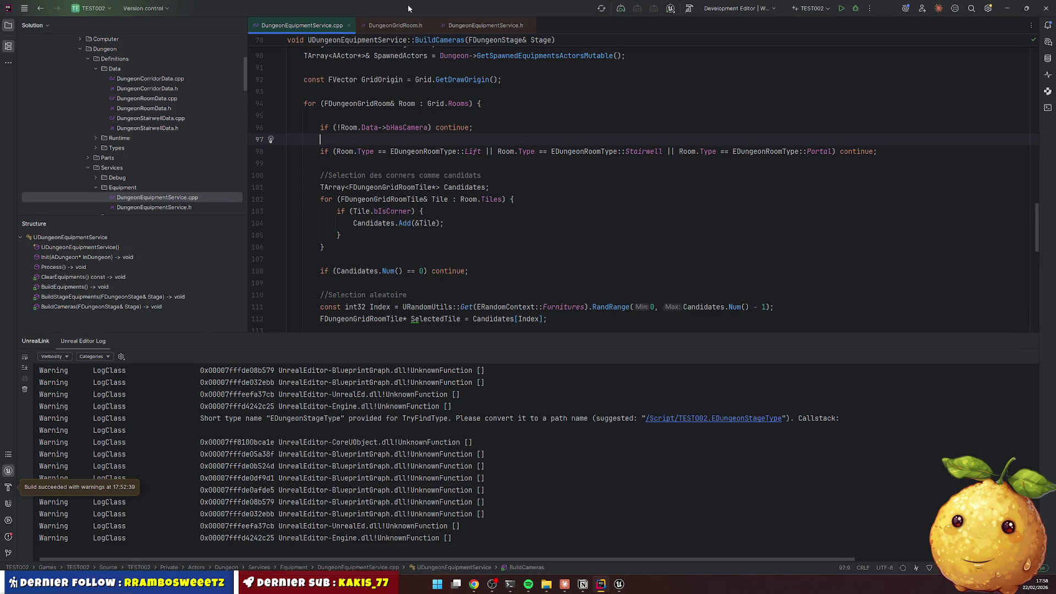
Hide Rider's Unreal Editor log panel, glance at the Unreal designer, and return to Rider
click(1030, 341)
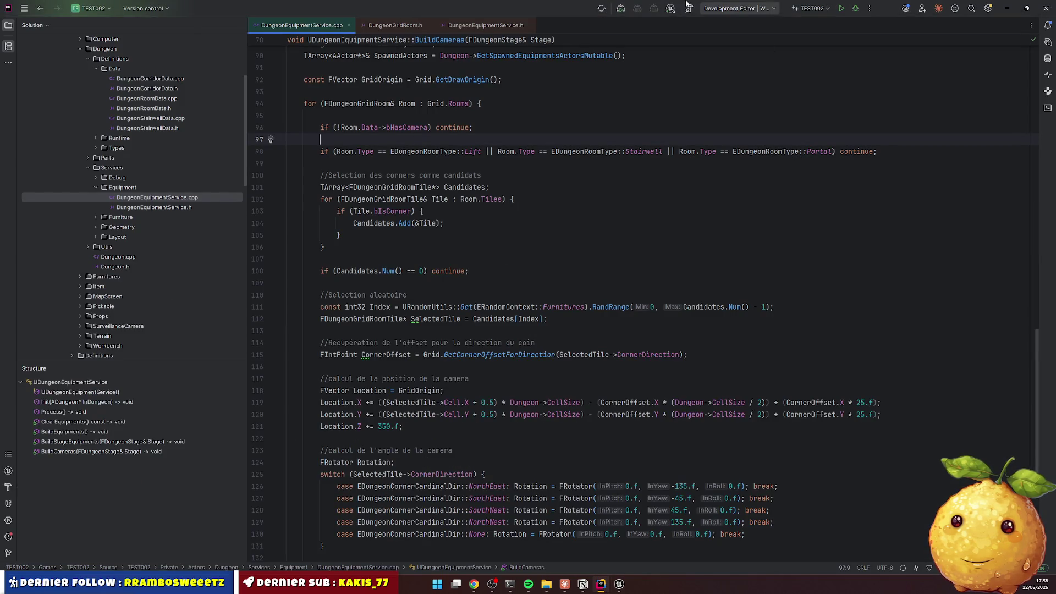
click(619, 584)
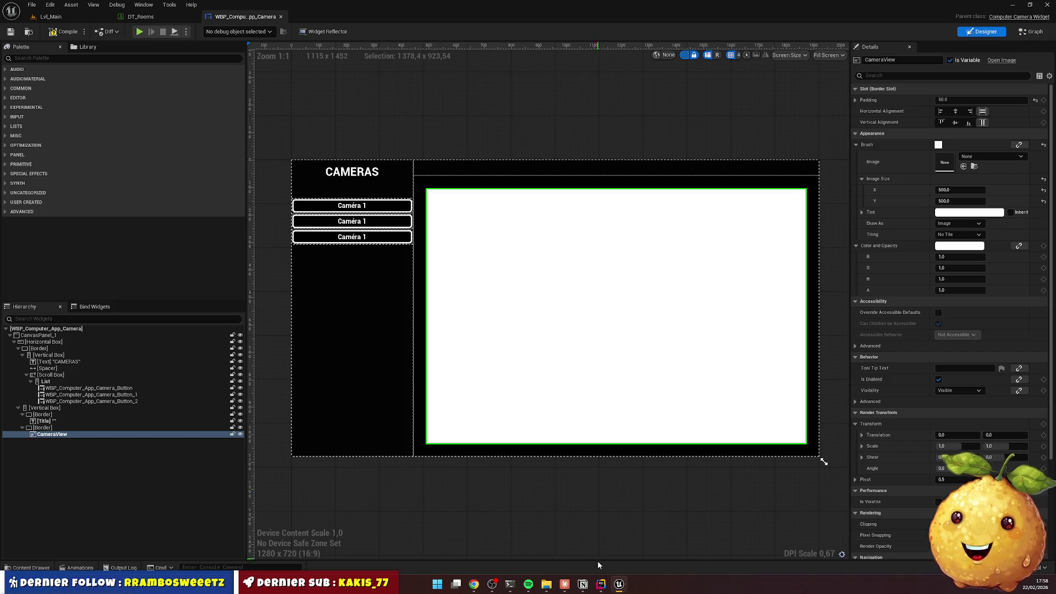
click(601, 585)
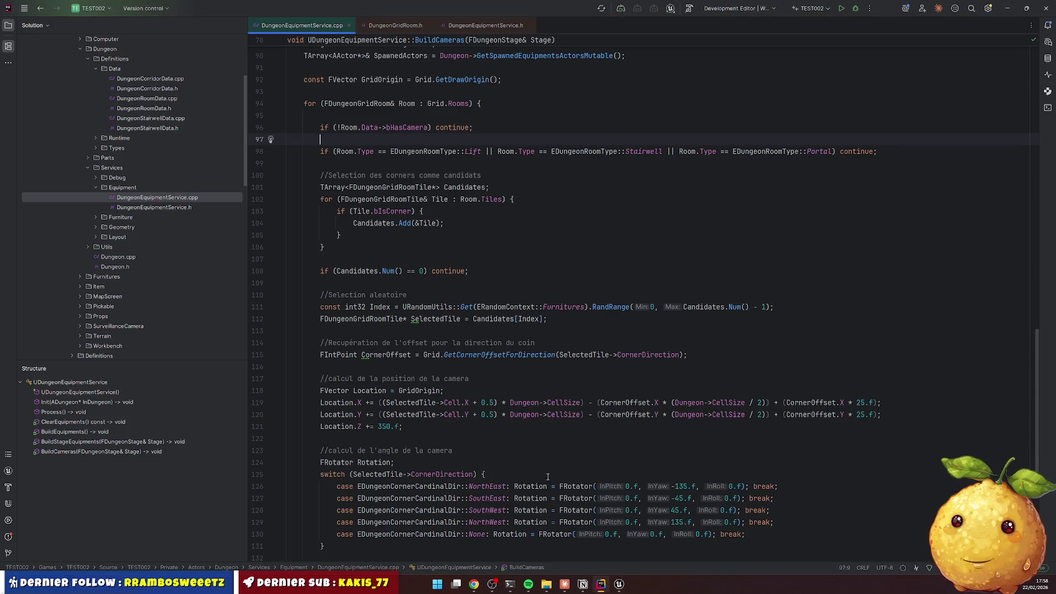
Close all open Rider editor tabs and collapse the Dungeon folder in Solution view
right_click(385, 26)
click(408, 52)
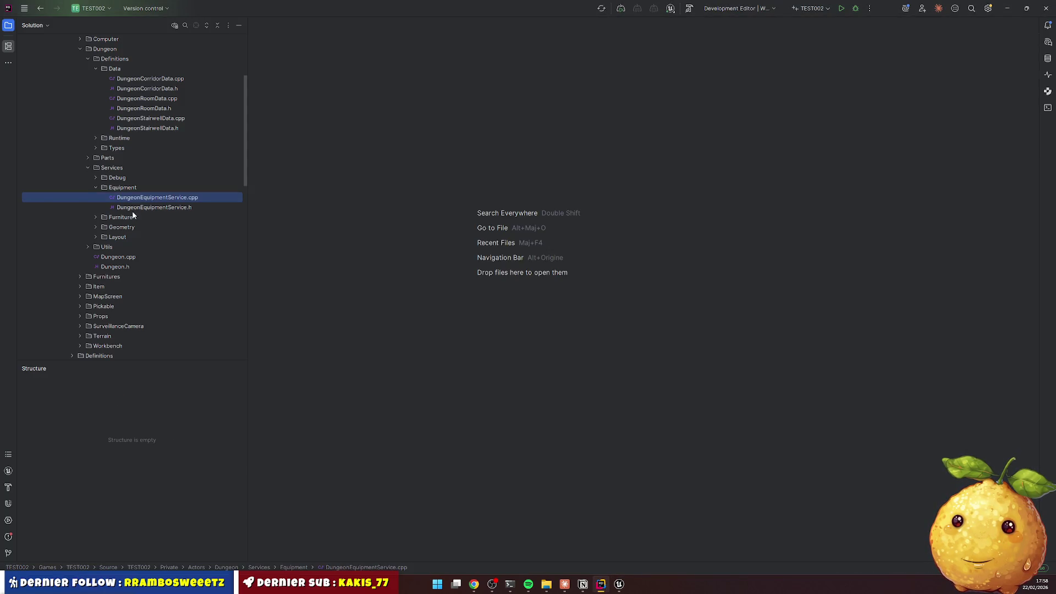
scroll(121, 249, up, 5)
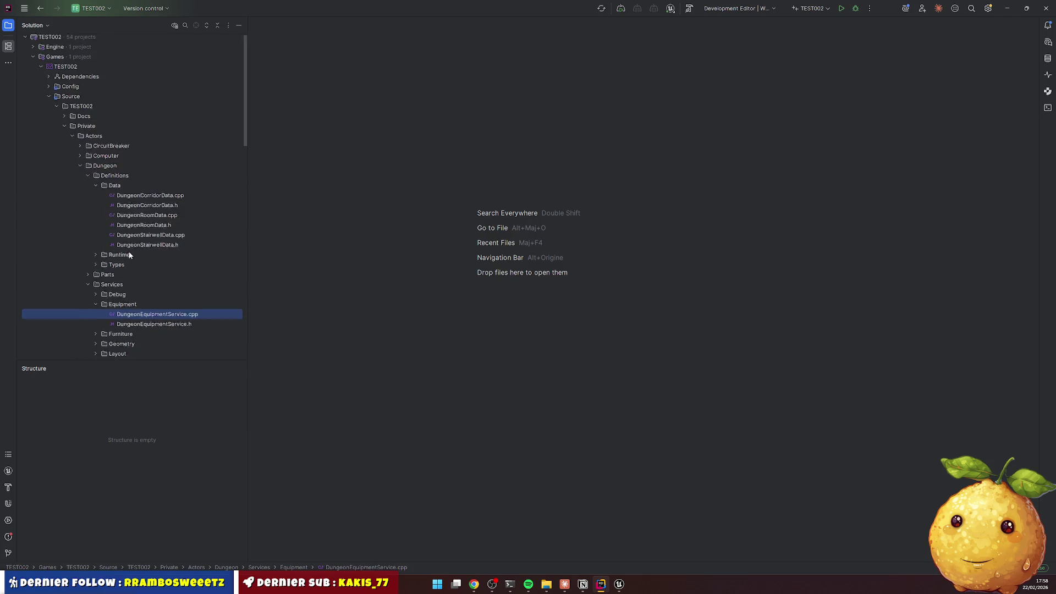
click(82, 170)
Expand Computer > UI > Widget > Apps > Camera and its Components folder
click(81, 159)
click(87, 179)
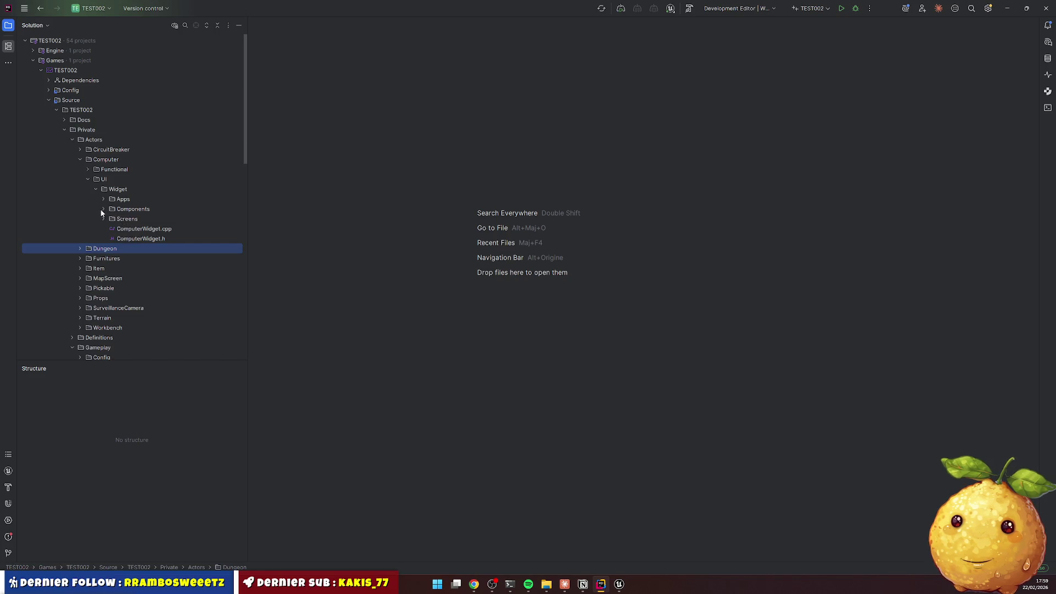
click(103, 209)
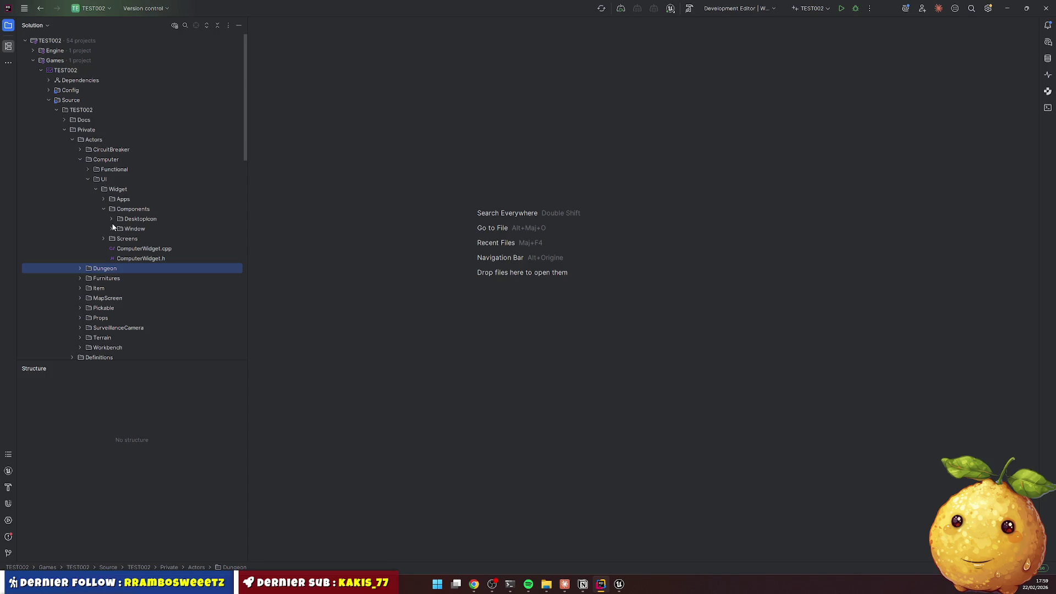
click(104, 209)
click(103, 199)
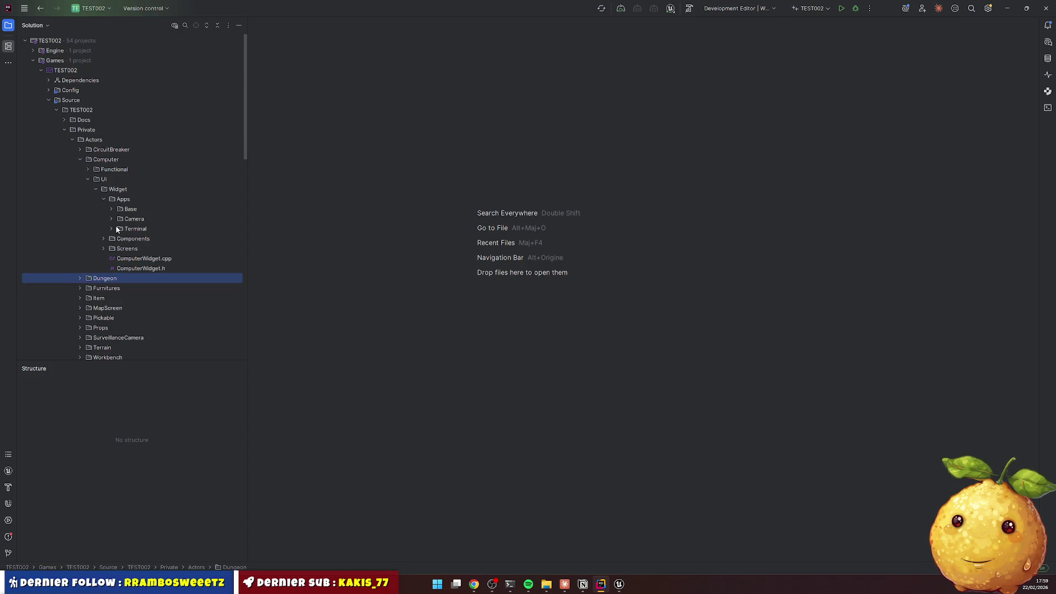
click(118, 220)
key(Right)
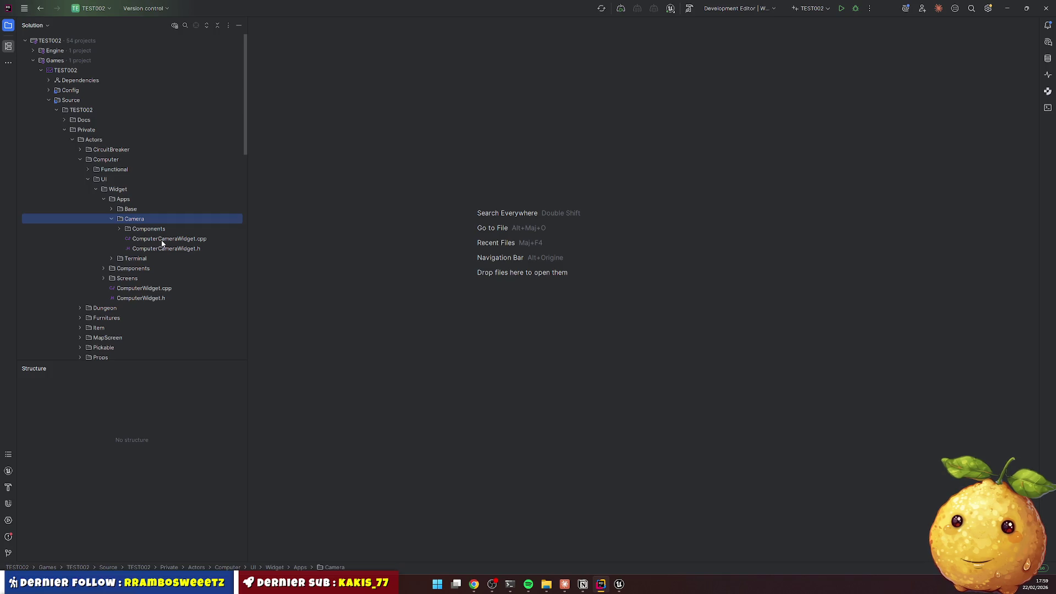
click(119, 229)
Open ComputerCameraWidget.cpp and scroll down to the CameraView reference on line 131
click(120, 229)
double_click(165, 239)
click(432, 243)
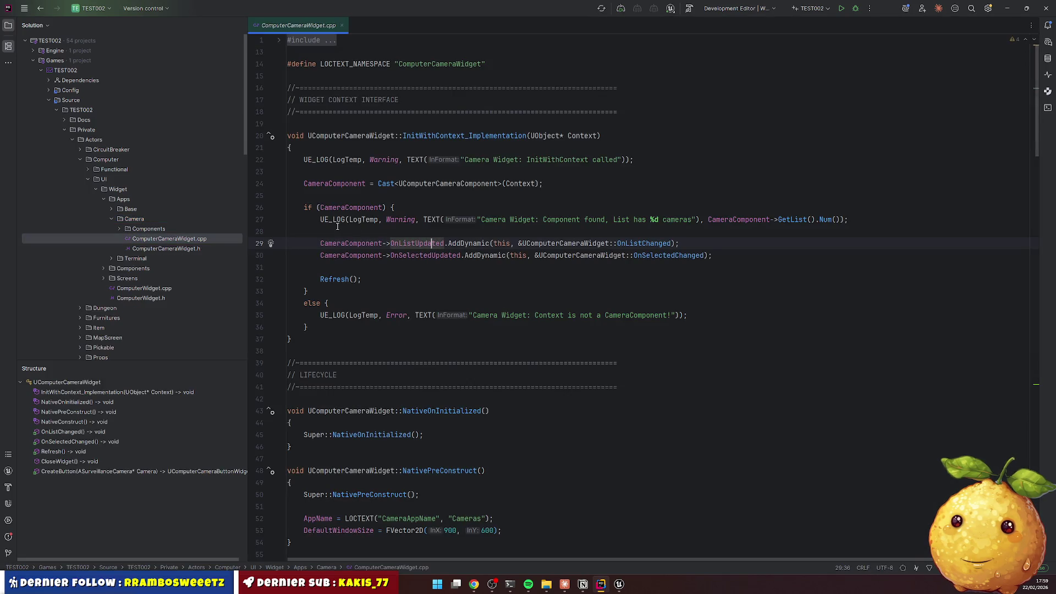
scroll(416, 136, down, 10)
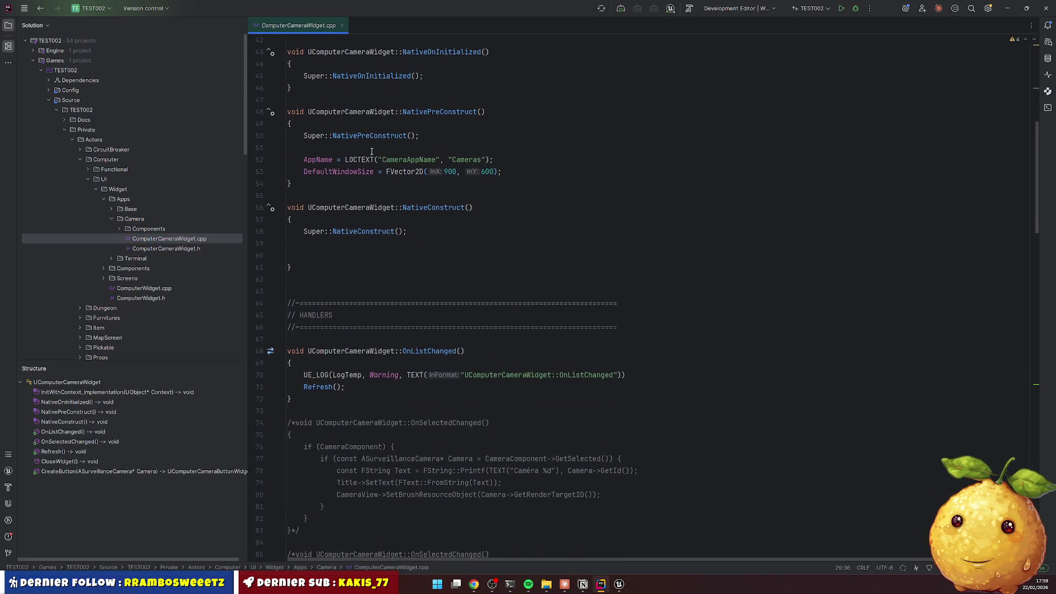
scroll(404, 89, down, 18)
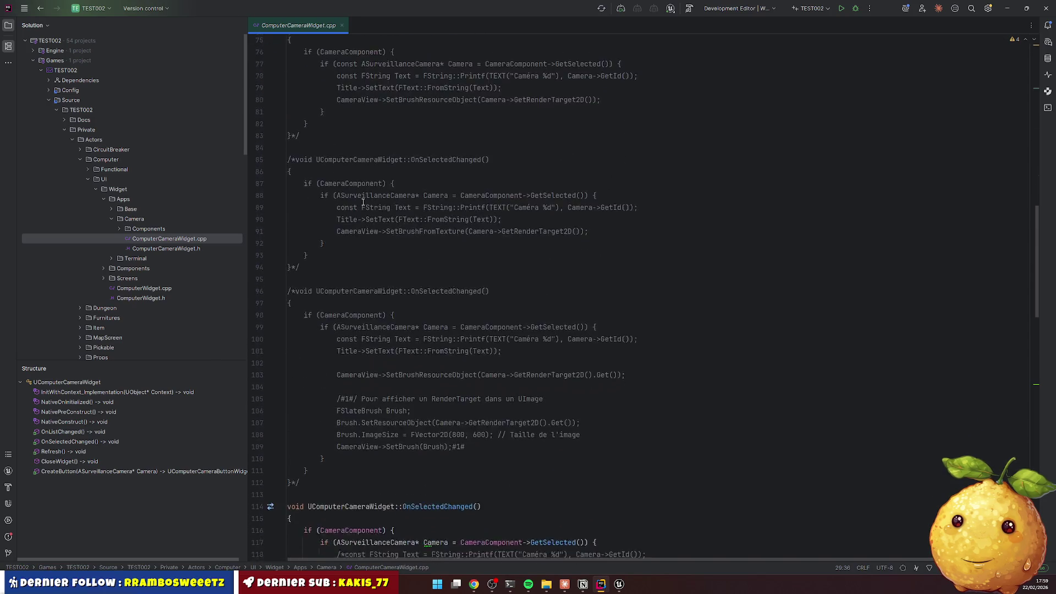
scroll(385, 273, down, 2)
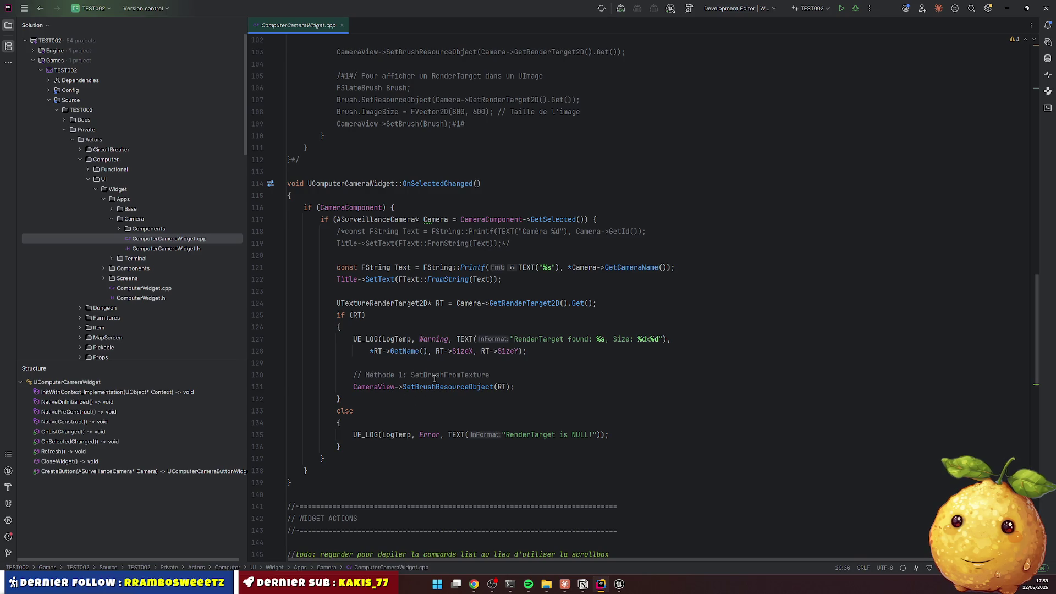
double_click(382, 387)
click(619, 584)
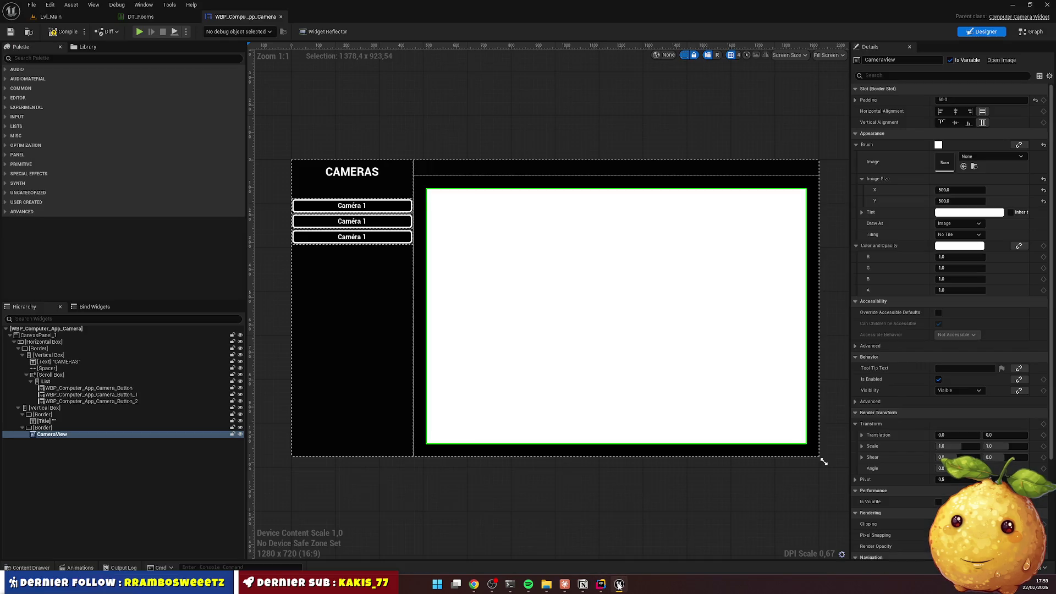
click(619, 584)
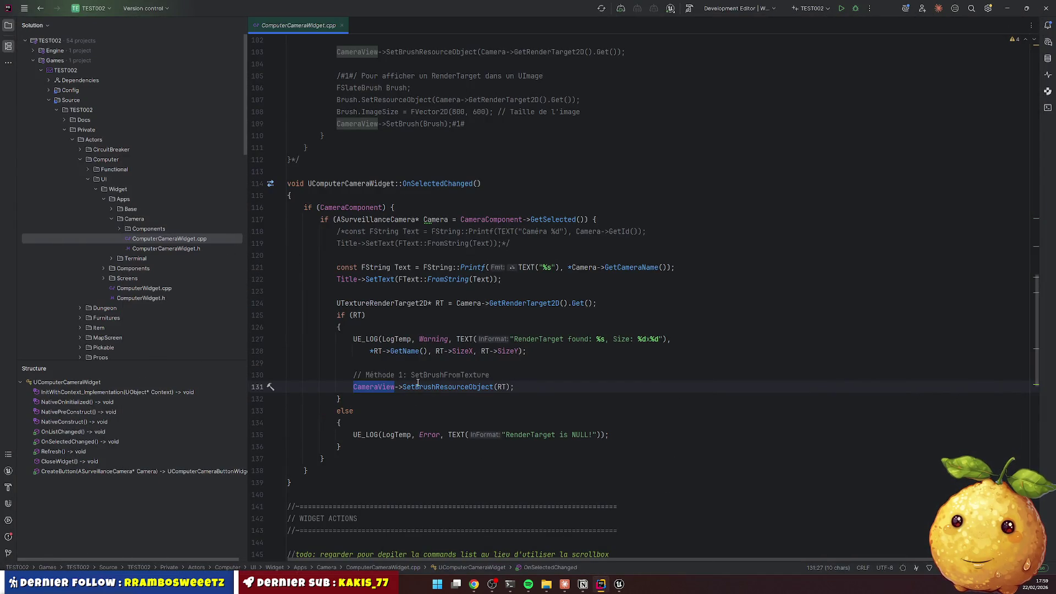
Read CameraView's documentation popup, then open ComputerCameraWidget.h beside the .cpp
mouse_move(418, 382)
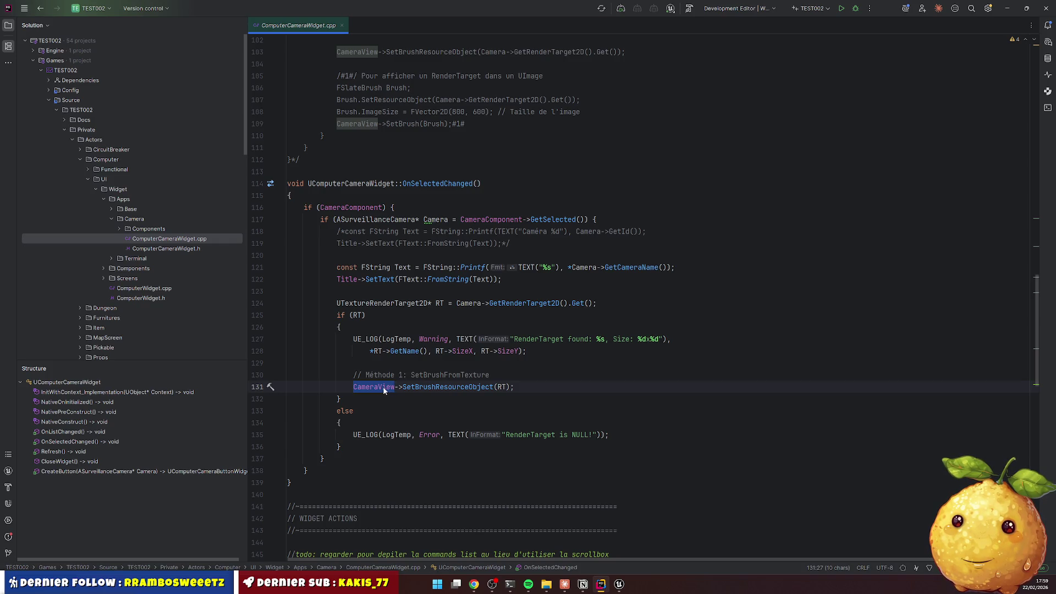
mouse_move(386, 389)
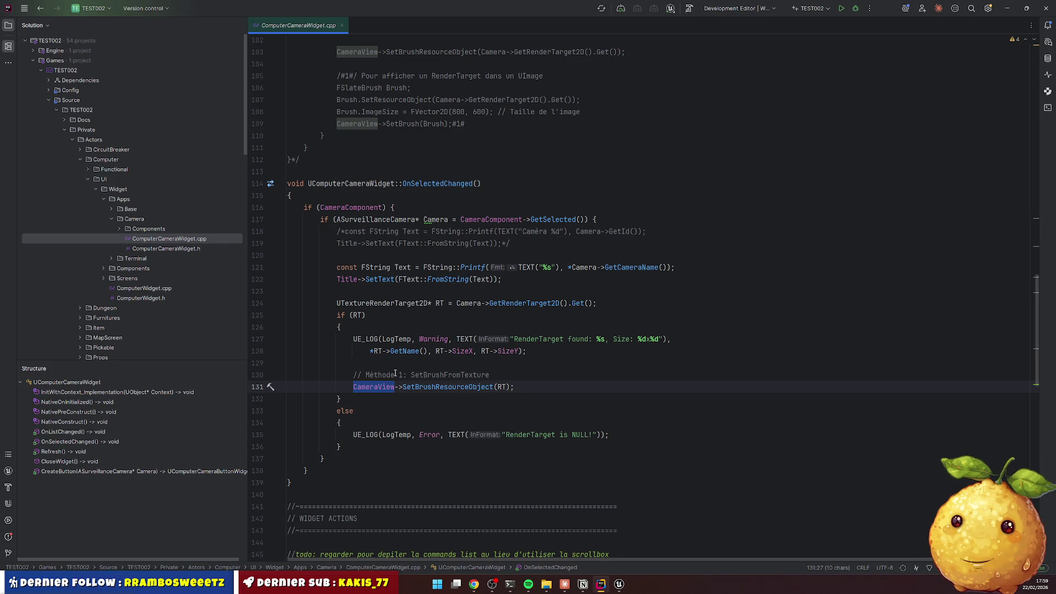
click(374, 386)
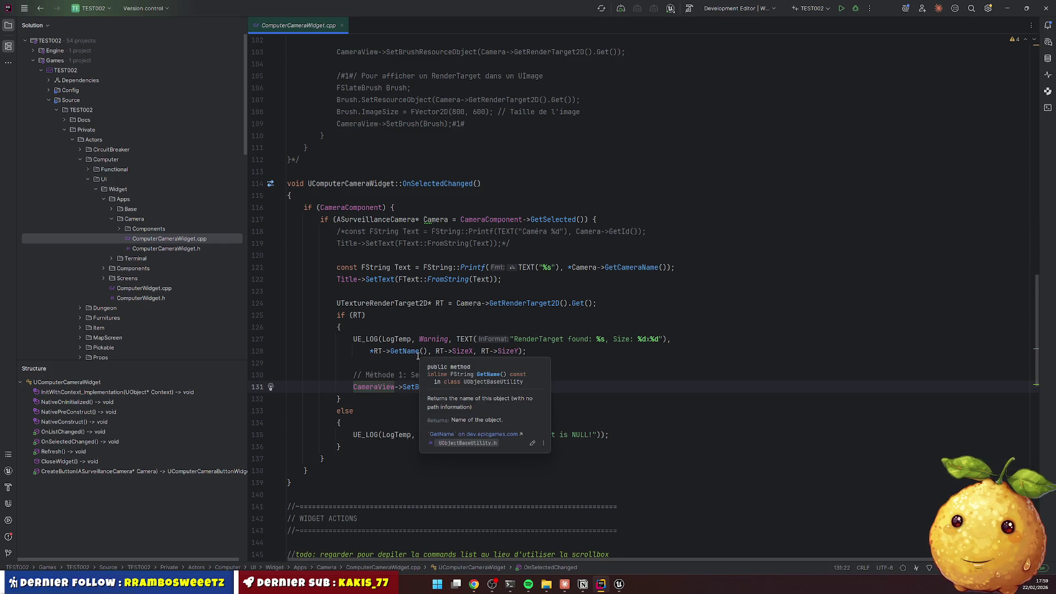
key(ctrl+d)
key(ctrl+z)
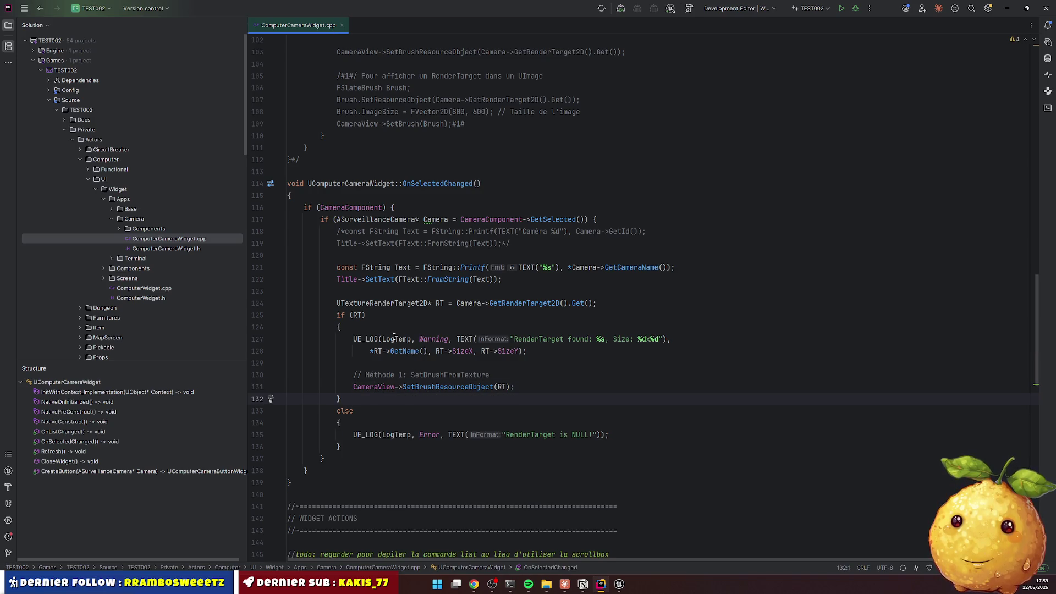
ctrl+click(330, 183)
scroll(400, 335, down, 15)
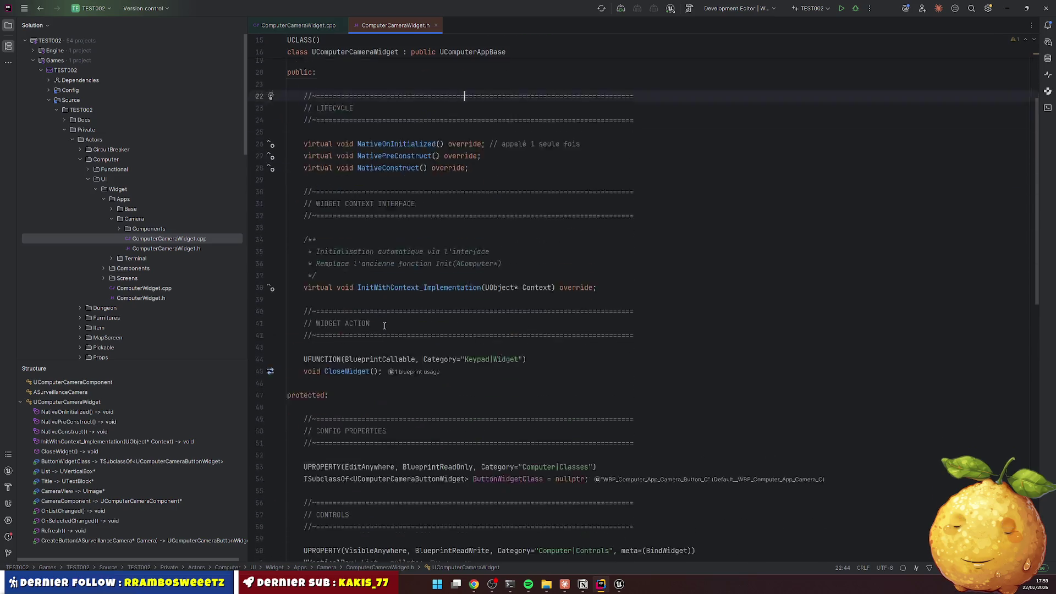
Change CameraView's type from UImage to UBorder with its include, then start a Live Coding recompile
double_click(323, 299)
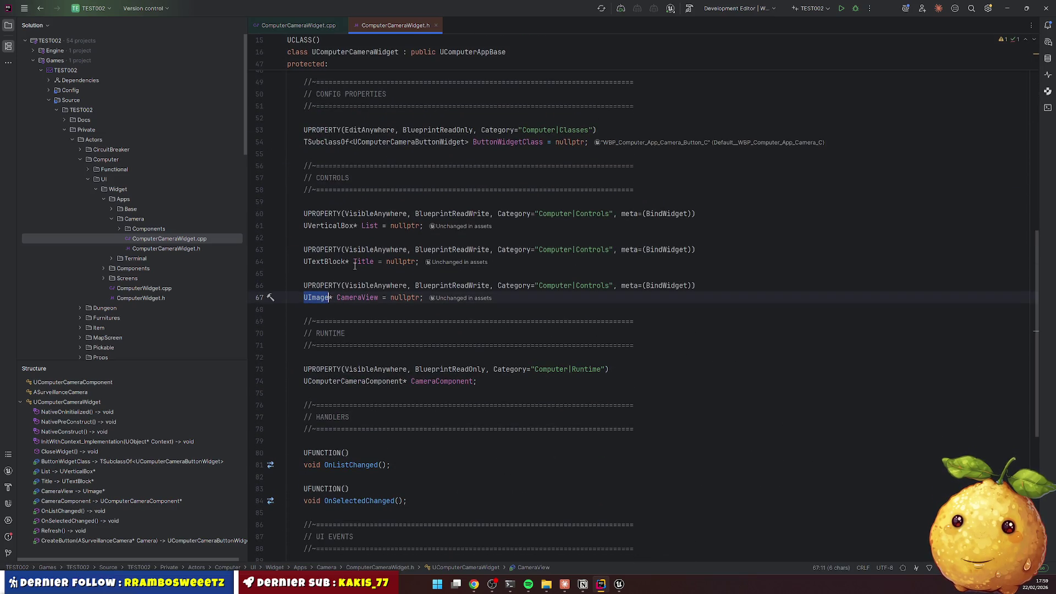
text(UBor)
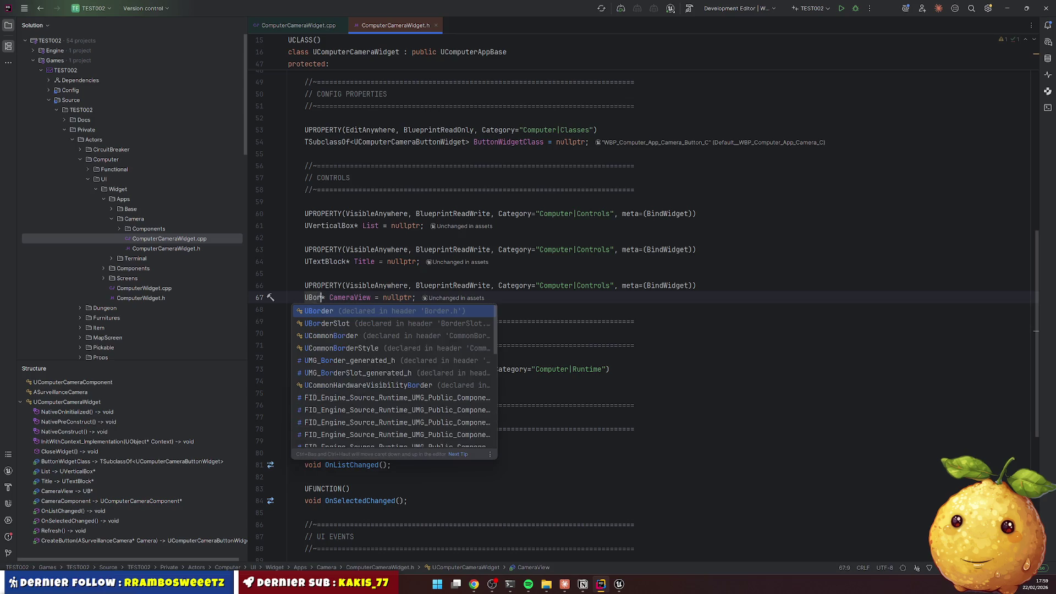
key(Return)
click(288, 309)
key(alt+Return)
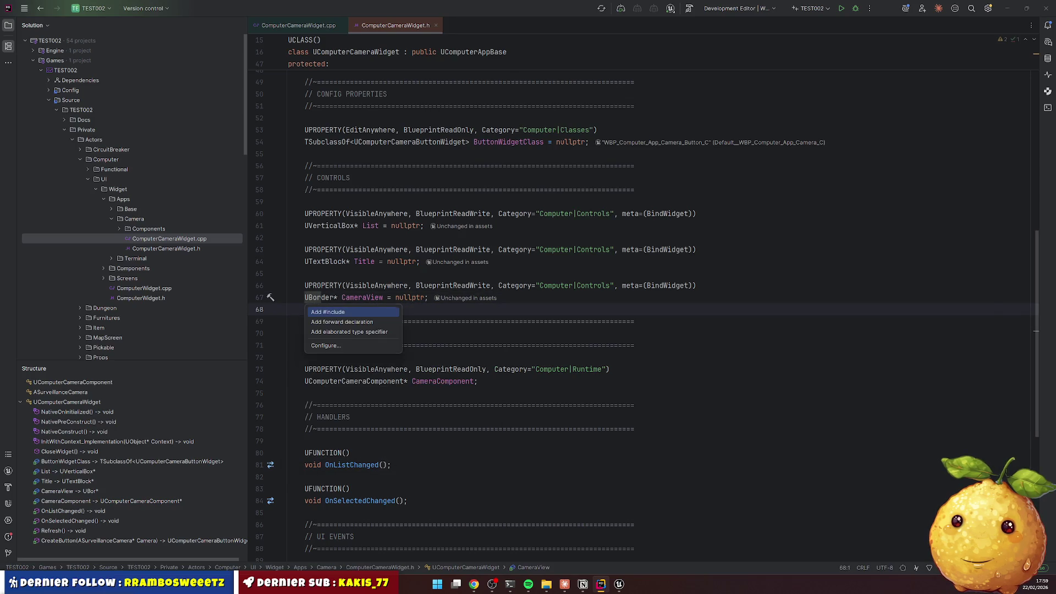
key(Return)
click(452, 286)
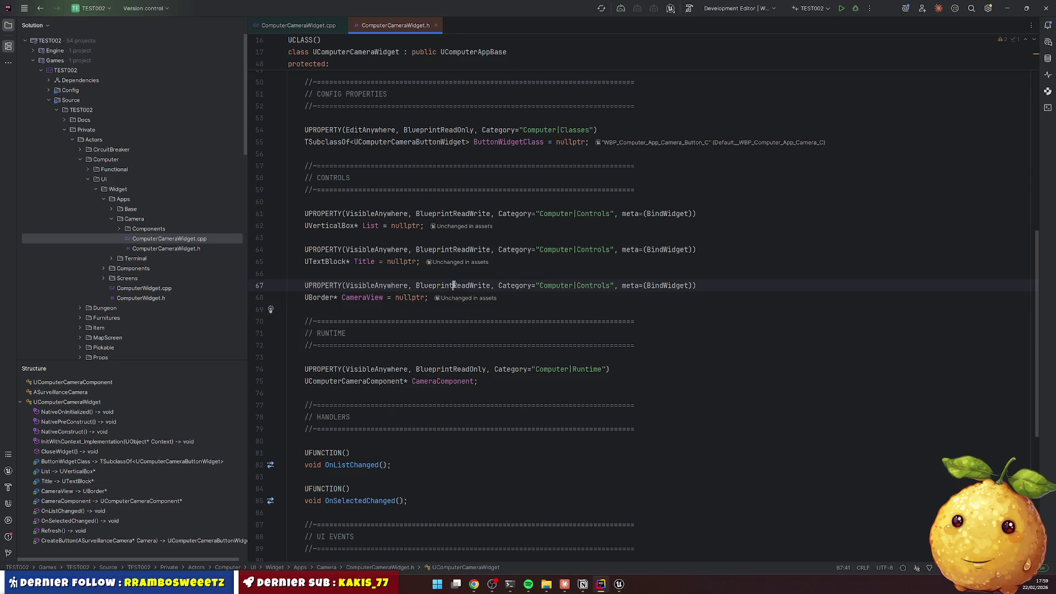
click(448, 321)
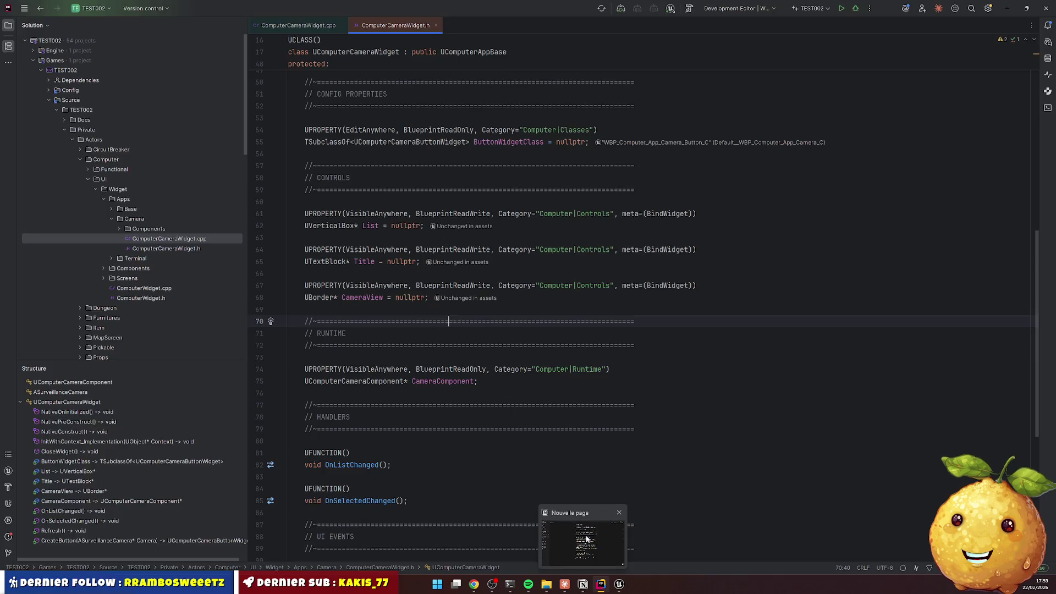
click(434, 298)
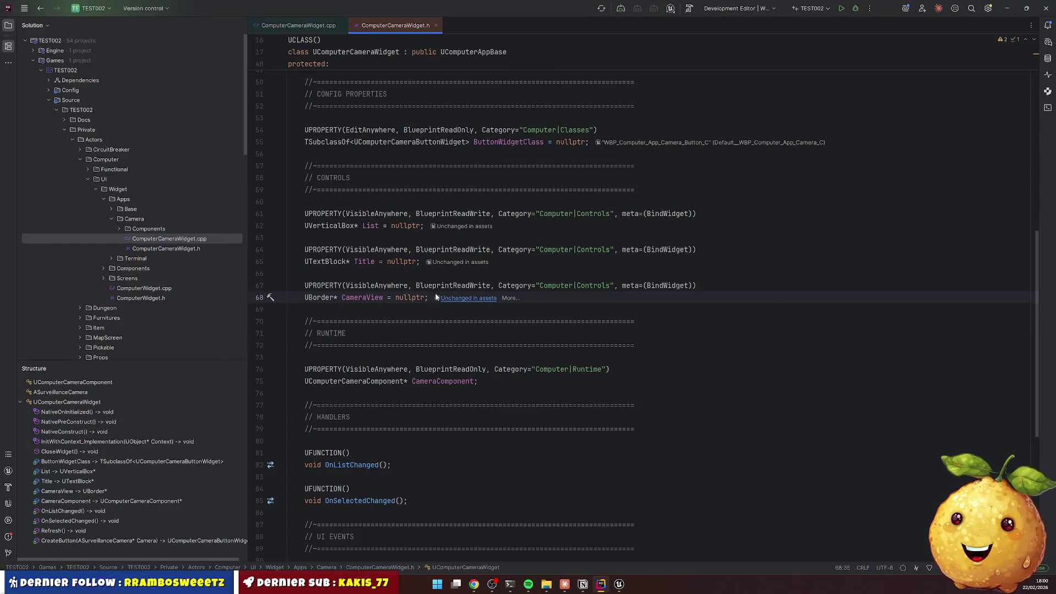
key(ctrl+alt+F11)
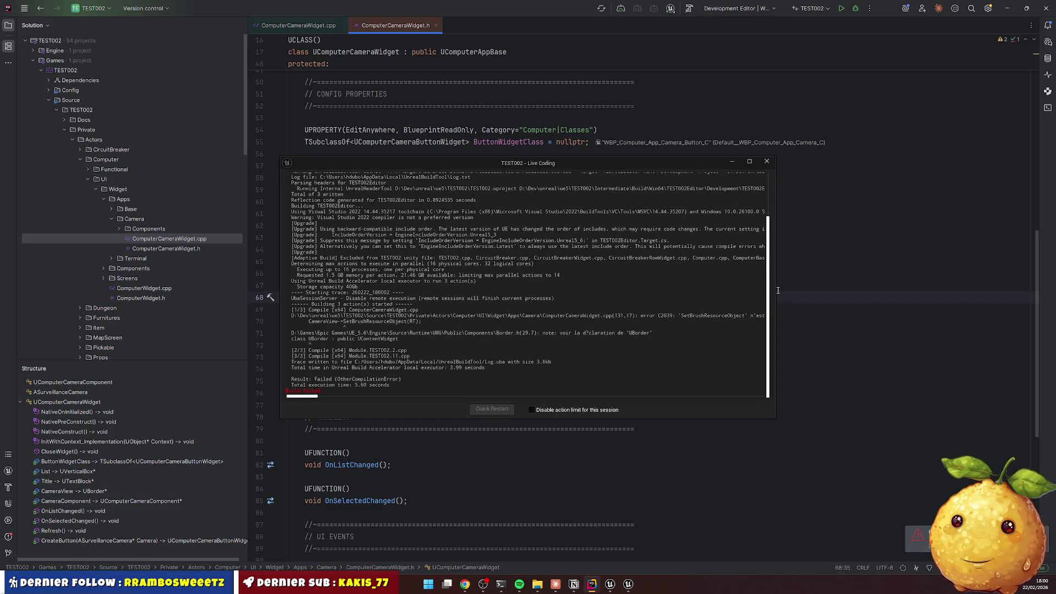
Widen the Live Coding log to read the SetBrushResourceObject error, then open the failing call on line 131
drag(779, 294, 919, 294)
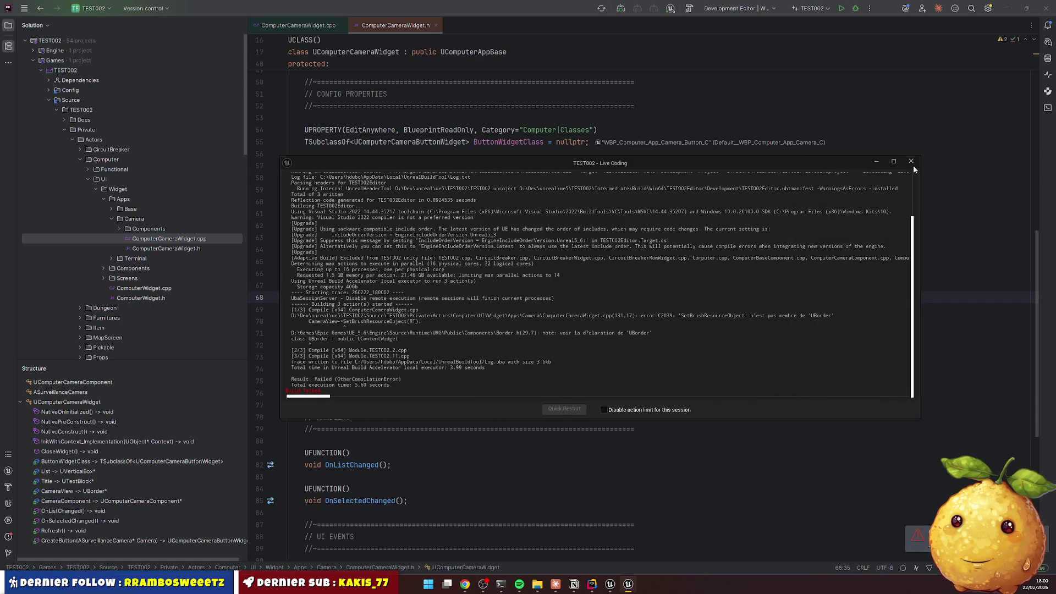
click(308, 25)
click(418, 387)
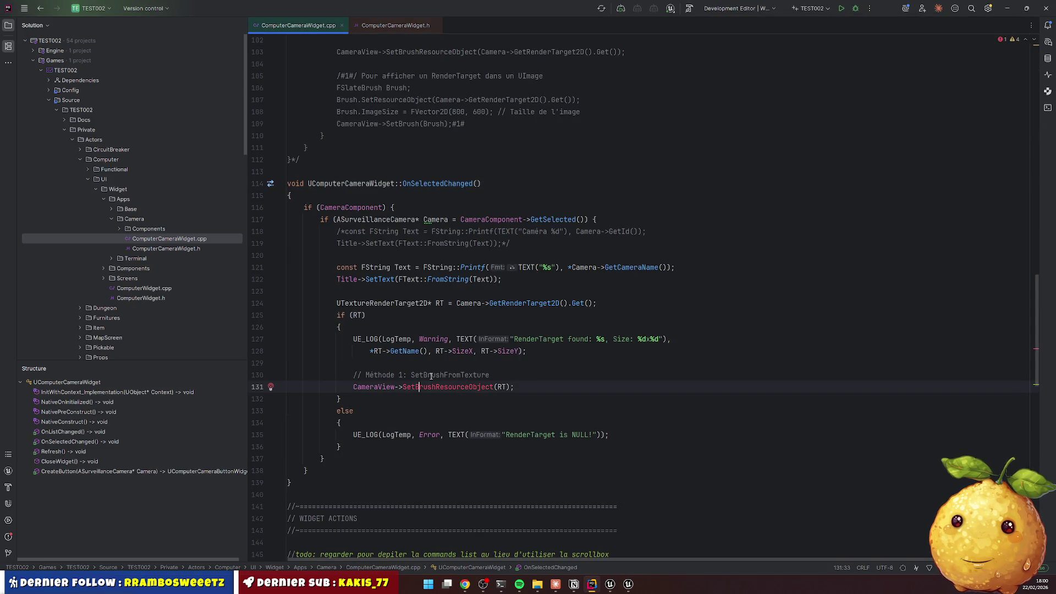
Comment out the CameraView->SetBrushResourceObject(RT) call and add an empty line below it
key(Home)
text(//)
key(Up)
key(BackSpace)
key(BackSpace)
key(shift+End)
key(Delete)
key(Down)
key(End)
key(Return)
key(Return)
Write a trial CameraView->Brush line, browse its member suggestions, then comment it out
text(CameraView->)
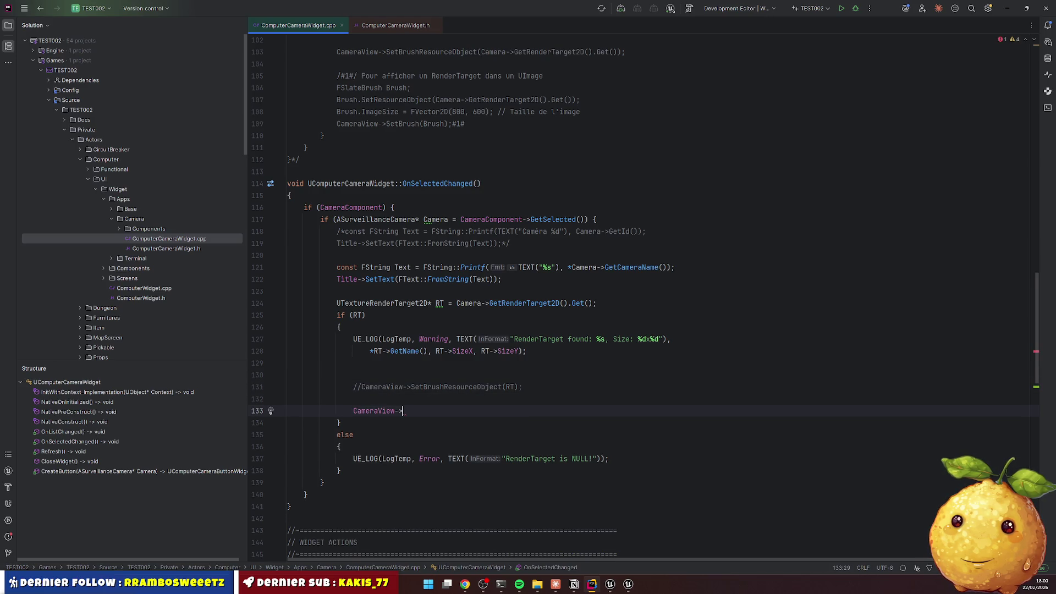
text(Brish)
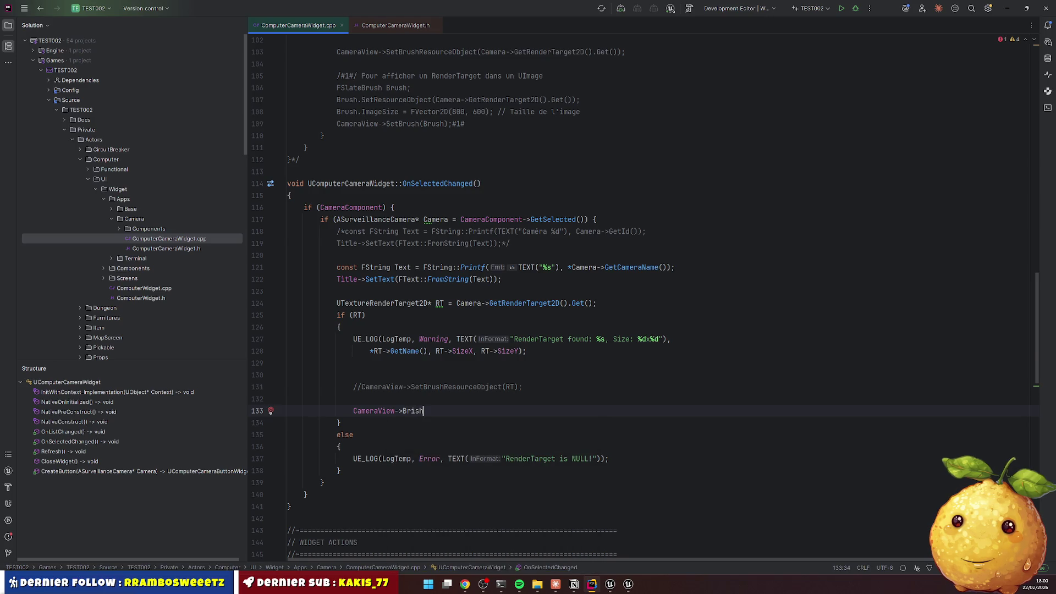
key(BackSpace)
key(BackSpace)
key(BackSpace)
text(ush)
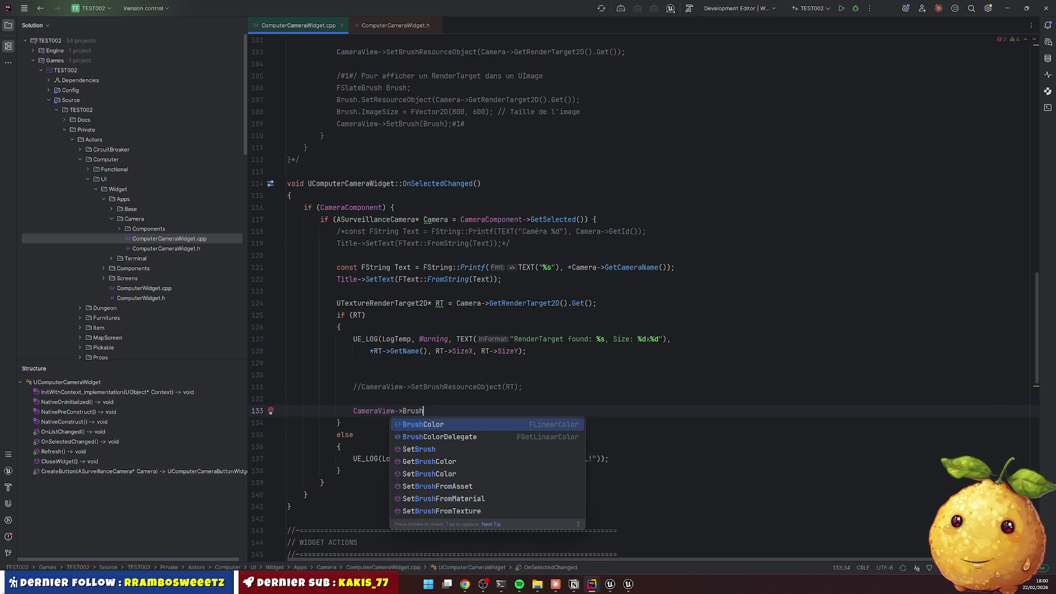
key(Down)
key(Down)
key(Down)
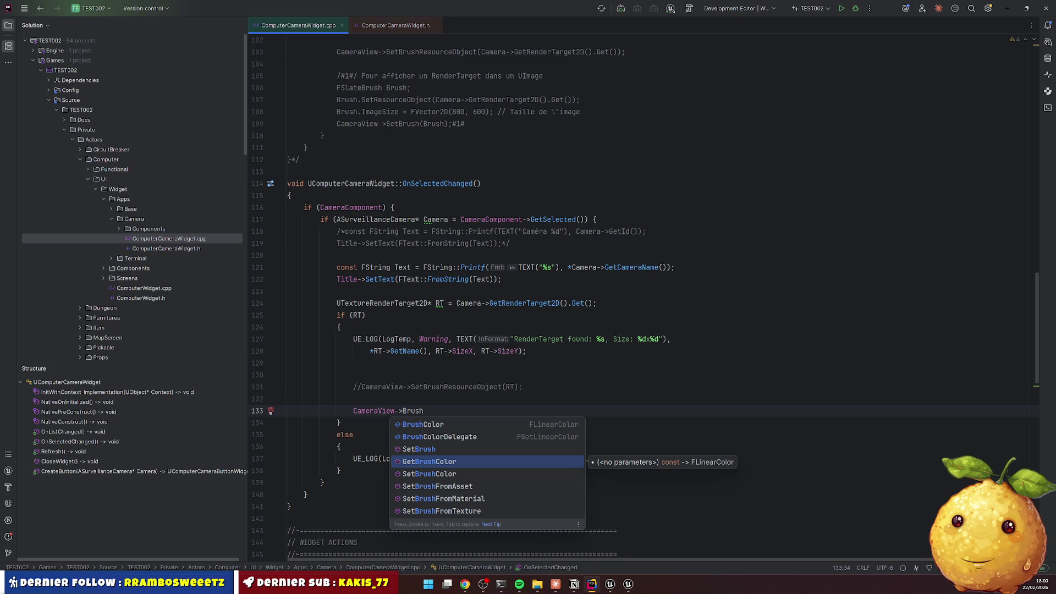
key(Escape)
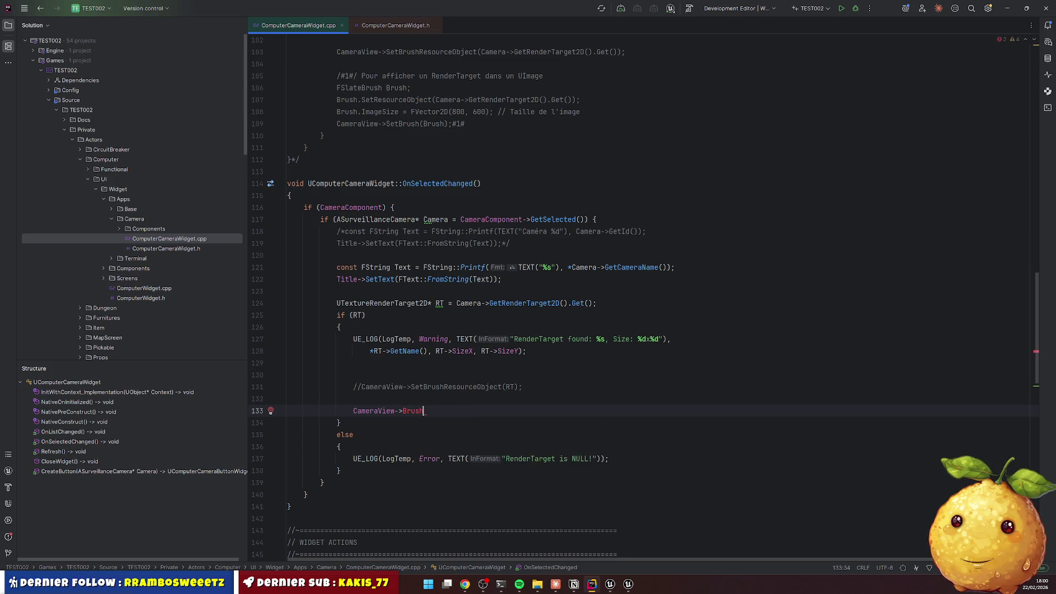
key(ctrl+slash)
Copy the SetBrushResourceObject(RT) call and paste it into the Claude chat
key(Up)
key(Up)
key(ctrl+shift+Right)
key(ctrl+shift+Right)
key(ctrl+shift+Right)
key(ctrl+c)
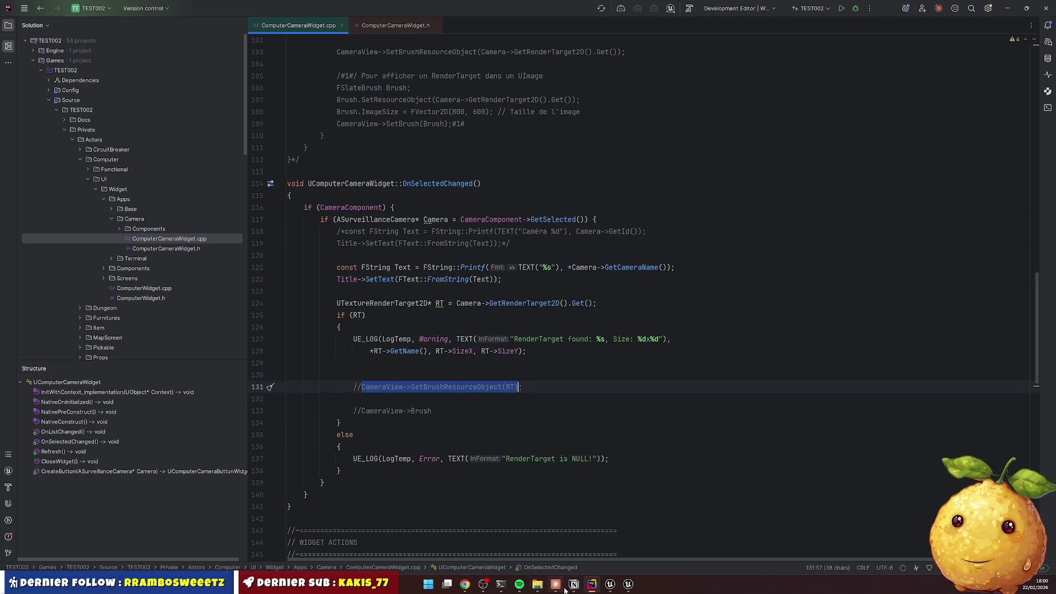
key(alt+Tab)
key(ctrl+v)
Ask Claude, in French, how to overlay elements on the camera render widget, then minimize the chat
text(je fais ca actuellement pour afficher un render de camera sur widget.)
key(shift+Return)
text(j'aimerai ajouter des truc en surimpression )
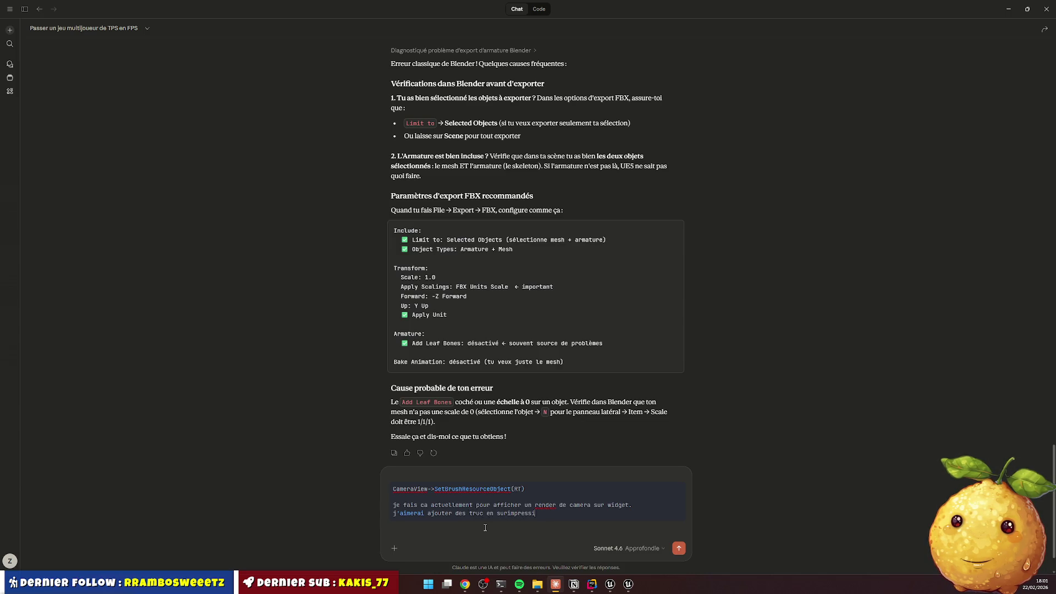
text(sur l'image de la)
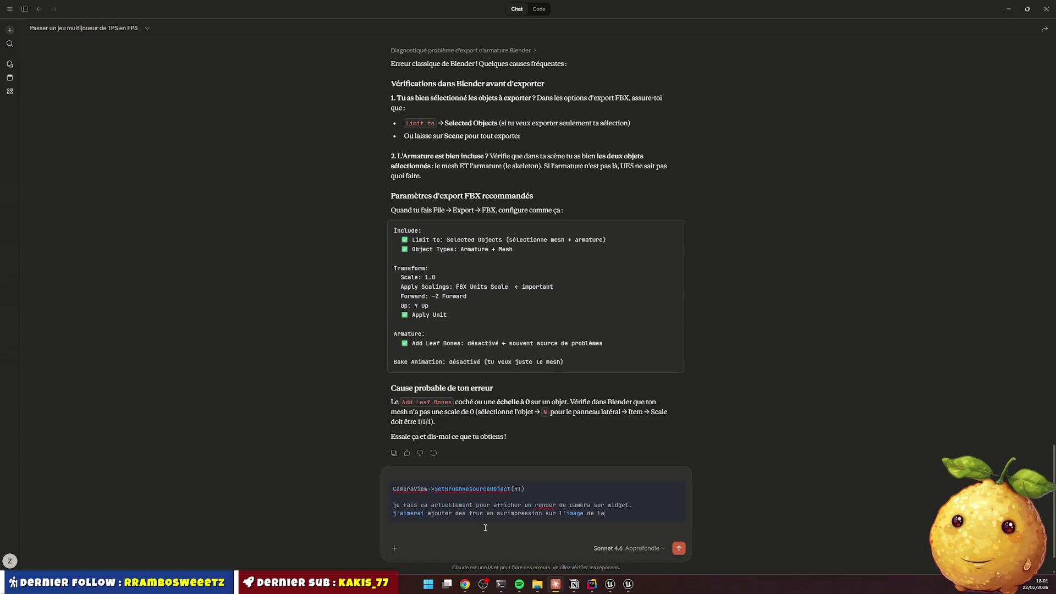
text( camera)
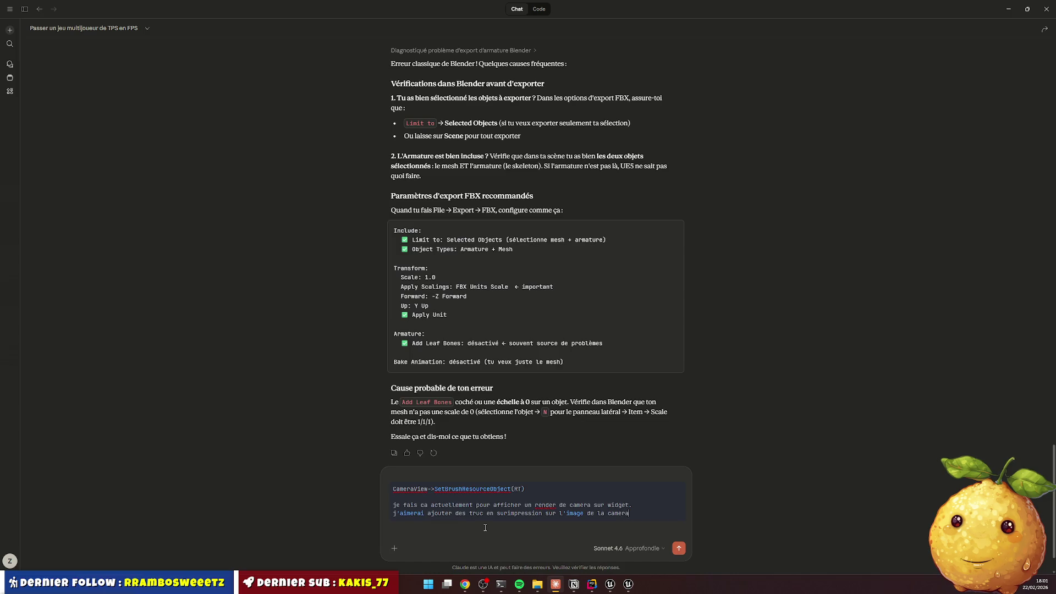
text( et pensais donc )
text(utiliser  u)
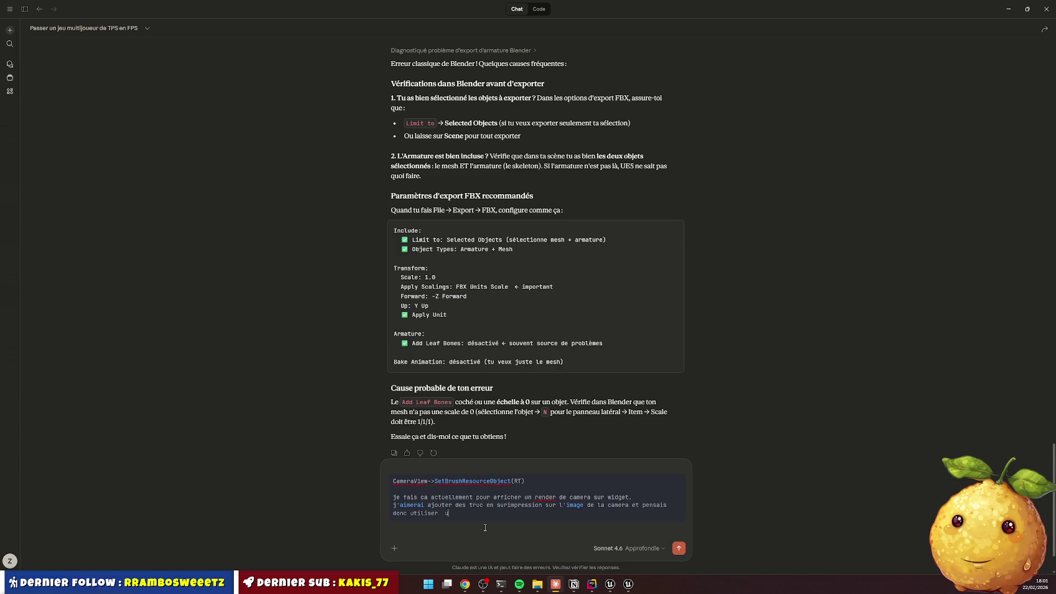
text(n border plut)
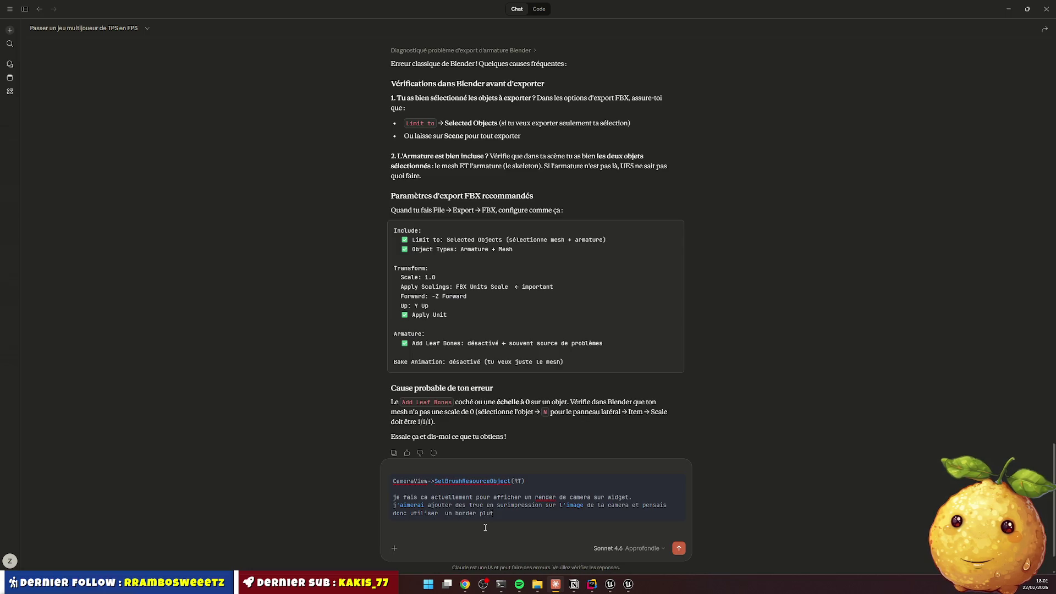
text(ot qu'u n)
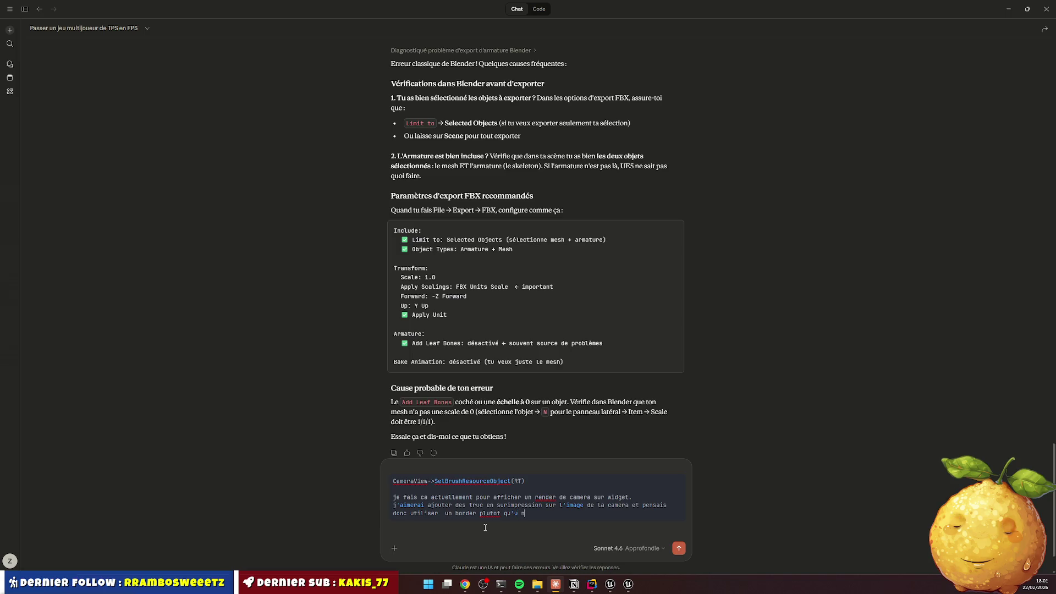
key(BackSpace)
key(BackSpace)
text(ne image.)
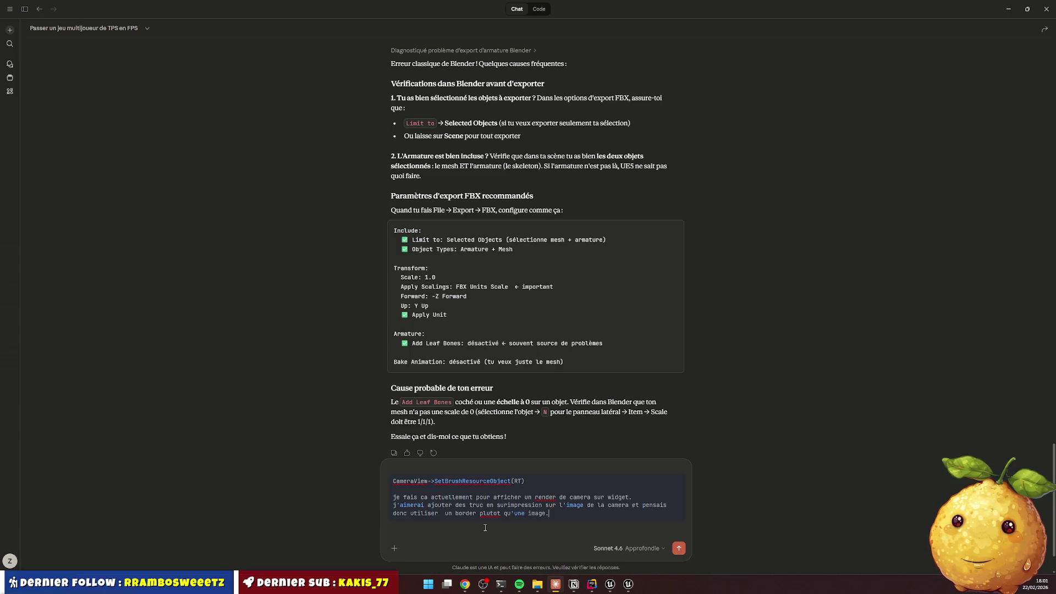
text( possible)
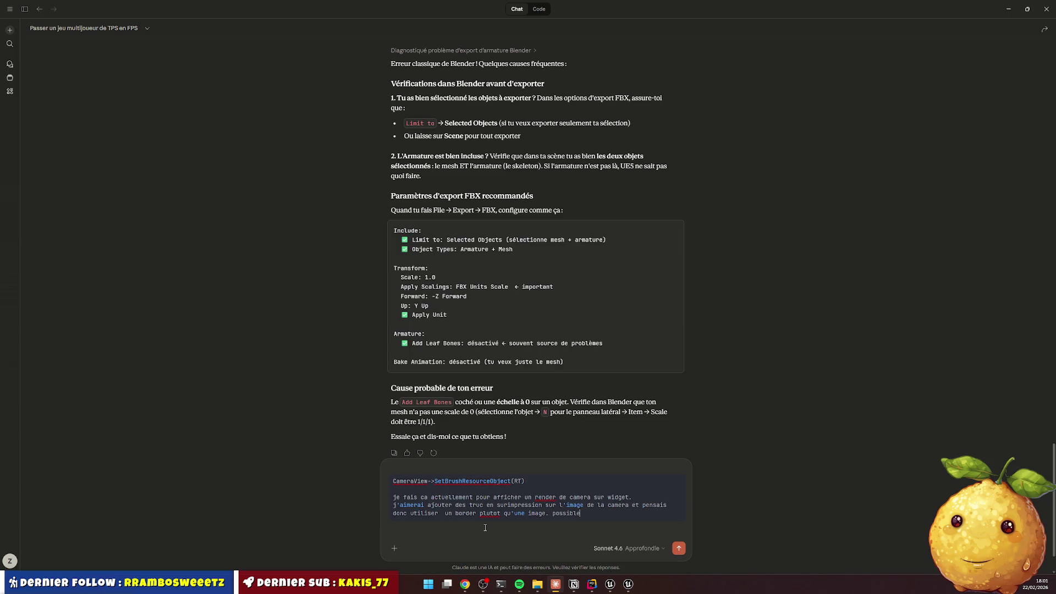
key(Return)
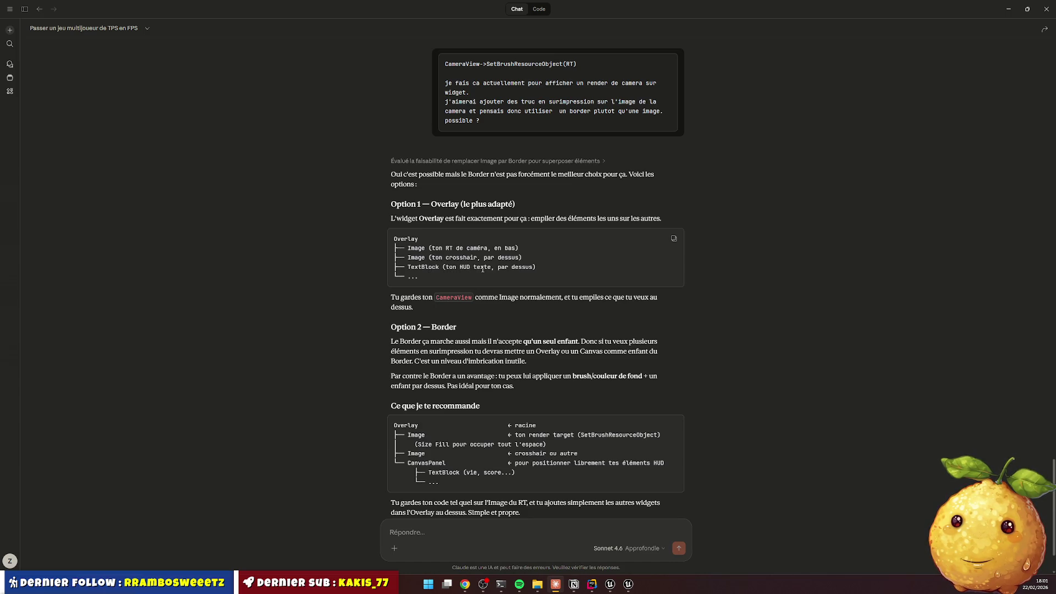
click(1008, 9)
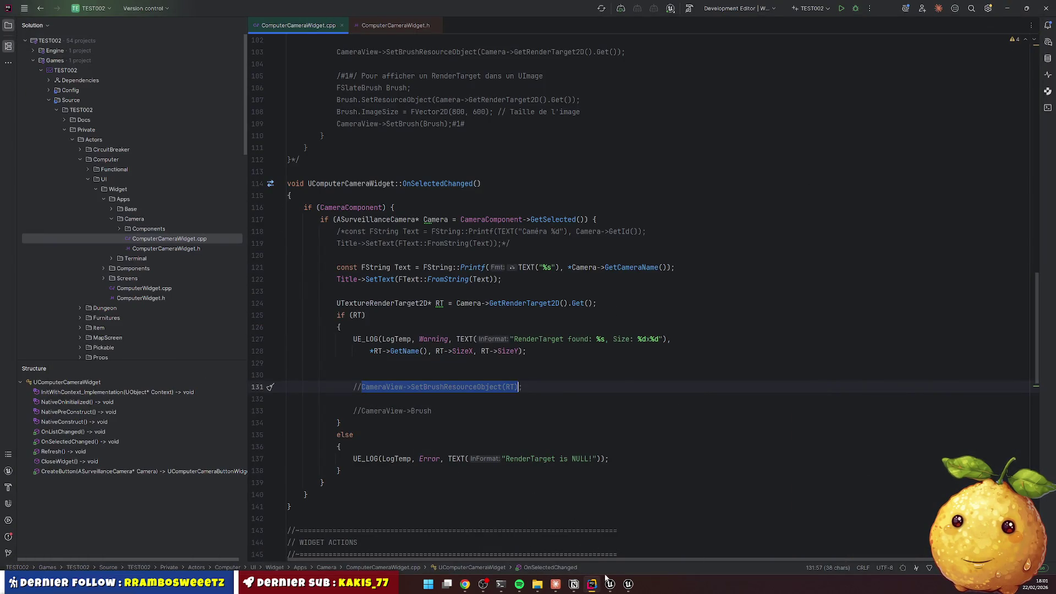
Wrap the CameraView image in an Overlay inside its Border
click(610, 584)
right_click(55, 436)
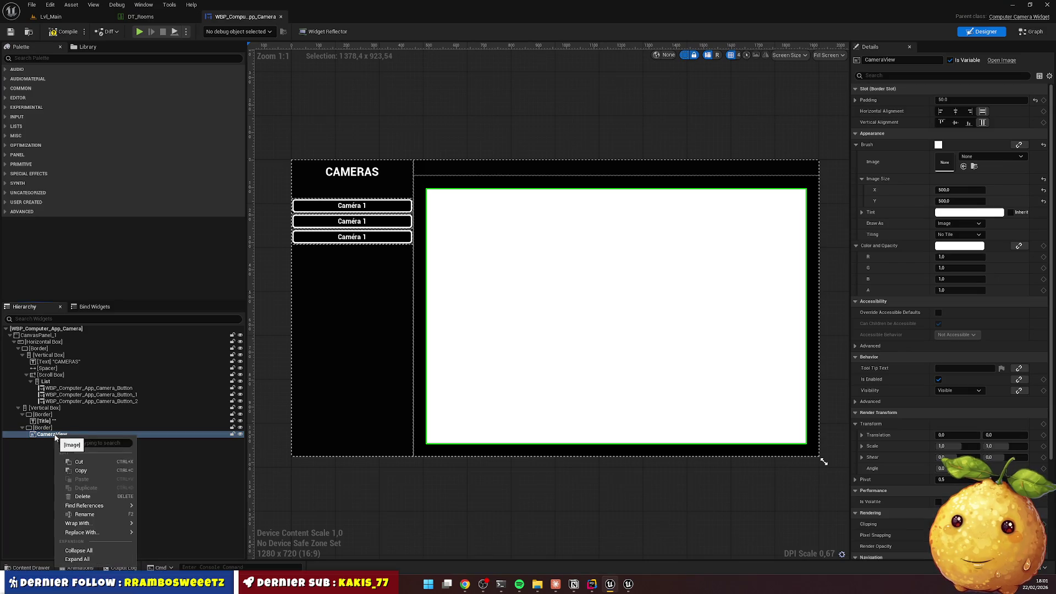
click(50, 428)
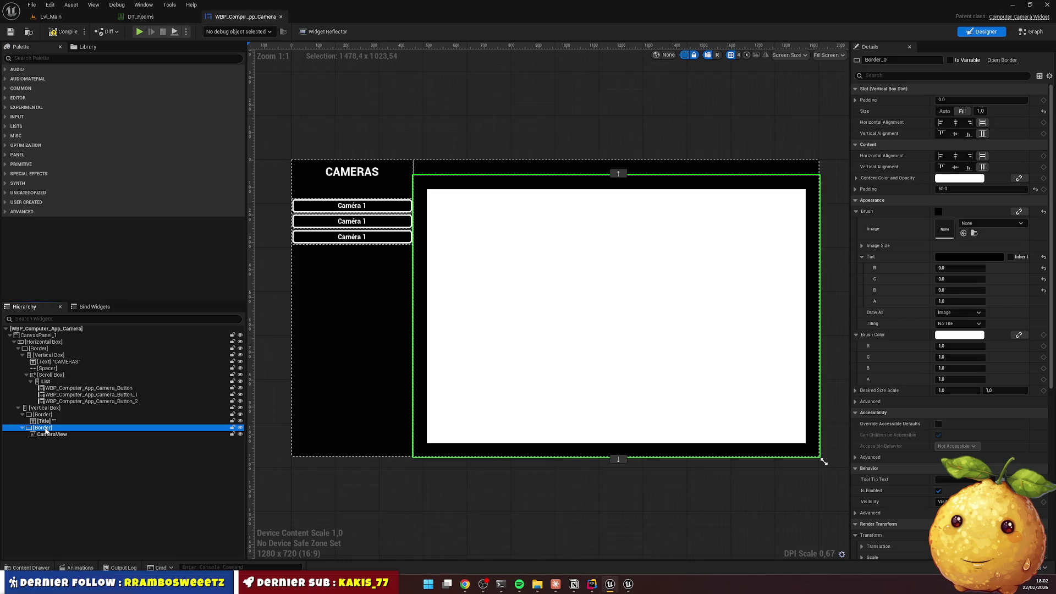
click(49, 434)
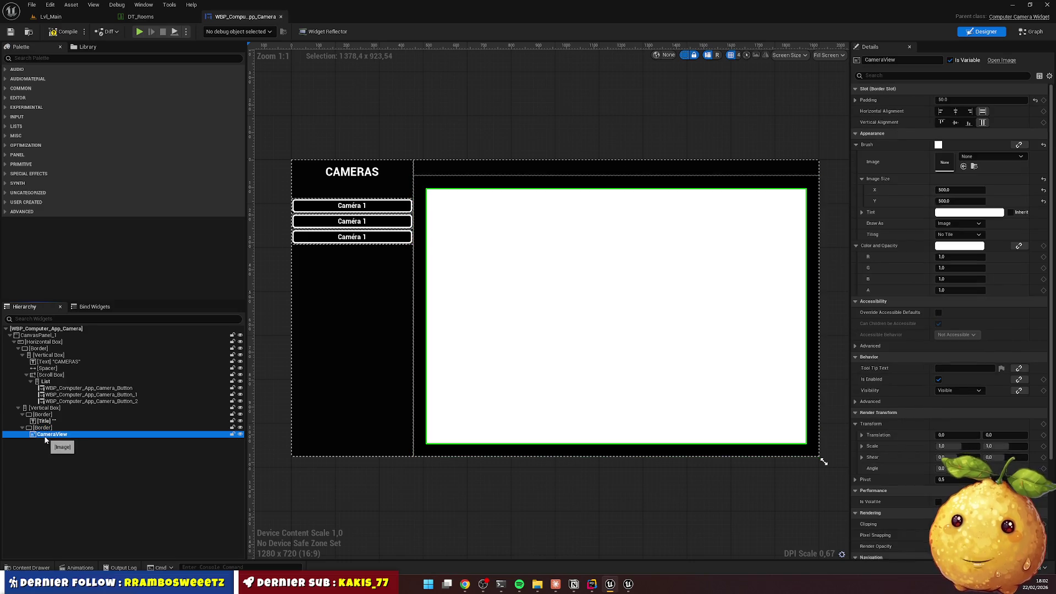
right_click(46, 428)
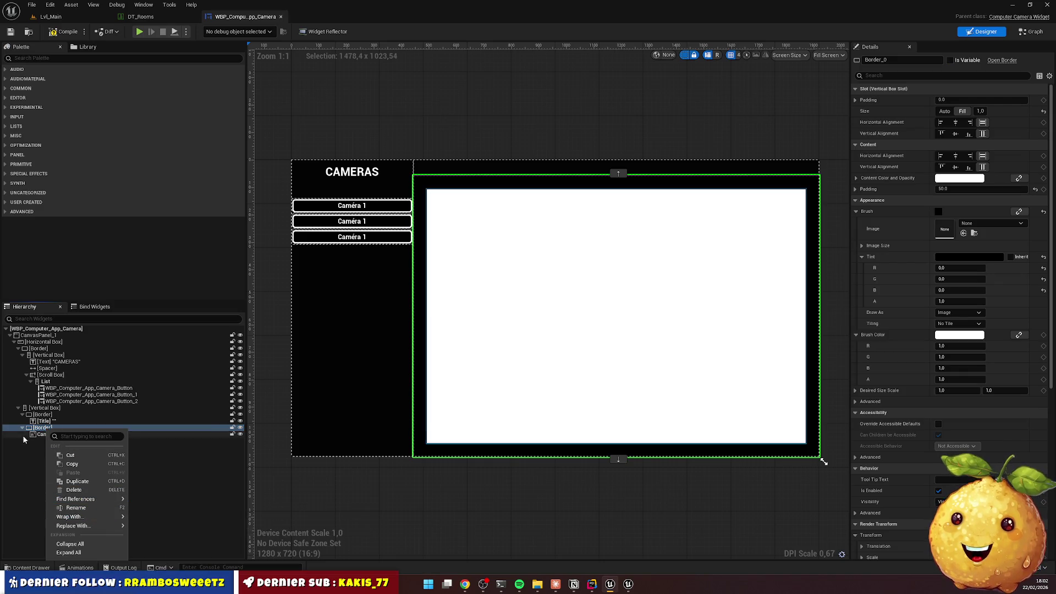
right_click(44, 434)
mouse_move(82, 521)
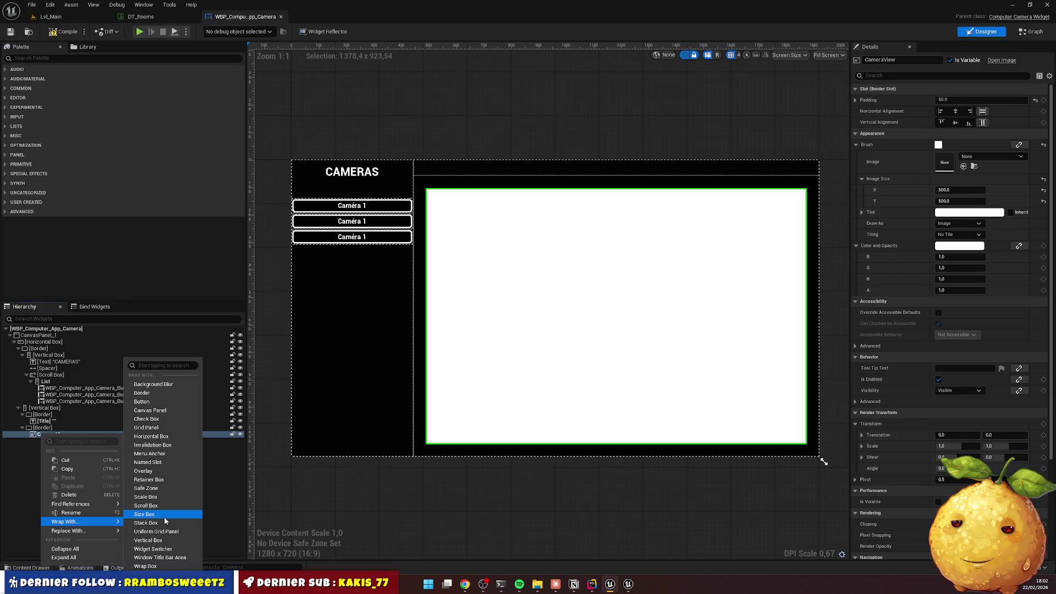
click(143, 471)
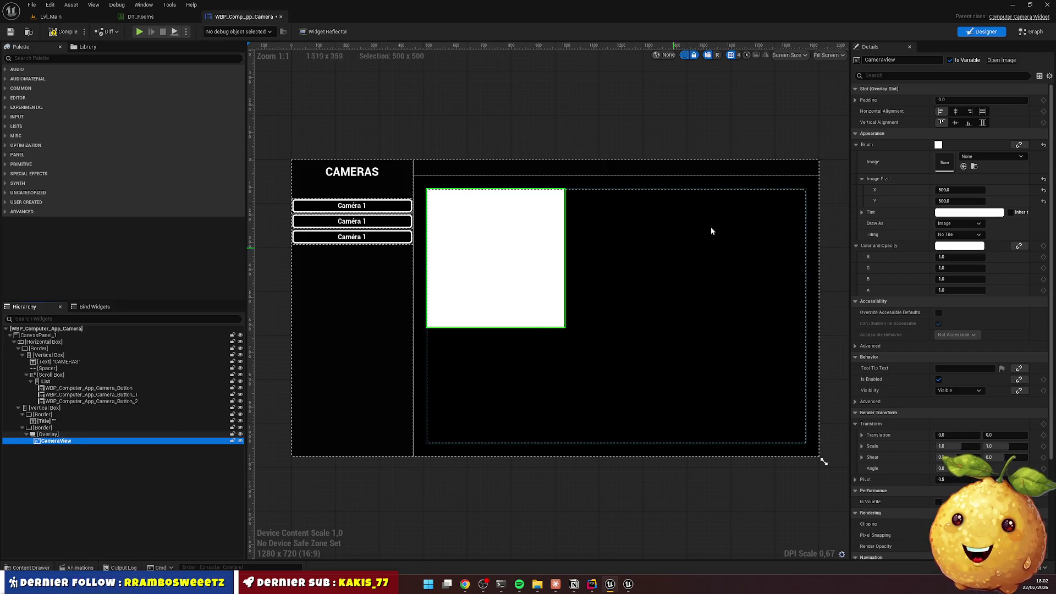
Set CameraView's horizontal and vertical alignment to Fill within the new Overlay
key(F2)
click(983, 111)
click(983, 122)
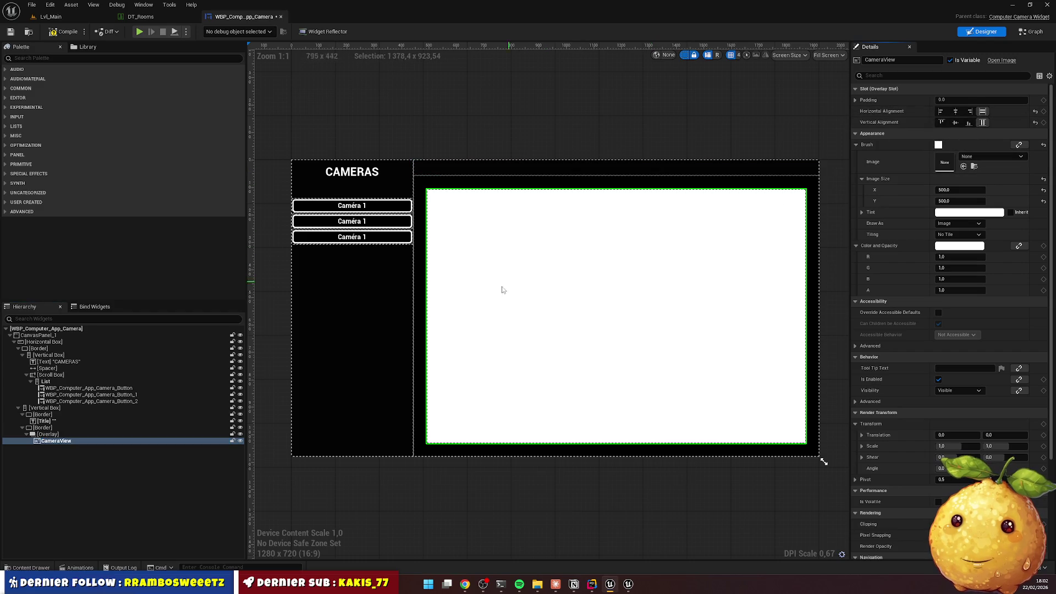
click(53, 434)
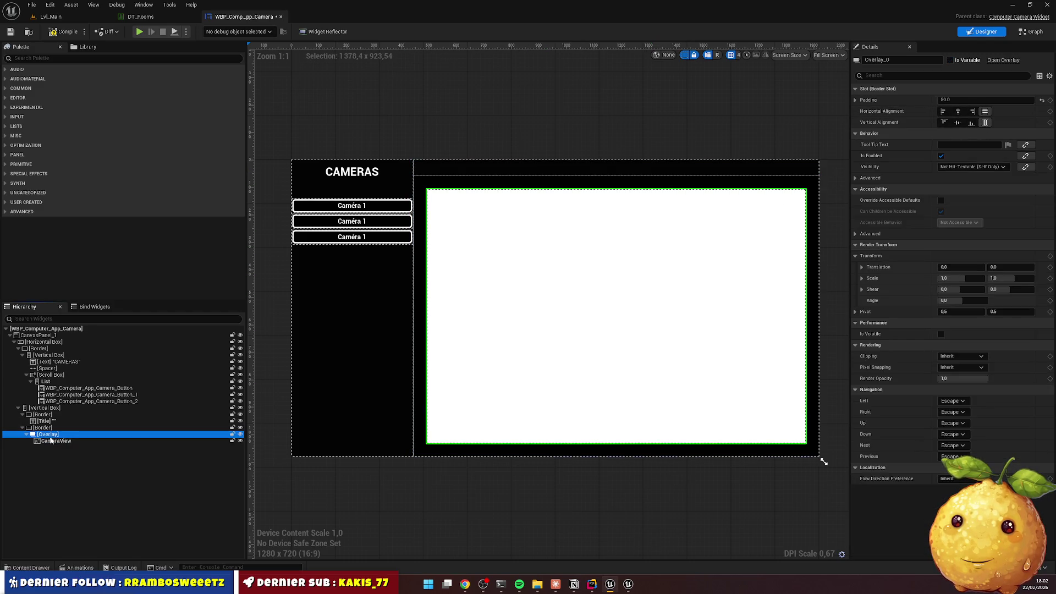
click(50, 318)
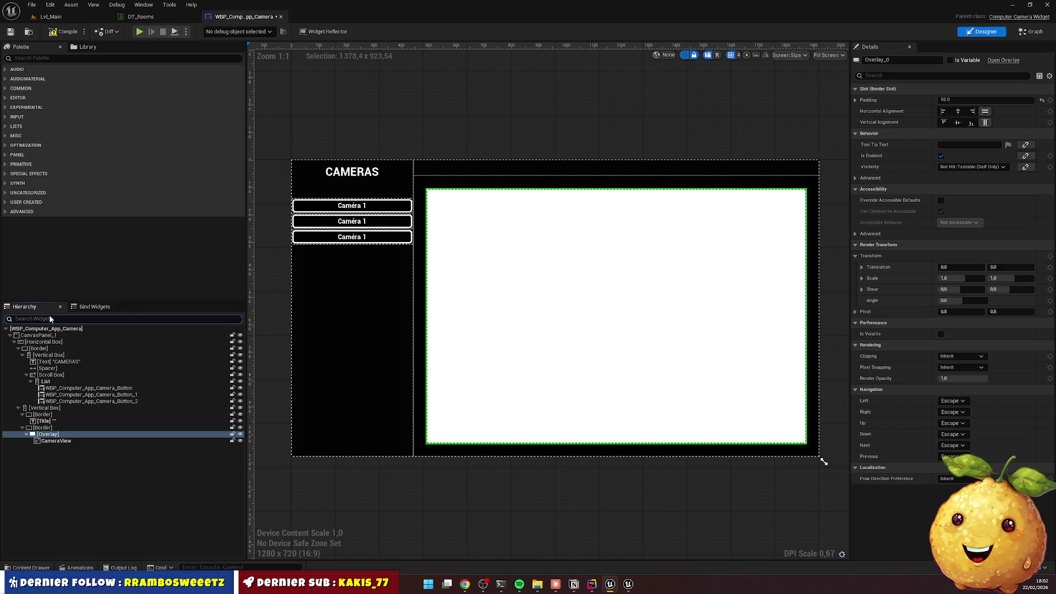
click(464, 584)
Search Google Images for 'camera view' and preview the Freepik viewfinder frame image
key(ctrl+t)
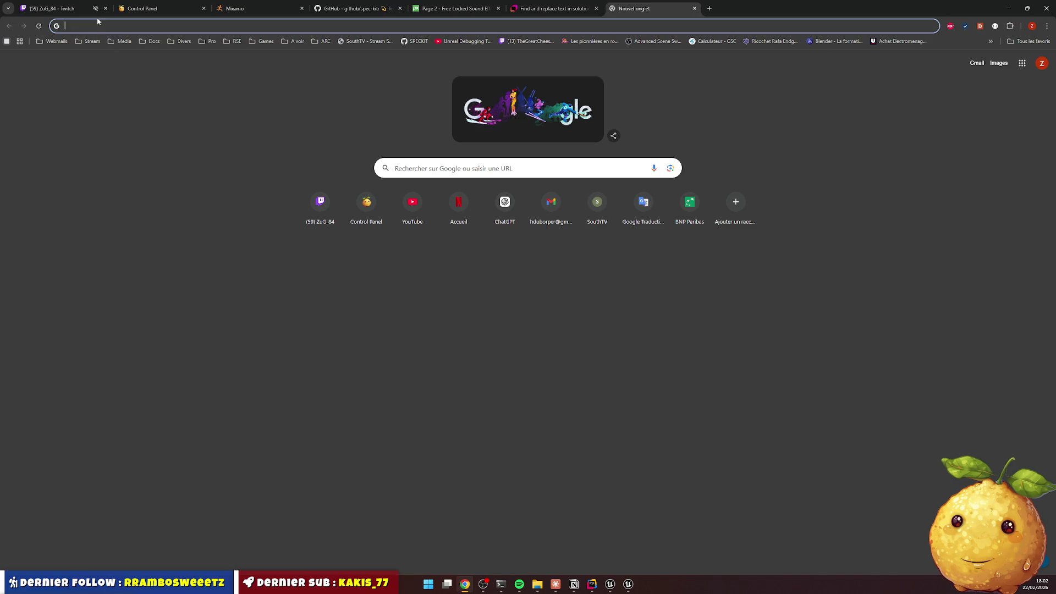
text(camera view)
key(Return)
click(266, 110)
click(178, 74)
key(BackSpace)
key(BackSpace)
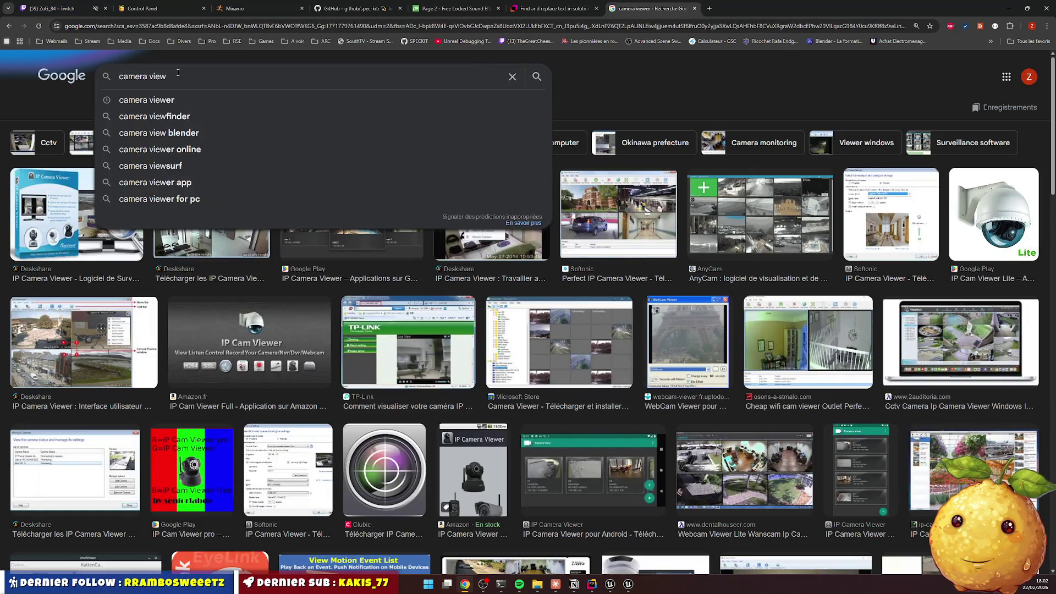
key(Return)
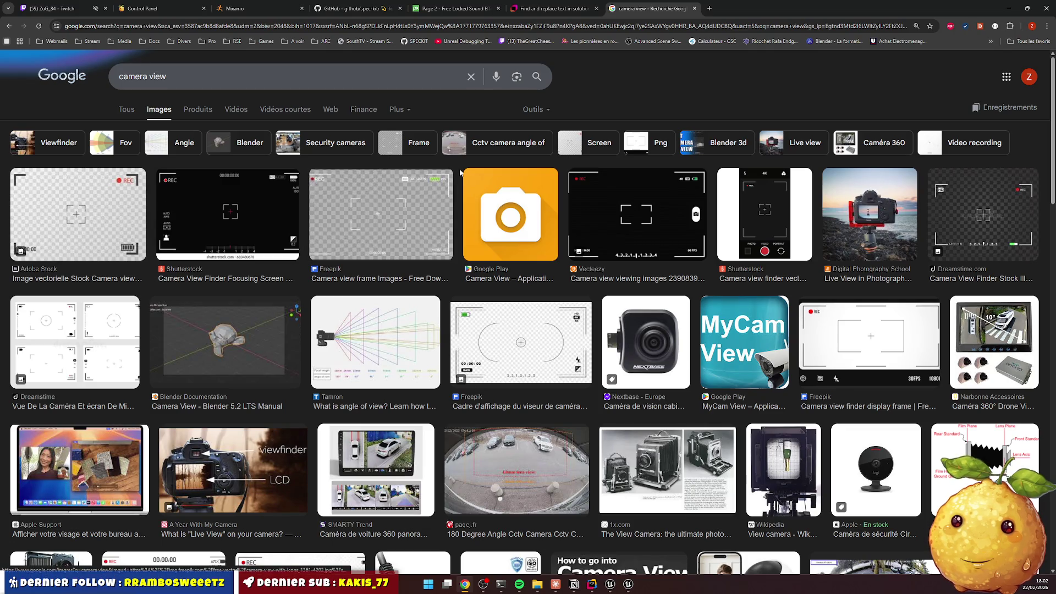
click(418, 215)
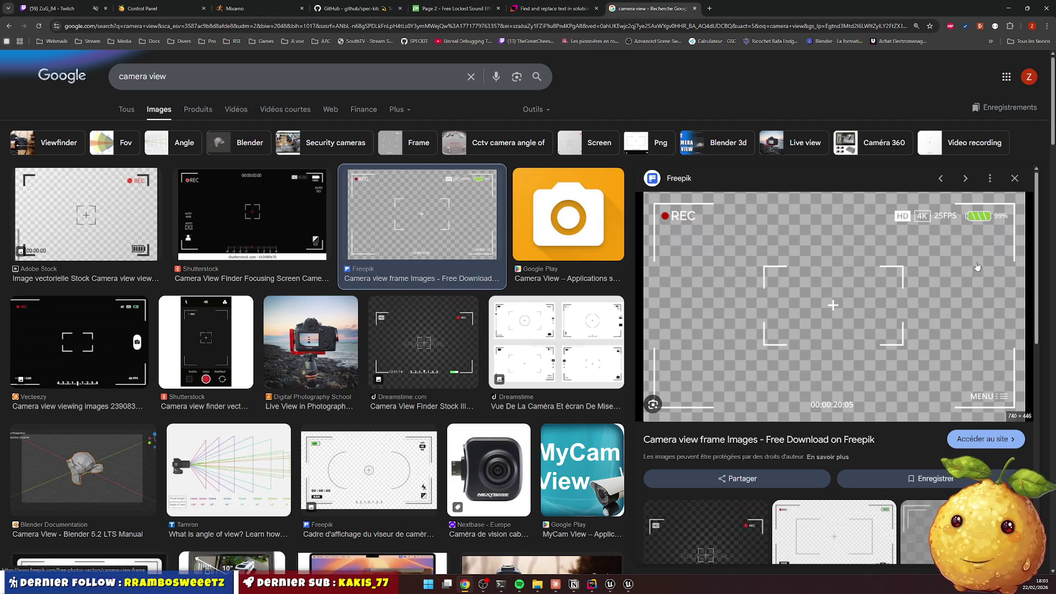
click(592, 584)
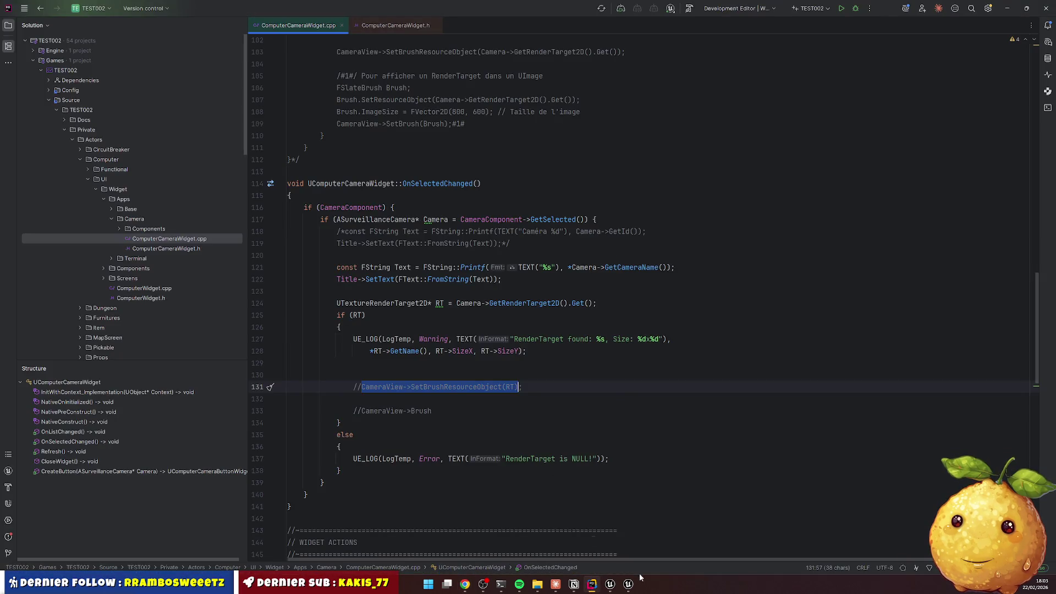
Inspect the Scroll Box and CameraView in the widget designer, then screen-capture the white camera-view area
click(610, 584)
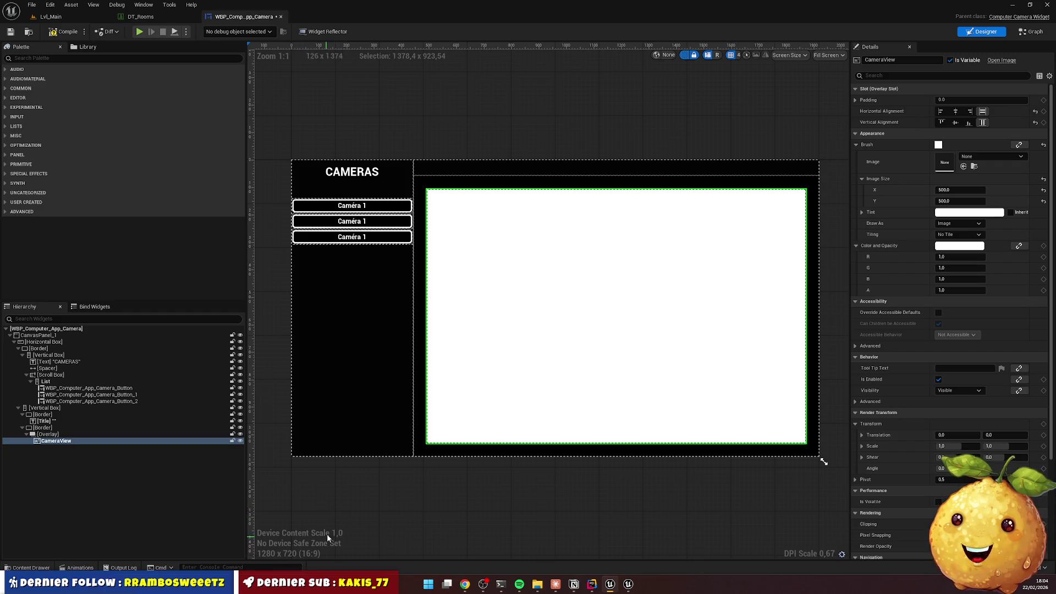
click(377, 409)
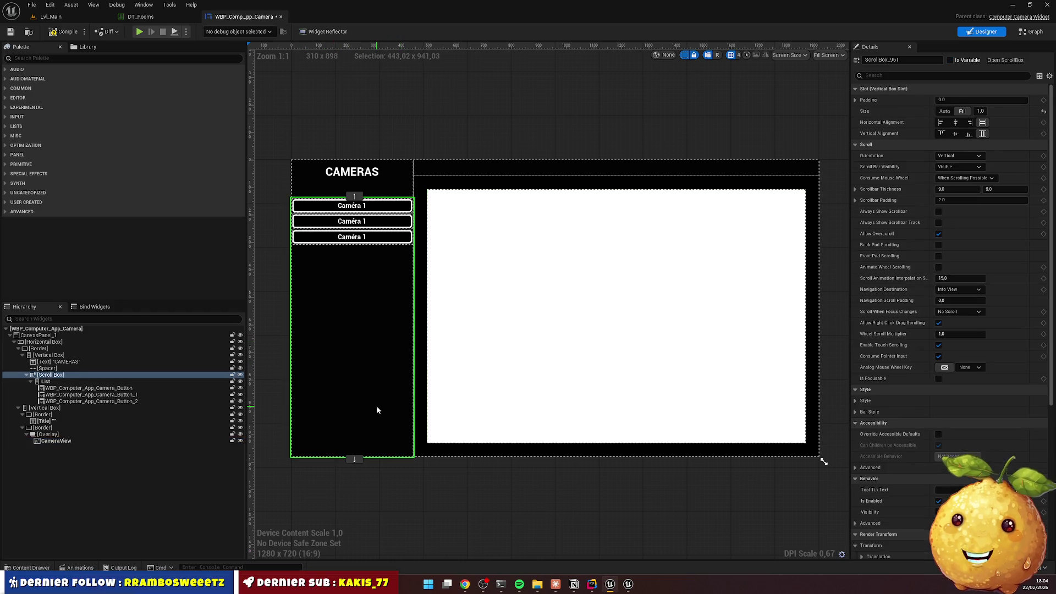
click(512, 395)
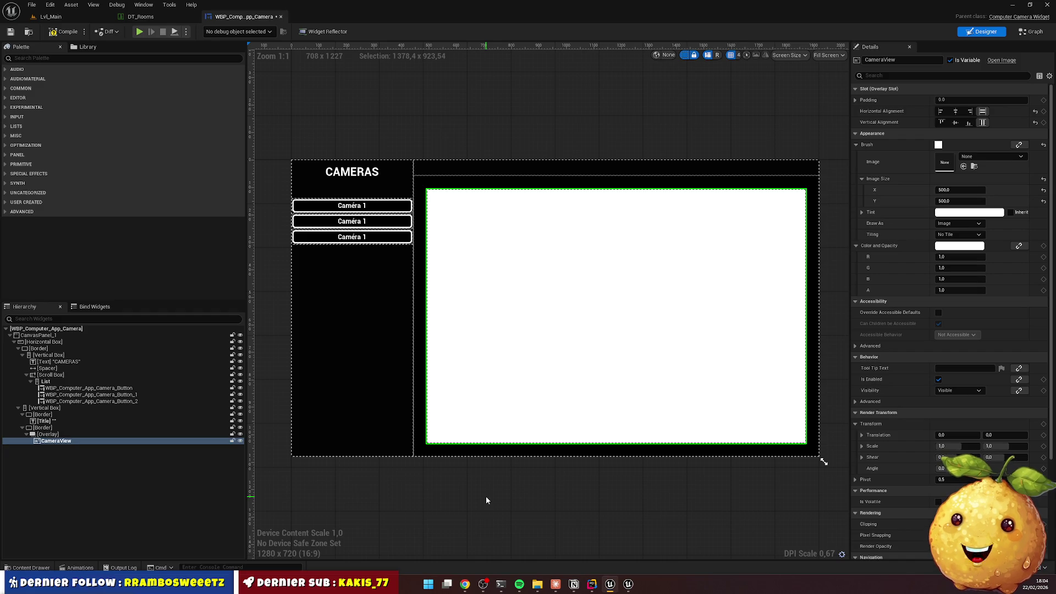
mouse_move(563, 583)
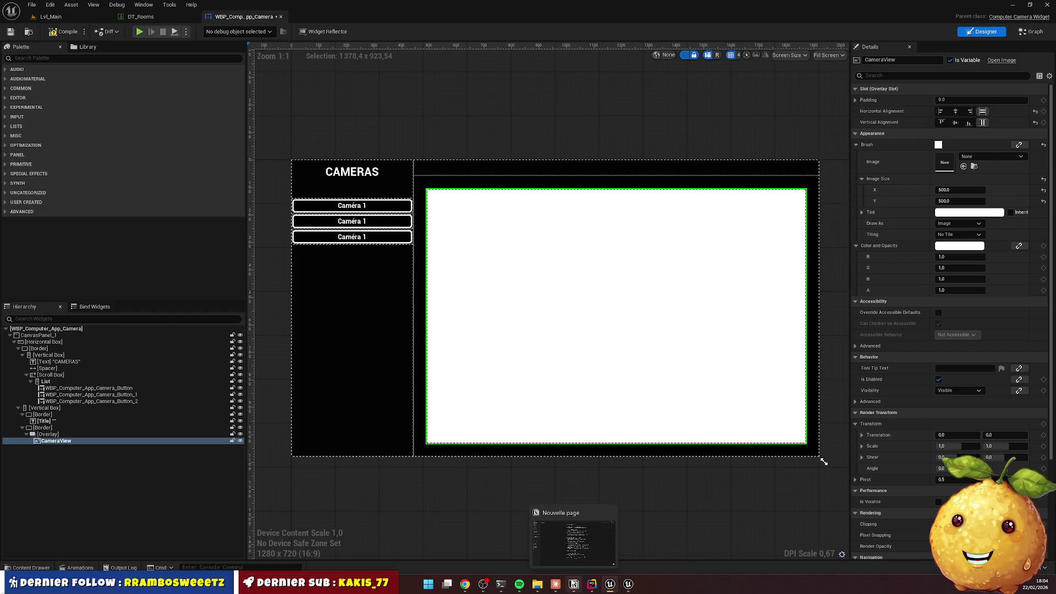
click(589, 499)
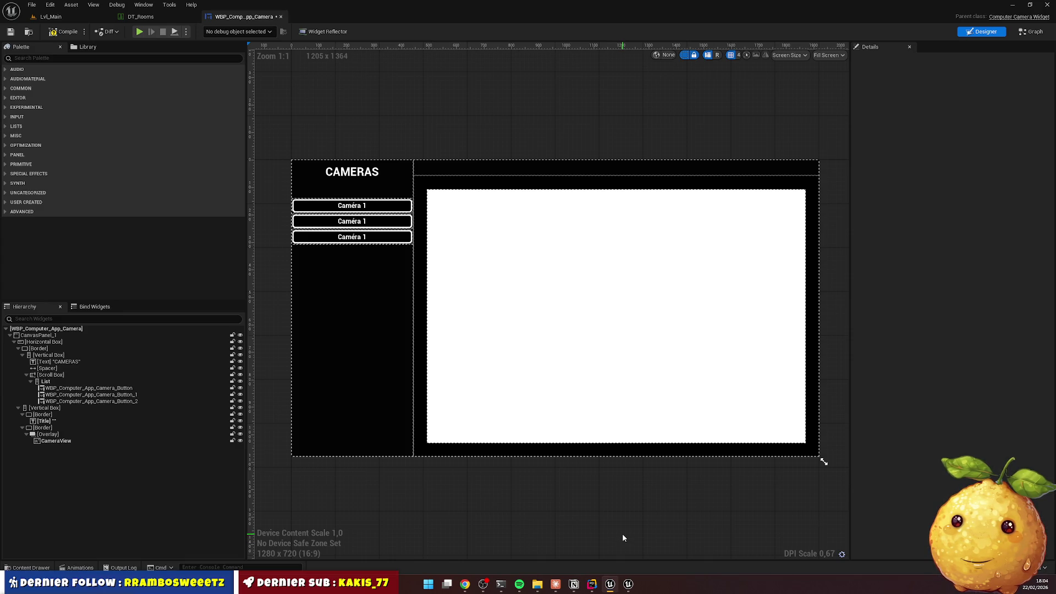
key(shift+Print)
drag(490, 220, 558, 324)
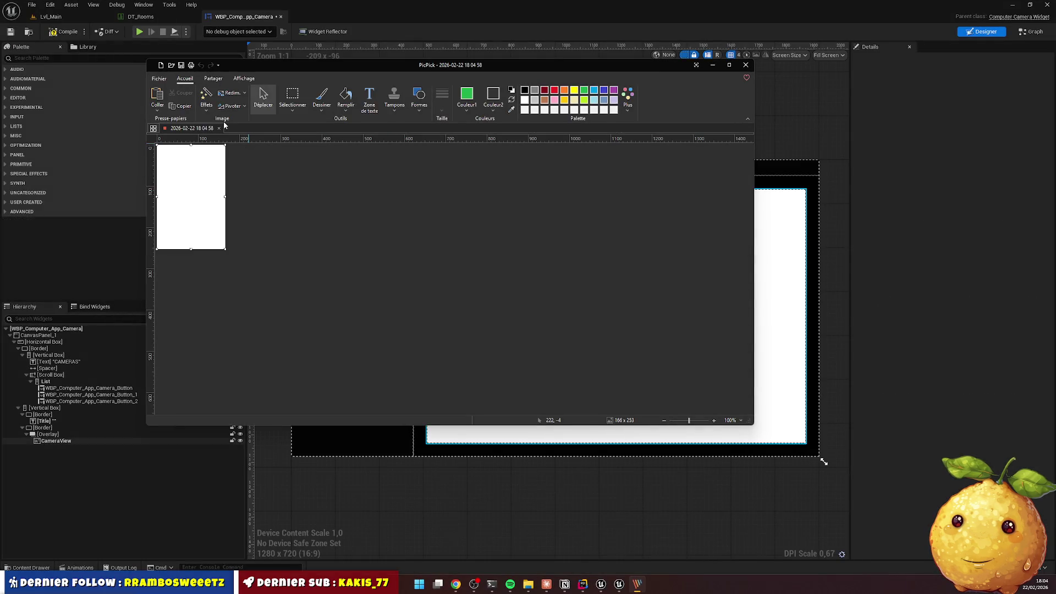
Create a new 500 x 500 PicPick image with a black background, then fill it green
click(160, 78)
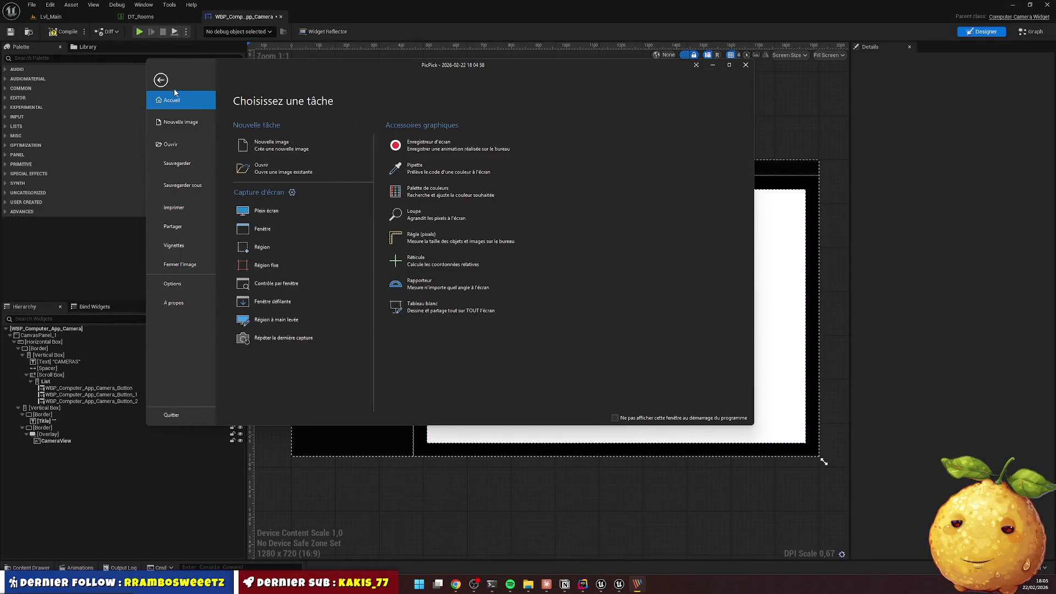
click(181, 122)
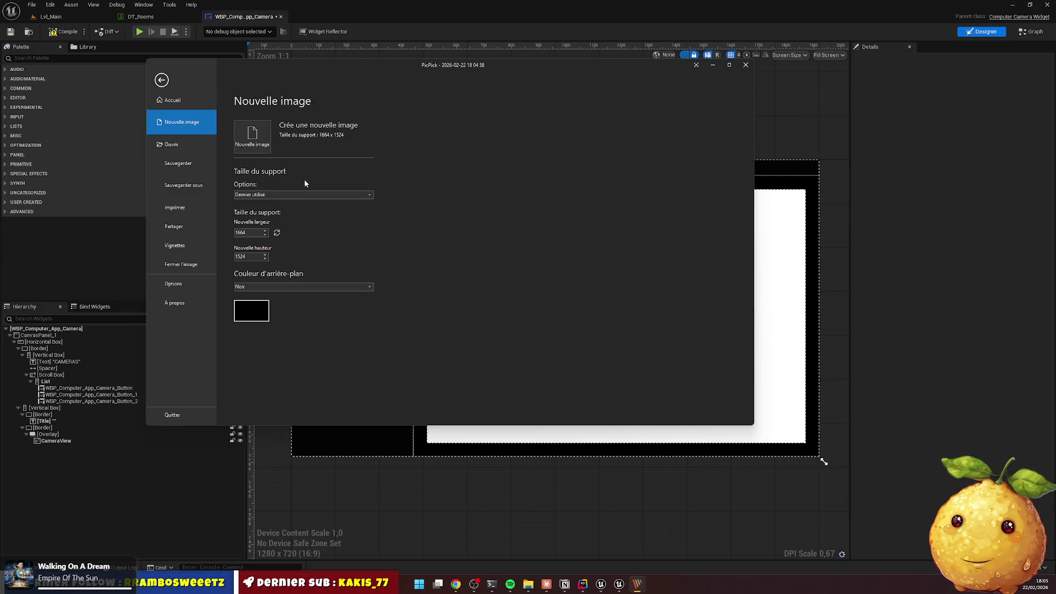
key(Tab)
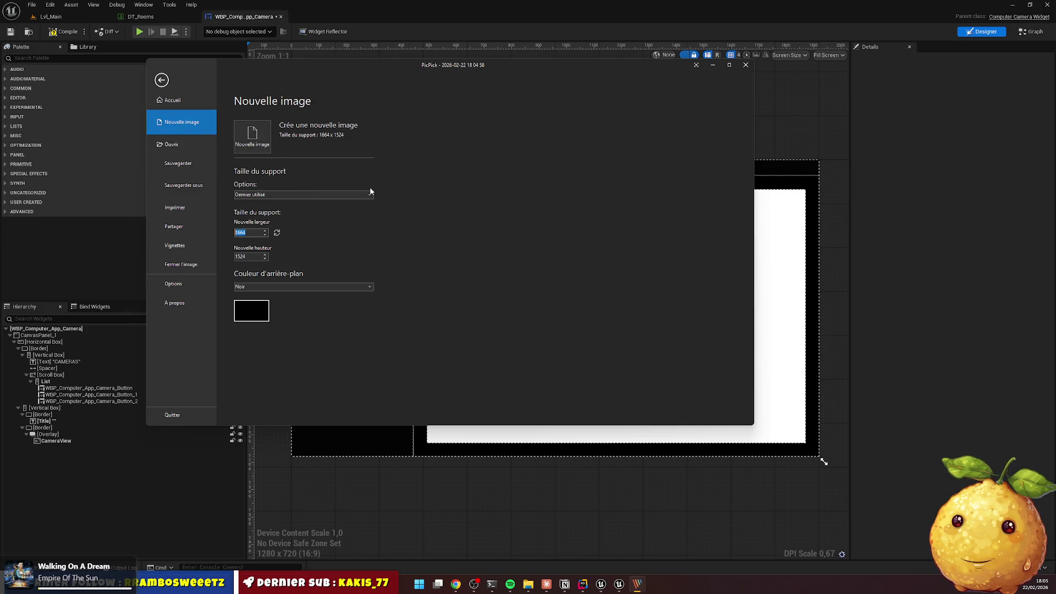
text(500)
key(Tab)
text(500)
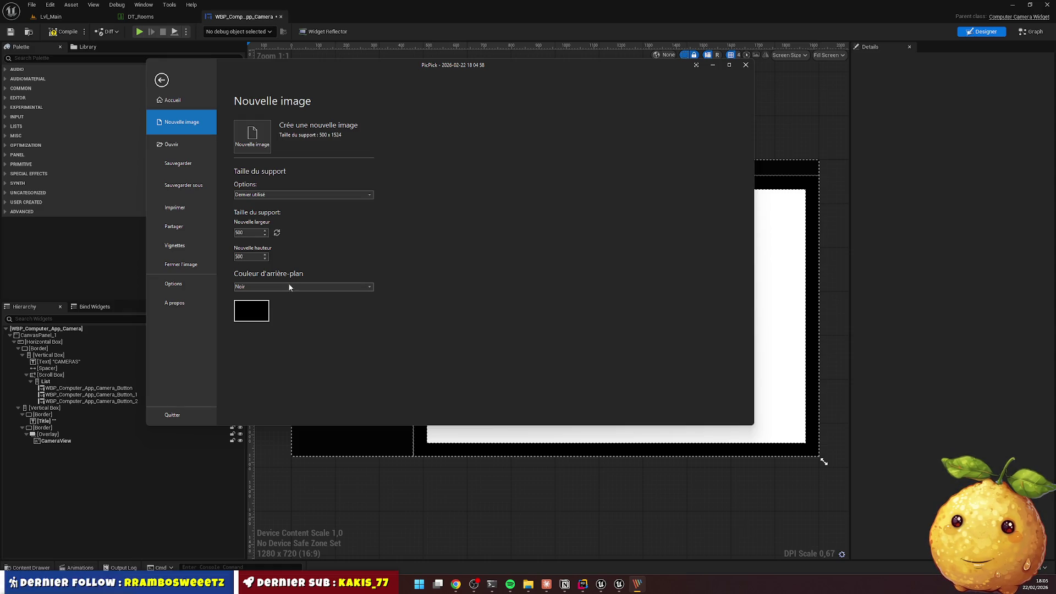
click(259, 316)
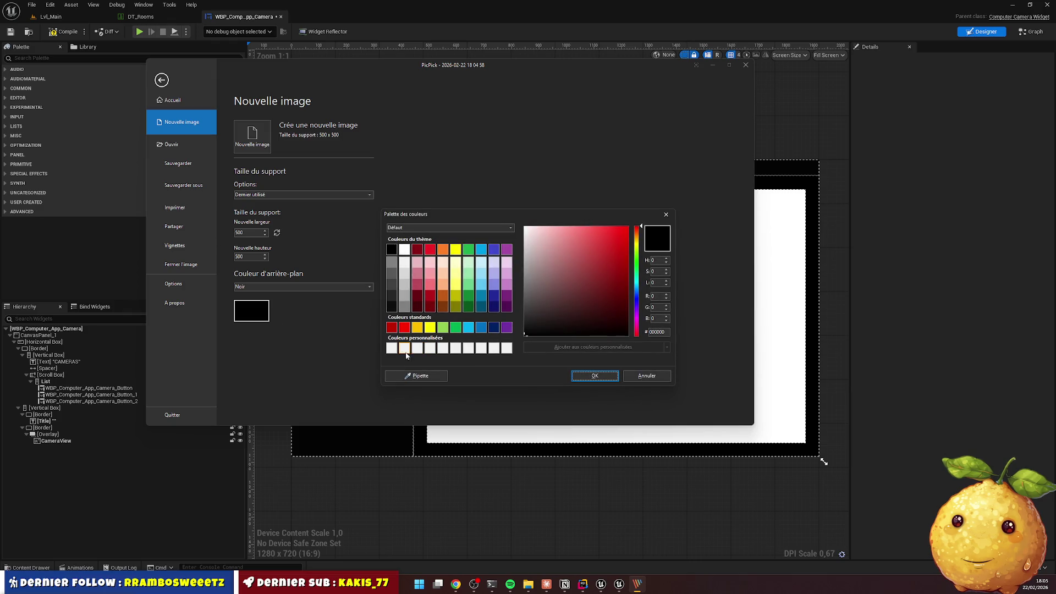
click(587, 375)
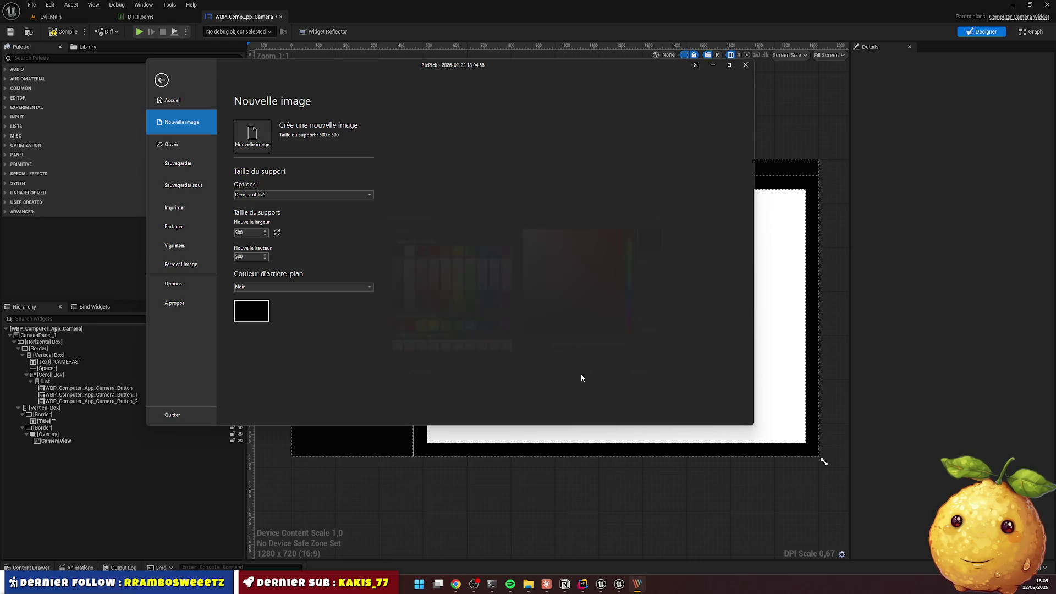
click(252, 134)
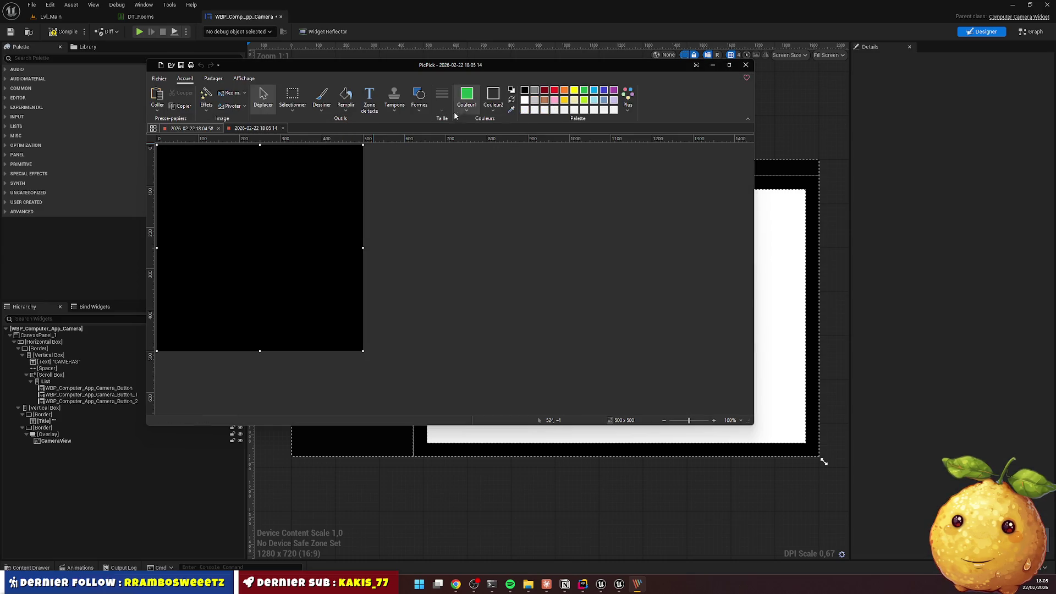
click(346, 97)
click(278, 246)
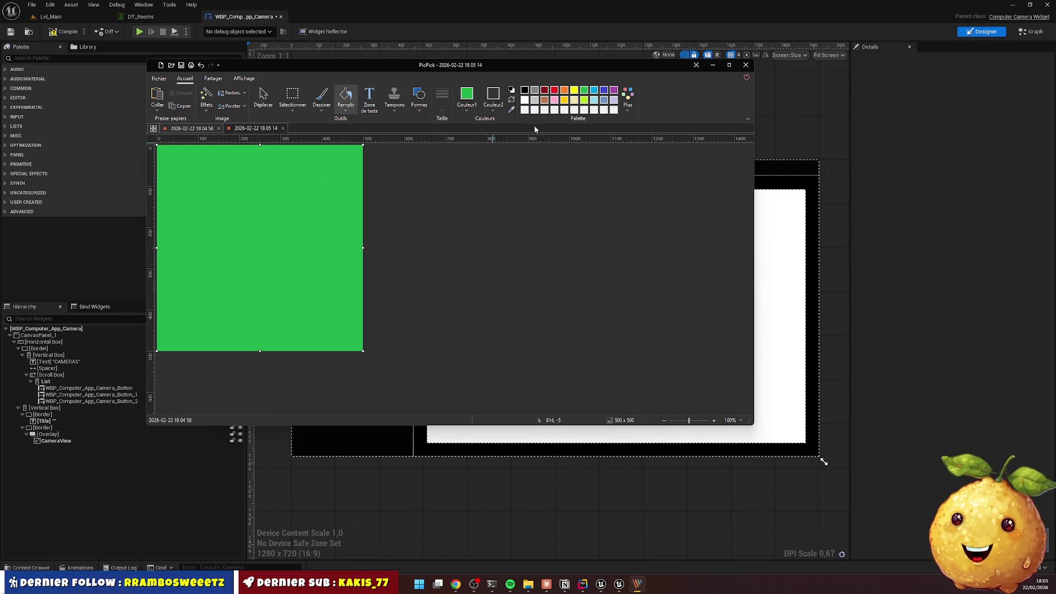
Fill the canvas white and draw a rectangle with a 4 px black outline
click(524, 100)
click(297, 232)
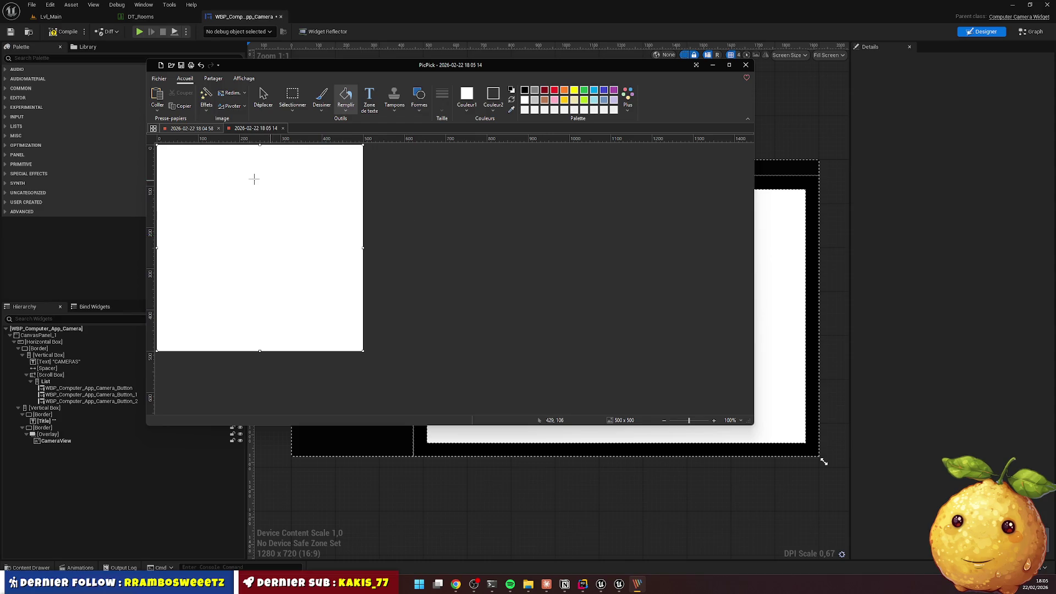
click(419, 97)
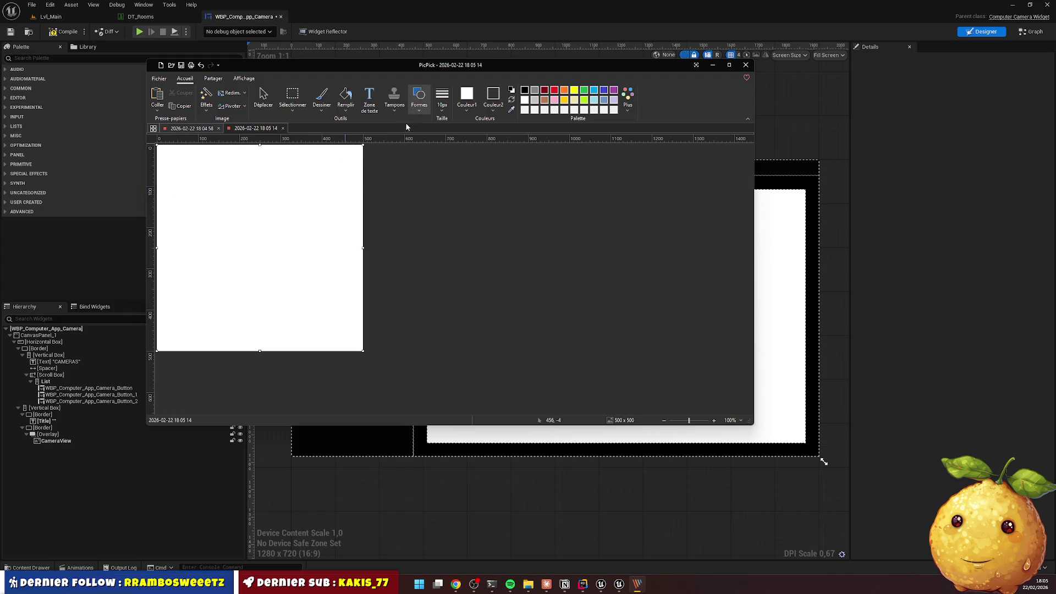
click(443, 97)
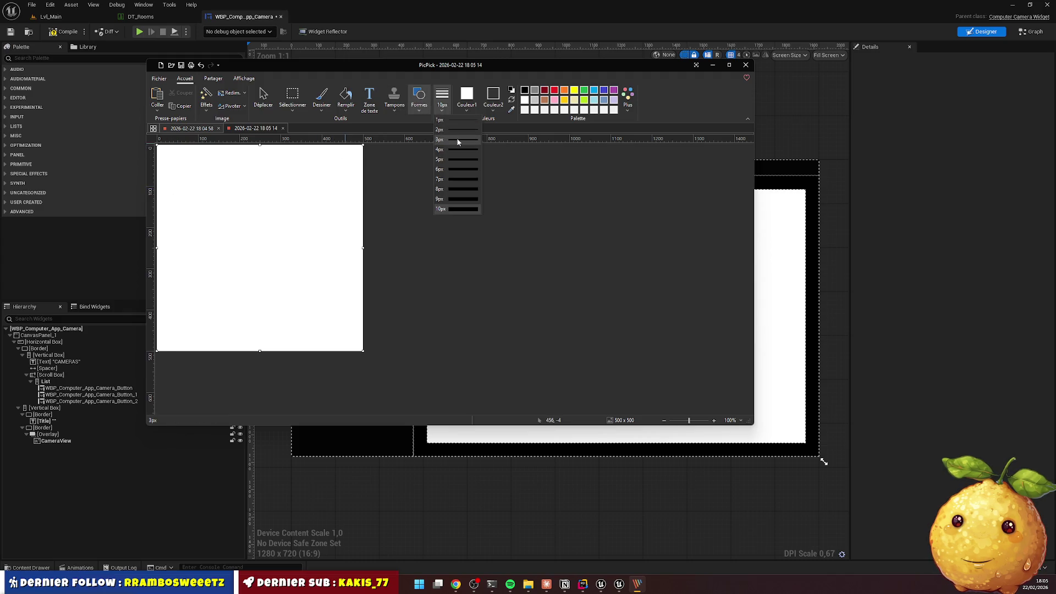
click(456, 149)
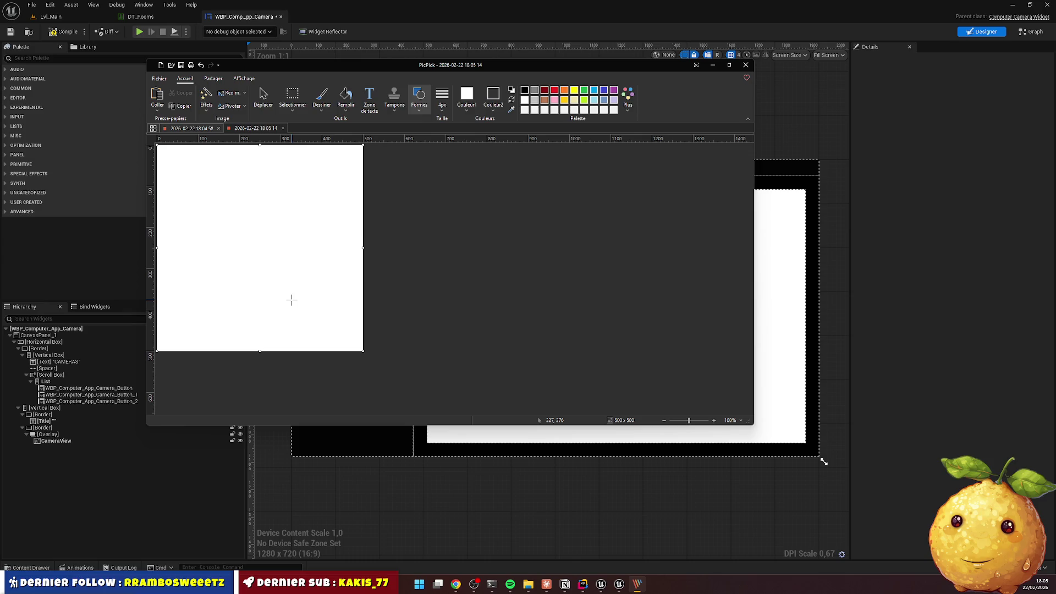
click(469, 163)
click(280, 191)
click(551, 102)
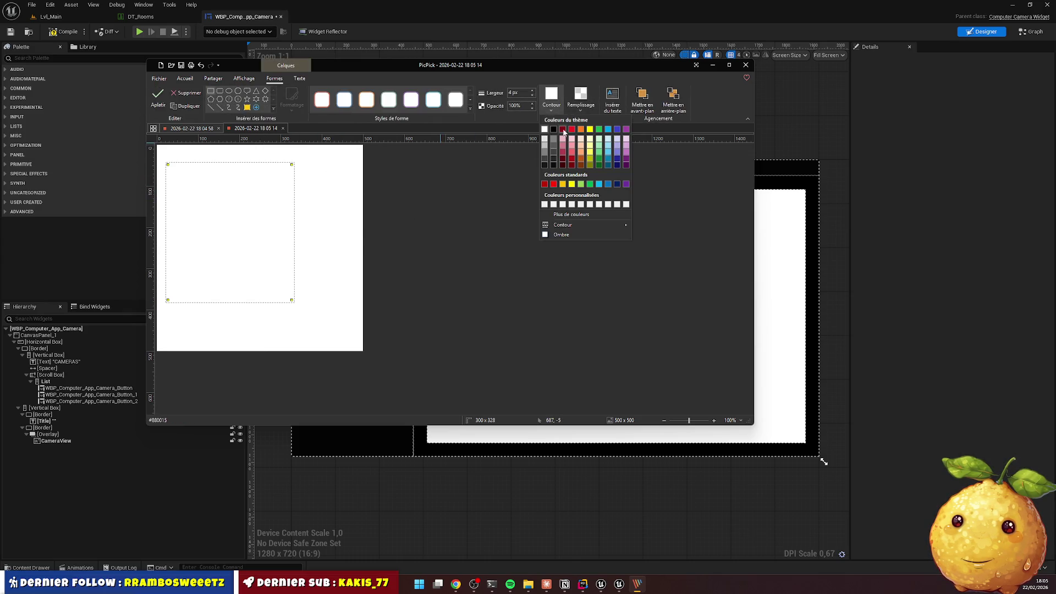
click(555, 130)
Move the rectangle to the top-left corner and enlarge it to cover nearly the whole canvas
drag(182, 233, 173, 215)
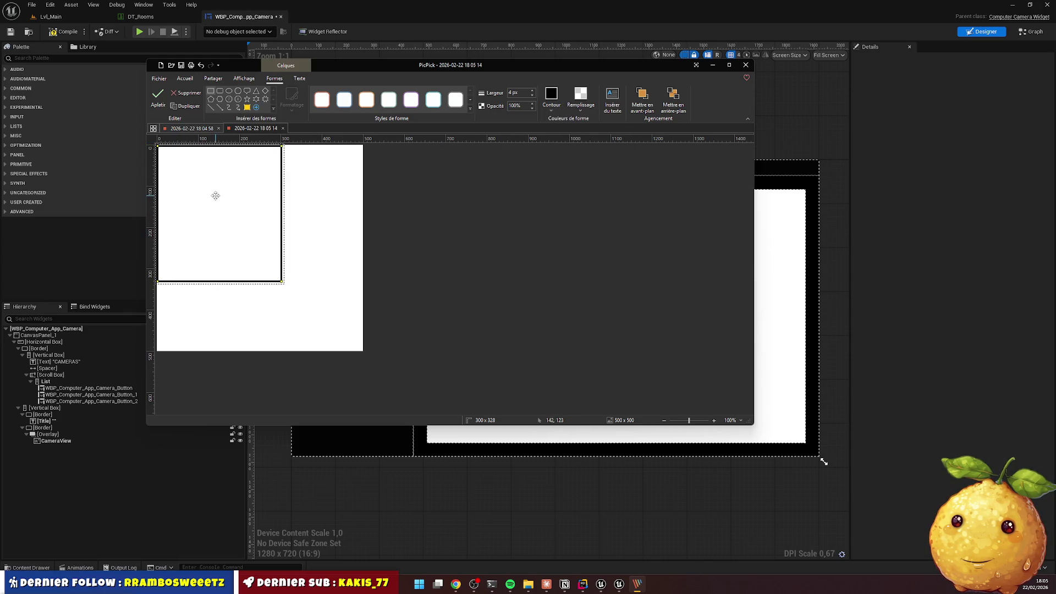
scroll(231, 181, up, 1)
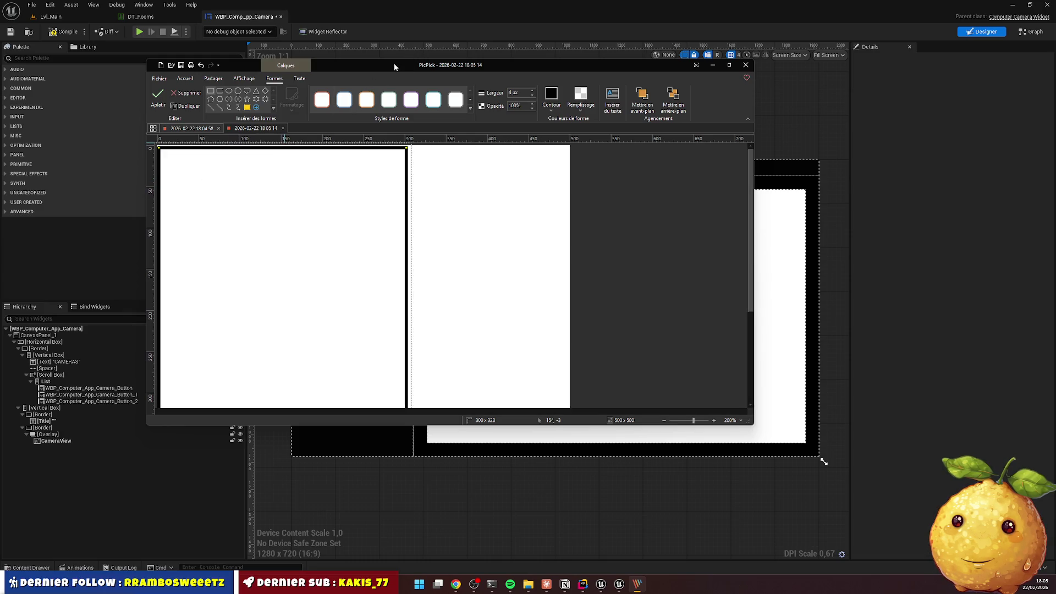
double_click(393, 64)
scroll(165, 204, up, 1)
scroll(507, 240, down, 2)
scroll(483, 240, down, 1)
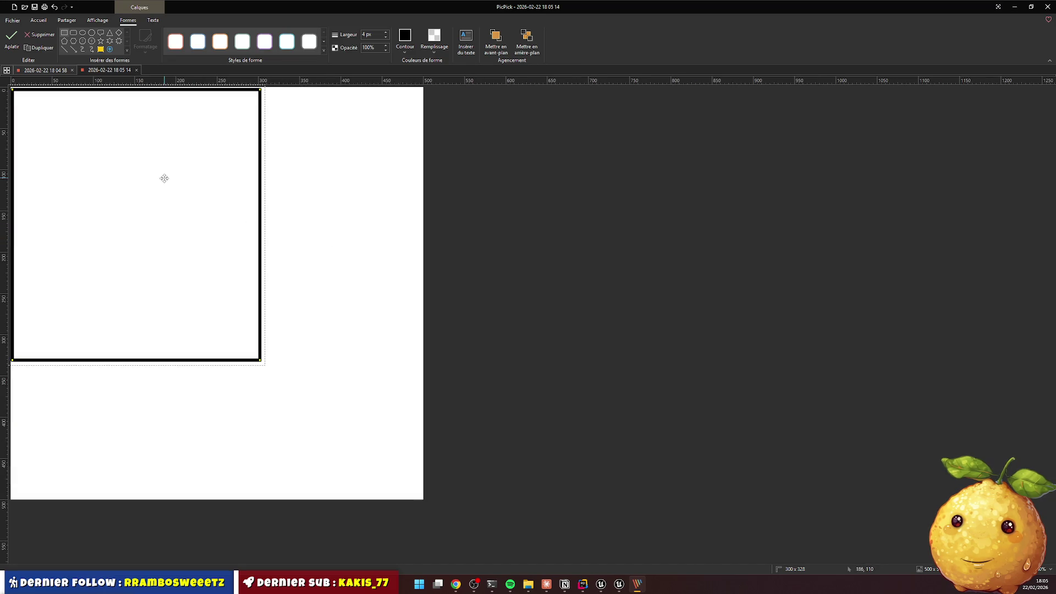
key(Right)
key(Right)
key(Right)
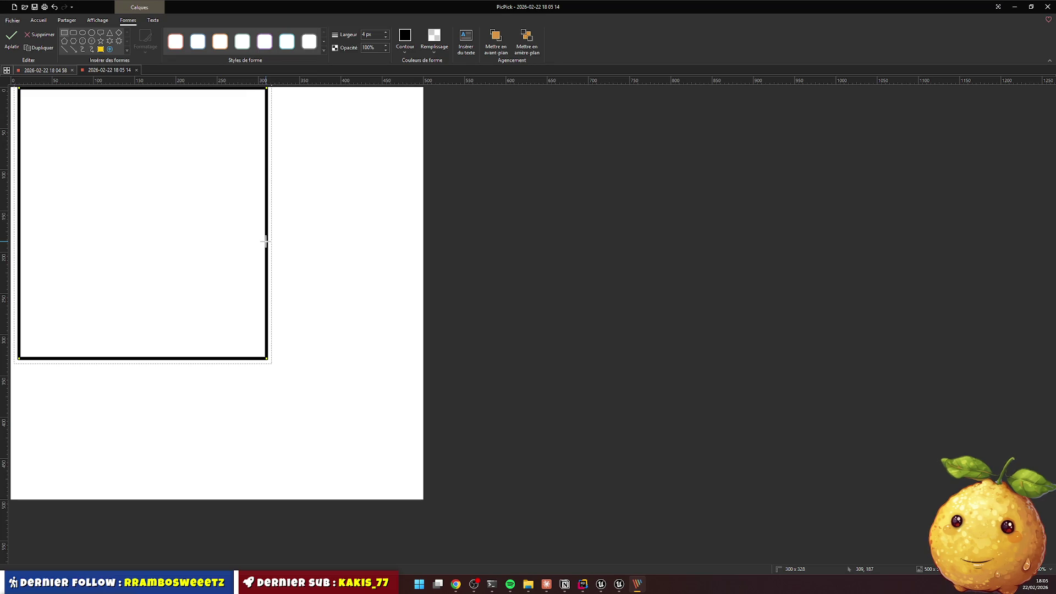
key(Down)
key(Down)
key(Down)
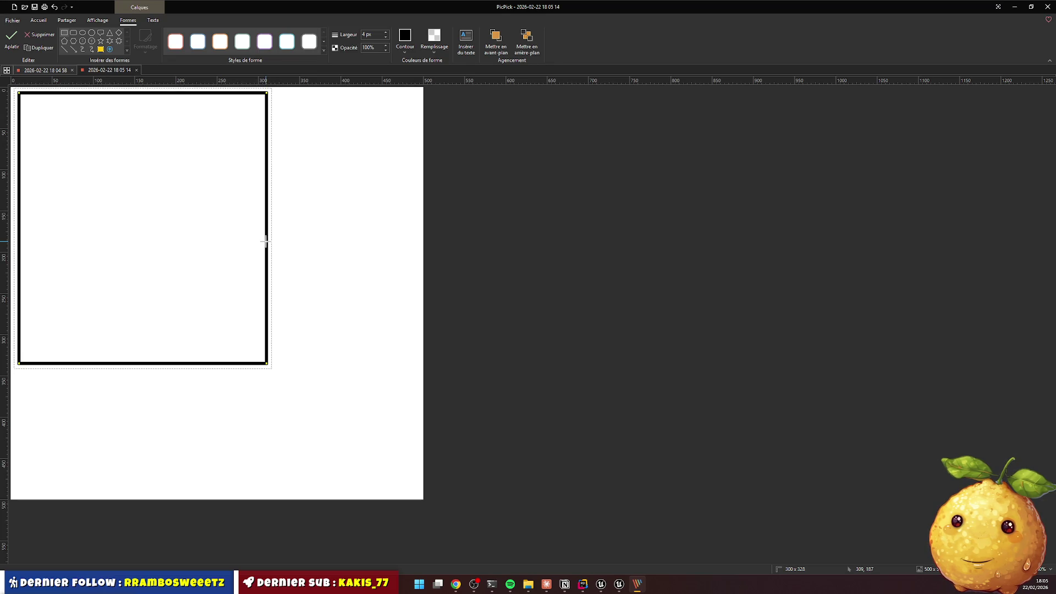
mouse_move(267, 365)
mouse_down()
mouse_move(330, 450)
mouse_move(423, 499)
mouse_up()
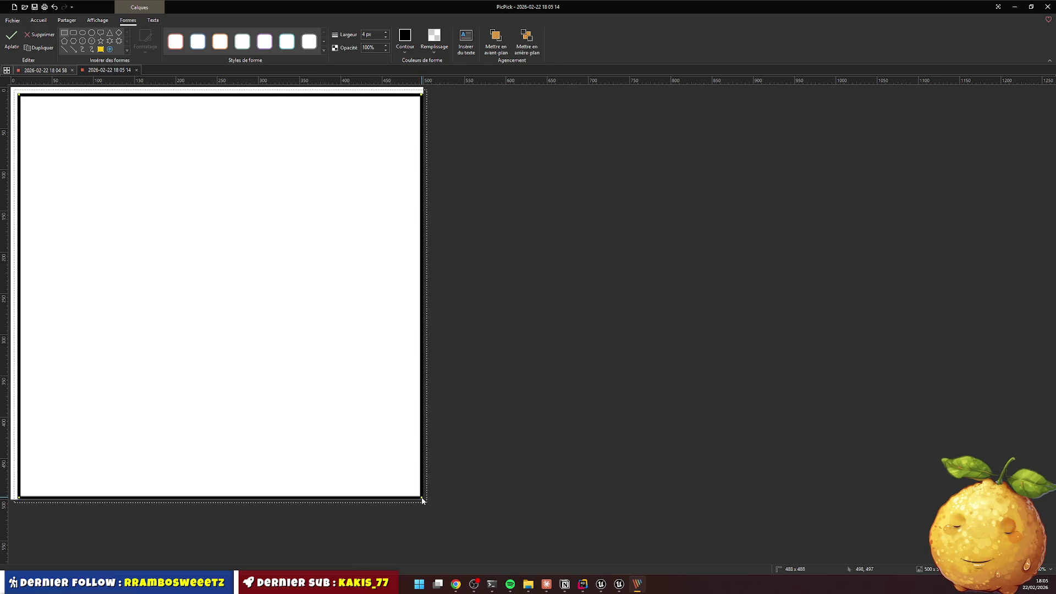
drag(422, 500, 421, 499)
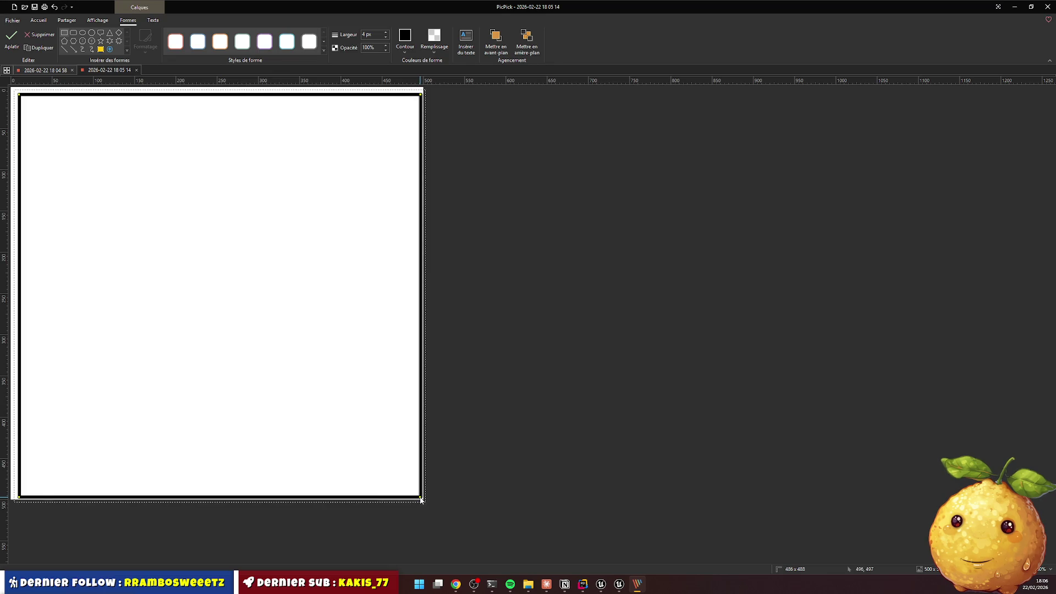
scroll(447, 497, up, 4)
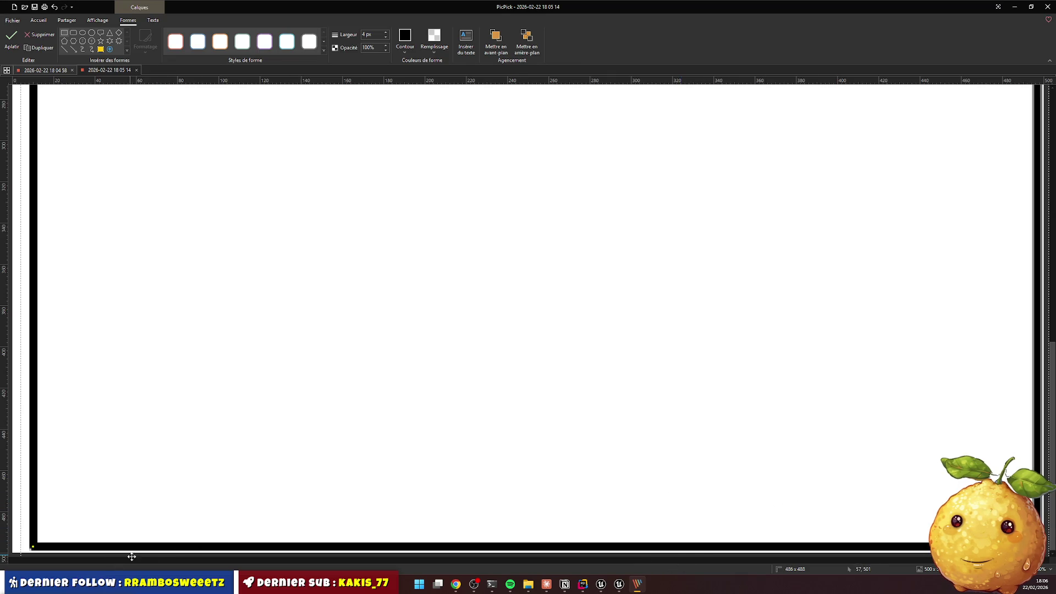
scroll(759, 484, down, 1)
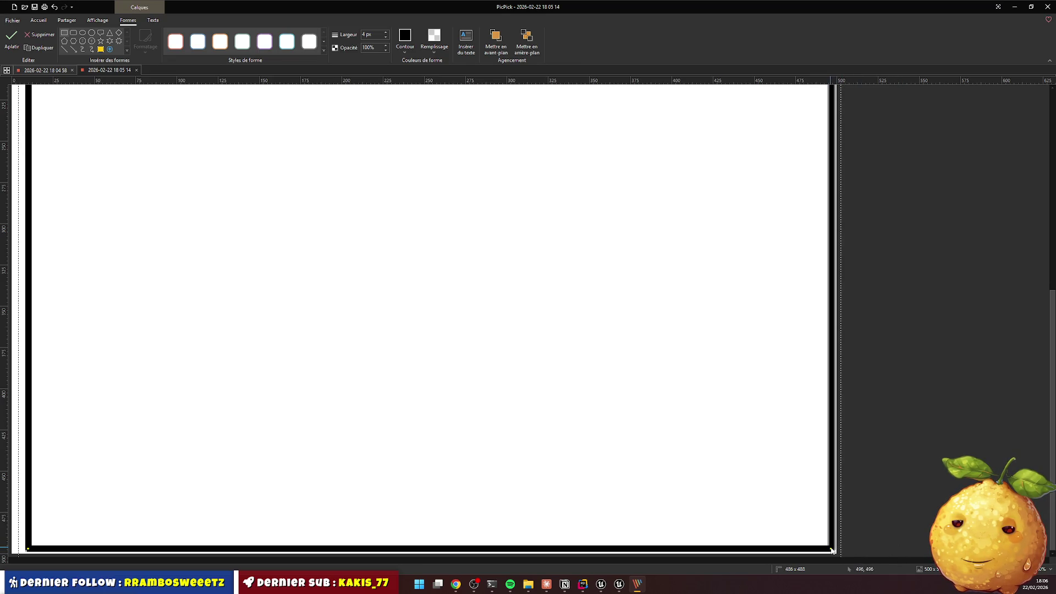
Reposition the framed shape and resize it to about 494x498
drag(832, 550, 823, 541)
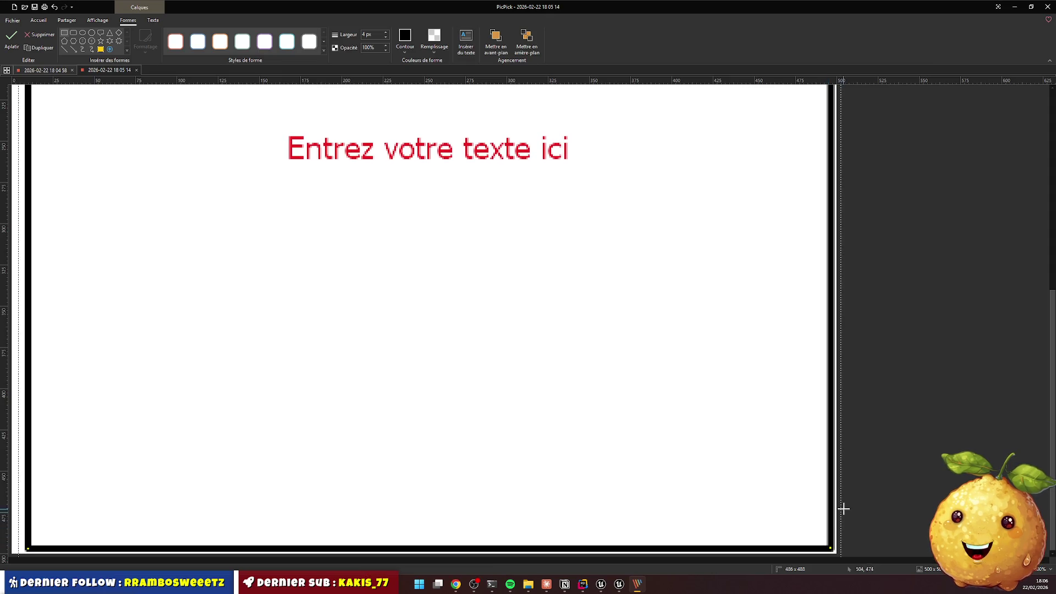
scroll(503, 367, down, 4)
scroll(399, 328, up, 2)
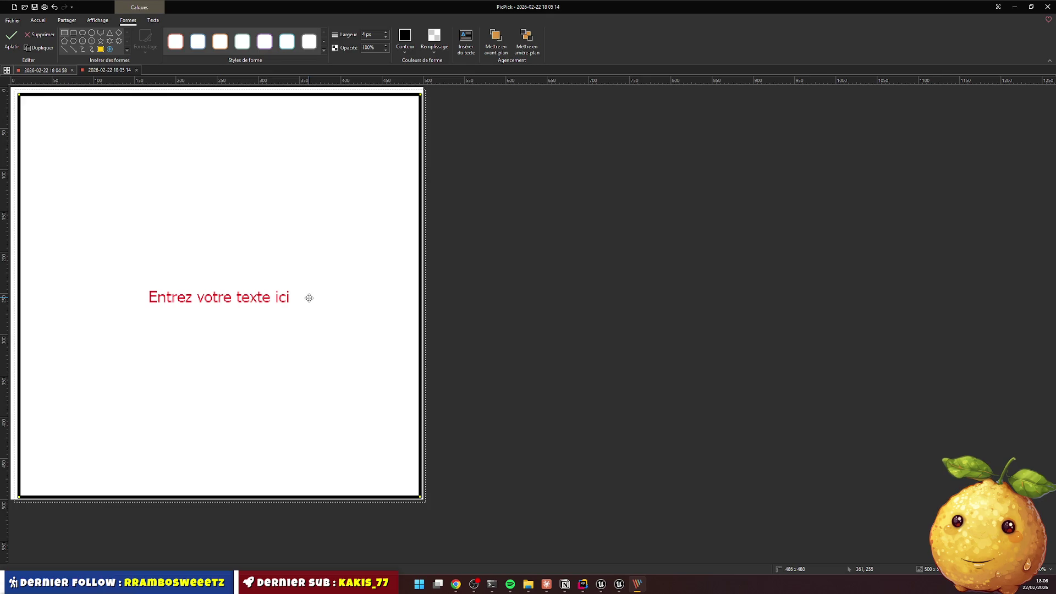
mouse_move(196, 167)
mouse_down()
mouse_move(226, 186)
mouse_move(208, 187)
mouse_move(216, 177)
mouse_move(204, 172)
mouse_move(179, 177)
mouse_up()
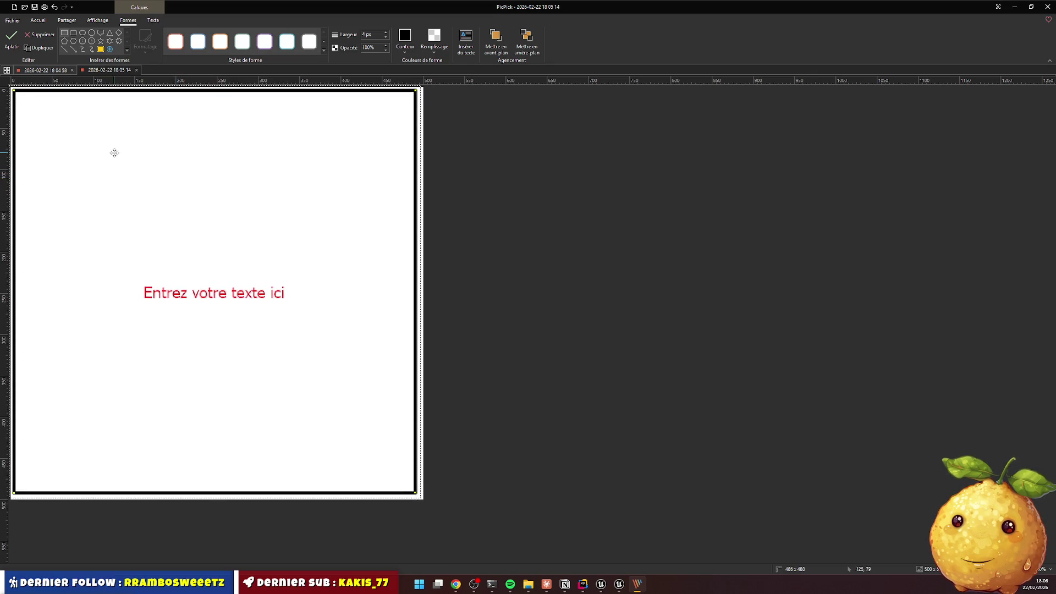
key(Up)
key(Up)
key(Left)
key(Left)
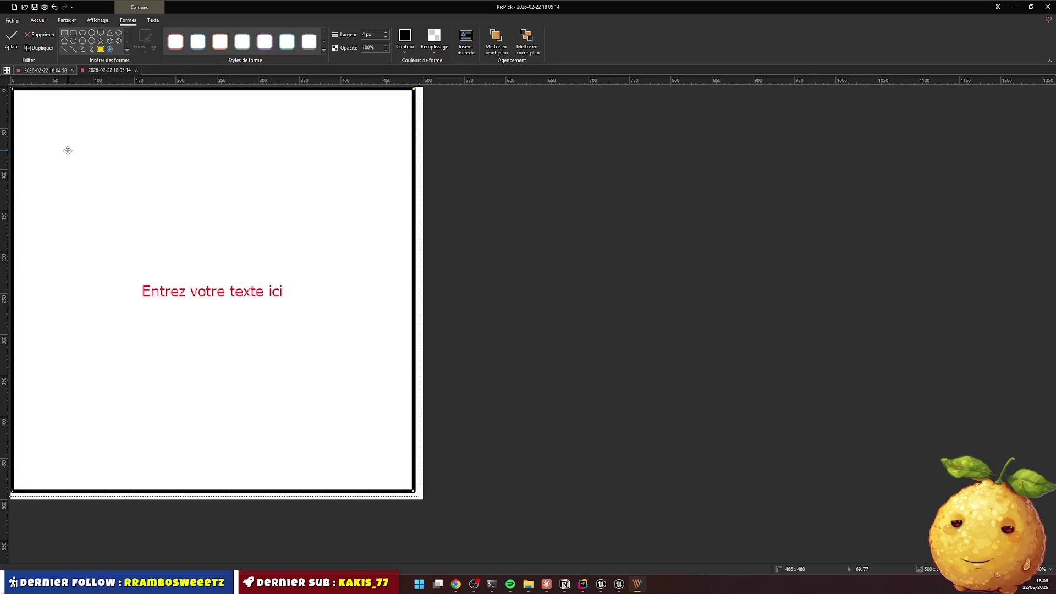
drag(414, 494, 422, 500)
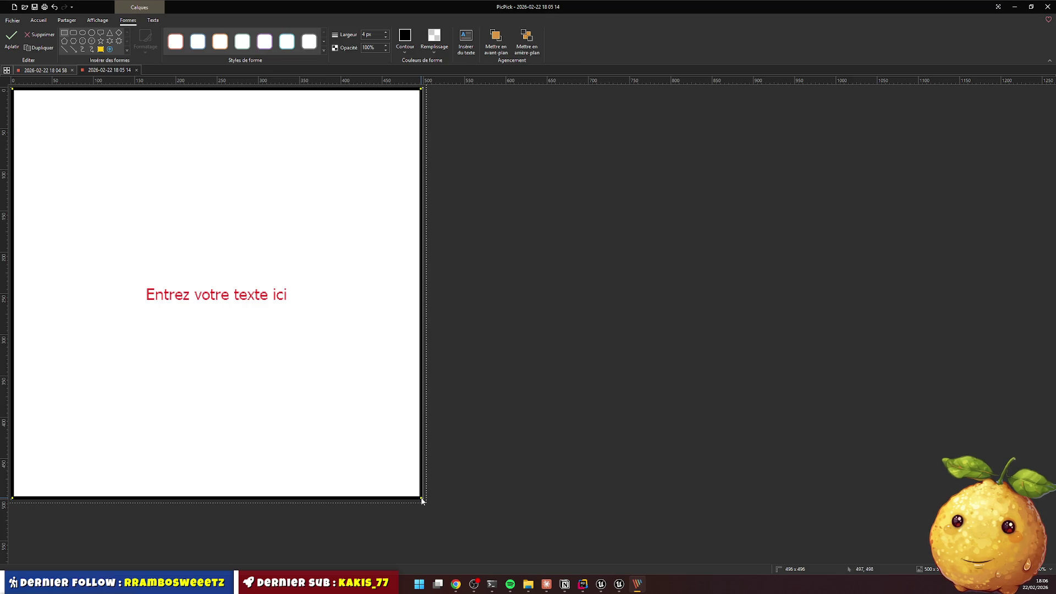
drag(422, 500, 422, 499)
Commit, undo, and delete the framed shape along with its text
click(507, 423)
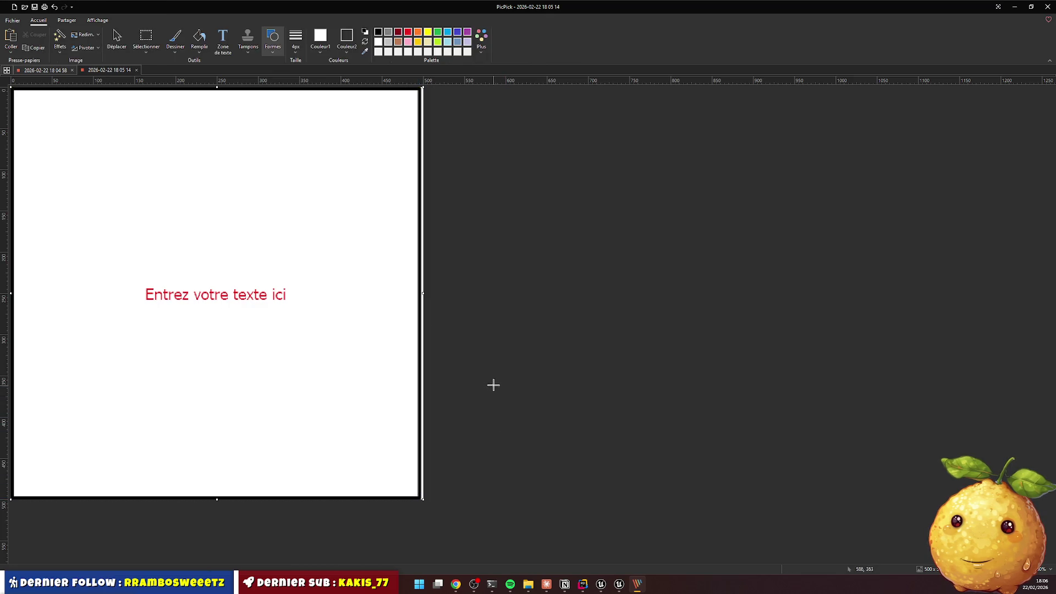
key(ctrl+z)
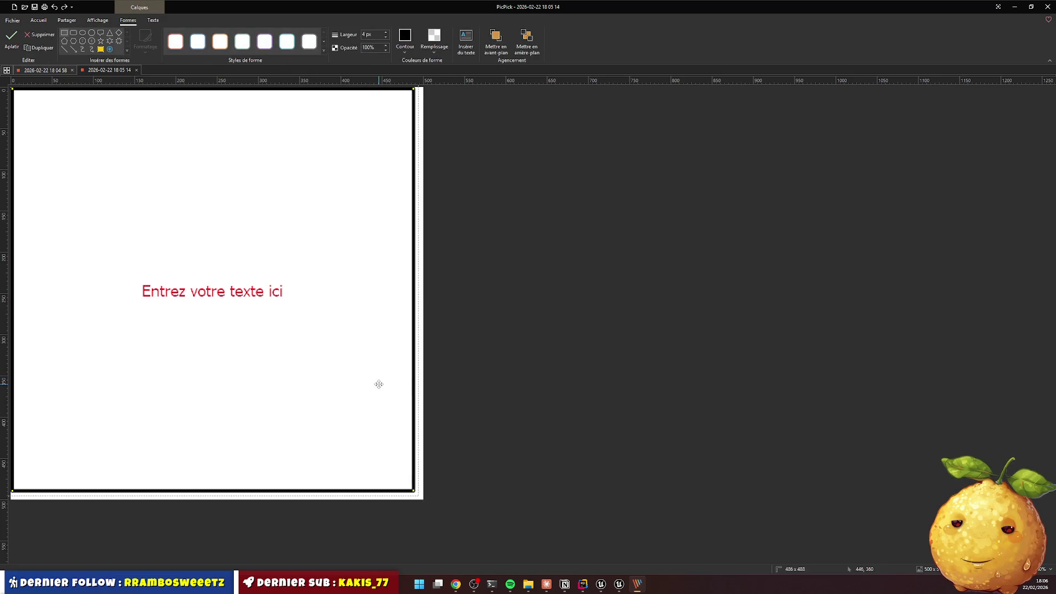
key(Delete)
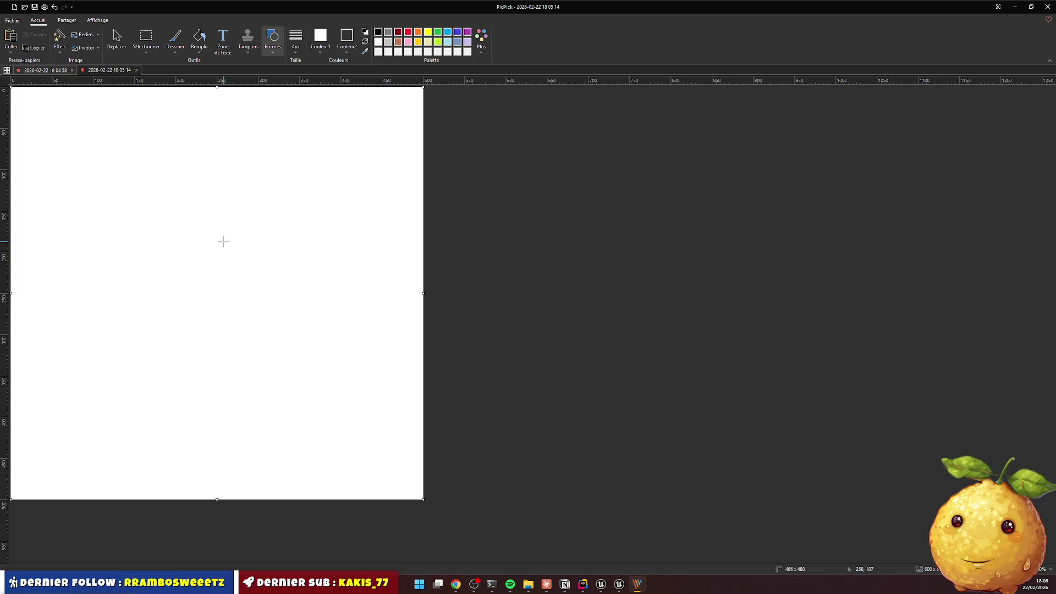
Create a new black 492 x 490 image
click(14, 23)
click(114, 93)
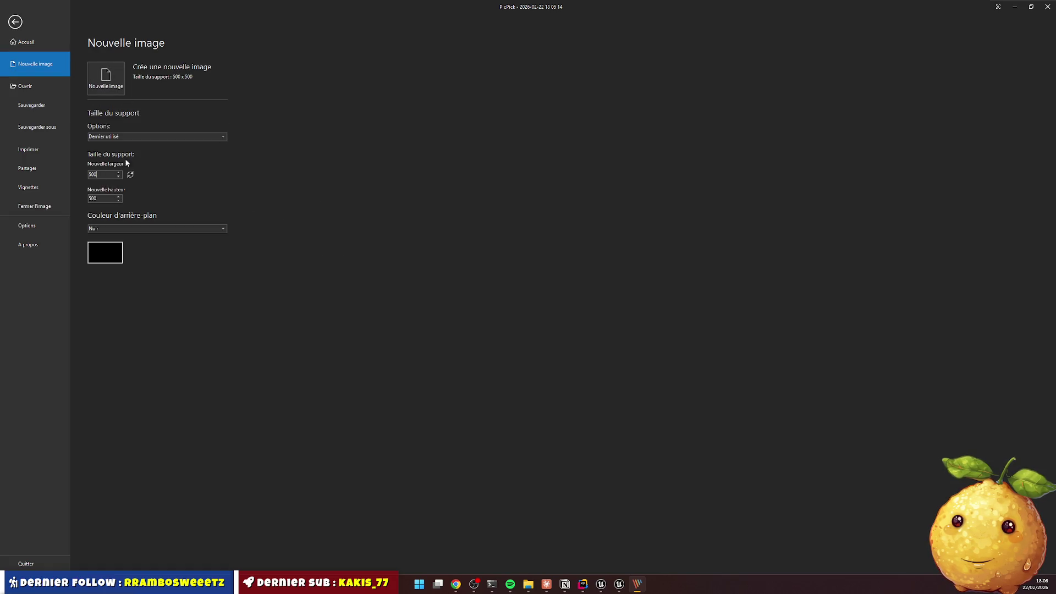
key(ctrl+a)
text(1)
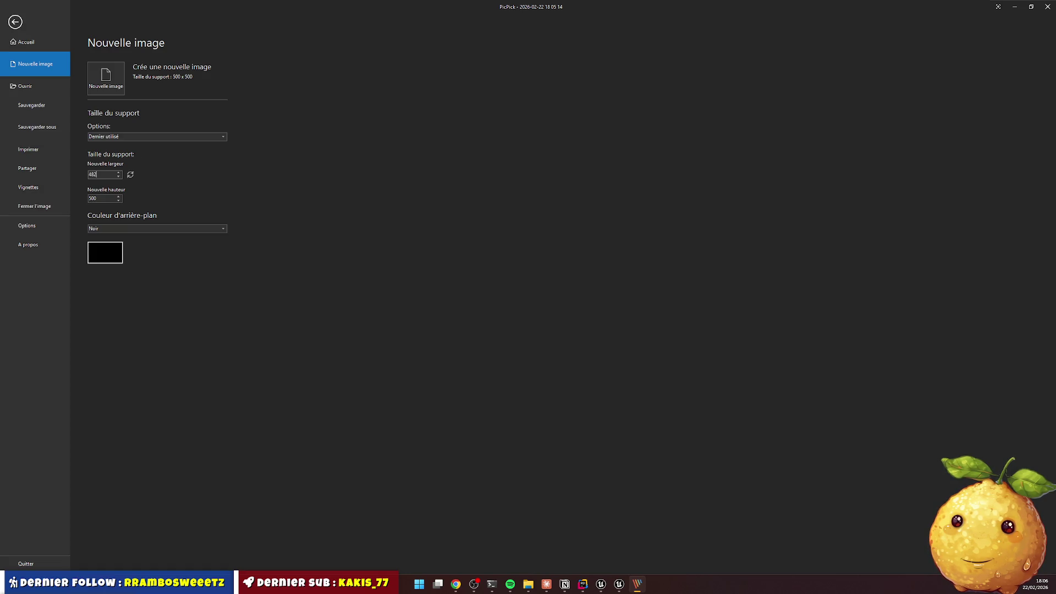
key(Tab)
text(4)
click(106, 77)
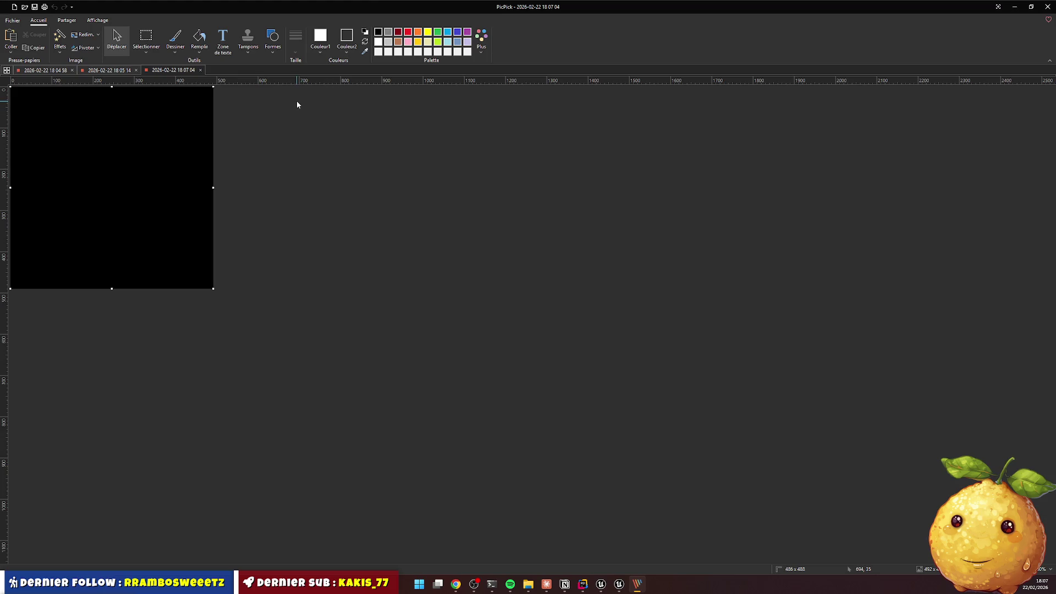
Create a second black image 486 x 486
click(16, 23)
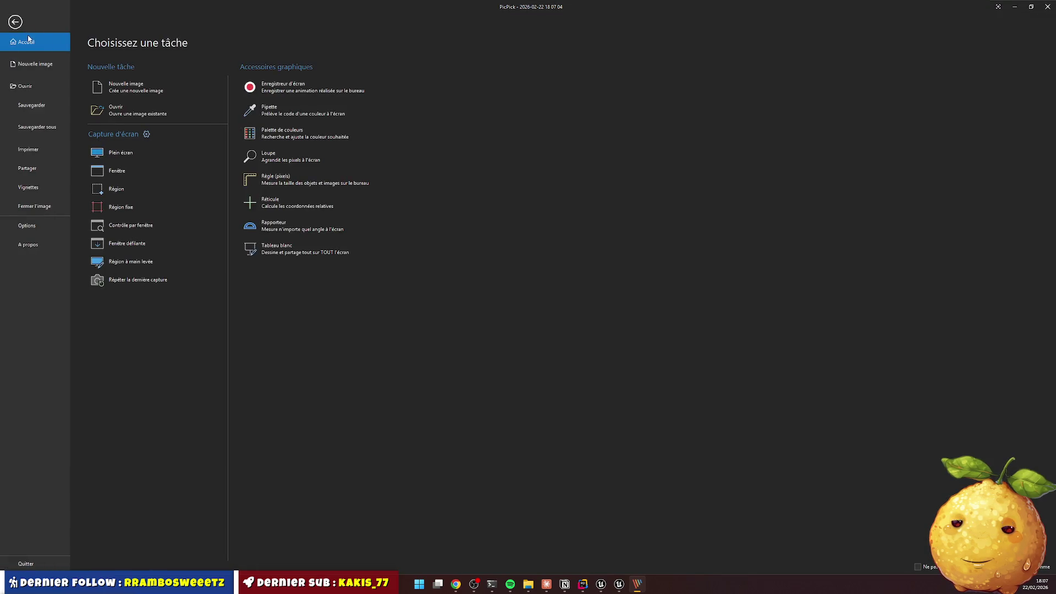
click(110, 88)
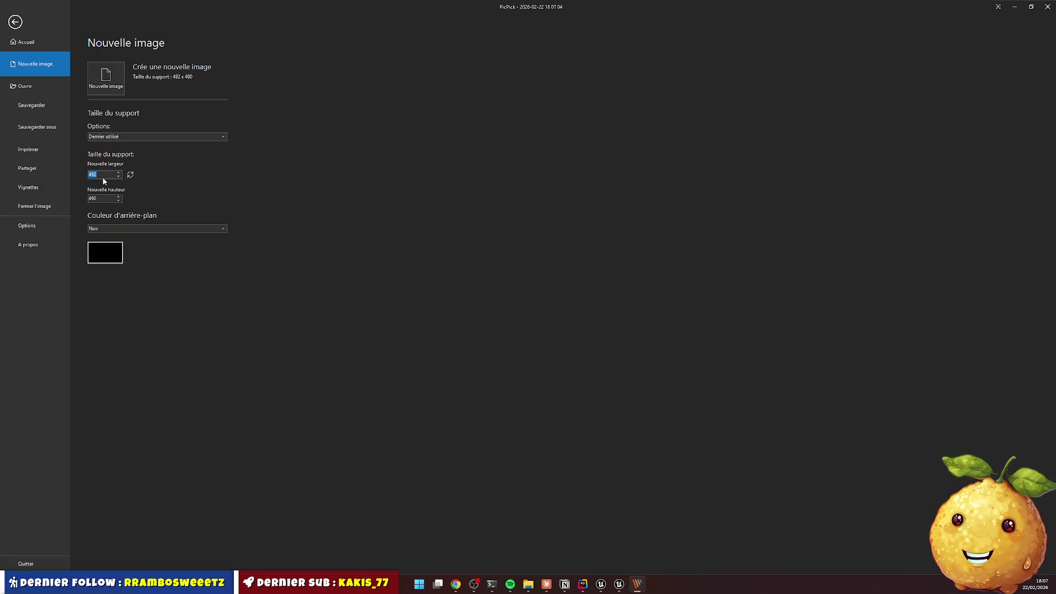
text(486)
key(Tab)
text(4)
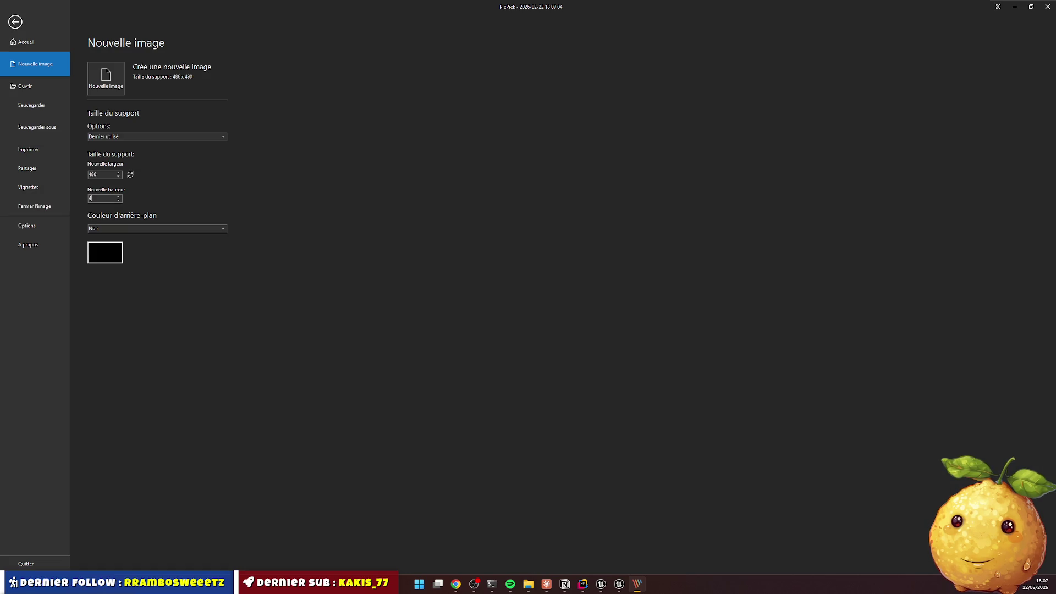
click(106, 77)
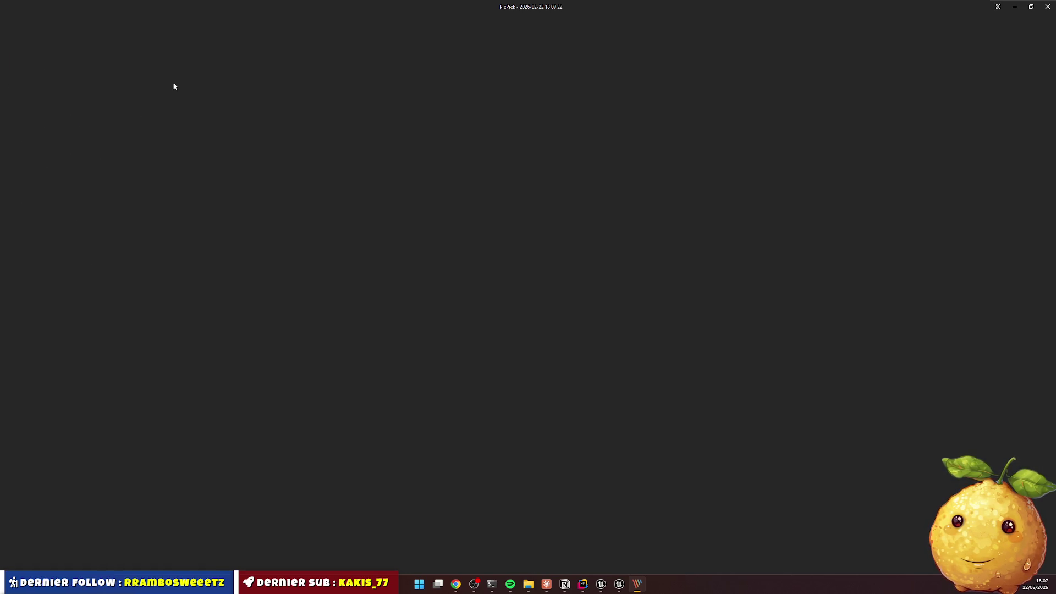
Fill the 486 image white and paste it onto the black image at offset 4,4
click(199, 38)
click(146, 128)
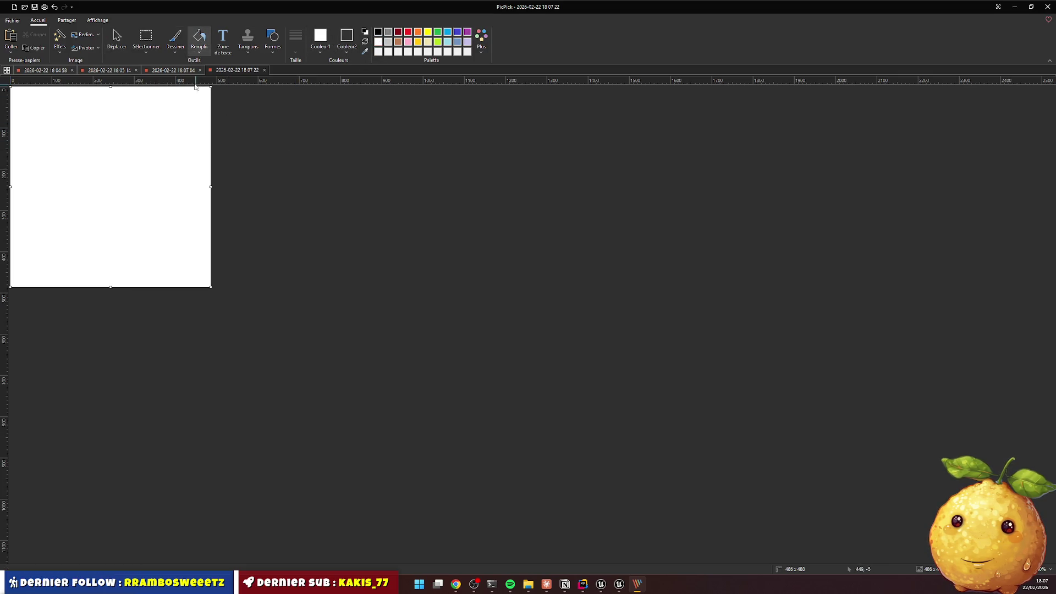
click(168, 70)
key(ctrl+v)
key(Right)
key(Right)
key(Right)
key(Down)
key(Down)
key(Down)
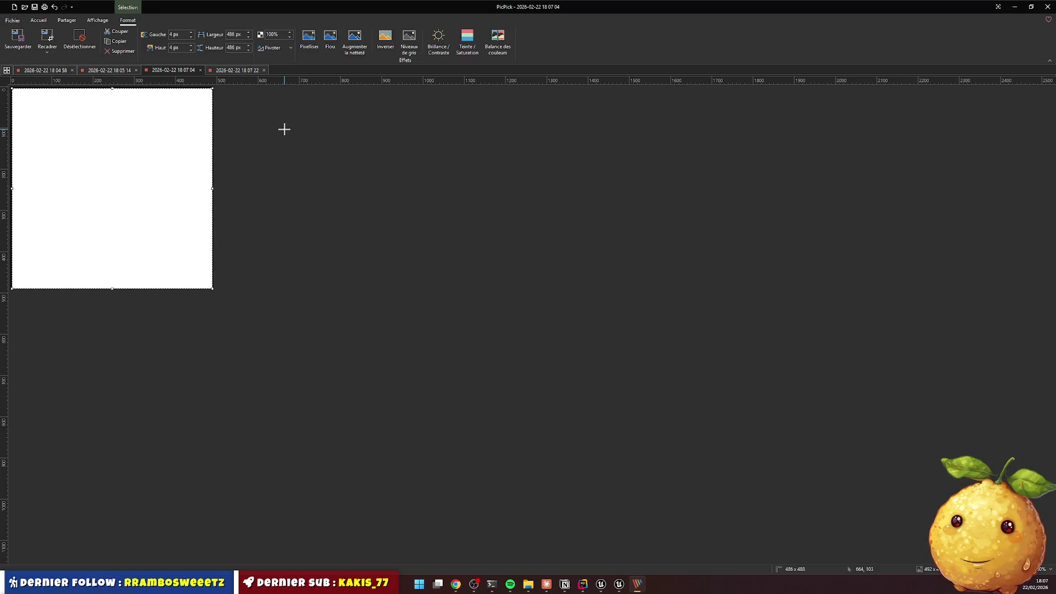
click(303, 163)
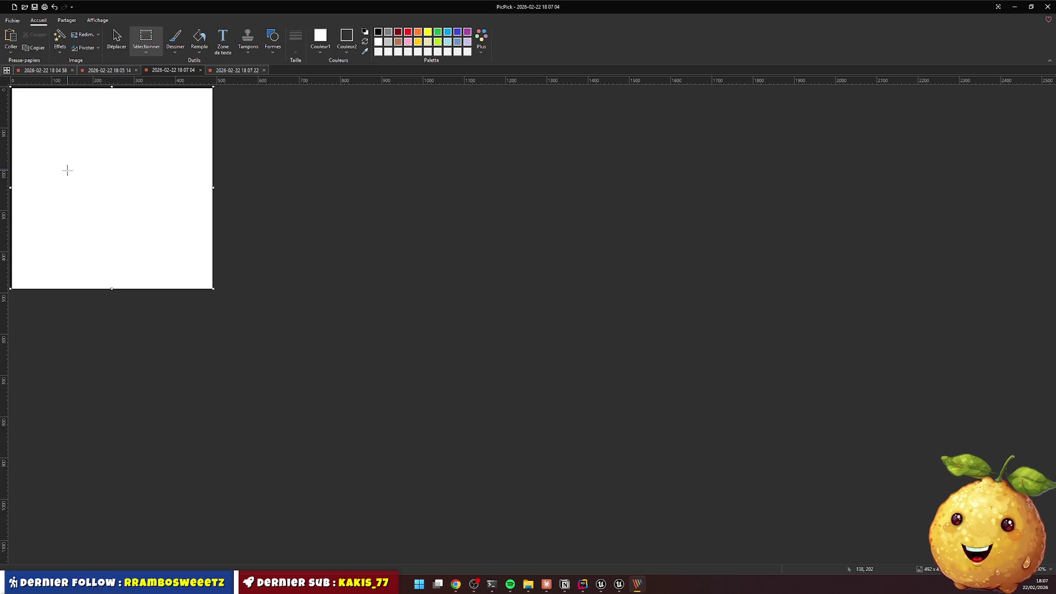
Resize the white image to 484 x 484
click(237, 69)
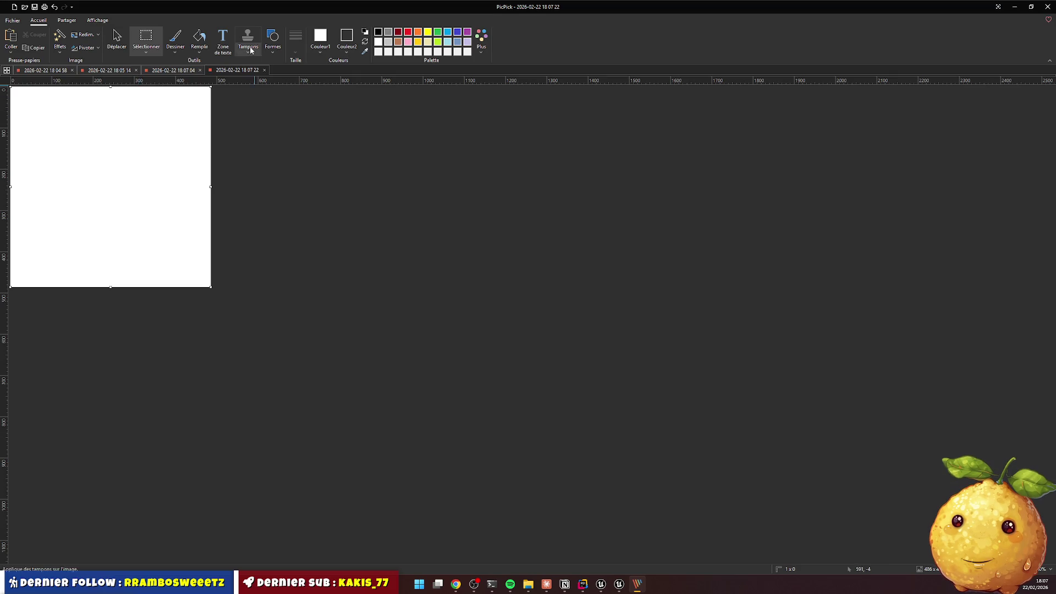
click(89, 36)
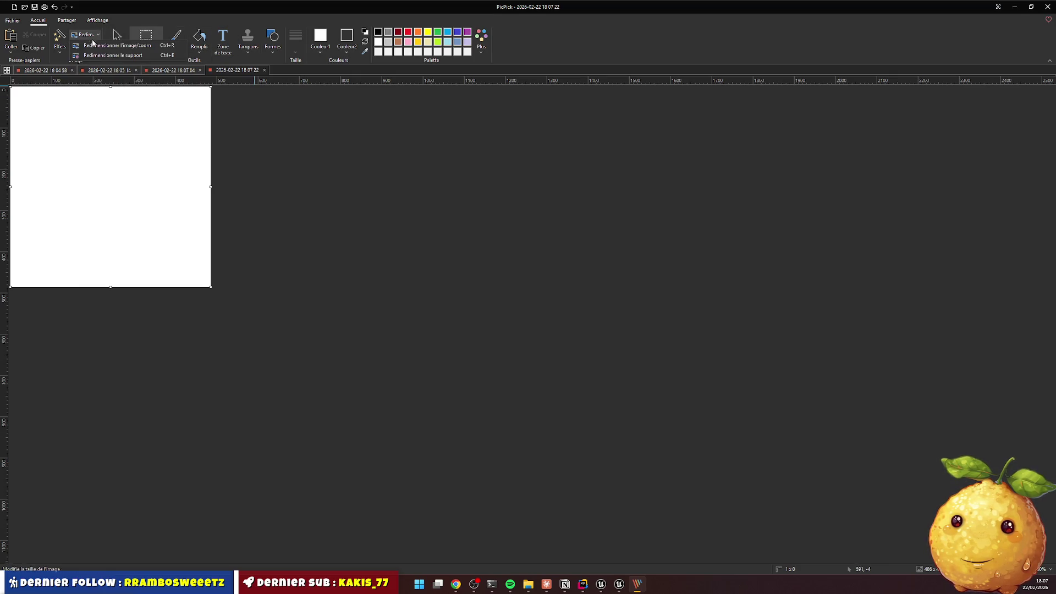
click(102, 46)
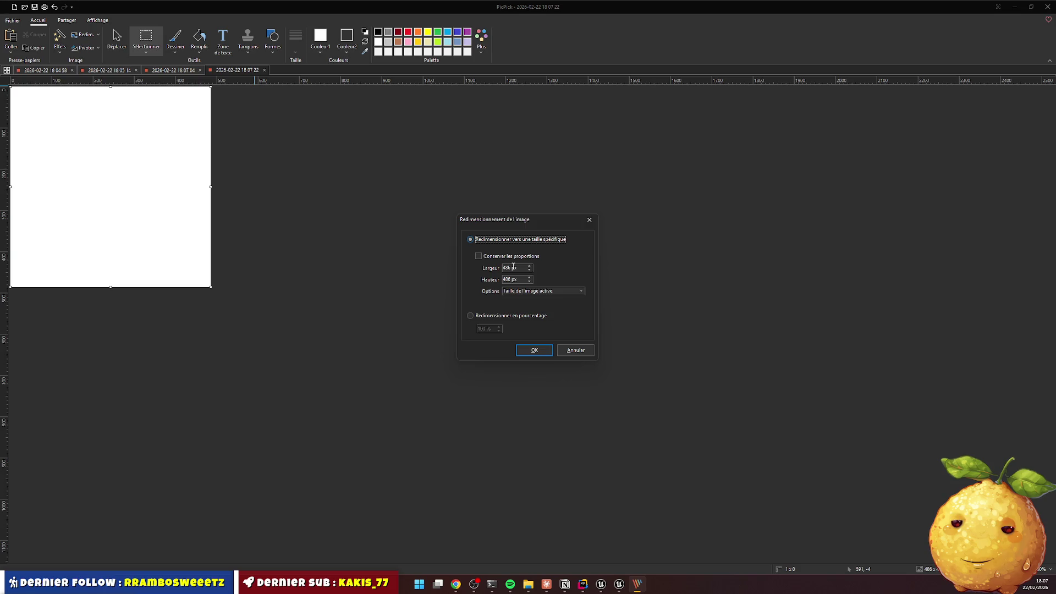
click(510, 267)
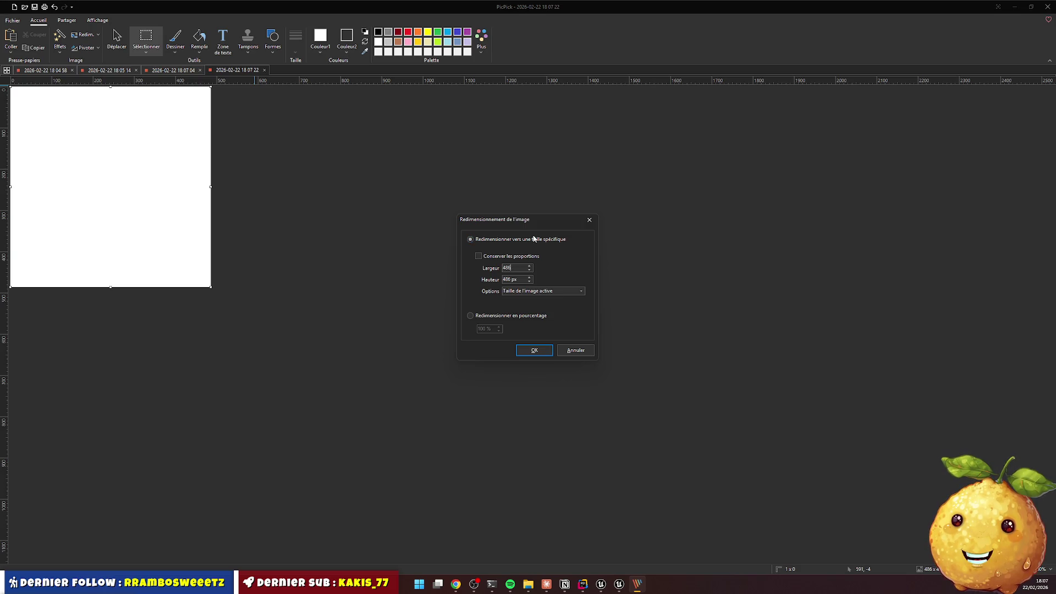
key(Tab)
key(Tab)
key(shift+Tab)
click(505, 279)
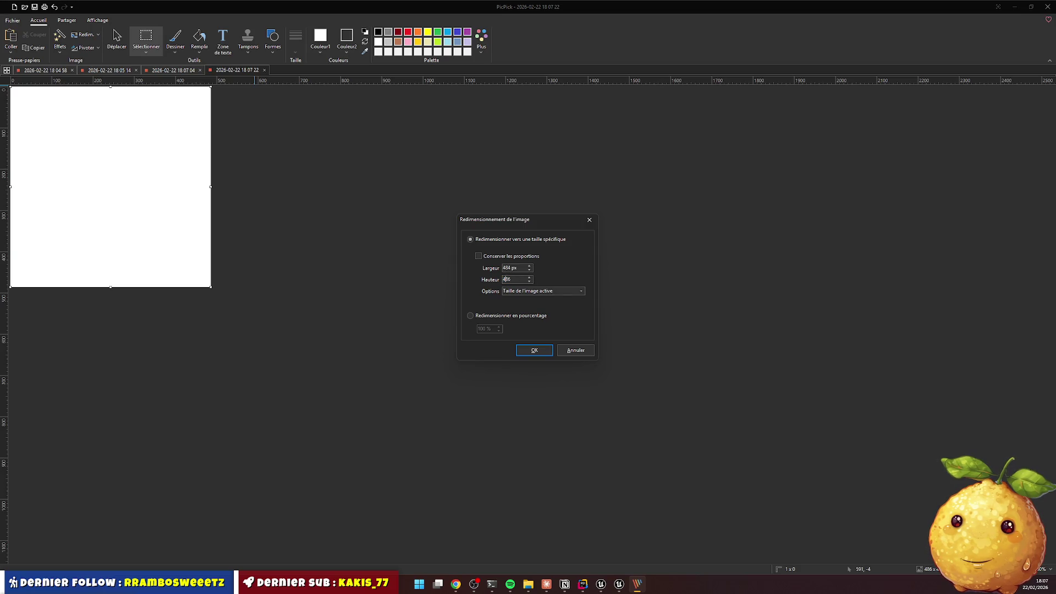
text(4)
key(Return)
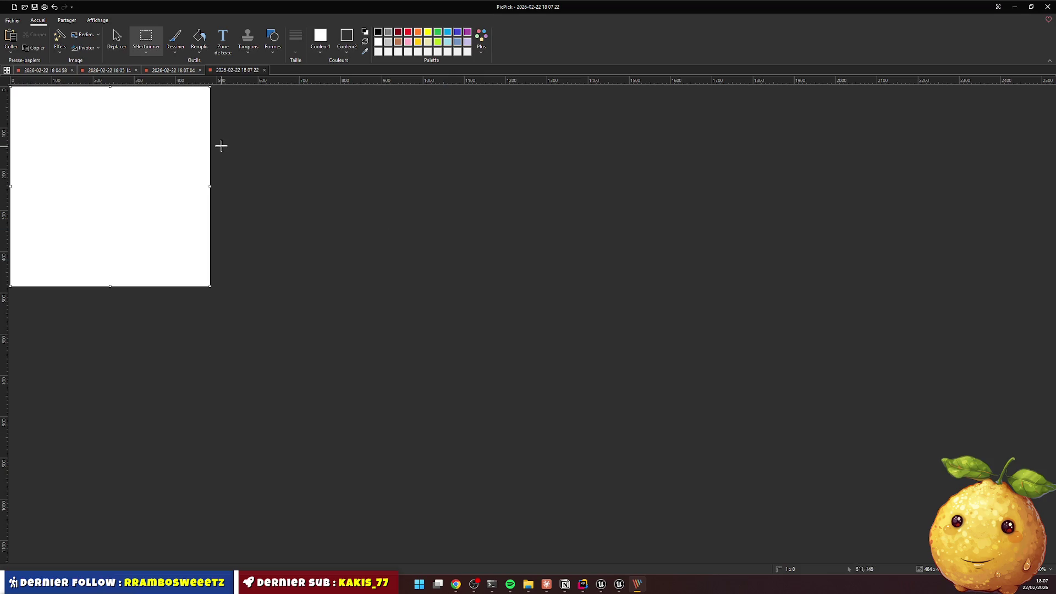
Nudge the white square to 4,4 on the black image, then undo that placement
click(178, 71)
key(Right)
key(Right)
key(Right)
key(Down)
key(Down)
key(Down)
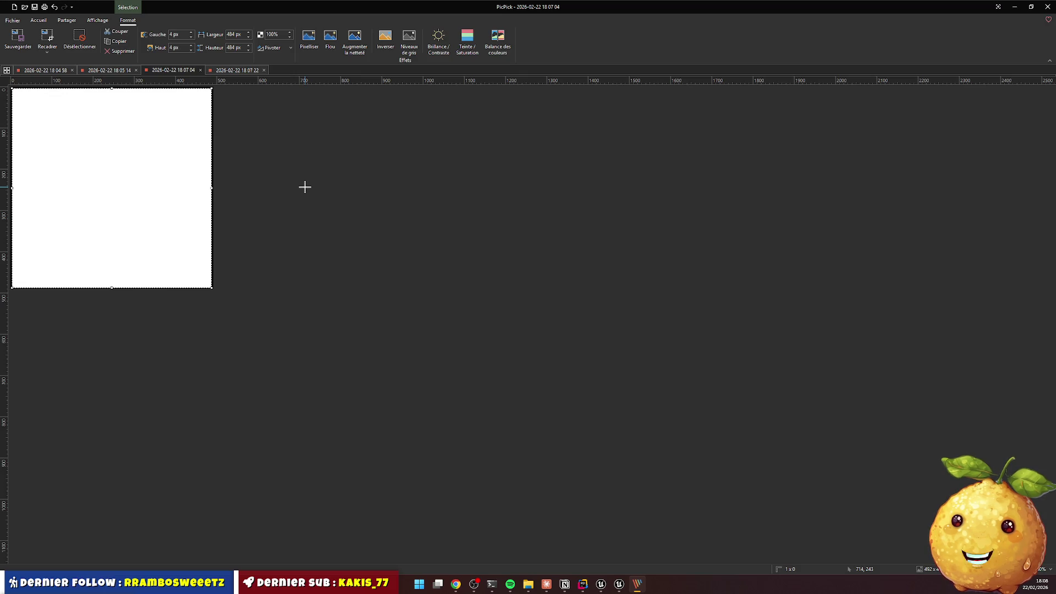
key(Escape)
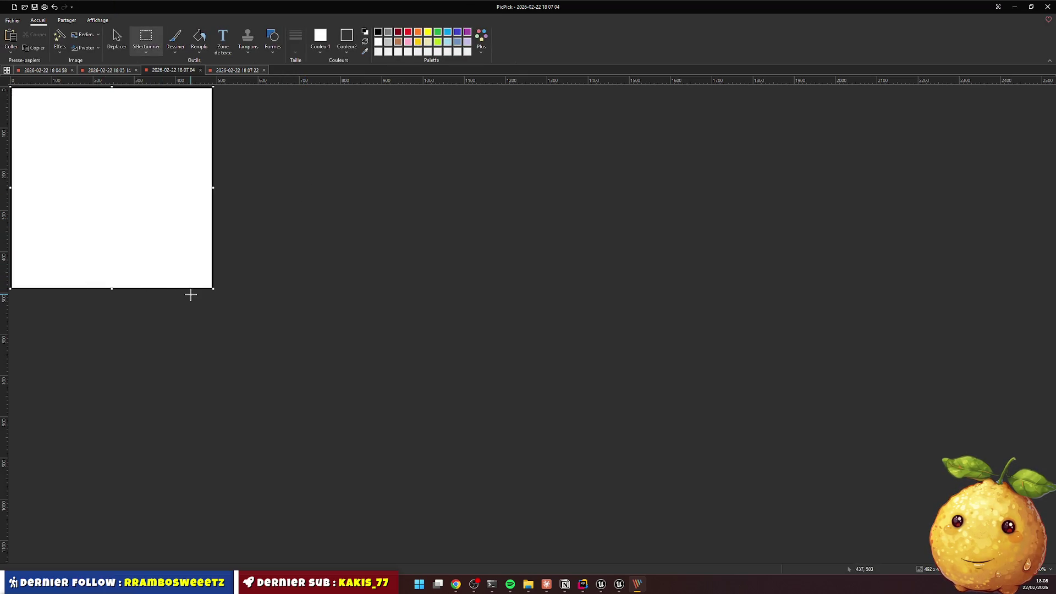
key(ctrl+z)
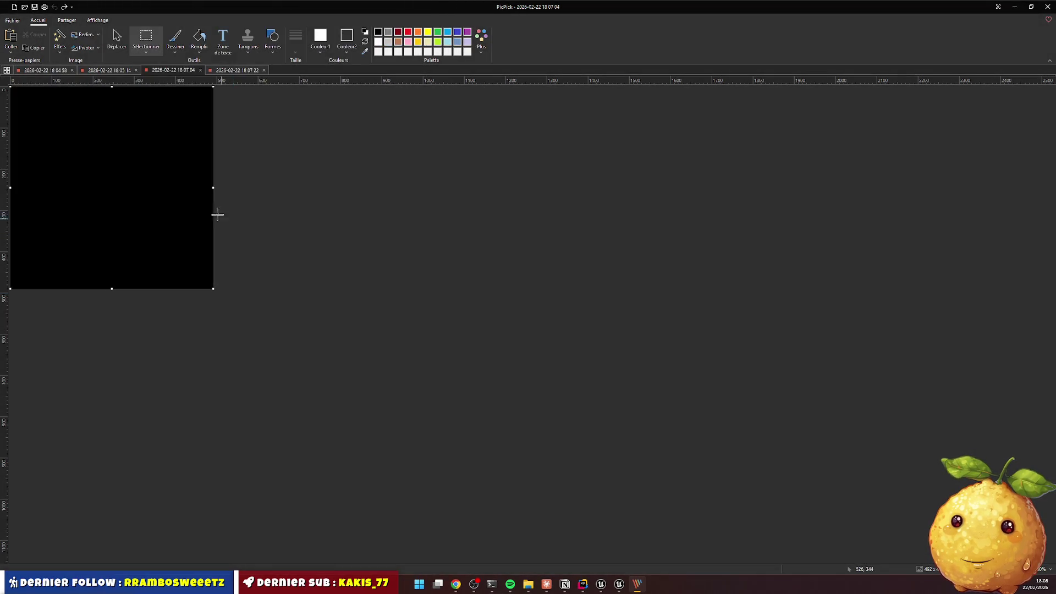
Edit the height value in PicPick's image resize settings
click(89, 36)
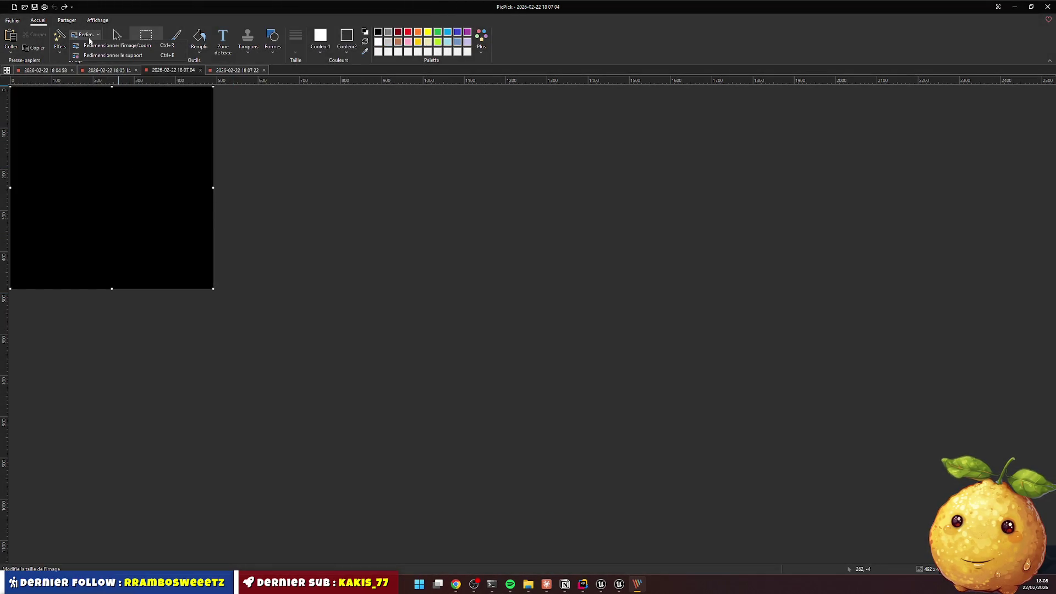
click(105, 46)
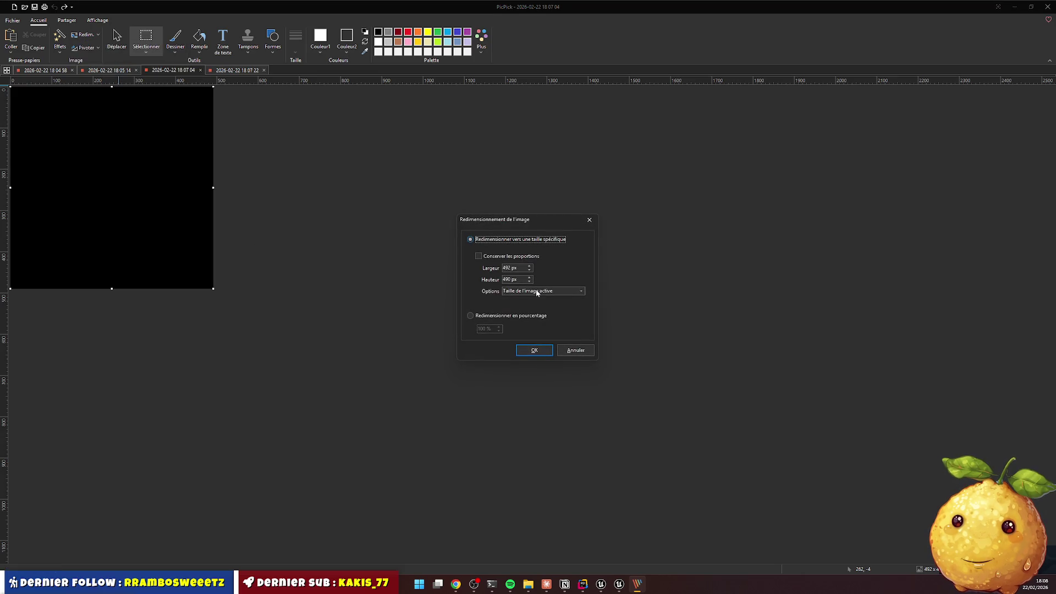
click(509, 279)
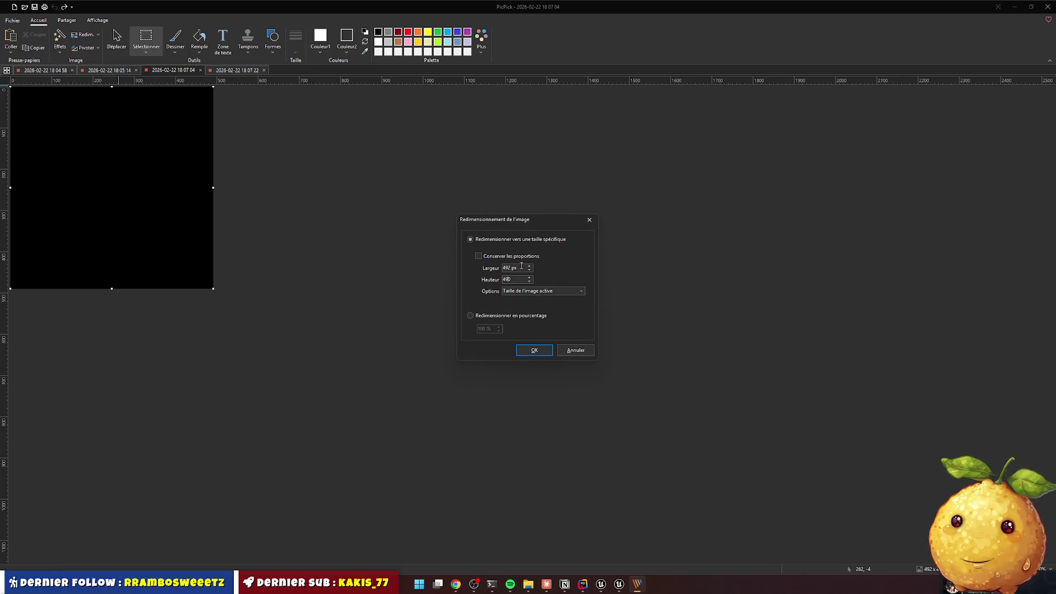
text(2)
key(Return)
Paste the white square onto the black image, nudged to 4,4, and commit it
click(237, 69)
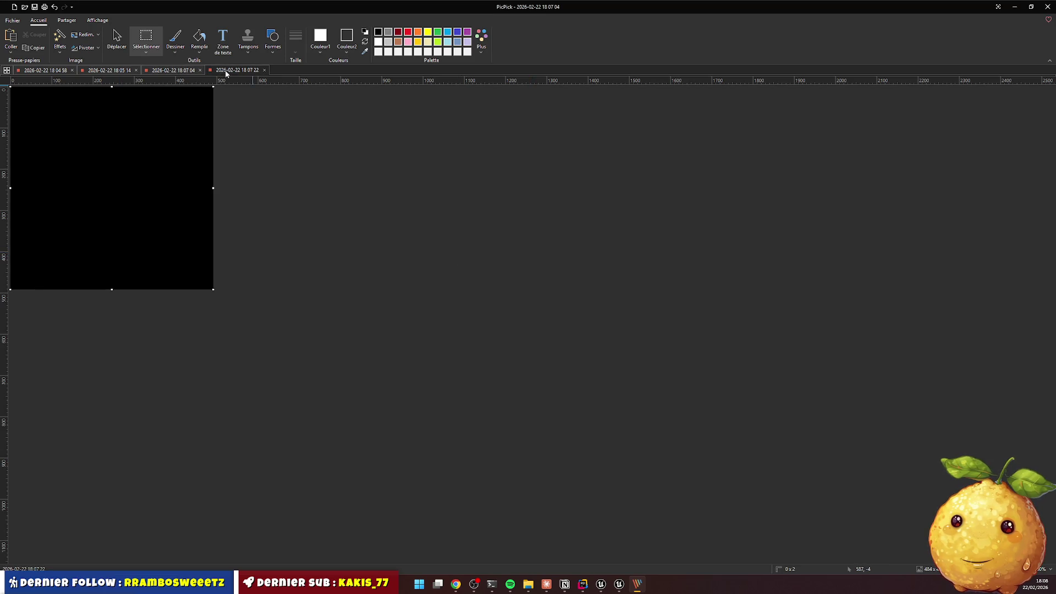
click(192, 71)
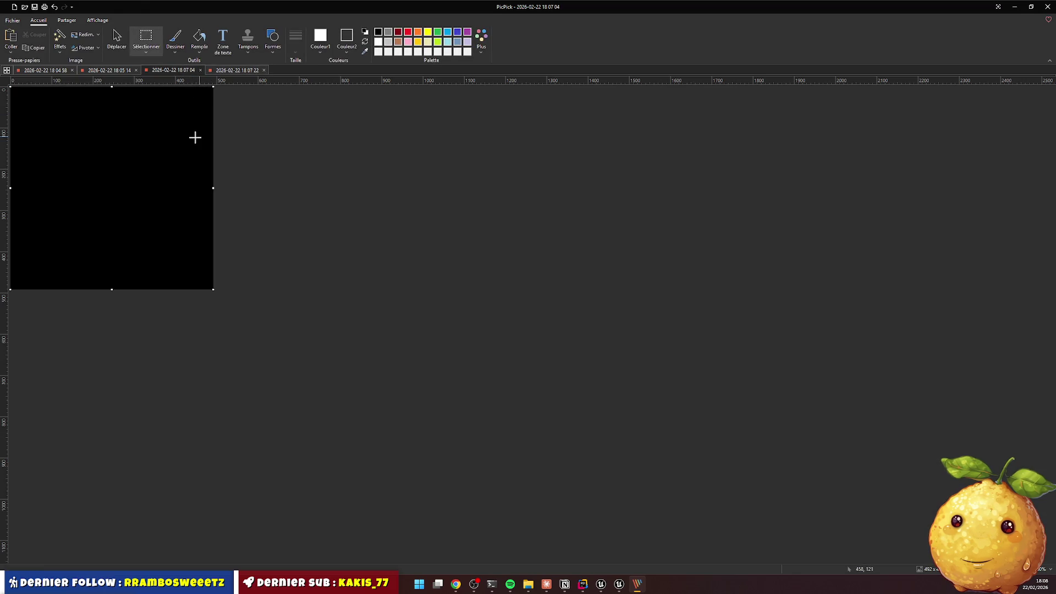
key(ctrl+v)
key(Down)
key(Down)
key(Down)
key(Right)
key(Right)
key(Right)
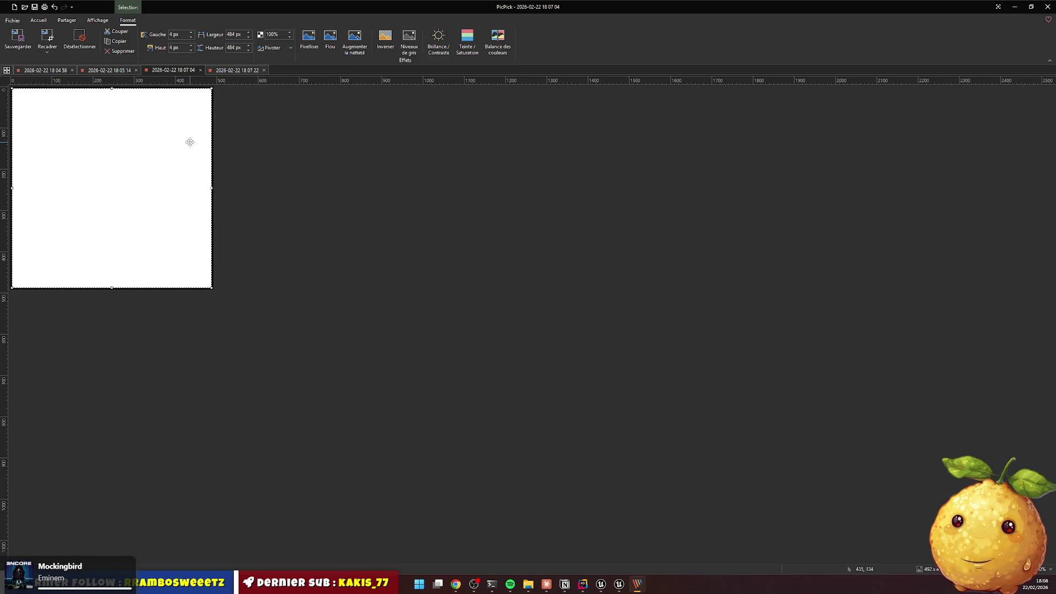
click(307, 174)
key(ctrl+a)
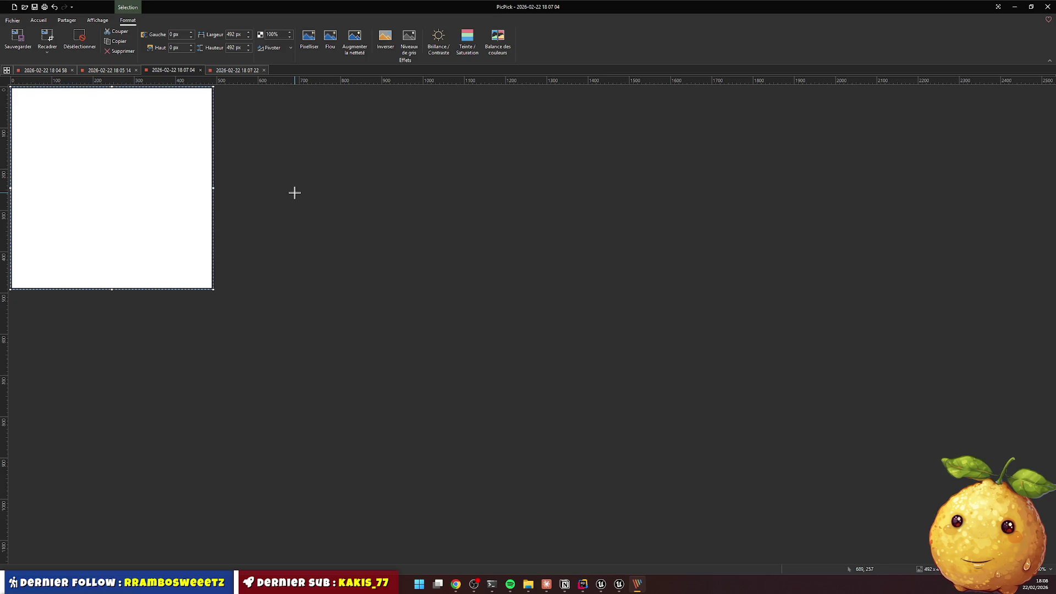
click(110, 70)
key(ctrl+v)
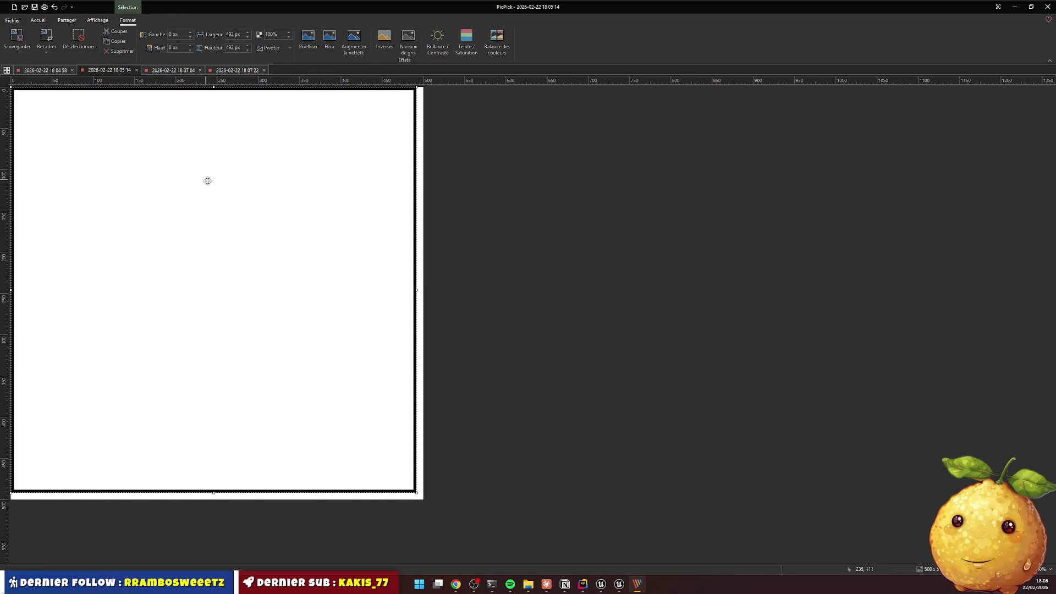
key(Right)
key(Right)
key(Right)
key(Right)
key(Down)
key(Down)
key(Down)
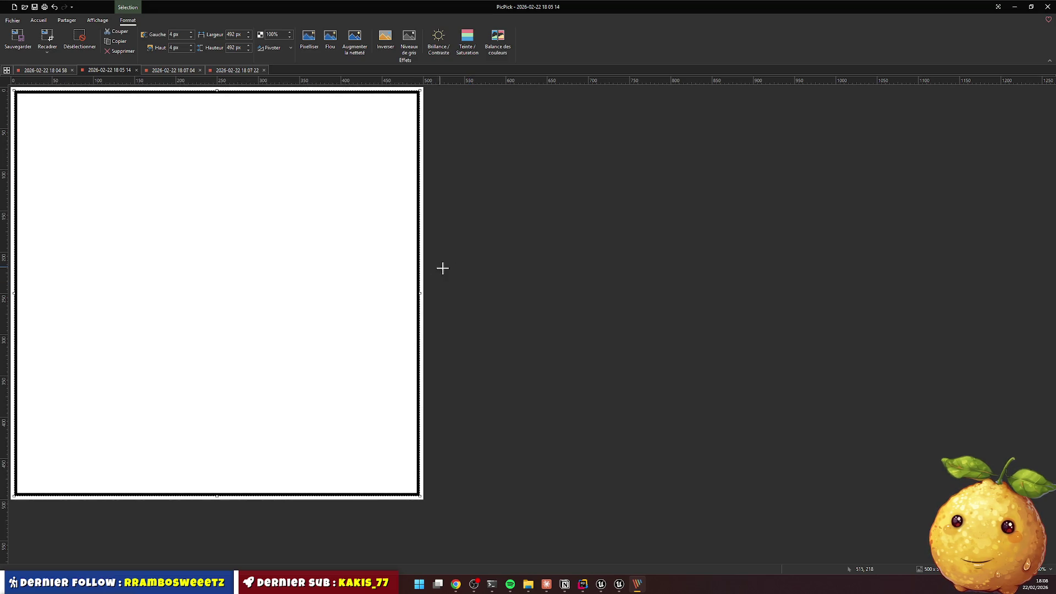
click(569, 309)
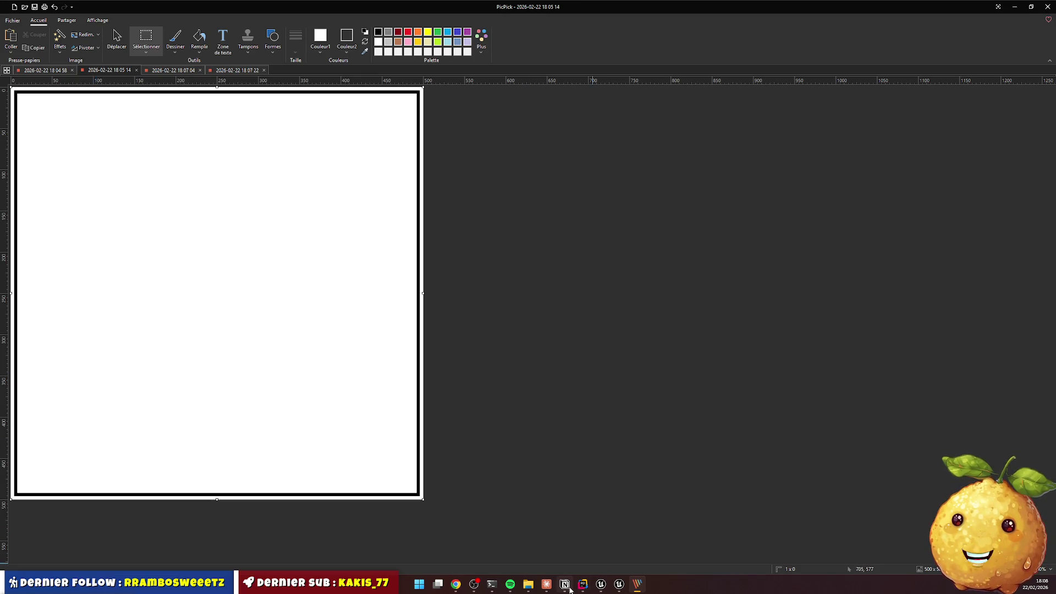
mouse_move(570, 585)
mouse_move(570, 561)
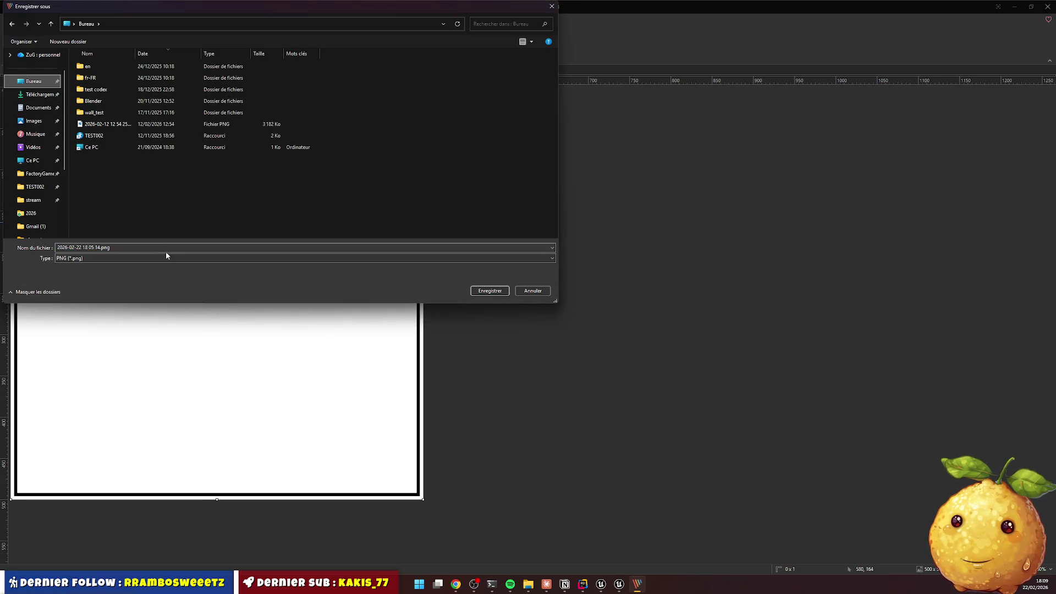
Save the framed PNG and load Photopea in a new Chrome tab
click(490, 290)
click(456, 585)
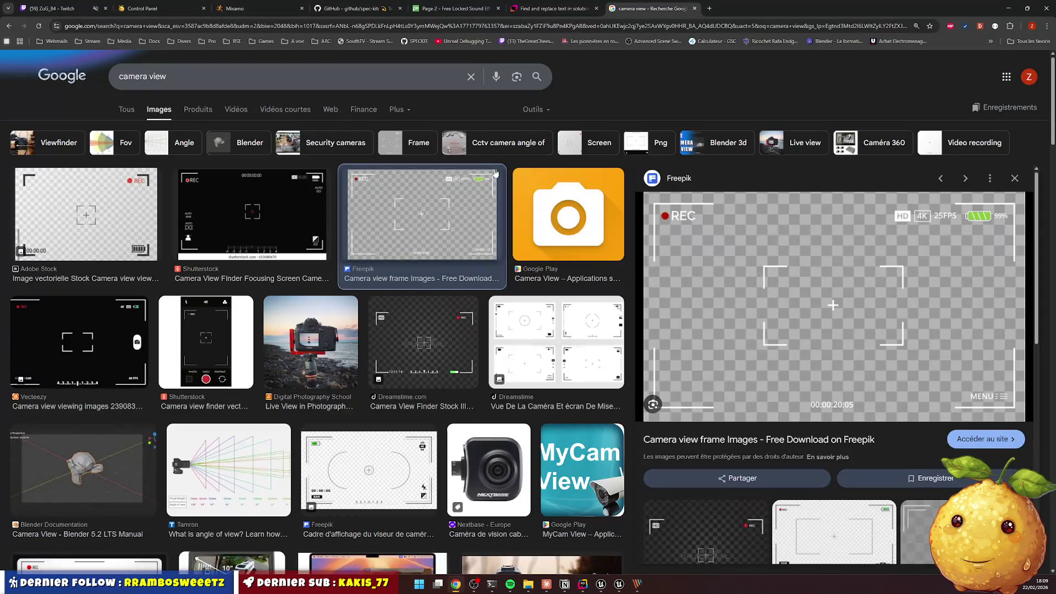
click(709, 8)
text(photo)
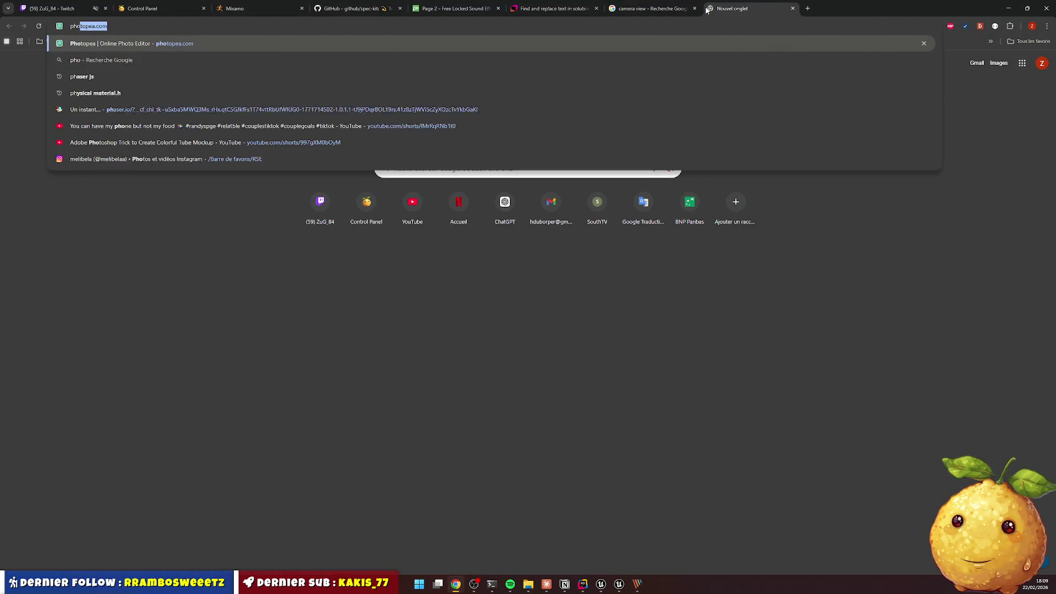
key(Return)
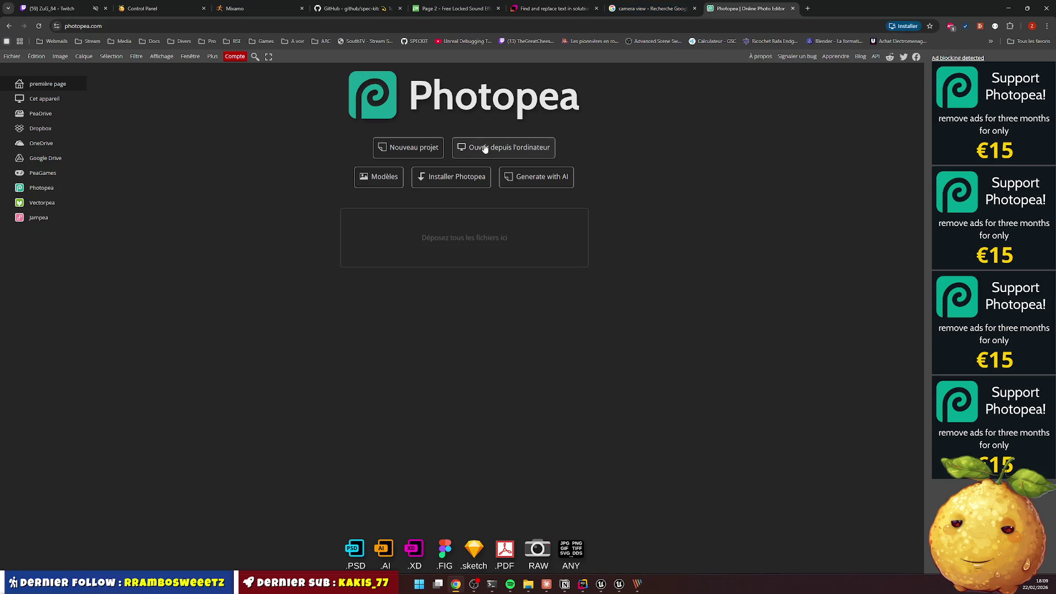
click(473, 146)
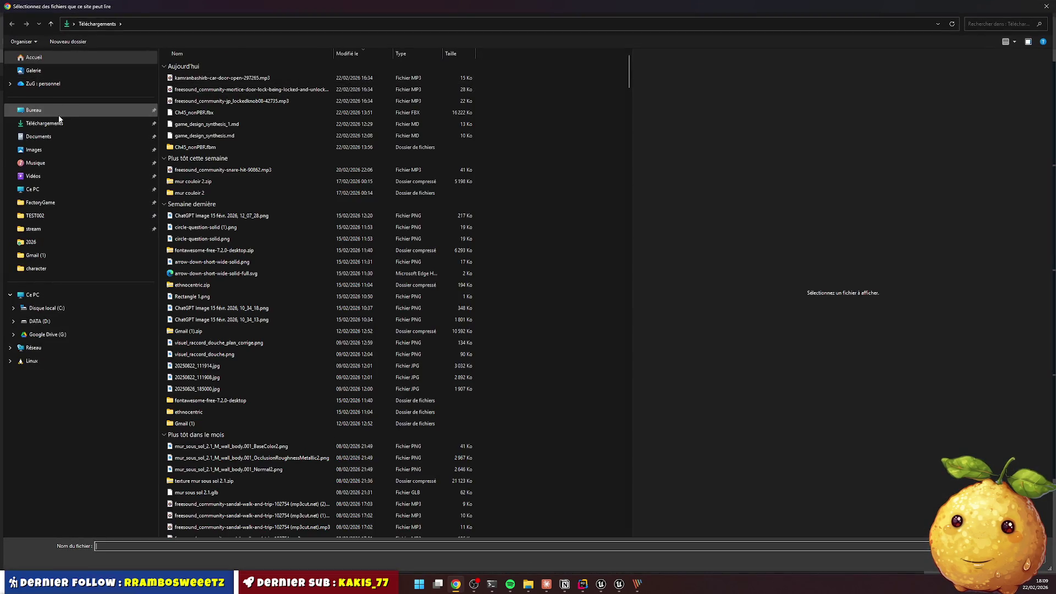
click(60, 110)
double_click(222, 124)
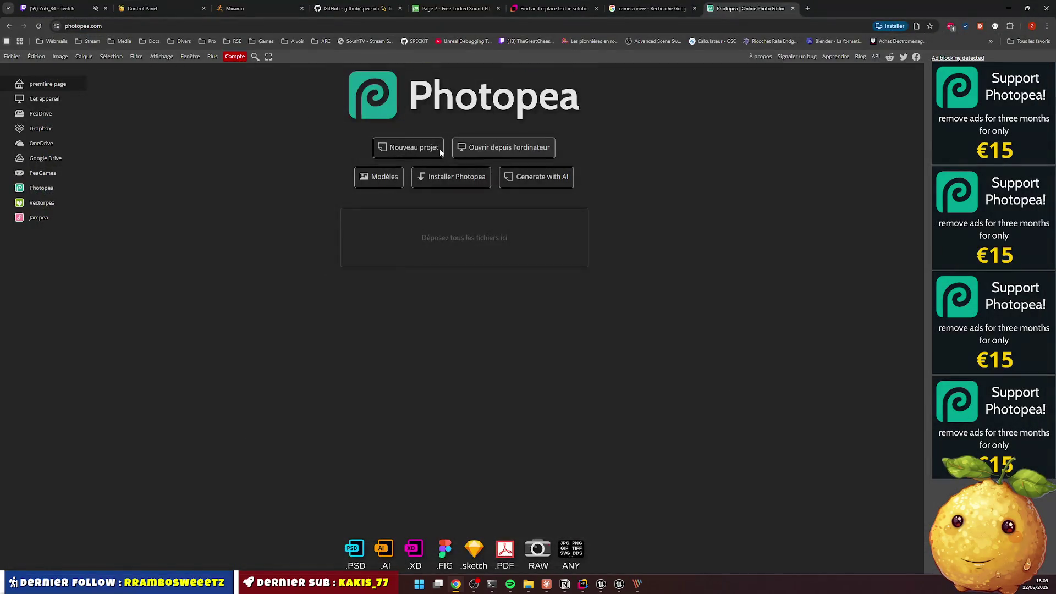
click(580, 235)
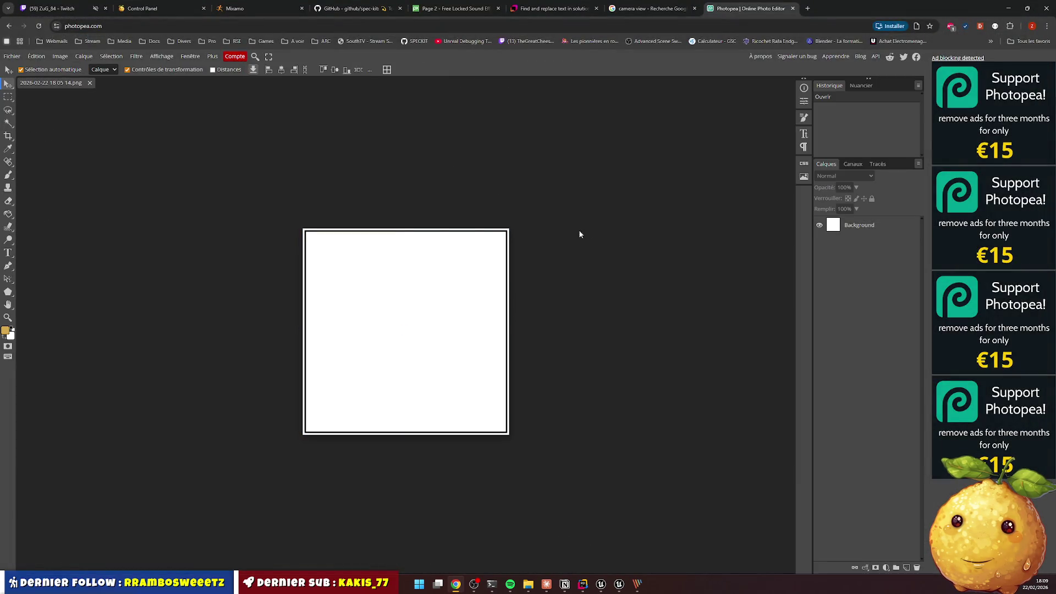
Magic-wand the white interior and outer edge on the Background layer and delete them
click(8, 123)
click(407, 330)
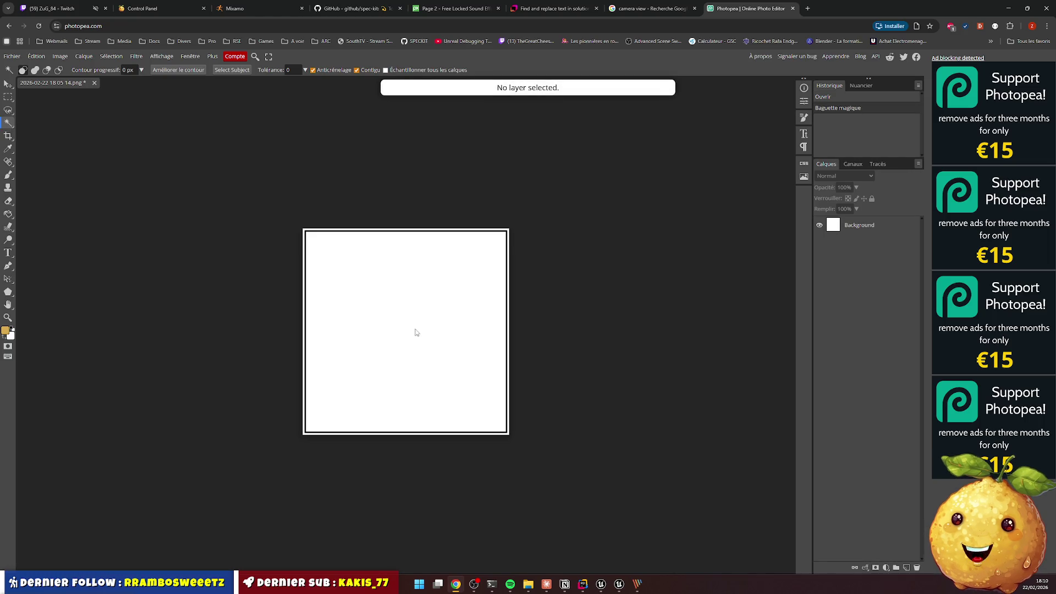
click(872, 226)
click(422, 302)
key(Delete)
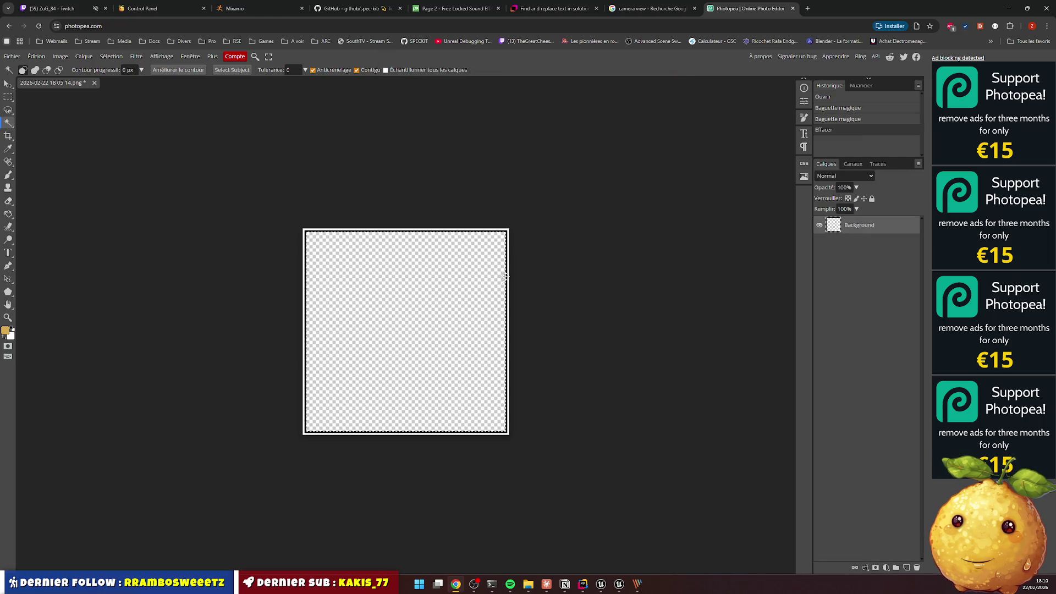
click(508, 267)
key(Delete)
click(503, 283)
scroll(357, 306, up, 2)
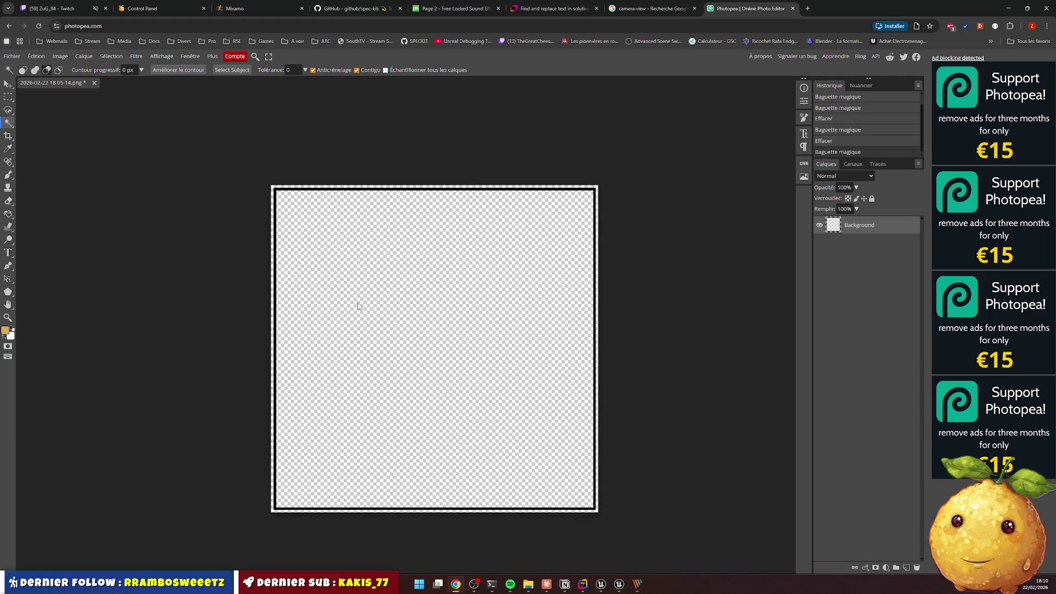
scroll(357, 306, up, 1)
scroll(324, 302, down, 1)
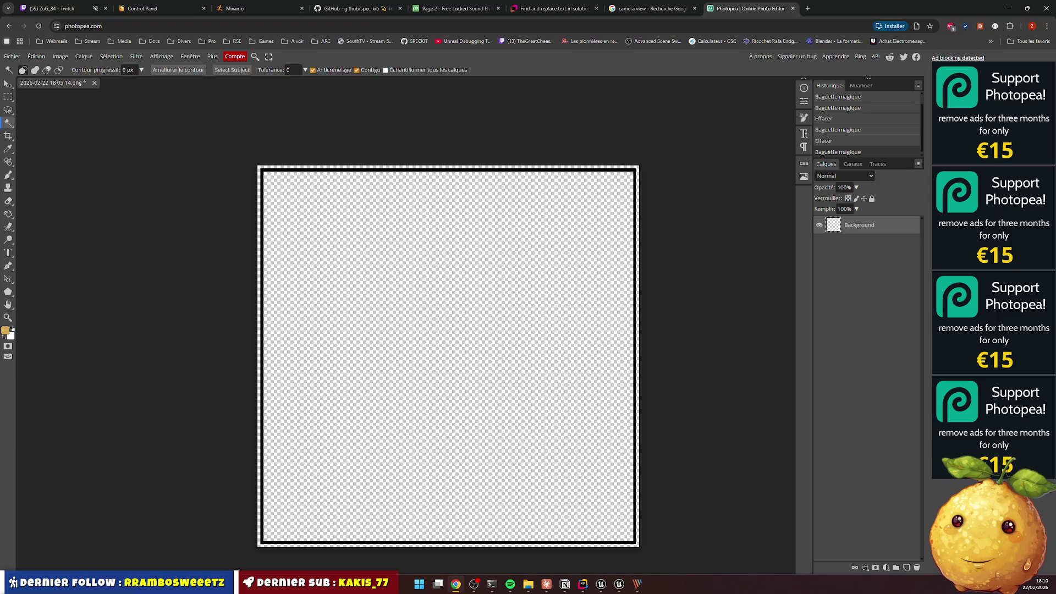
click(8, 136)
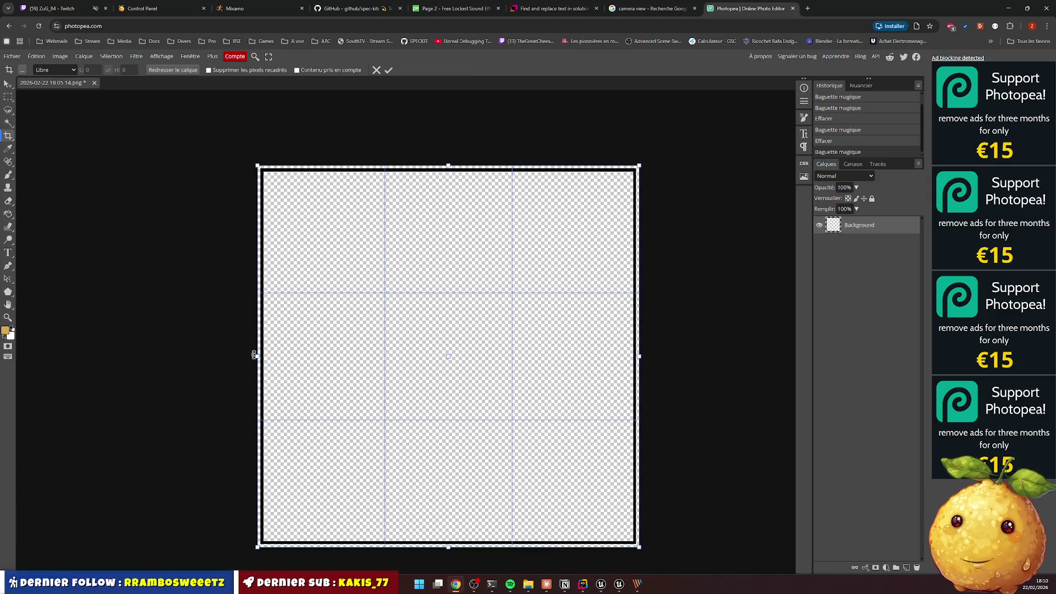
Try a crop with a fixed 1:1 ratio, then reset the Crop tool to free proportions
mouse_move(256, 357)
mouse_down()
mouse_move(311, 356)
mouse_move(236, 353)
mouse_up()
key(Escape)
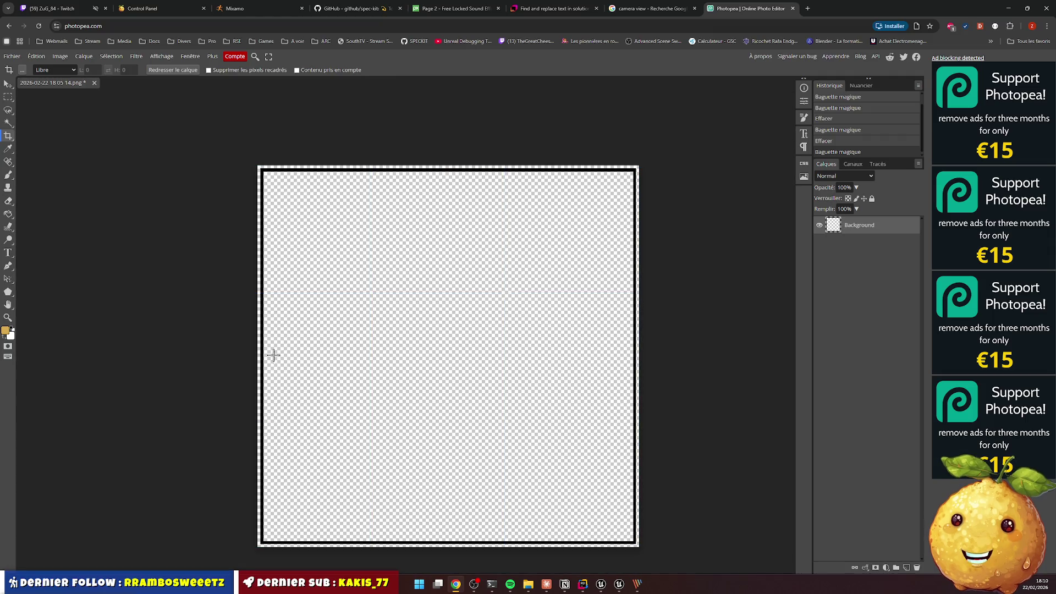
click(14, 137)
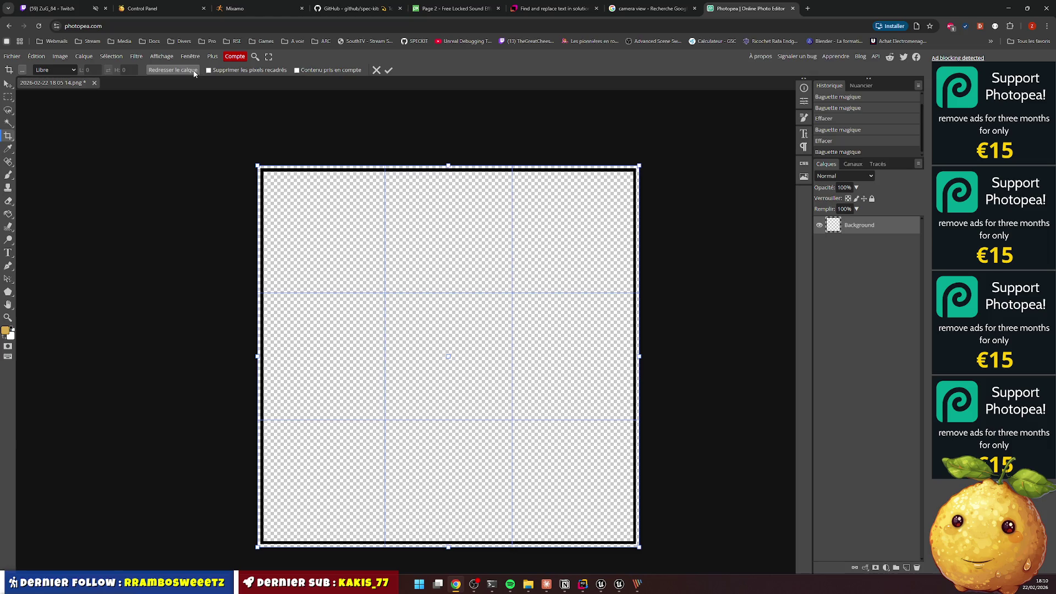
click(72, 71)
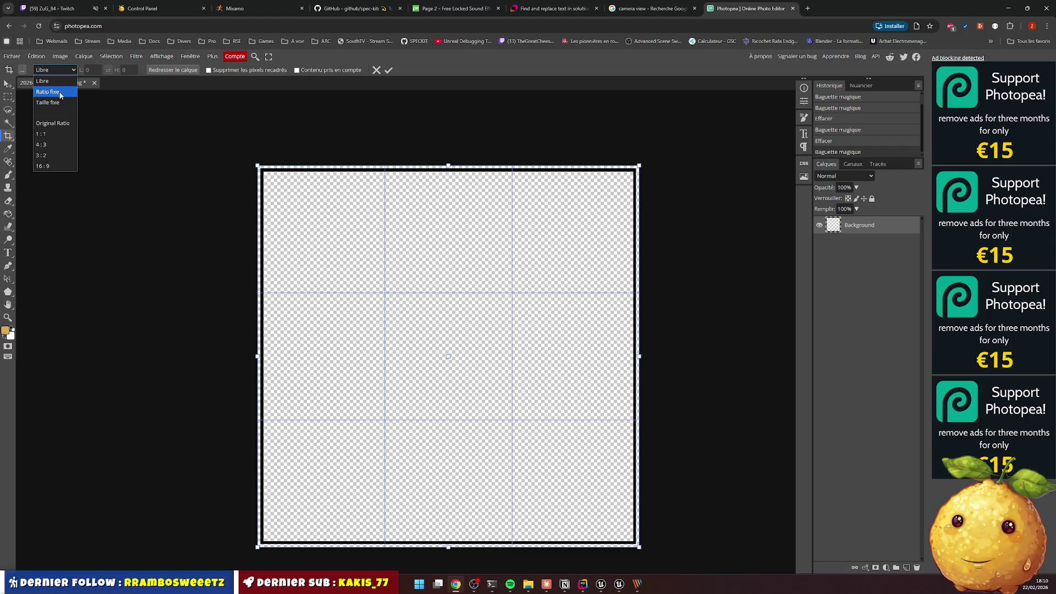
click(61, 93)
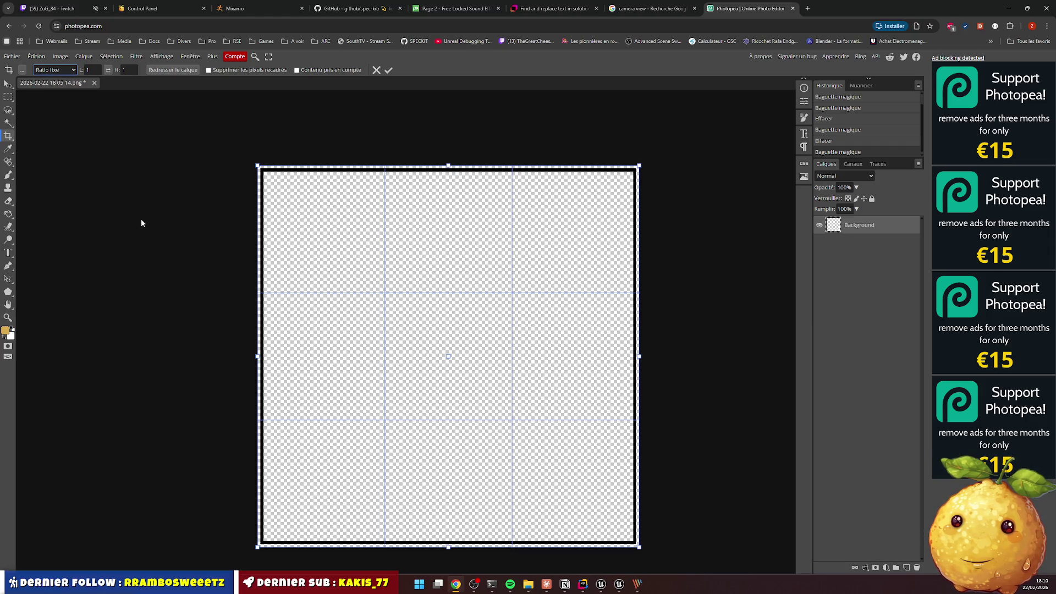
drag(257, 357, 293, 358)
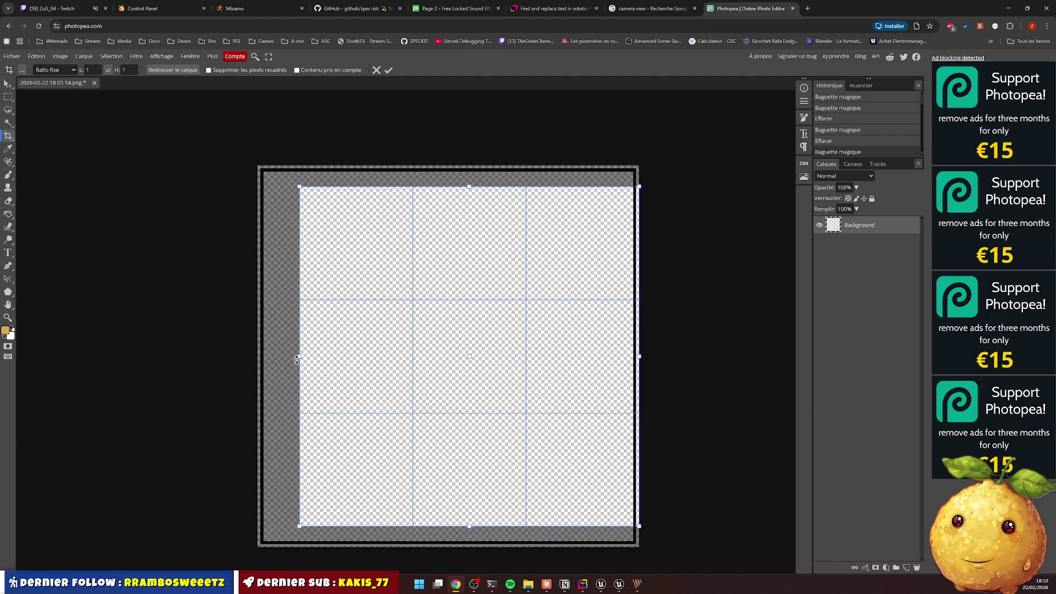
key(Escape)
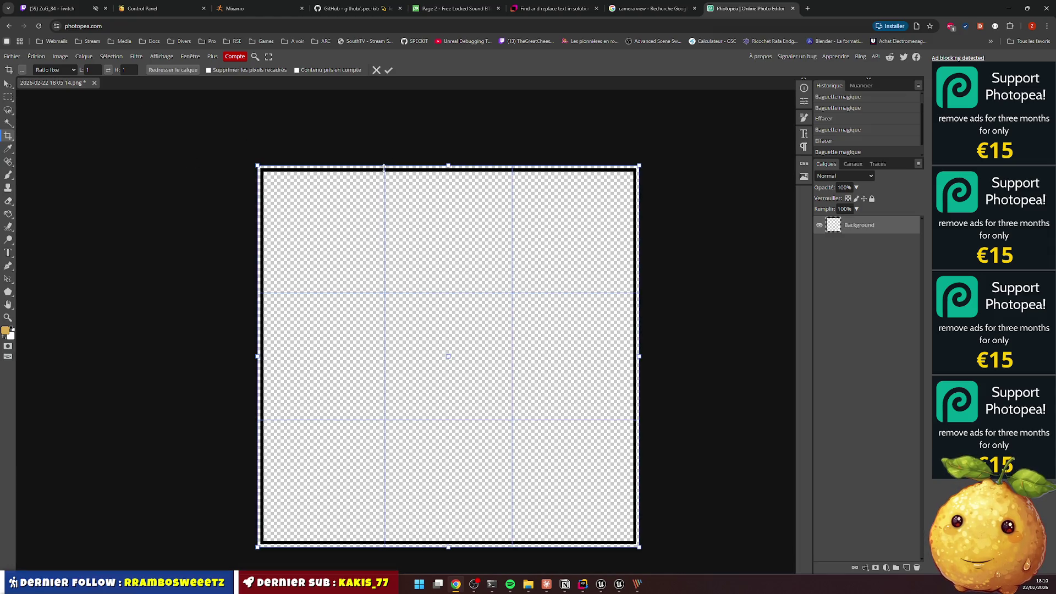
click(59, 70)
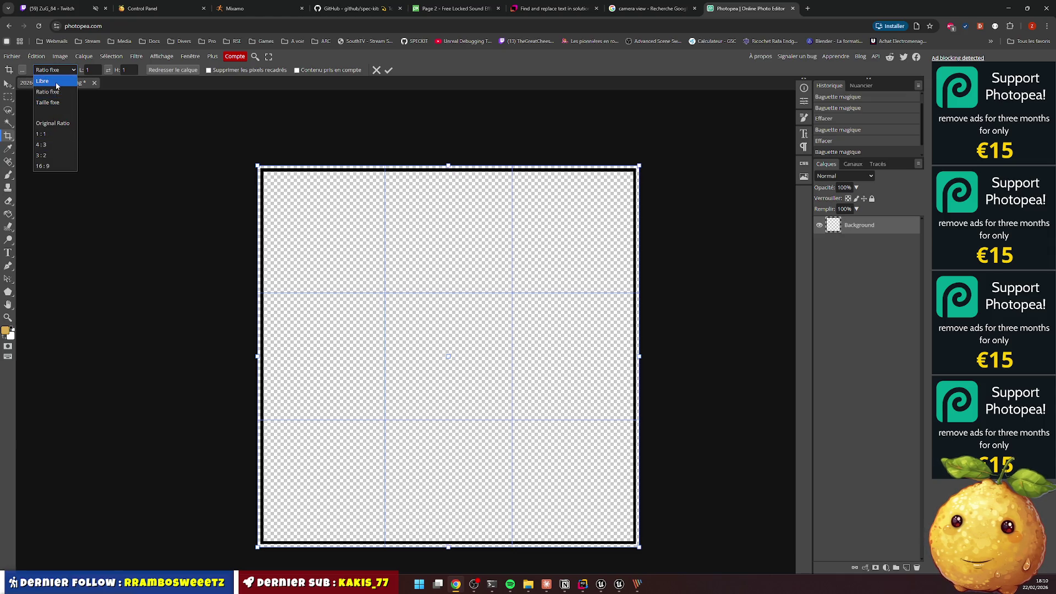
click(57, 86)
Crop the image down to a 300 px-wide strip along its top edge
drag(258, 356, 334, 357)
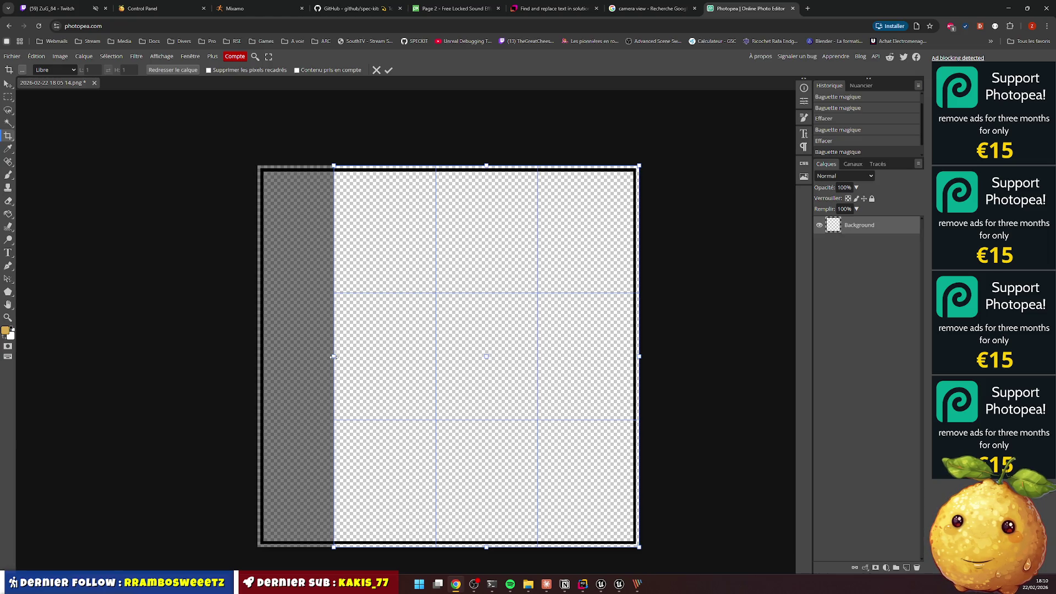
mouse_move(639, 355)
mouse_down()
mouse_move(575, 358)
mouse_move(649, 354)
mouse_move(640, 366)
mouse_move(563, 369)
mouse_up()
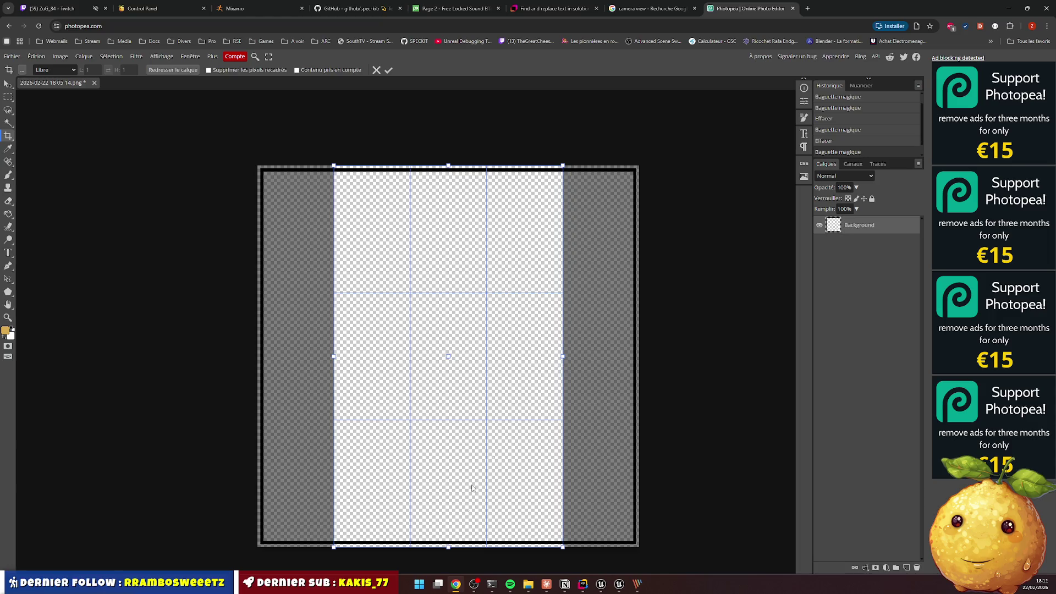
drag(448, 548, 448, 487)
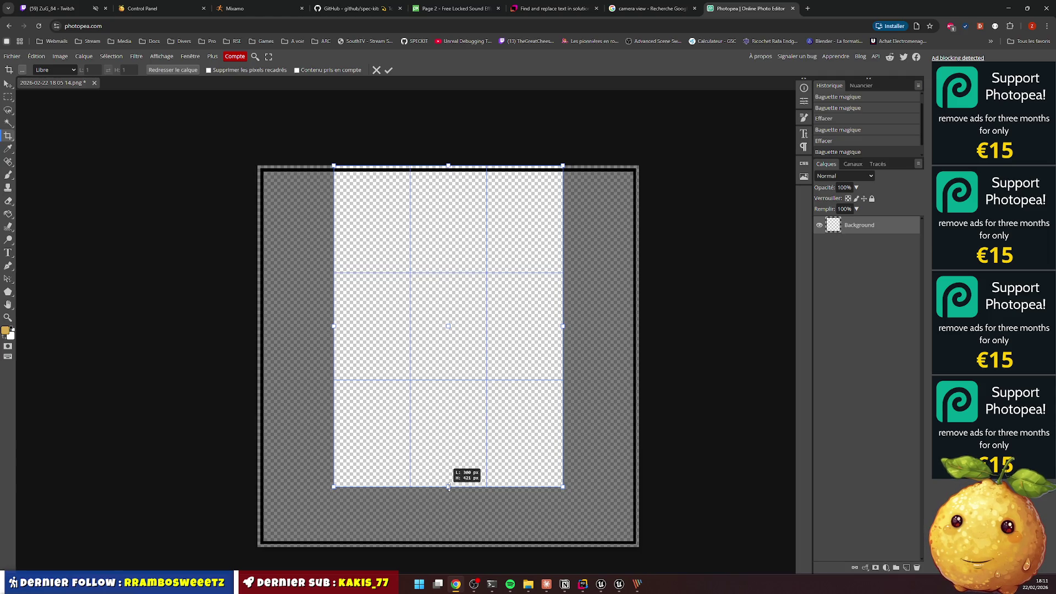
drag(448, 487, 448, 231)
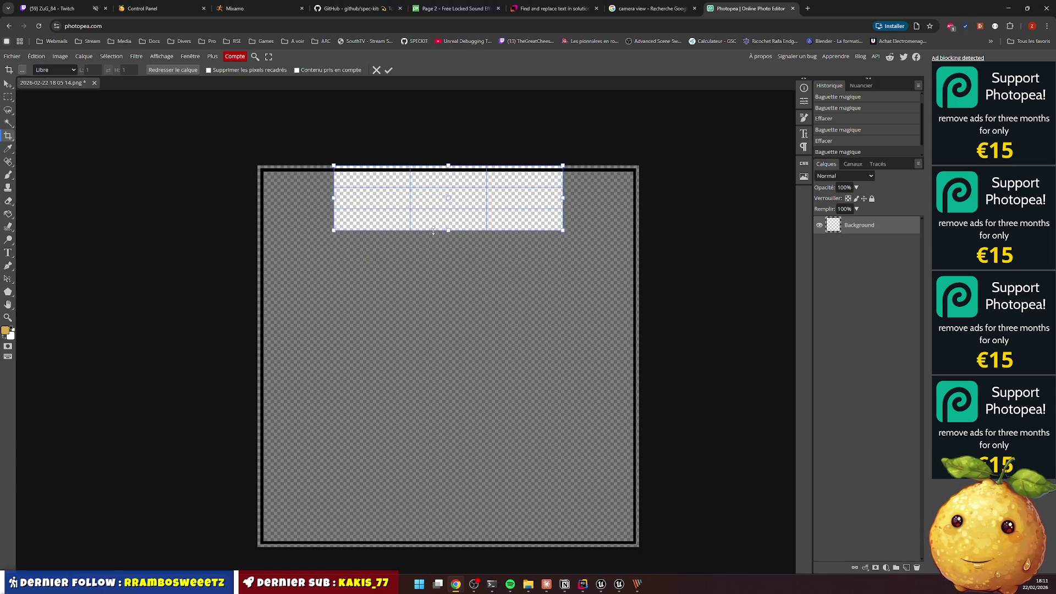
key(Return)
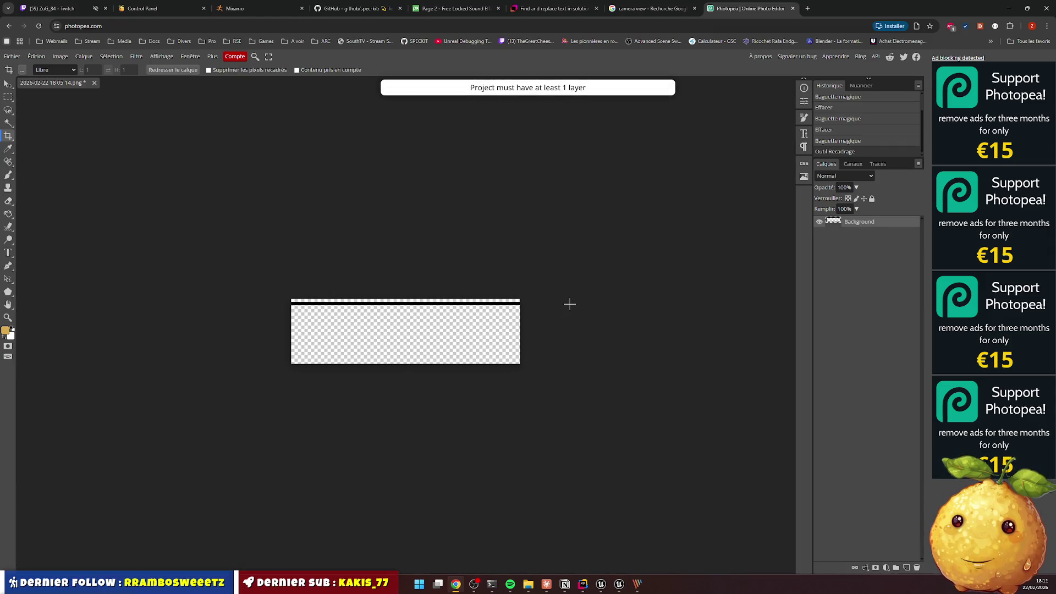
key(ctrl+z)
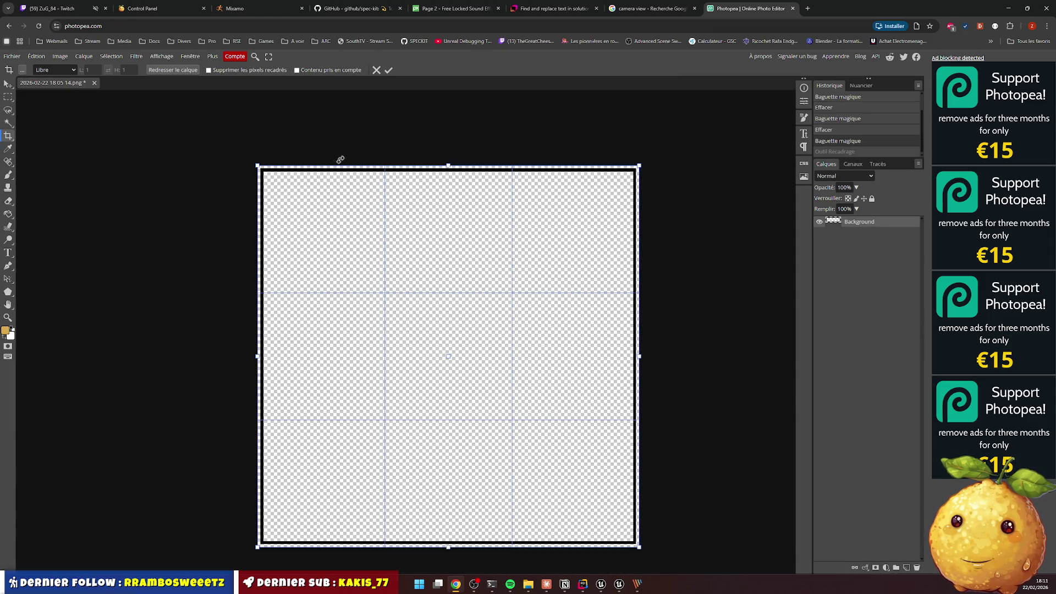
click(168, 73)
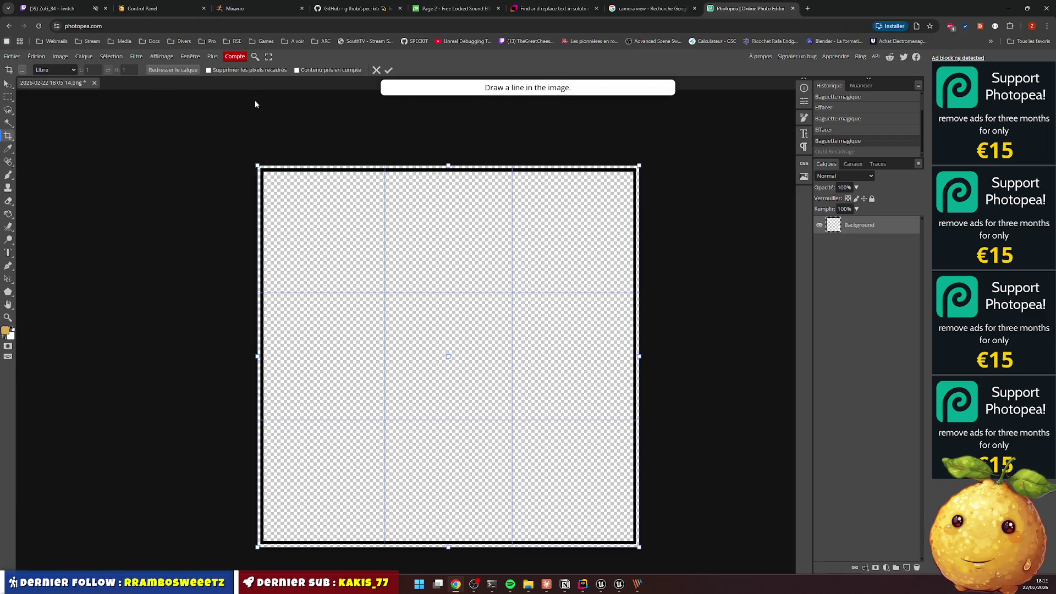
click(233, 71)
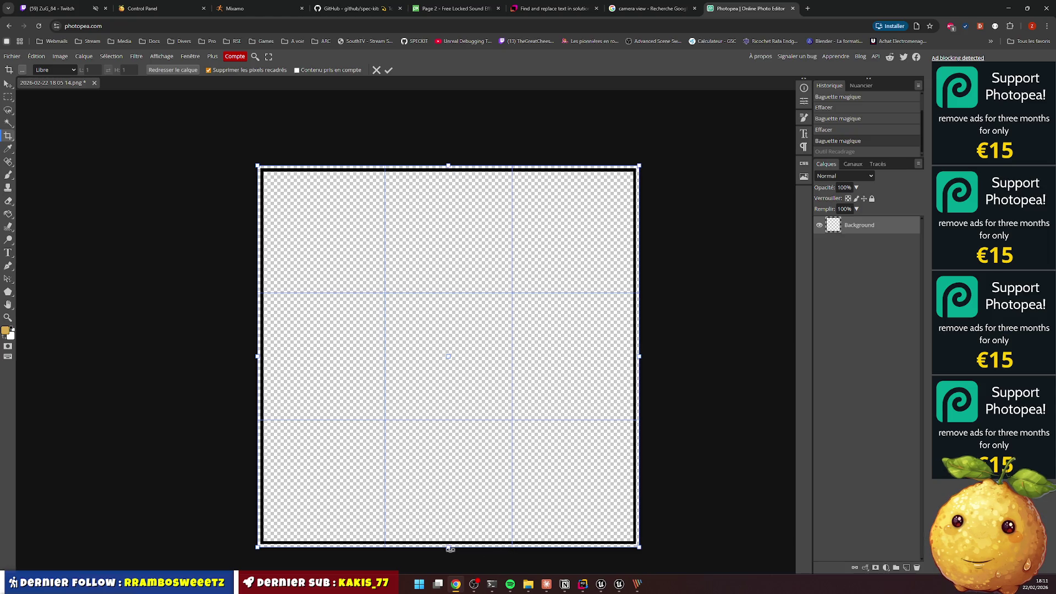
drag(254, 358, 332, 364)
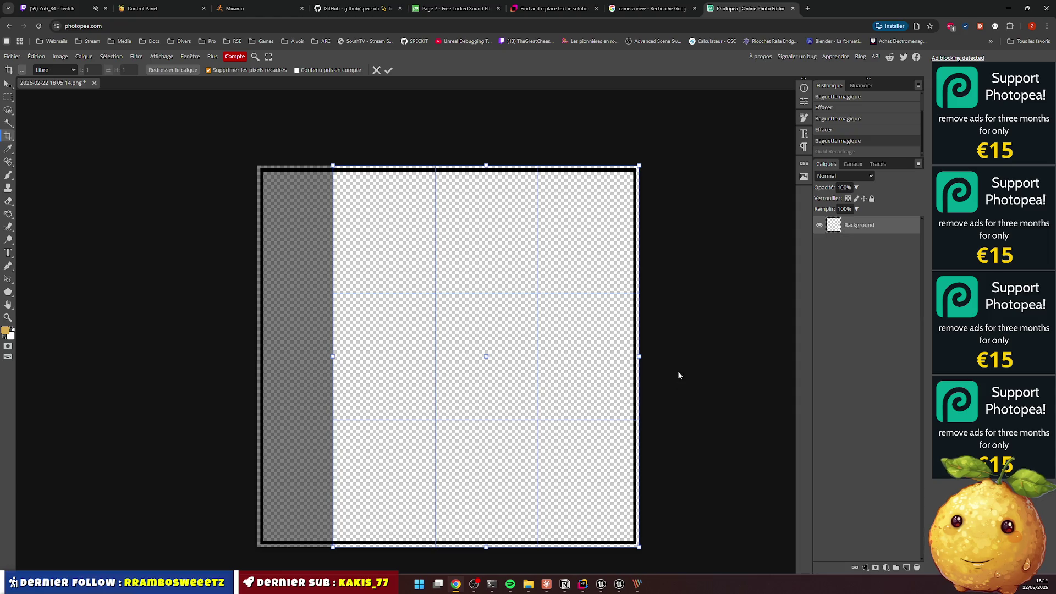
mouse_move(640, 357)
mouse_down()
mouse_move(561, 362)
mouse_move(575, 358)
mouse_move(581, 336)
mouse_up()
click(581, 336)
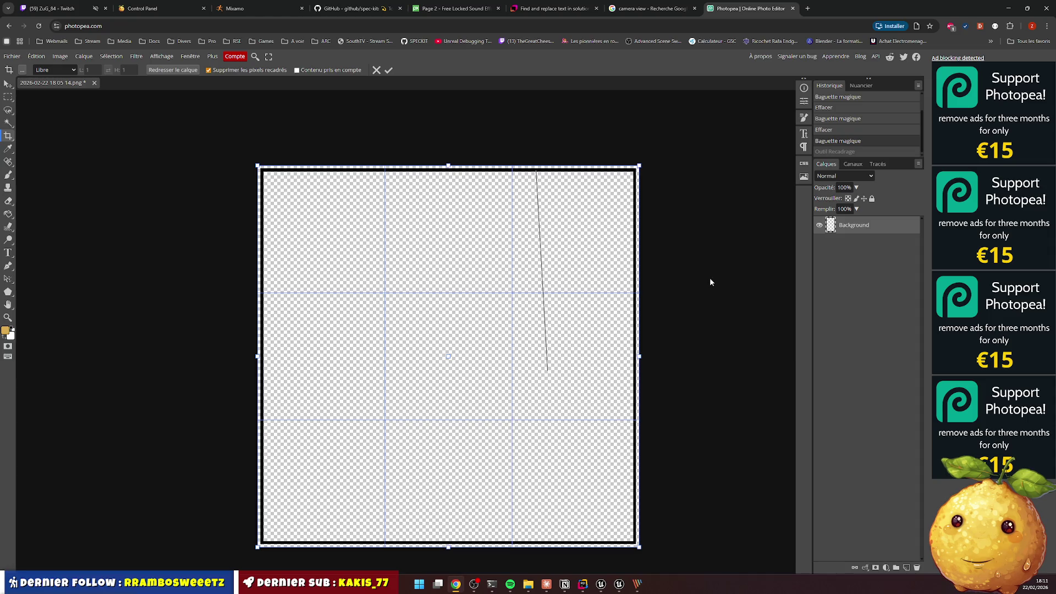
drag(262, 354, 312, 358)
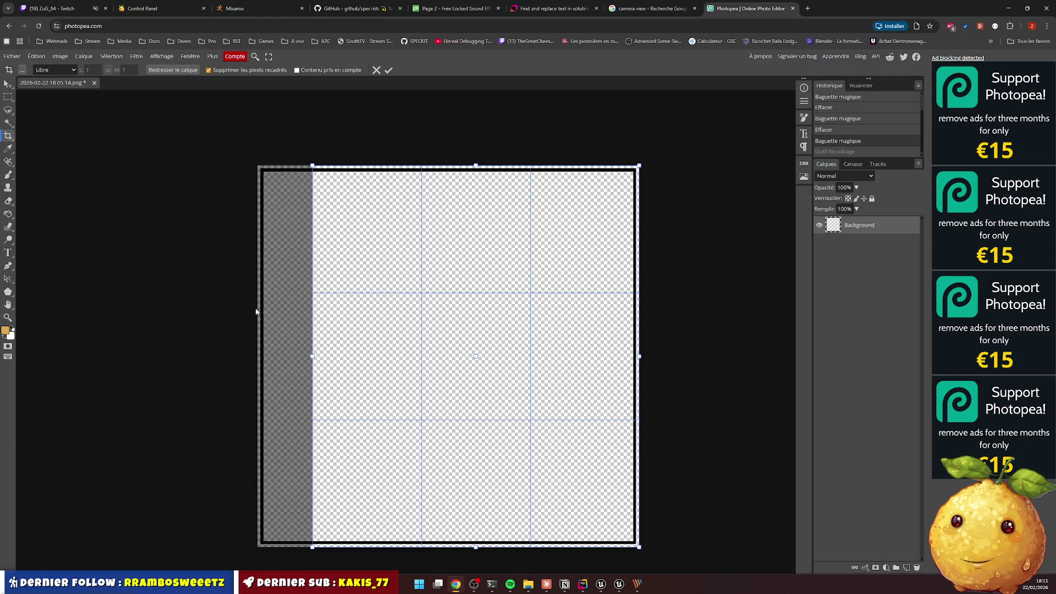
key(Escape)
click(10, 98)
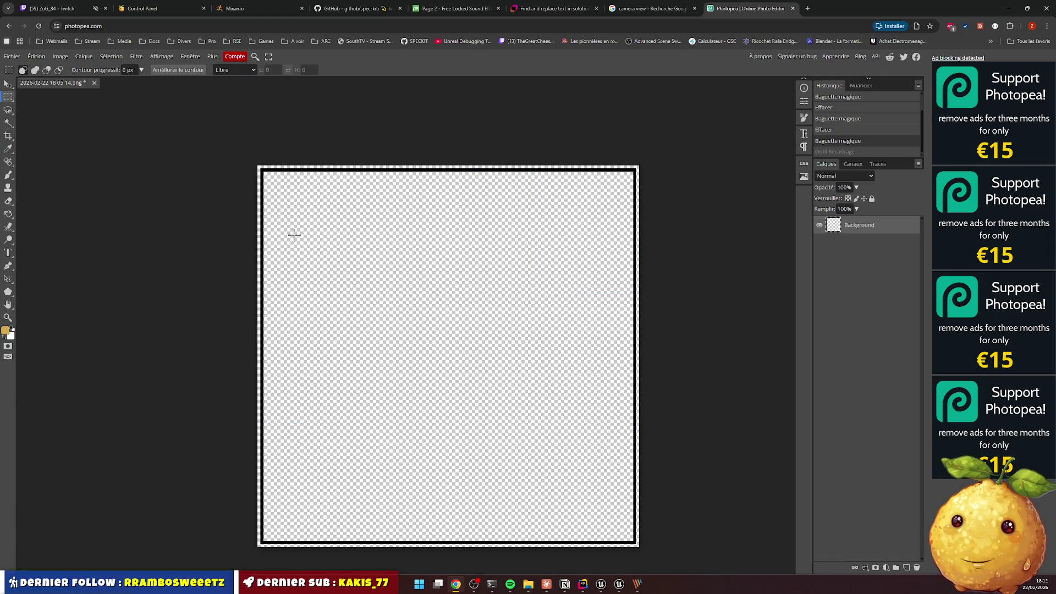
mouse_move(252, 165)
mouse_down()
mouse_move(655, 499)
mouse_move(674, 550)
mouse_up()
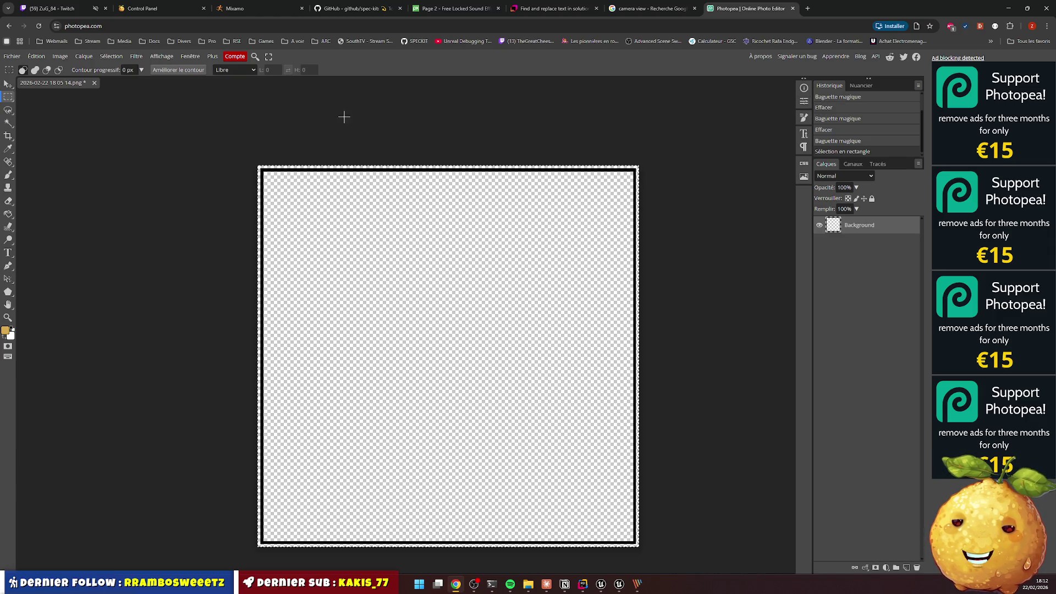
click(227, 72)
click(228, 72)
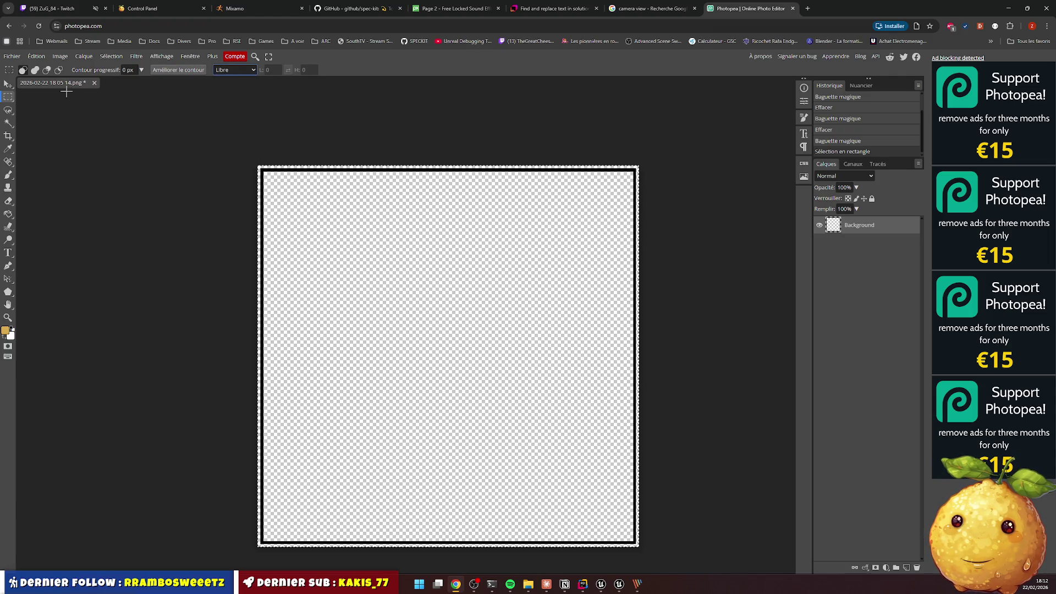
click(7, 84)
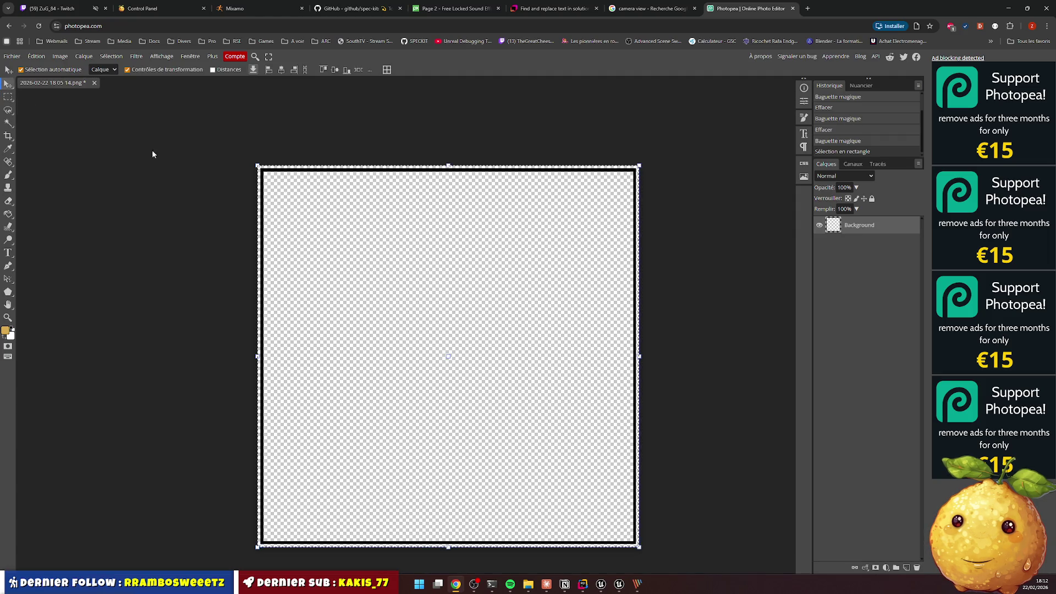
drag(257, 356, 278, 357)
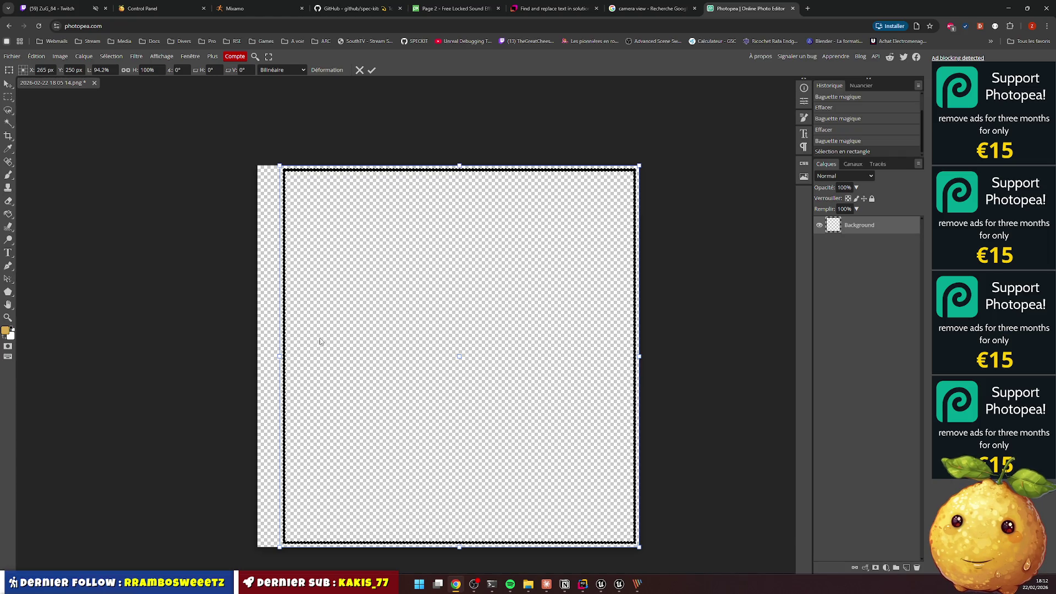
key(Escape)
click(619, 334)
click(682, 320)
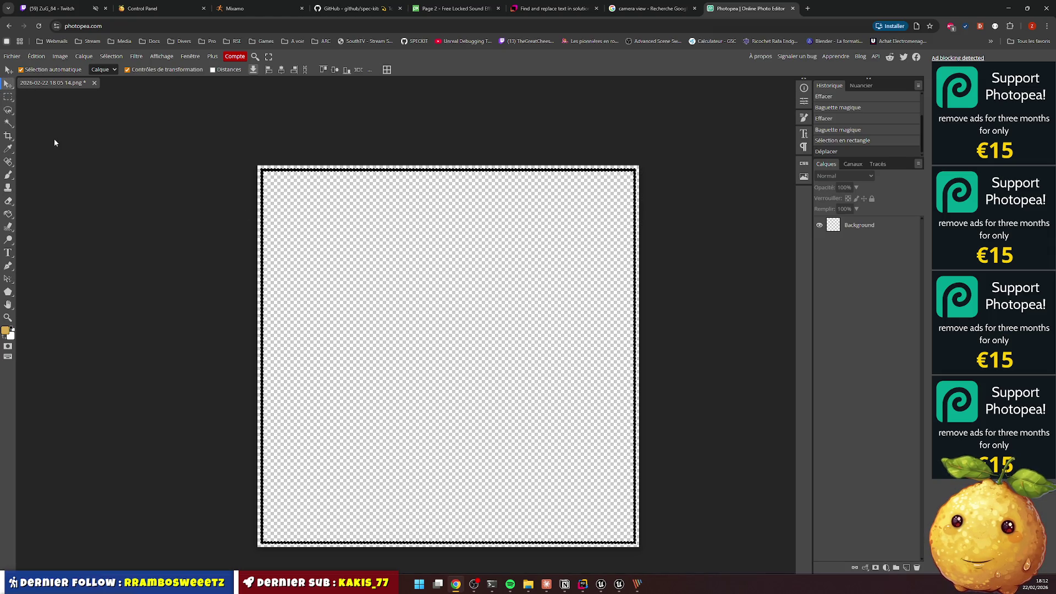
click(8, 99)
Draw a rectangular marquee around the frame's top-left corner, redrawing until the square fits
drag(351, 149, 441, 284)
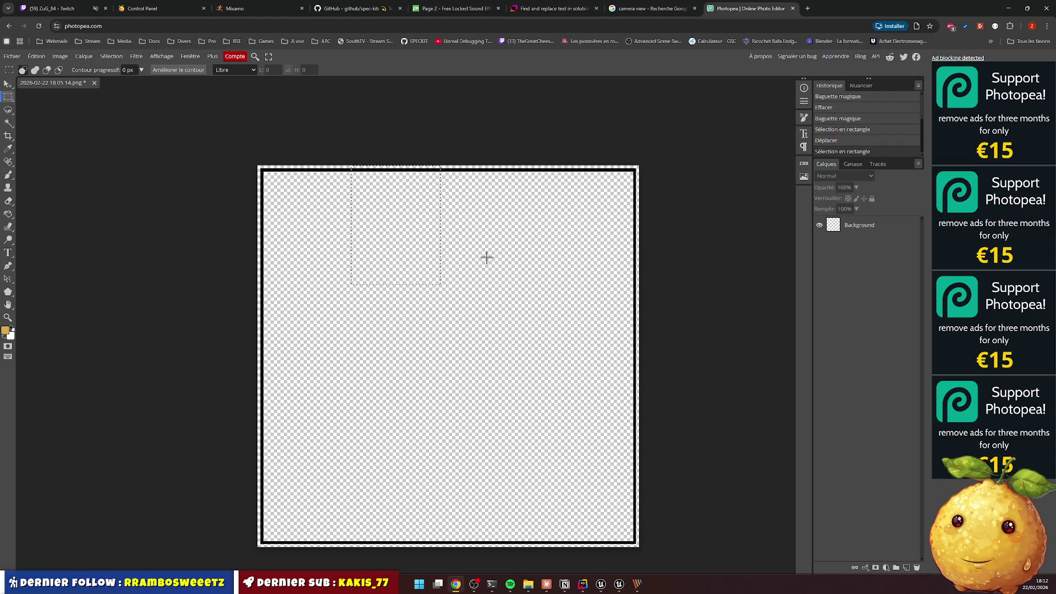
key(ctrl+d)
mouse_move(302, 155)
mouse_down()
mouse_move(510, 217)
mouse_move(549, 238)
mouse_move(561, 261)
mouse_up()
drag(432, 224, 390, 226)
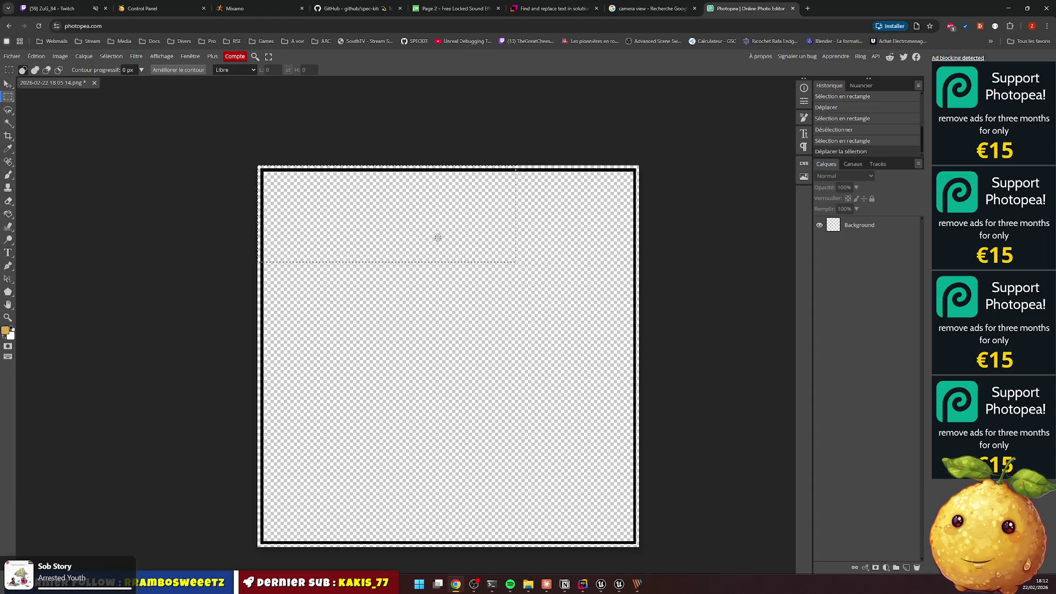
mouse_move(515, 223)
mouse_down()
mouse_move(562, 228)
mouse_move(561, 249)
mouse_up()
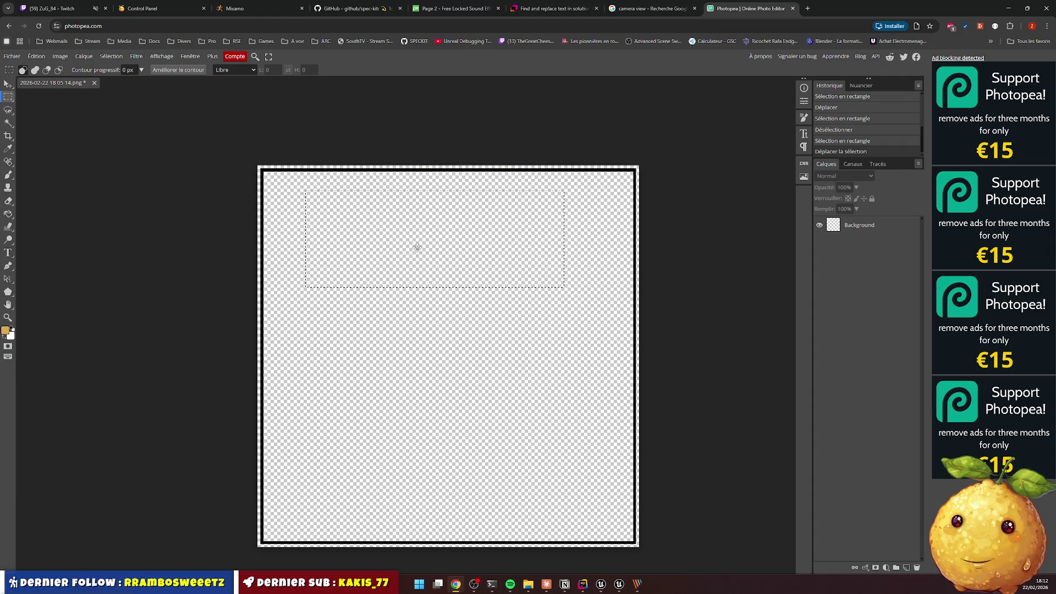
drag(408, 250, 416, 224)
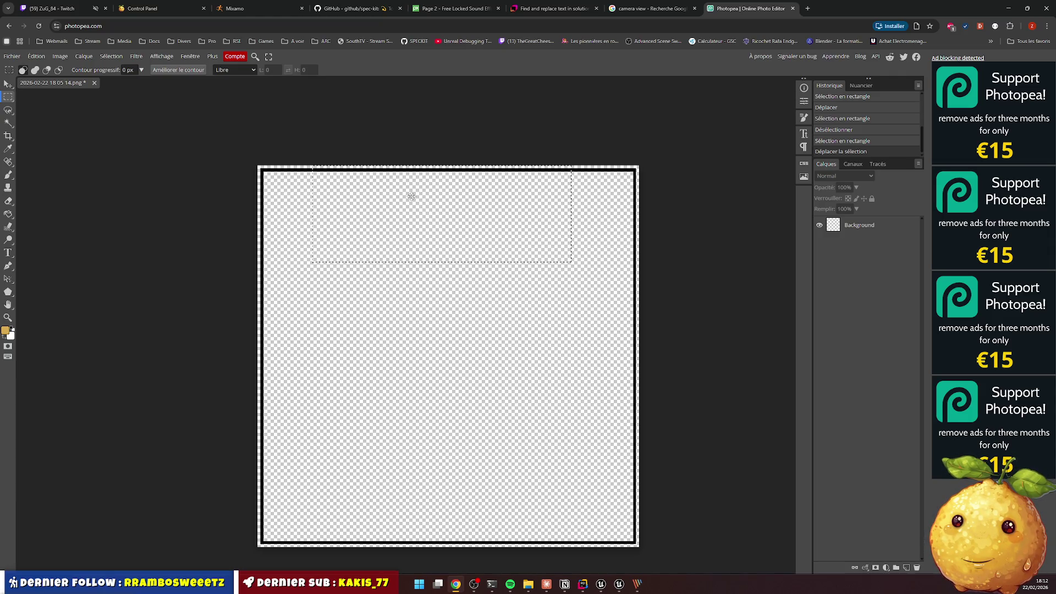
click(411, 196)
mouse_move(348, 148)
mouse_down()
mouse_move(488, 213)
mouse_move(533, 216)
mouse_up()
click(286, 175)
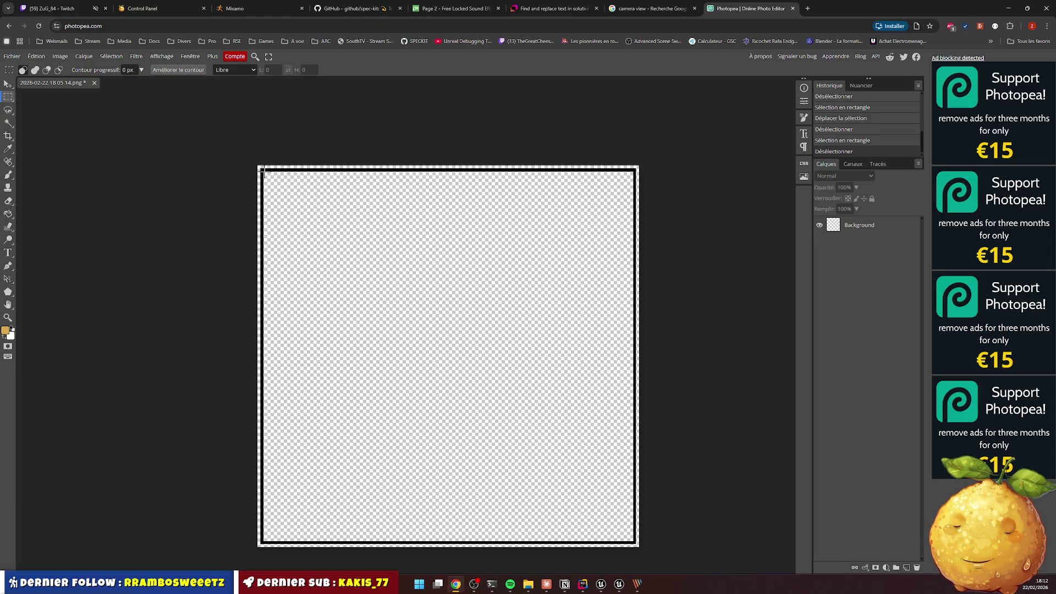
mouse_move(250, 164)
mouse_down()
mouse_move(346, 245)
mouse_move(333, 241)
mouse_up()
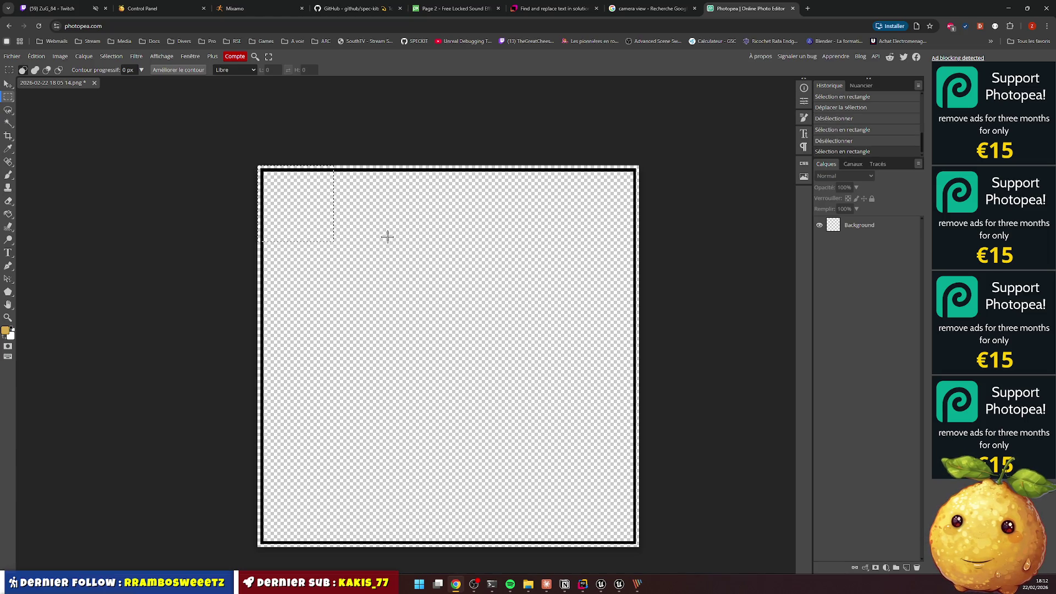
Add an empty layer from the selection menu and toggle layer visibility to inspect it
right_click(296, 217)
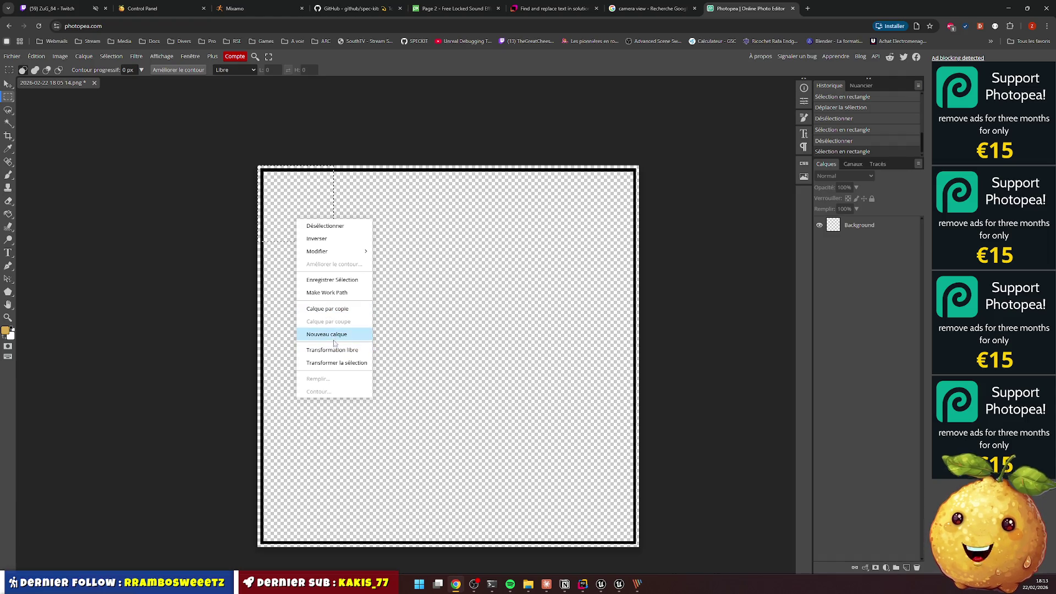
click(328, 336)
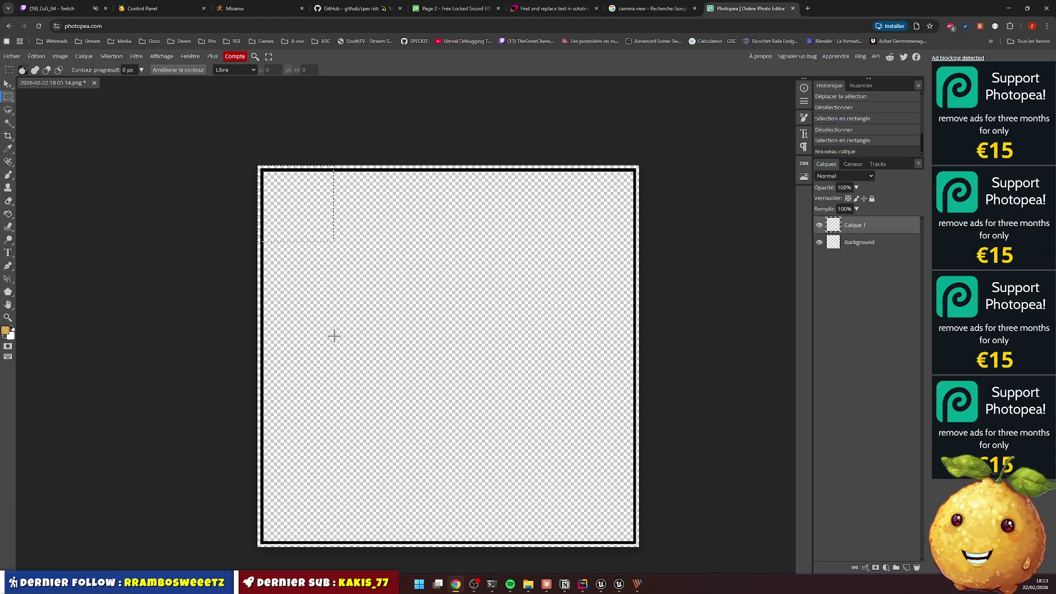
click(785, 279)
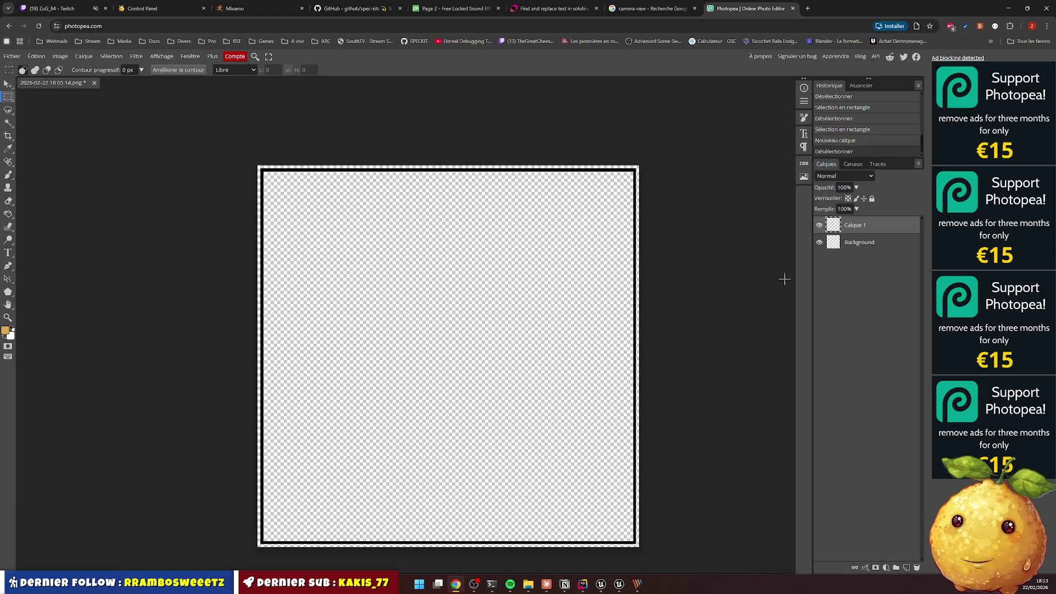
click(820, 243)
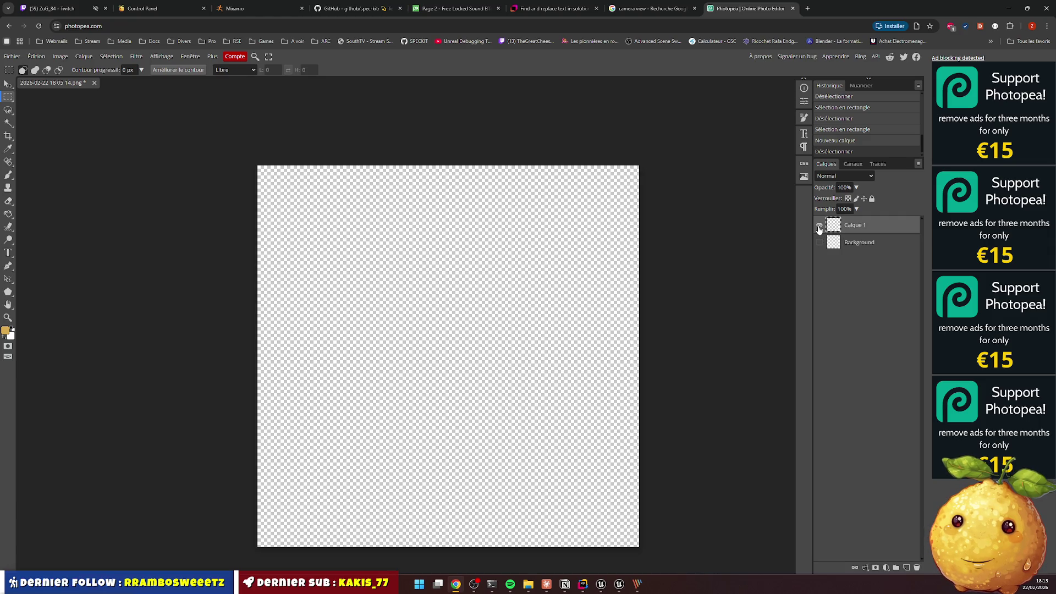
click(853, 248)
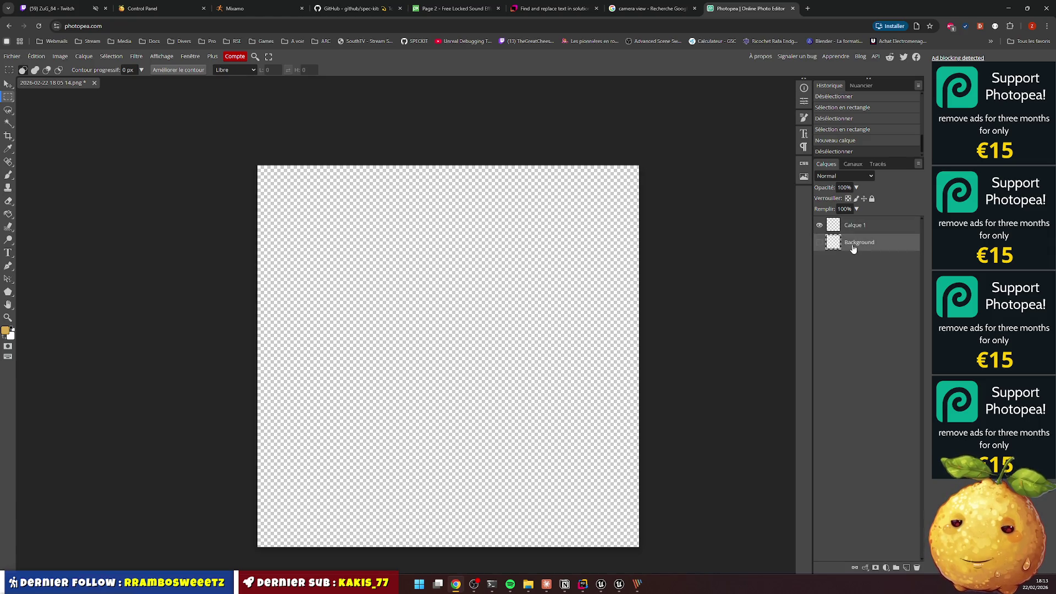
click(820, 242)
click(820, 225)
Cut the reselected top-left corner into Calque 2 and delete the other layers
mouse_move(238, 148)
mouse_down()
mouse_move(374, 282)
mouse_move(314, 234)
mouse_move(335, 240)
mouse_up()
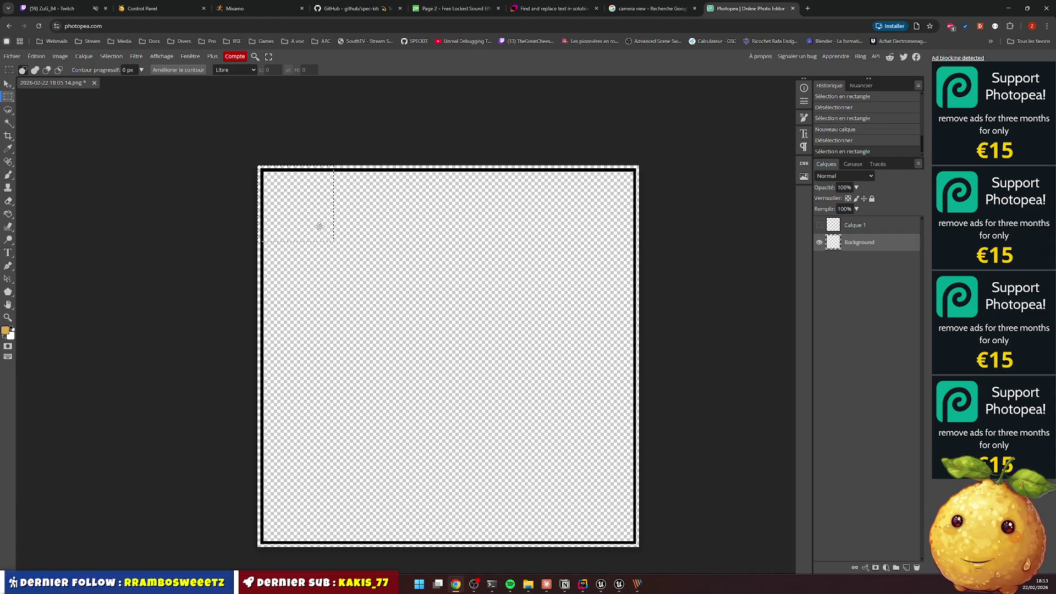
right_click(317, 220)
click(366, 320)
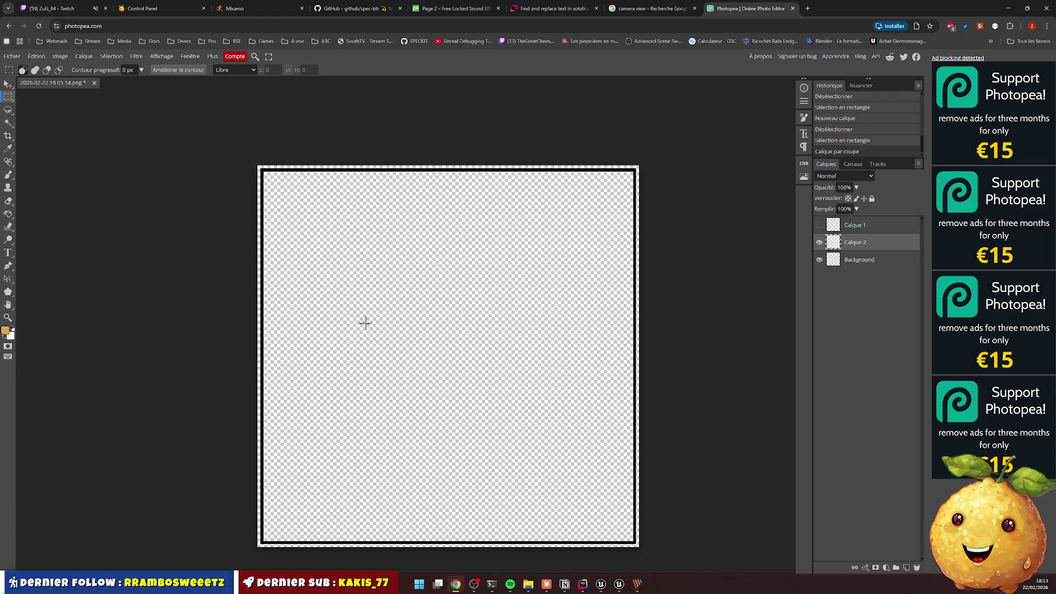
click(819, 225)
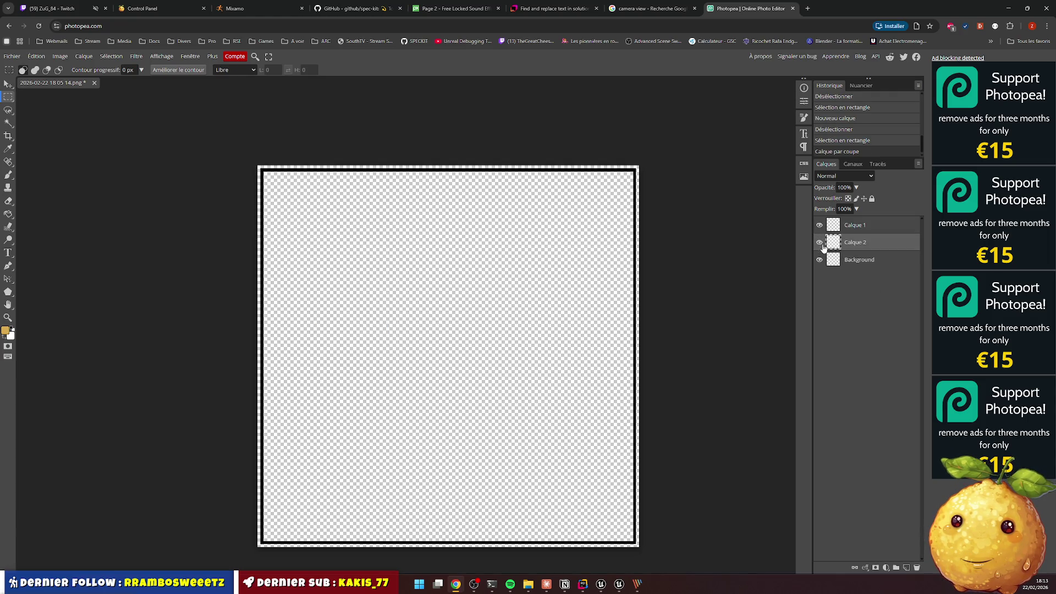
click(819, 243)
click(819, 260)
click(820, 242)
click(820, 225)
click(863, 227)
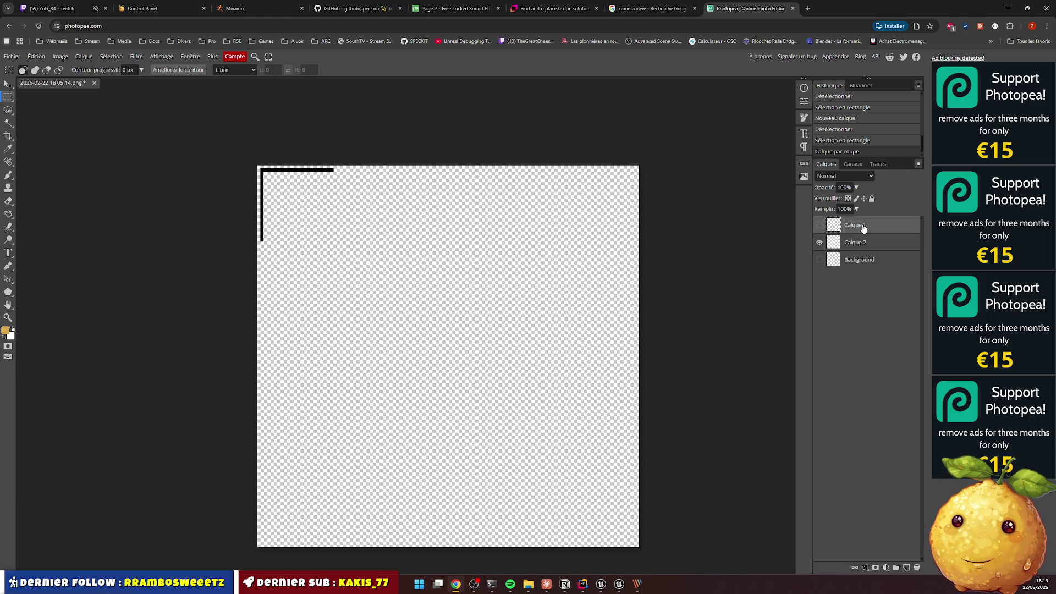
key(Delete)
key(Delete)
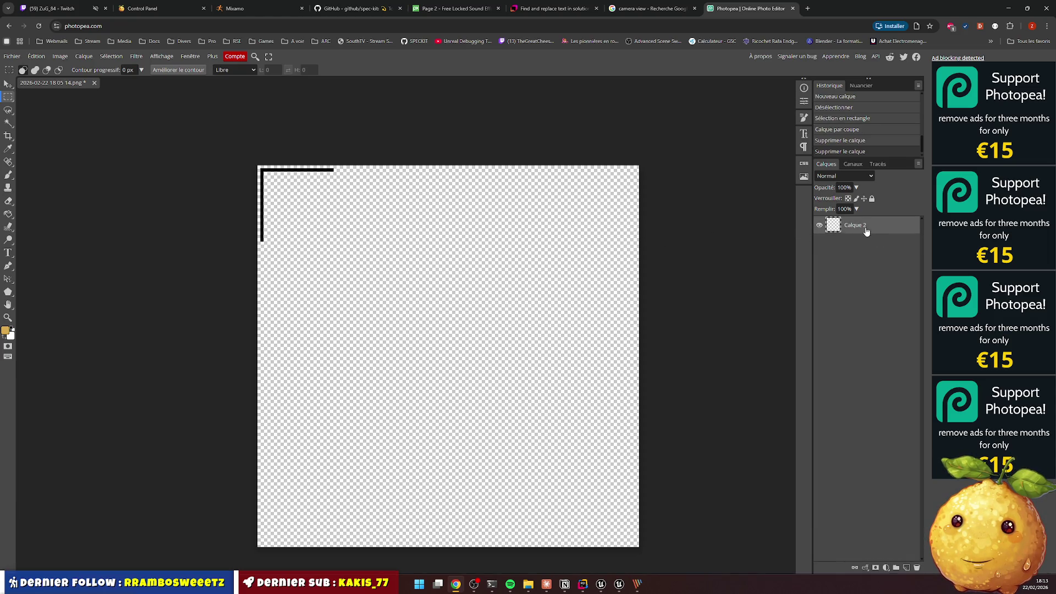
Duplicate the corner layer as Calque 2 copy and hide the duplicate
right_click(866, 231)
click(878, 268)
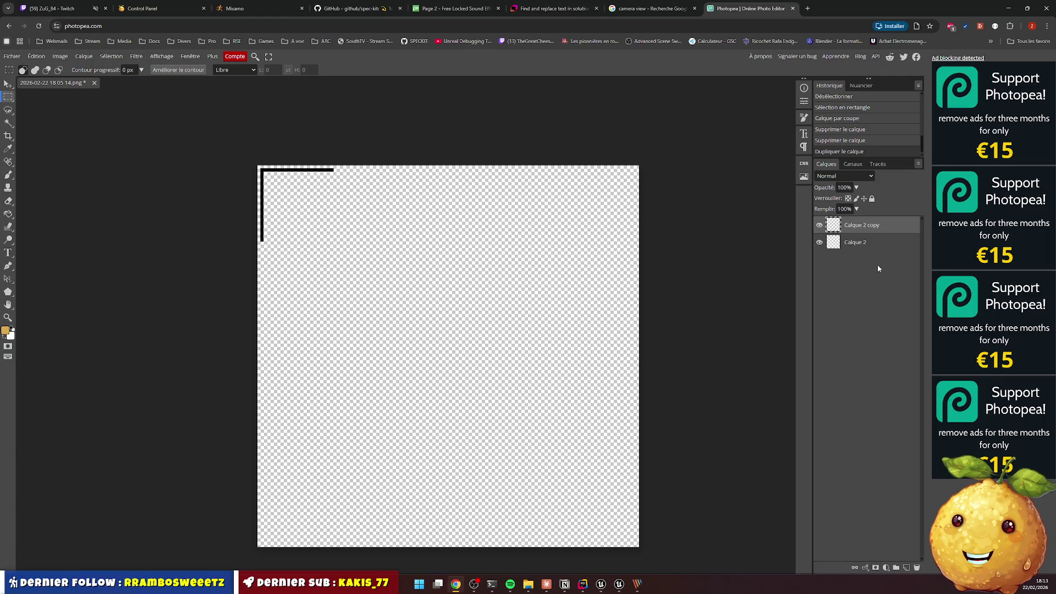
click(859, 248)
click(820, 226)
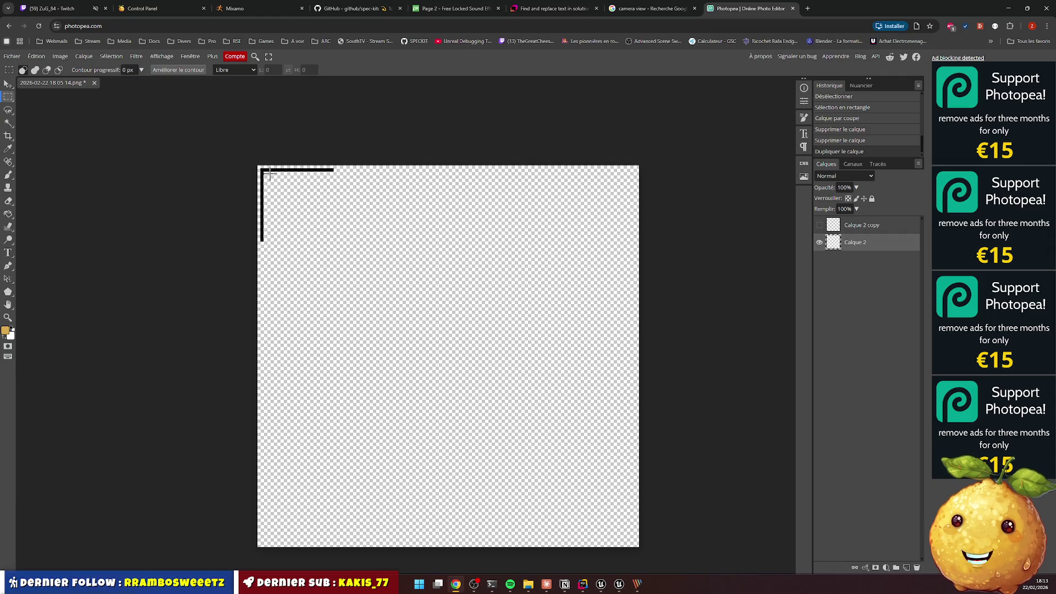
Try moving and transforming the corner bracket, then lock Calque 2's position
click(9, 83)
mouse_move(292, 187)
mouse_down()
mouse_move(392, 208)
mouse_move(307, 203)
mouse_up()
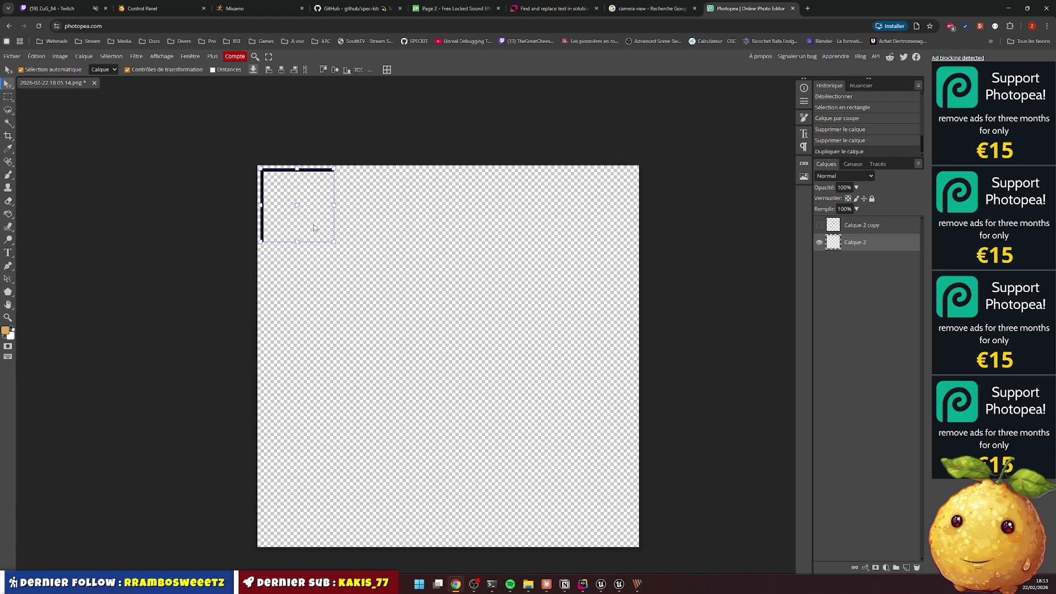
click(304, 218)
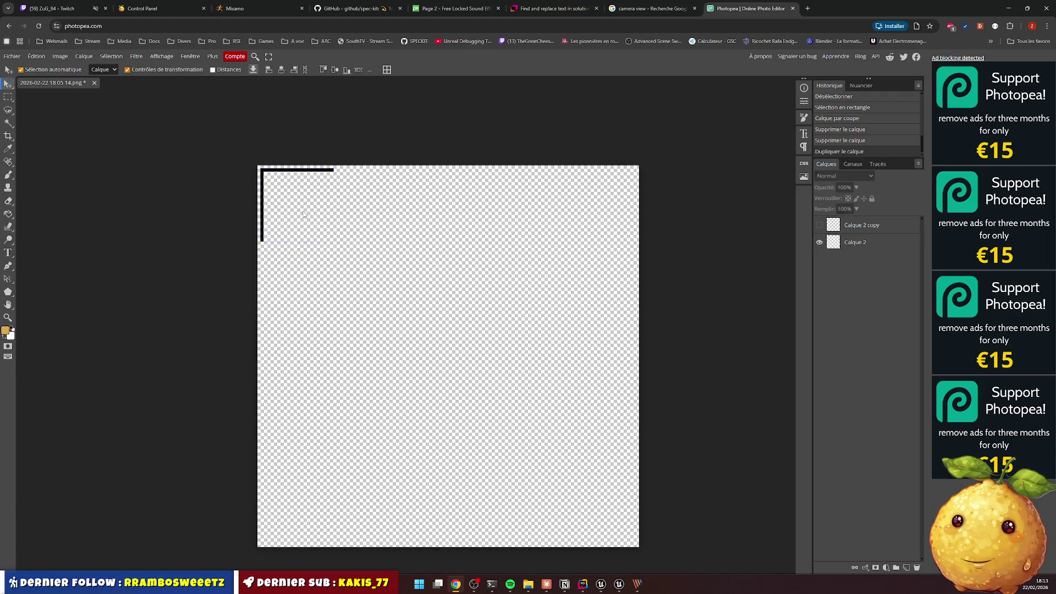
click(289, 199)
key(ctrl+t)
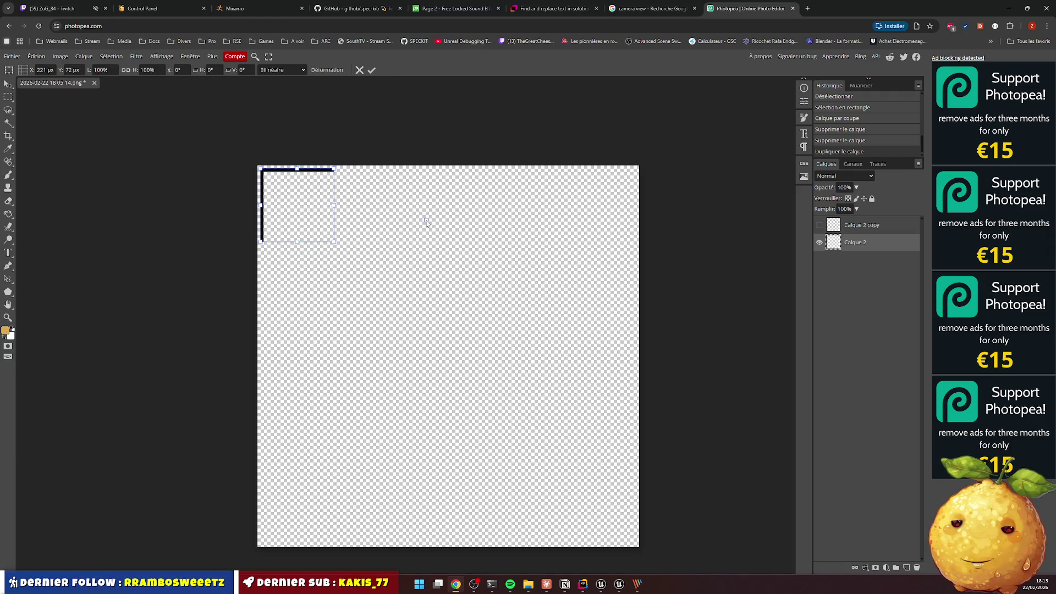
key(Escape)
drag(265, 178, 295, 195)
click(304, 211)
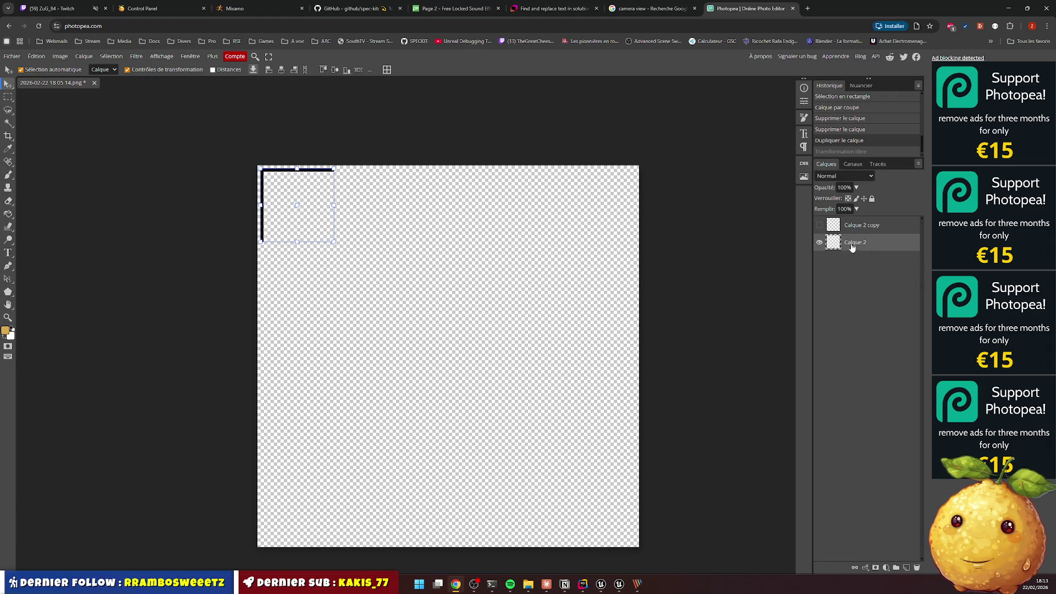
click(863, 199)
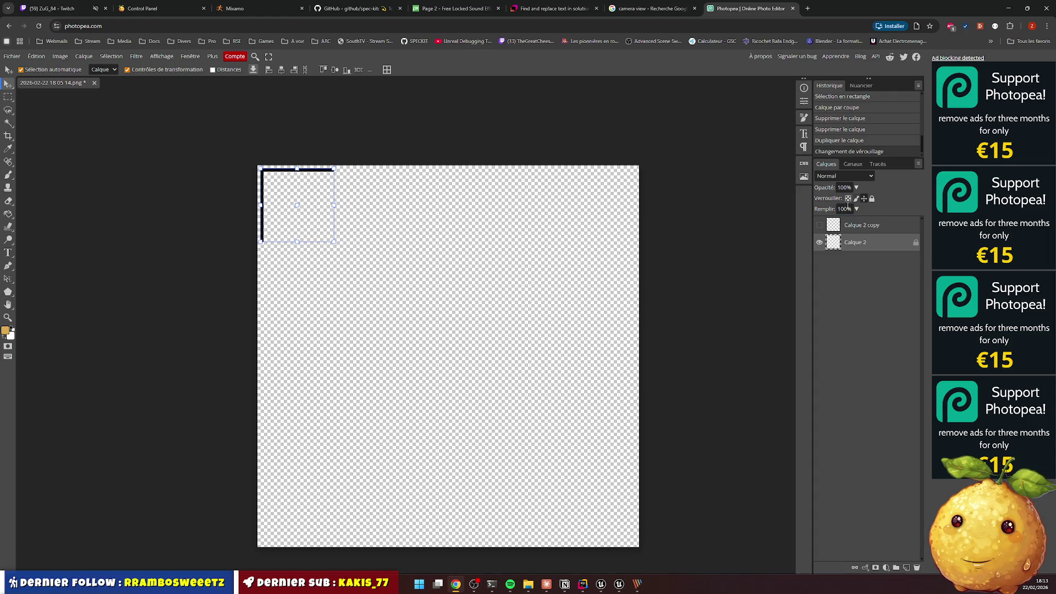
click(323, 214)
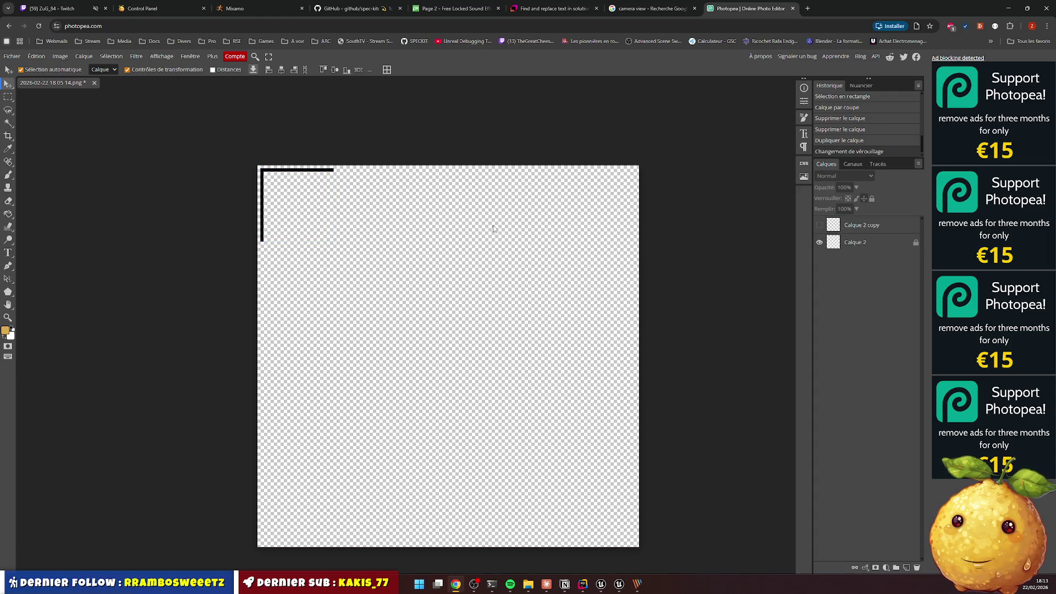
click(881, 246)
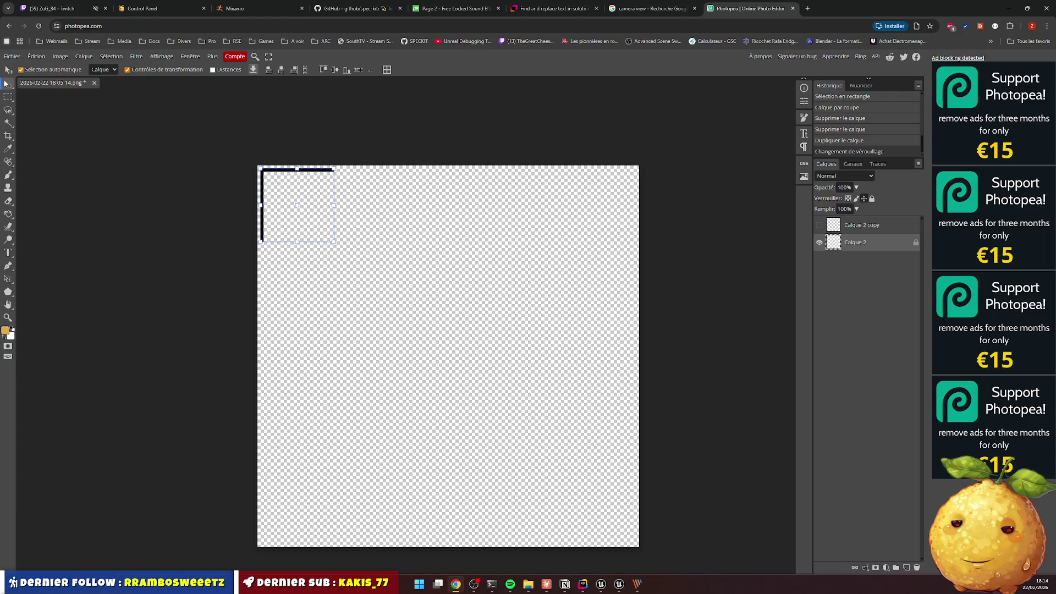
click(283, 185)
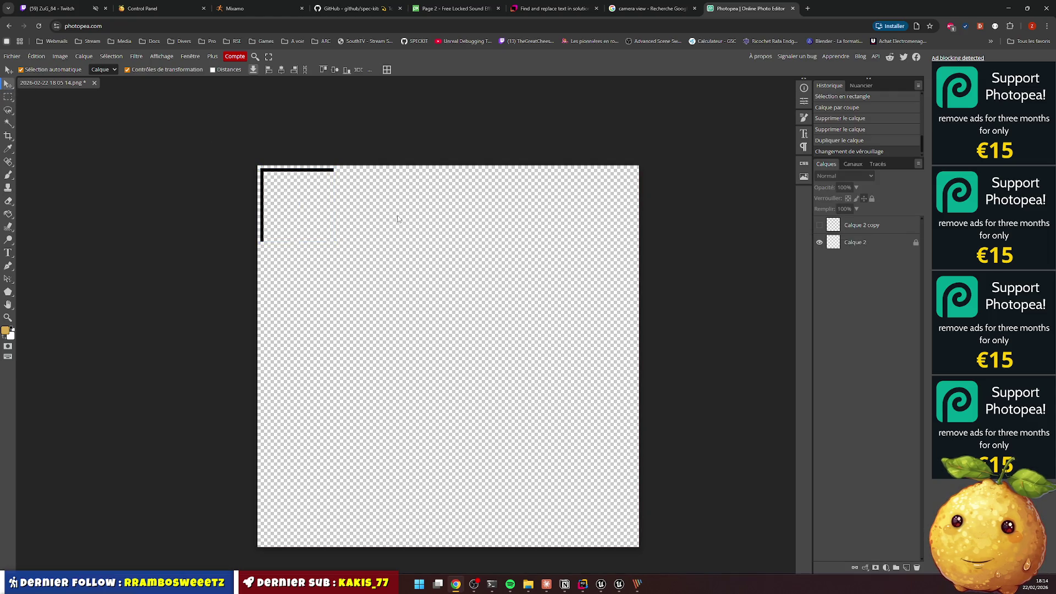
Marquee-select and paste the top-left bracket, shift the outline, deselect, and return to PicPick
click(9, 96)
drag(258, 165, 366, 251)
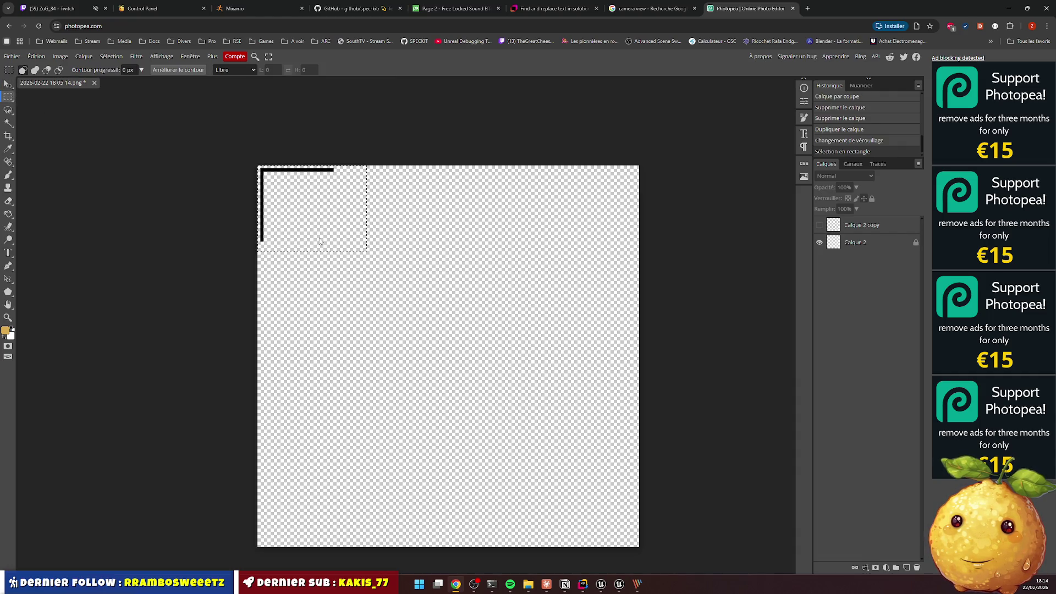
key(ctrl+v)
key(Escape)
drag(301, 212, 351, 233)
click(308, 174)
click(402, 136)
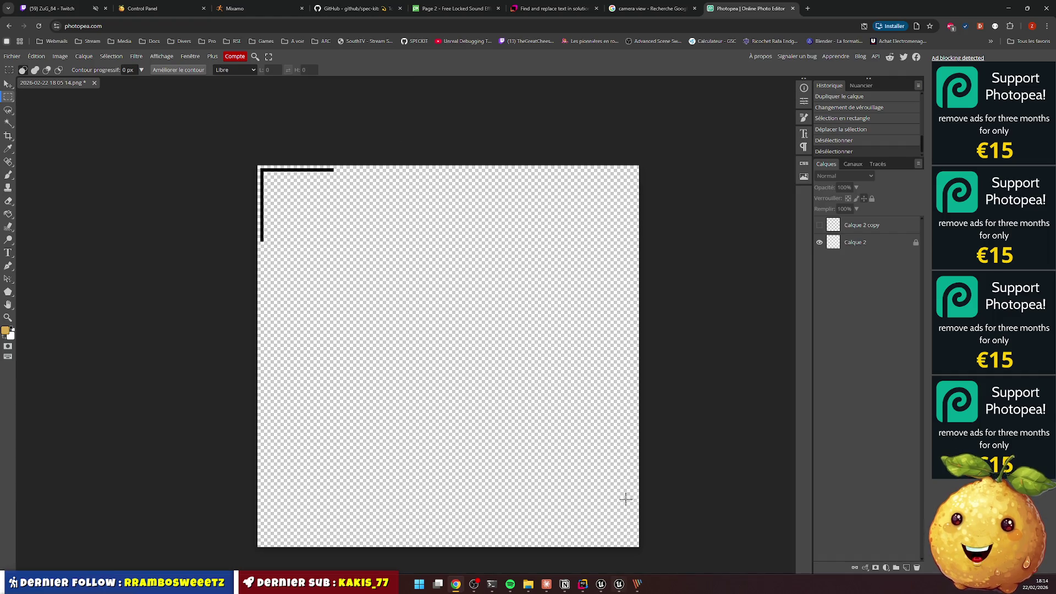
click(1008, 8)
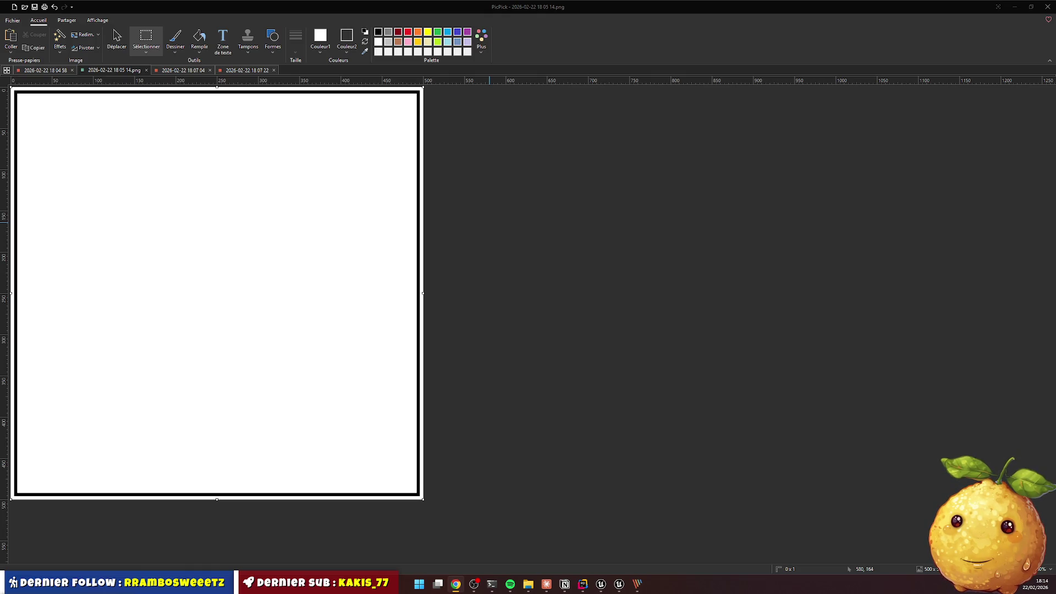
click(488, 271)
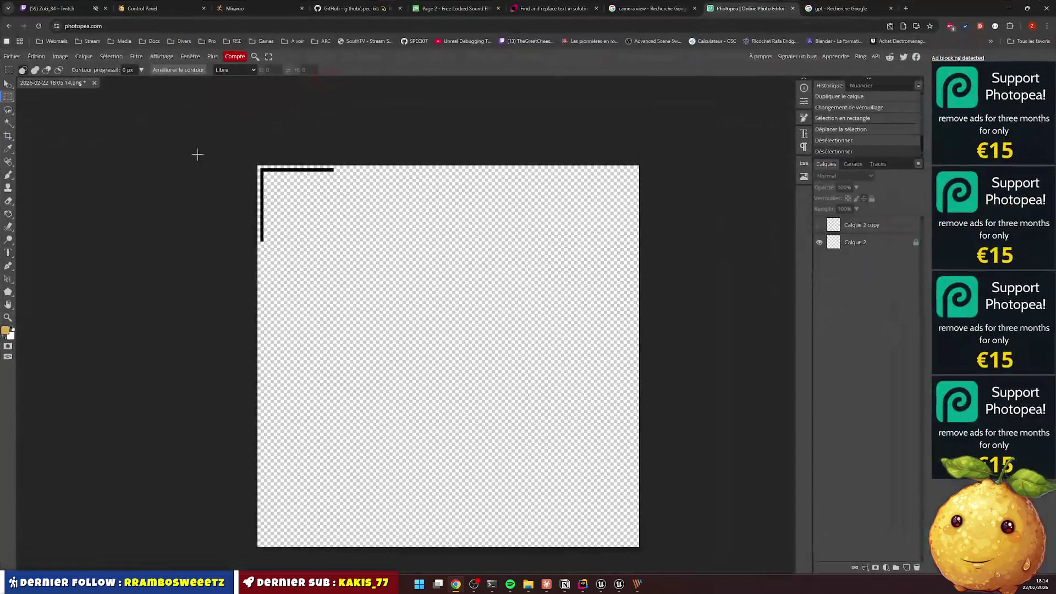
Pan the canvas and delete the Calque 2 copy layer, keeping Calque 2 visible
click(8, 306)
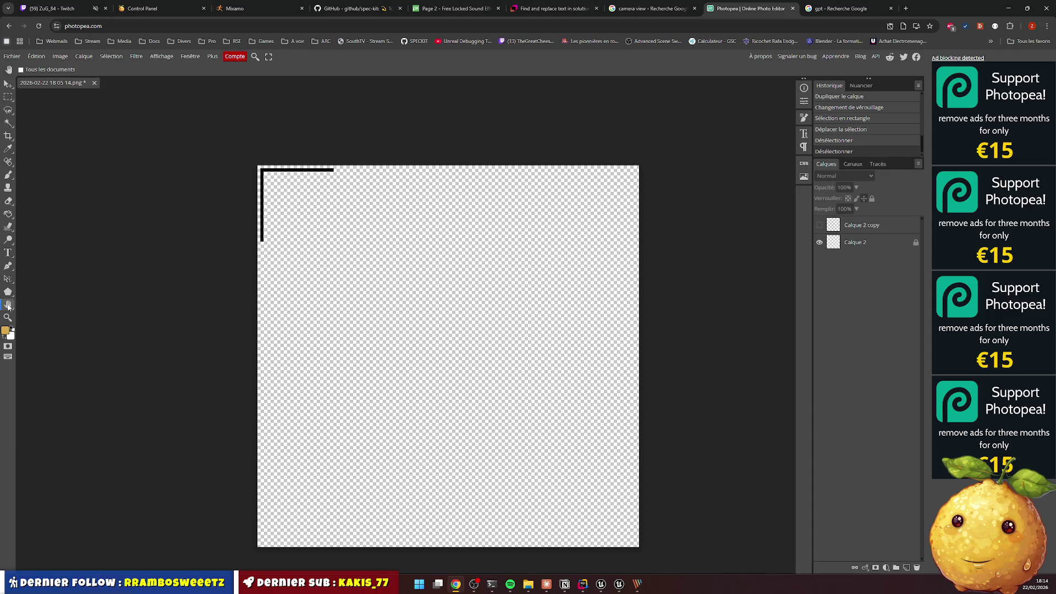
mouse_move(293, 196)
mouse_down()
mouse_move(321, 205)
mouse_move(242, 172)
mouse_move(443, 325)
mouse_up()
drag(216, 237, 118, 286)
drag(241, 156, 223, 150)
click(871, 225)
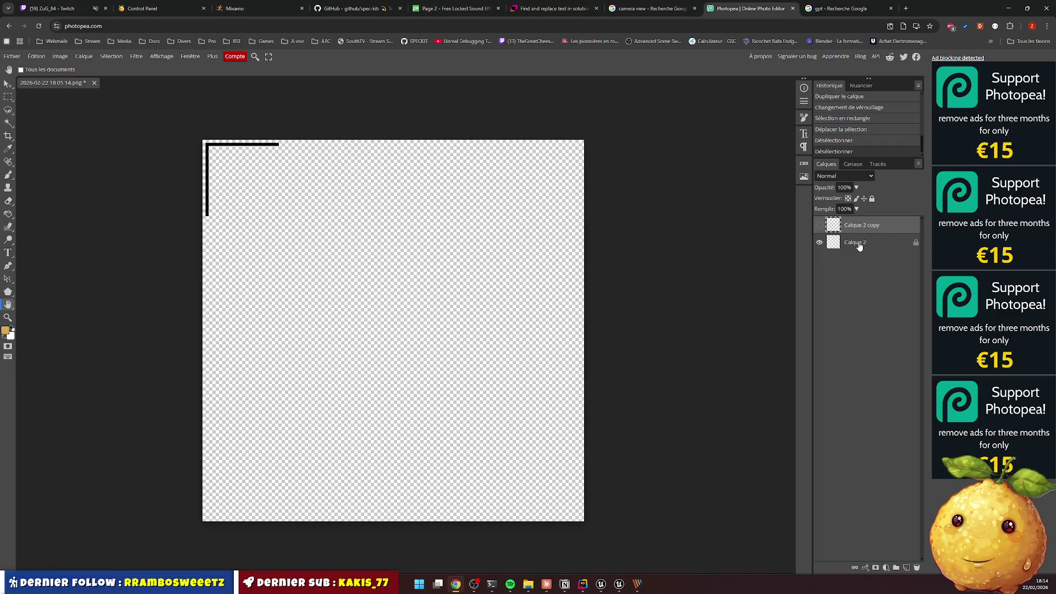
click(859, 243)
click(820, 243)
click(820, 225)
click(819, 225)
click(829, 228)
key(Delete)
click(820, 225)
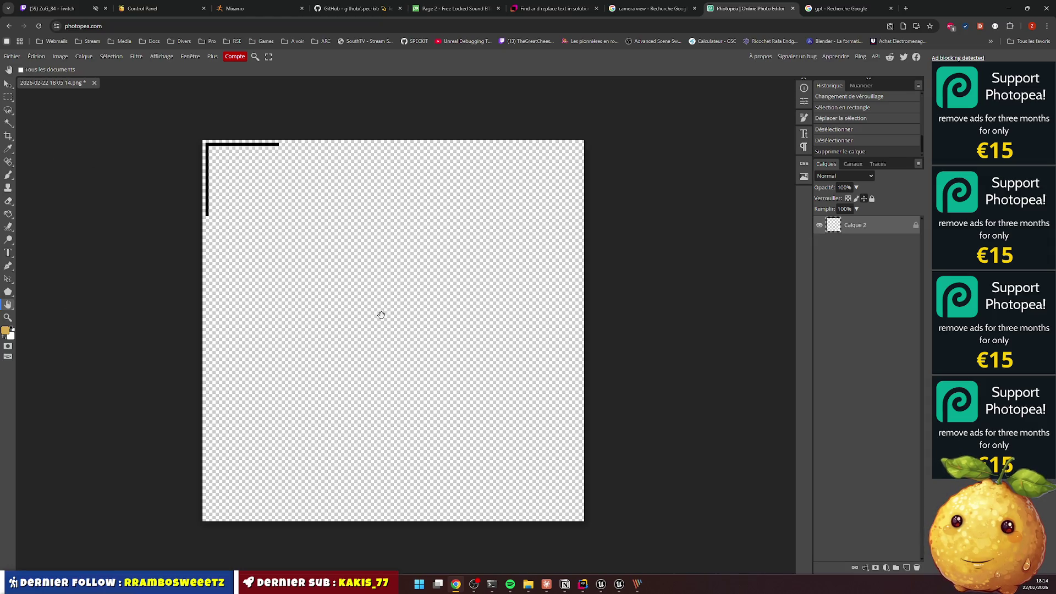
Restore Calque 2 copy via History and try moving the locked corner bracket
click(9, 84)
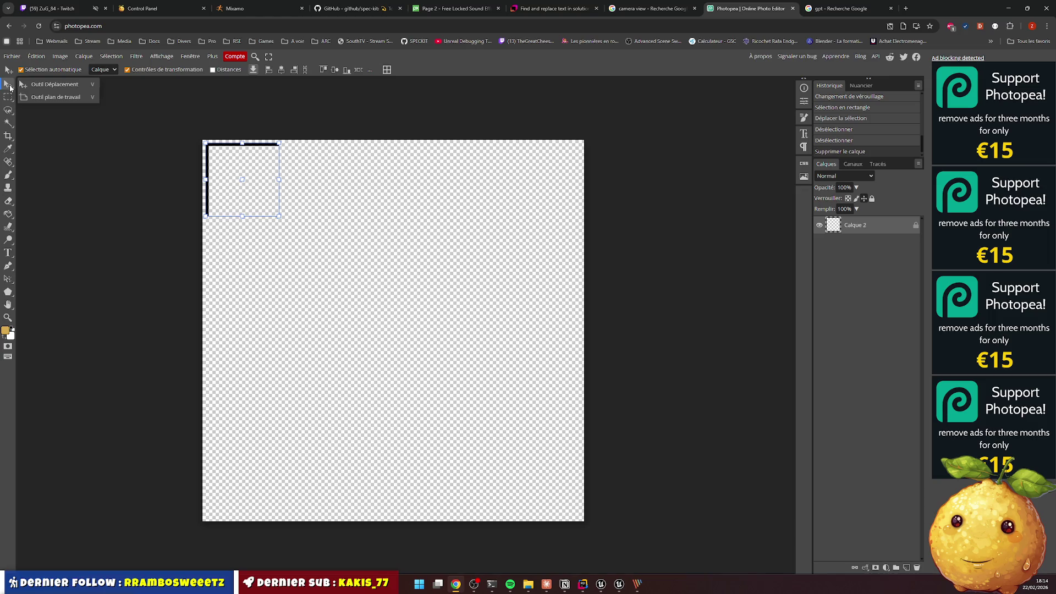
click(561, 109)
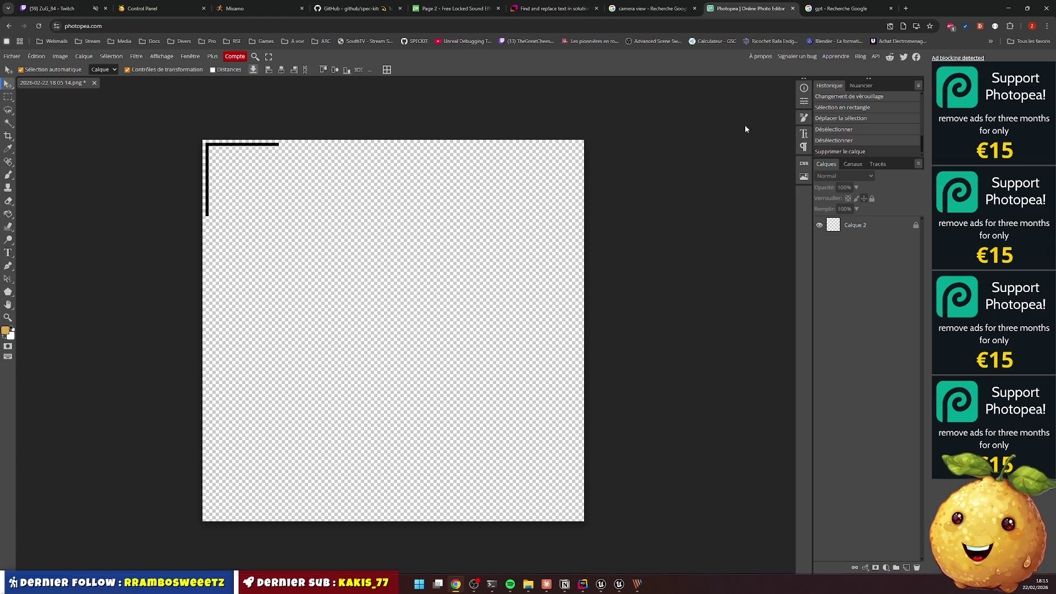
click(857, 119)
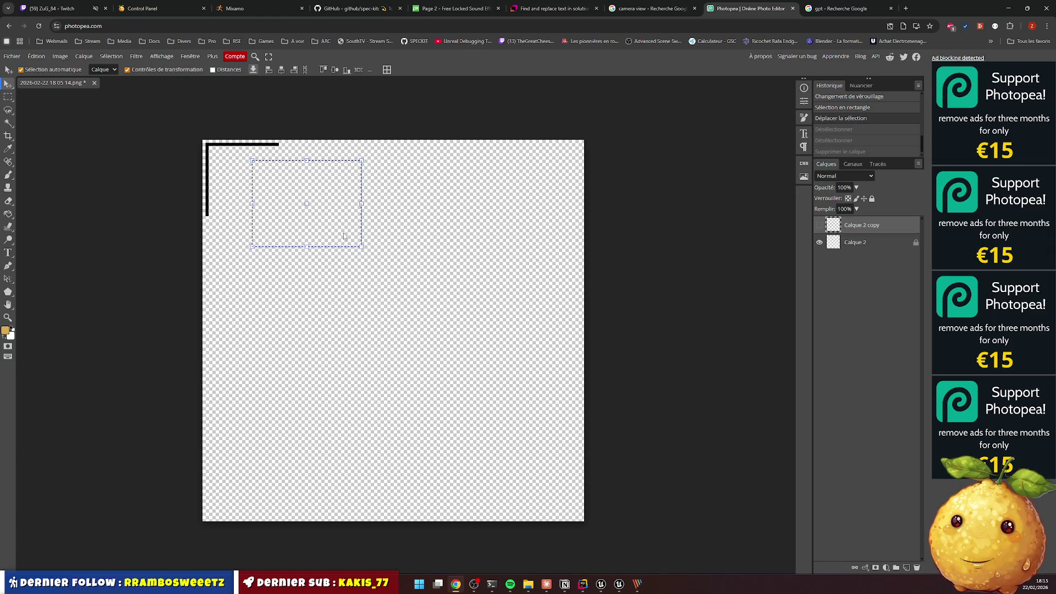
drag(299, 203, 358, 209)
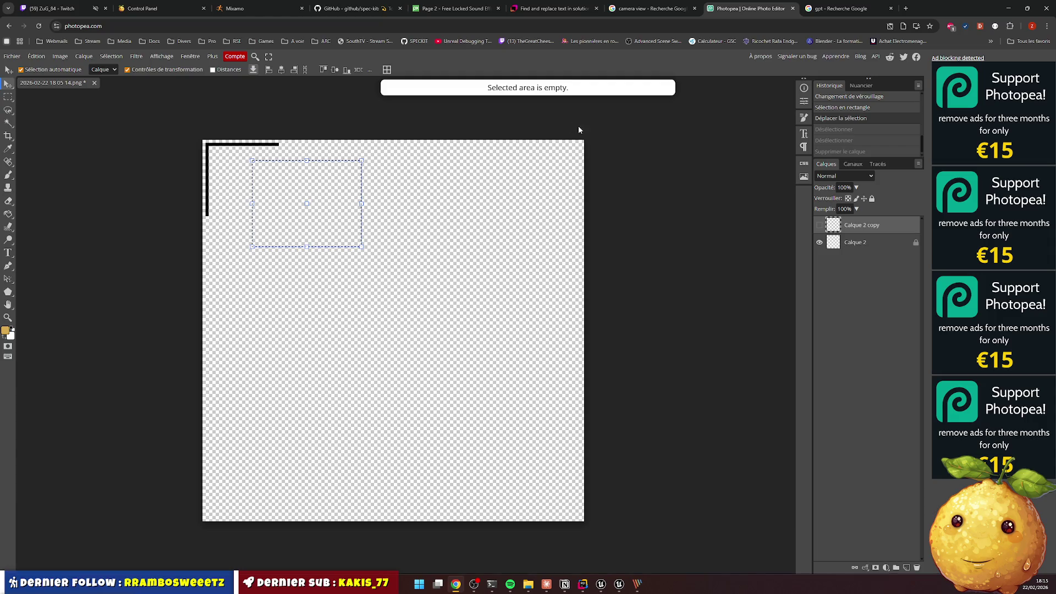
click(858, 242)
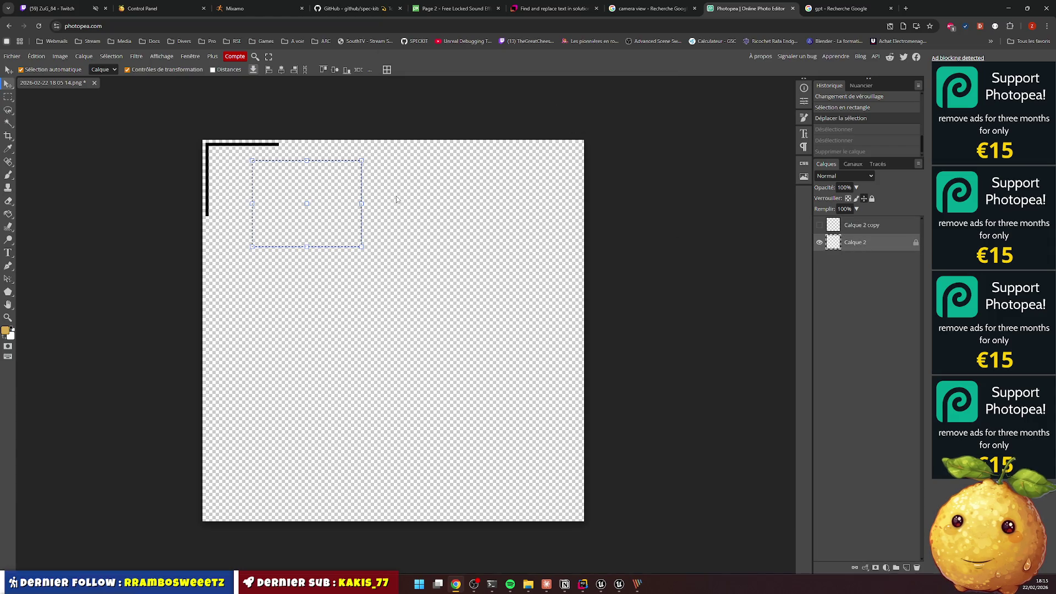
drag(342, 193, 388, 204)
click(580, 126)
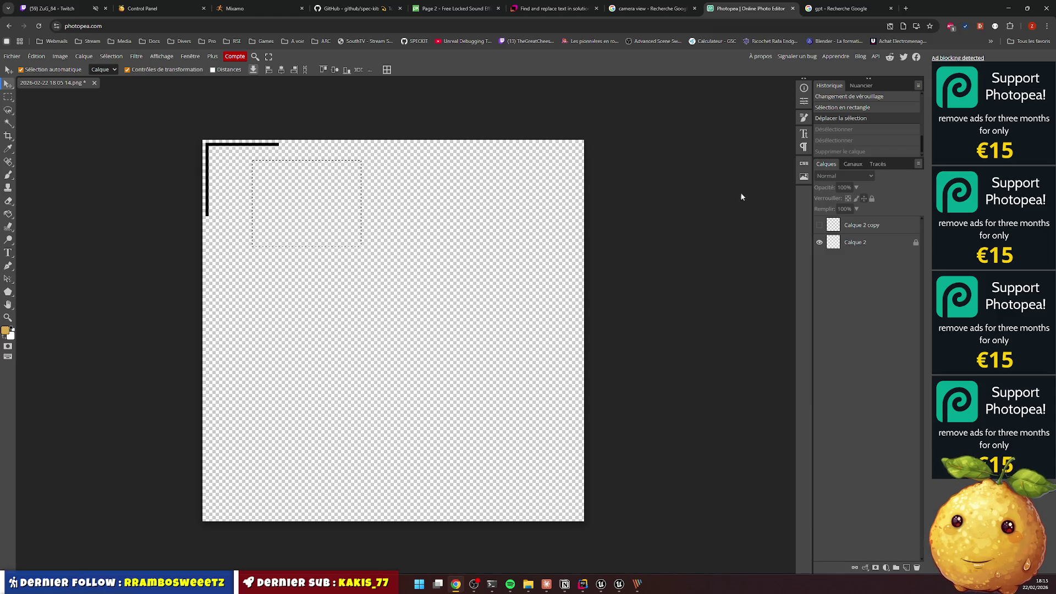
Unlock Calque 2, try dragging the corner bracket, then deselect all layers
click(915, 243)
drag(270, 192, 402, 213)
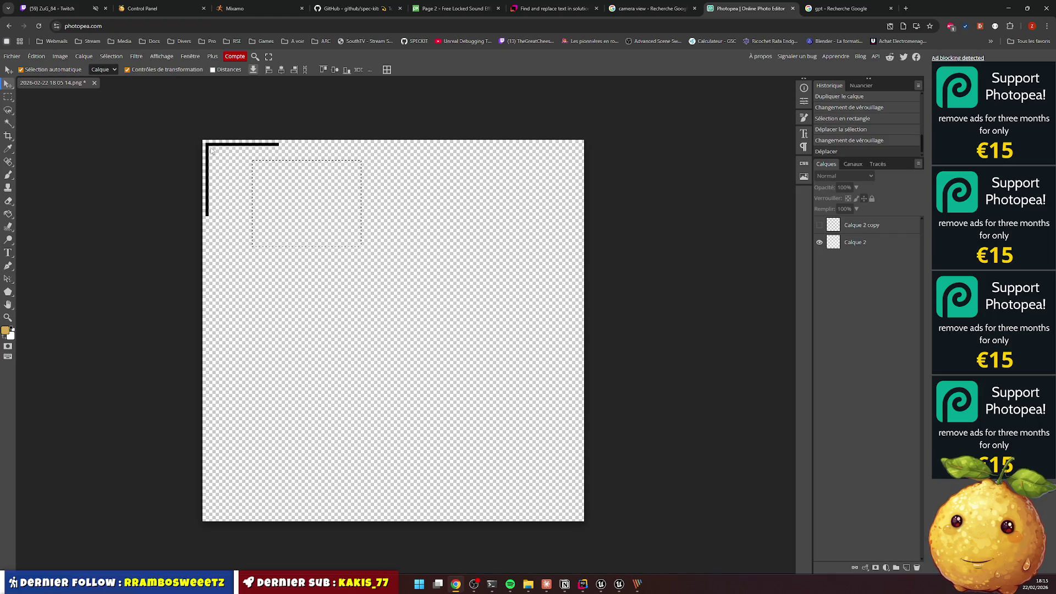
mouse_move(177, 128)
mouse_down()
mouse_move(314, 219)
mouse_move(303, 222)
mouse_up()
click(215, 184)
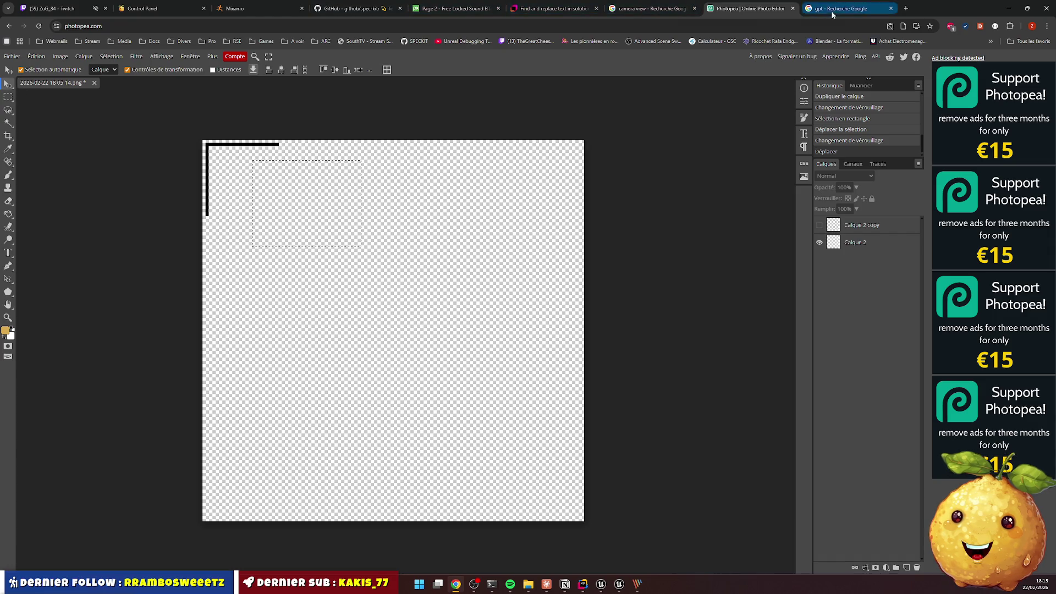
In maximized ChatGPT, send 'génére moi un cadre de caméra. juste les bords/angle sur les 4 coins'
key(alt+Tab)
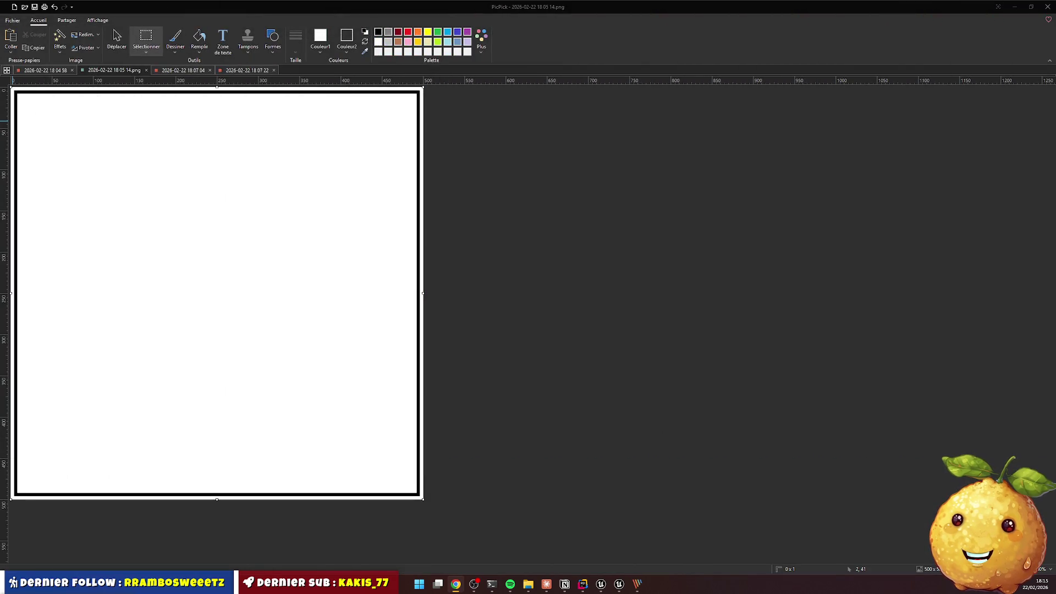
key(alt+Tab)
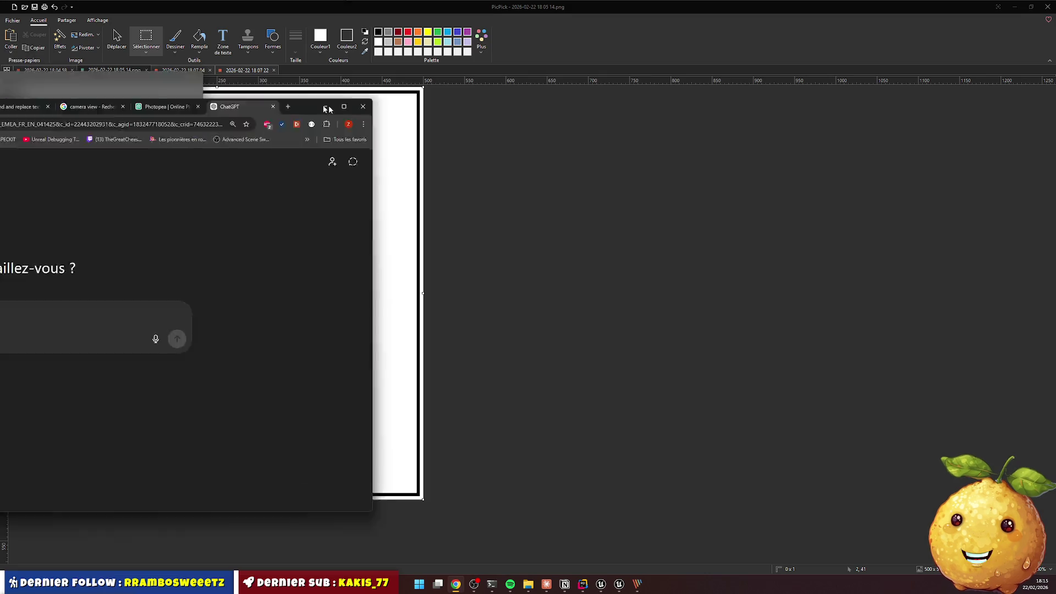
key(super+Up)
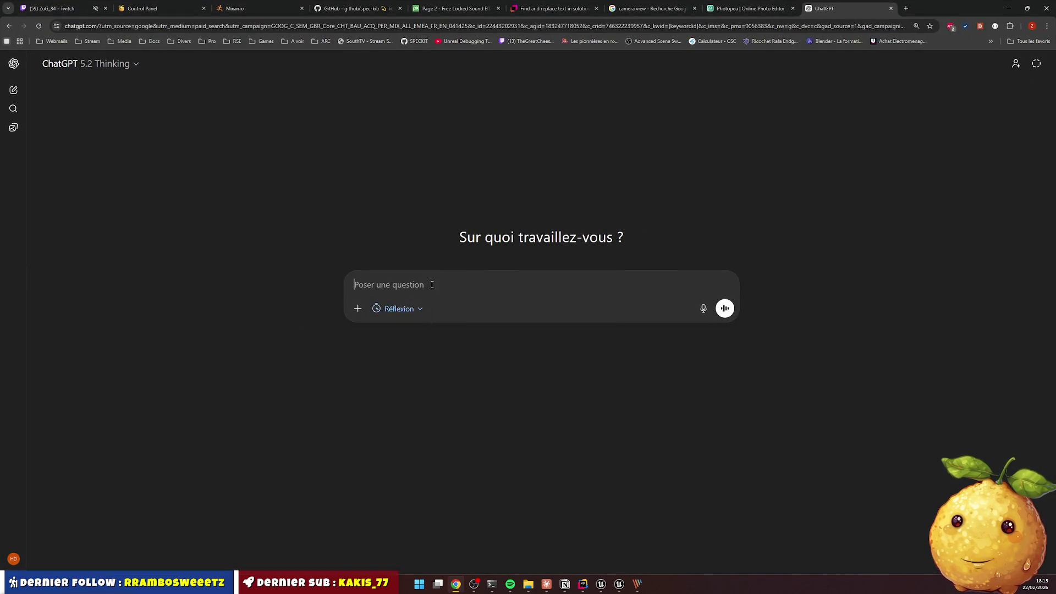
text(géné)
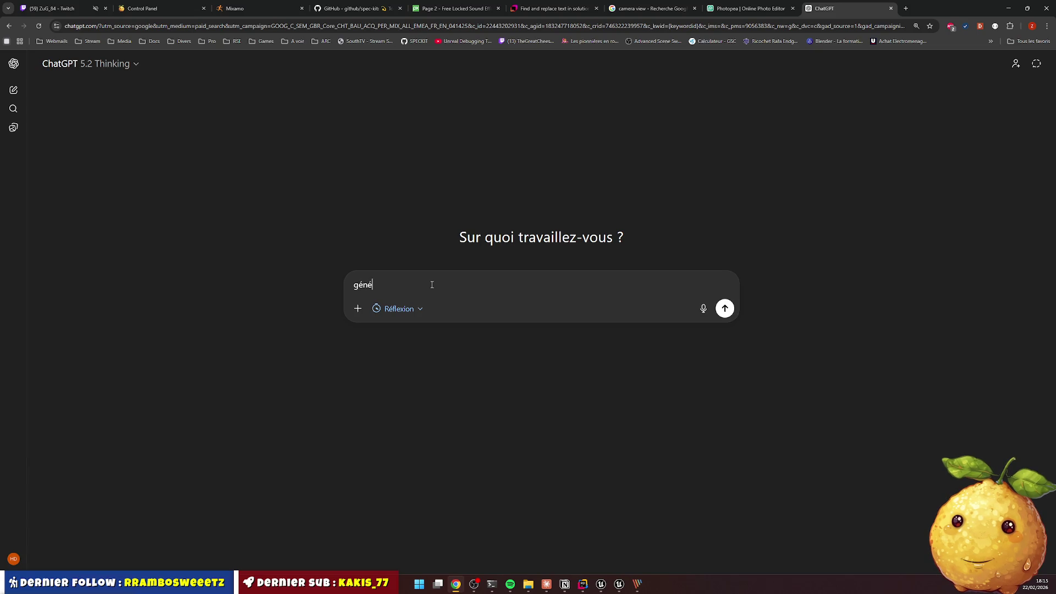
text(re moi un cadre de)
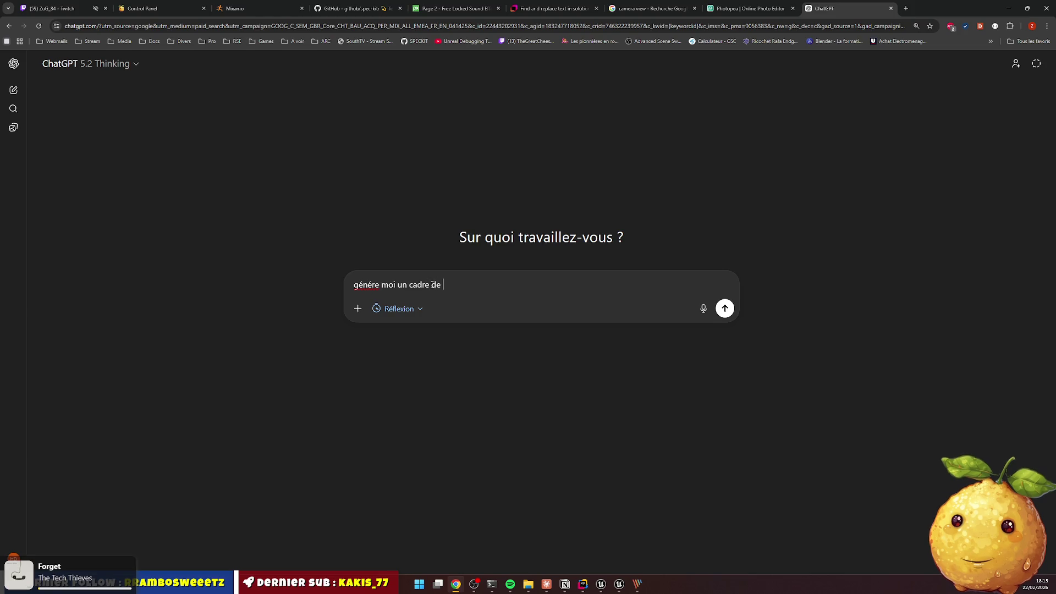
text( camér)
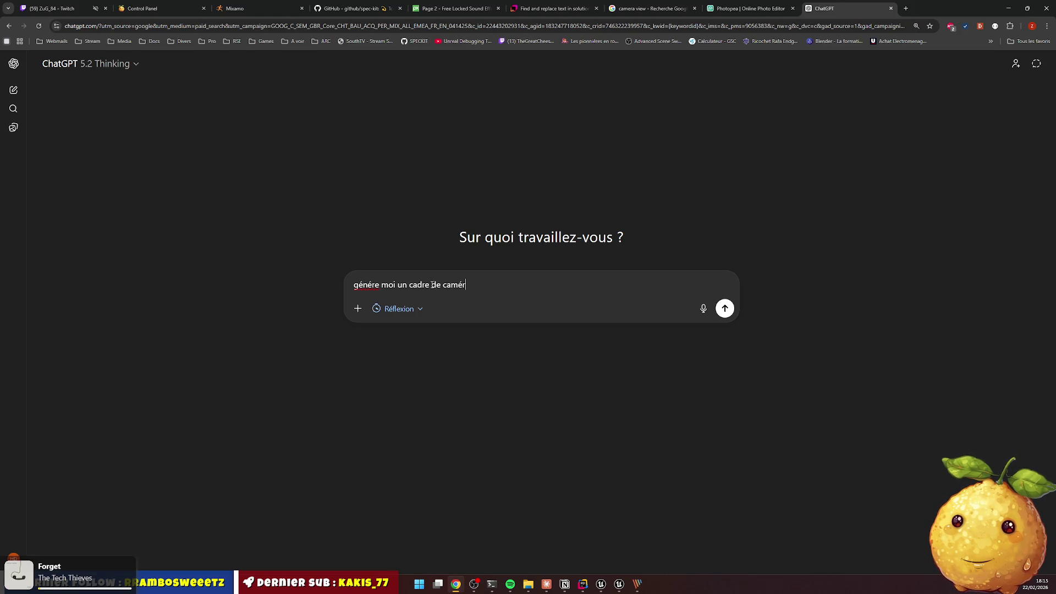
text(a)
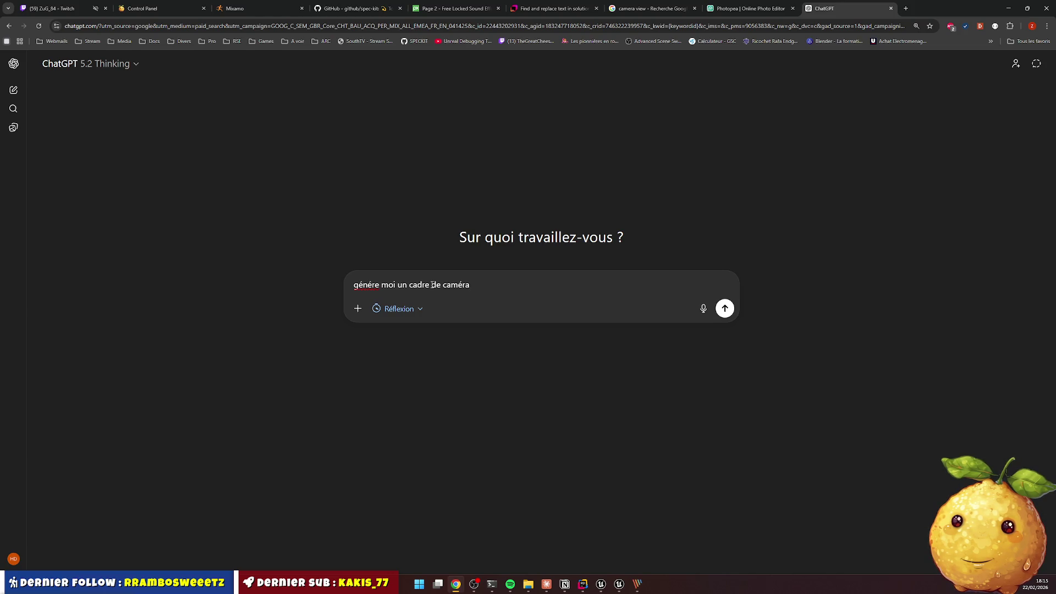
text(. juste les bords/an)
text(gle sur)
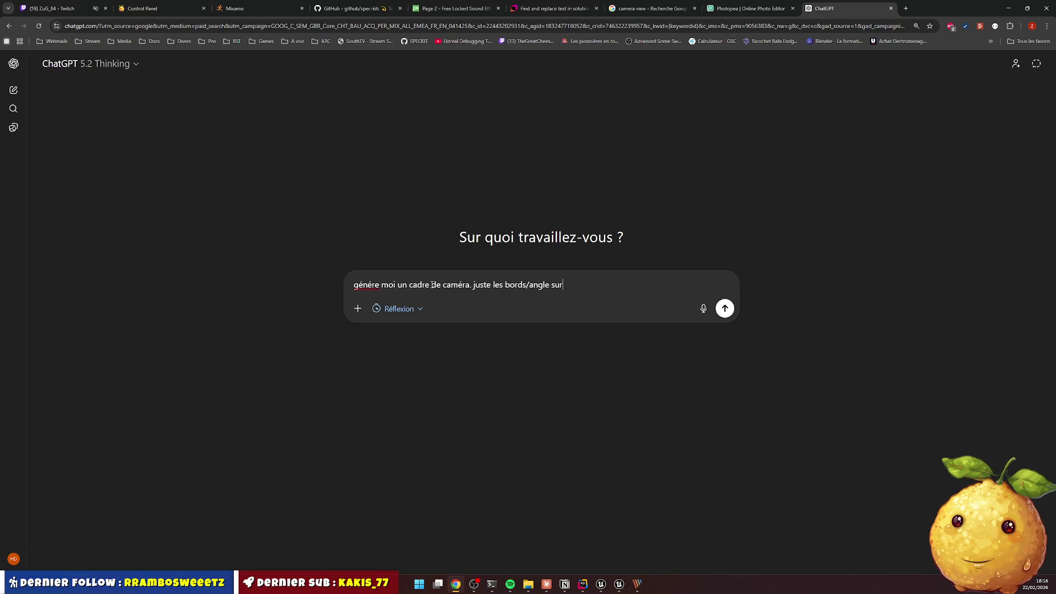
text( les 4 coi)
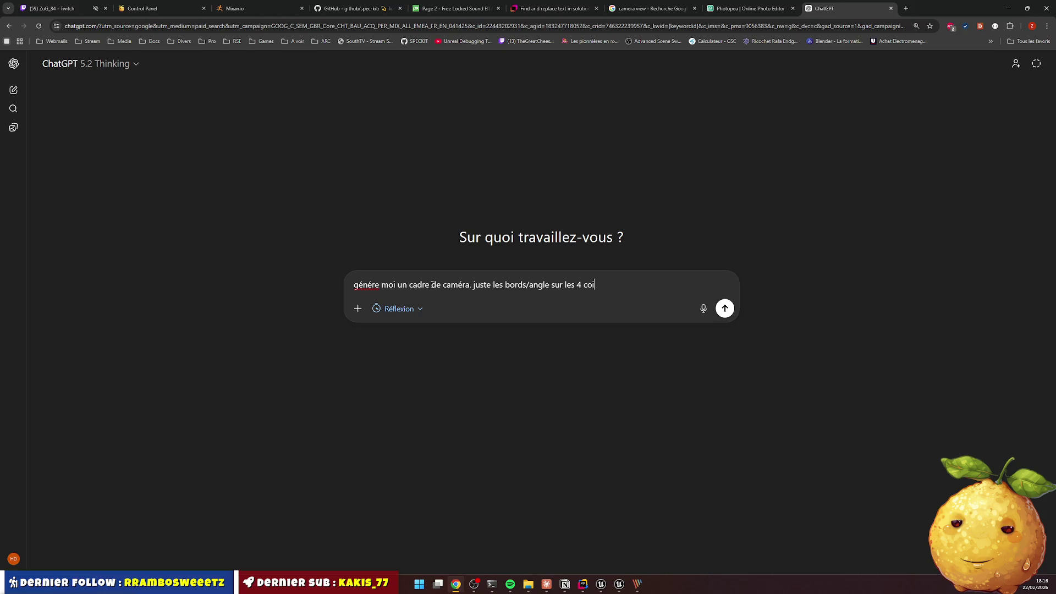
text(ns)
key(Return)
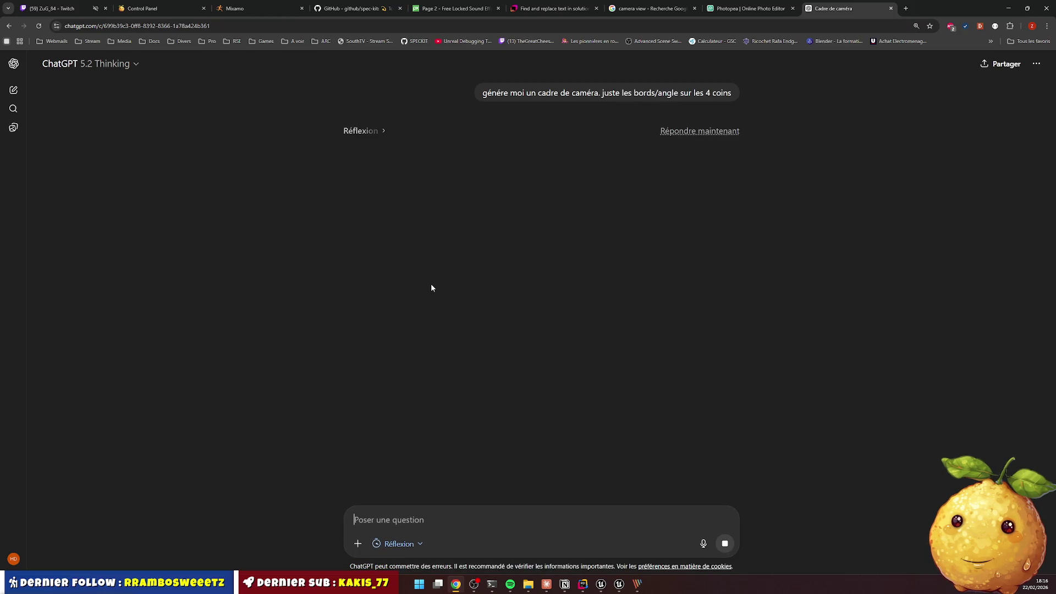
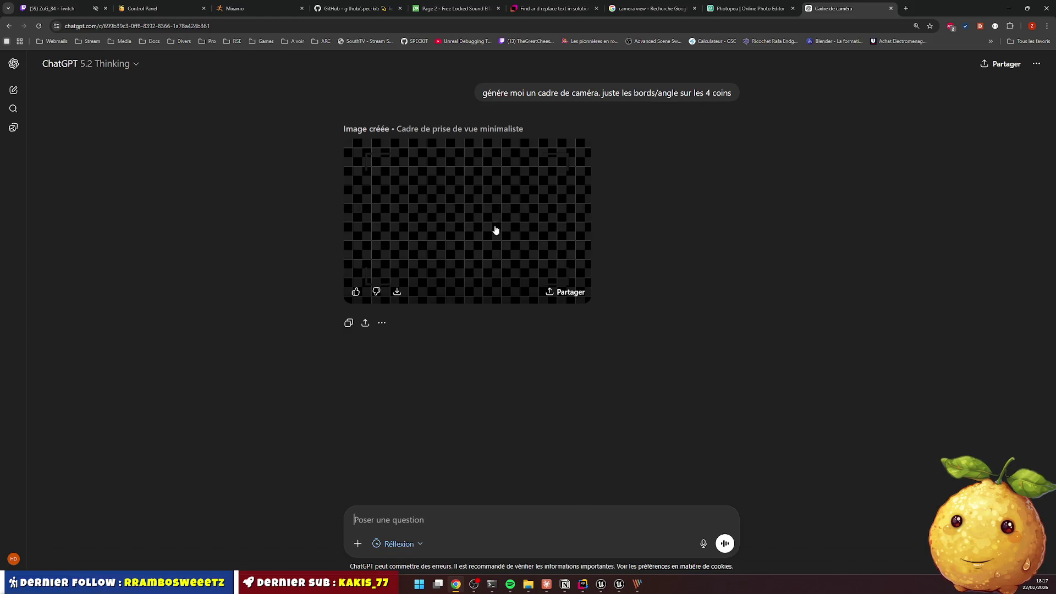
Download the generated camera-frame image as a PNG and open it from Chrome's downloads
click(397, 291)
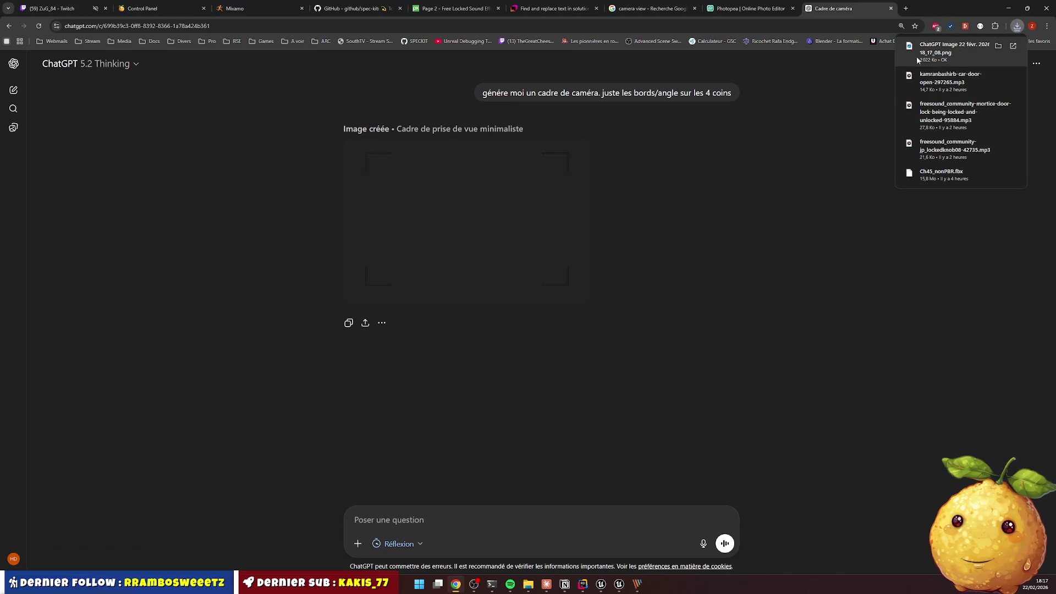
click(967, 50)
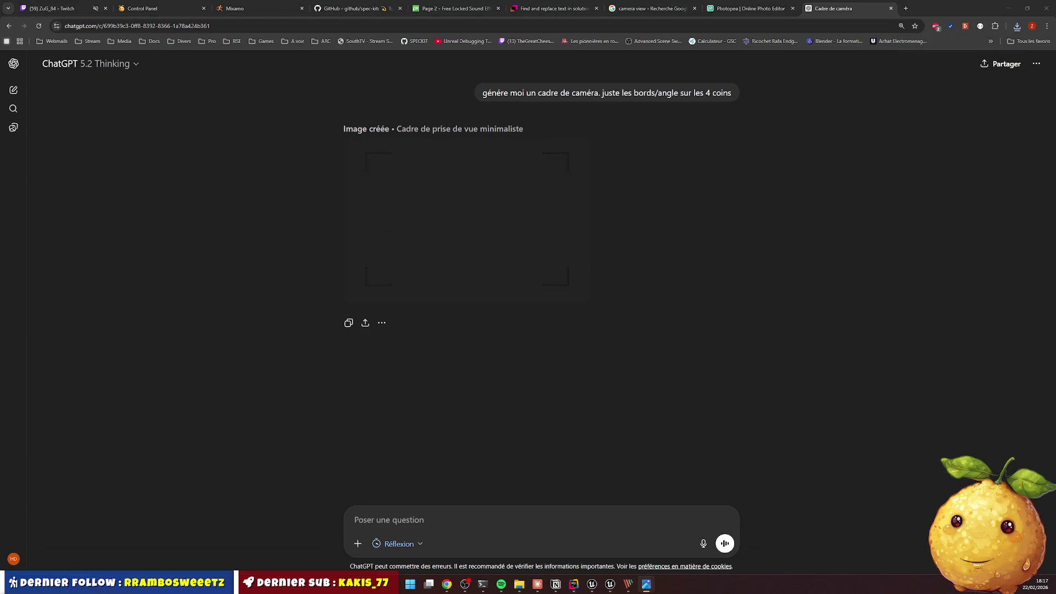
mouse_move(1034, 52)
mouse_down()
mouse_move(760, 55)
mouse_move(552, 97)
mouse_move(617, 111)
mouse_move(1055, 108)
mouse_up()
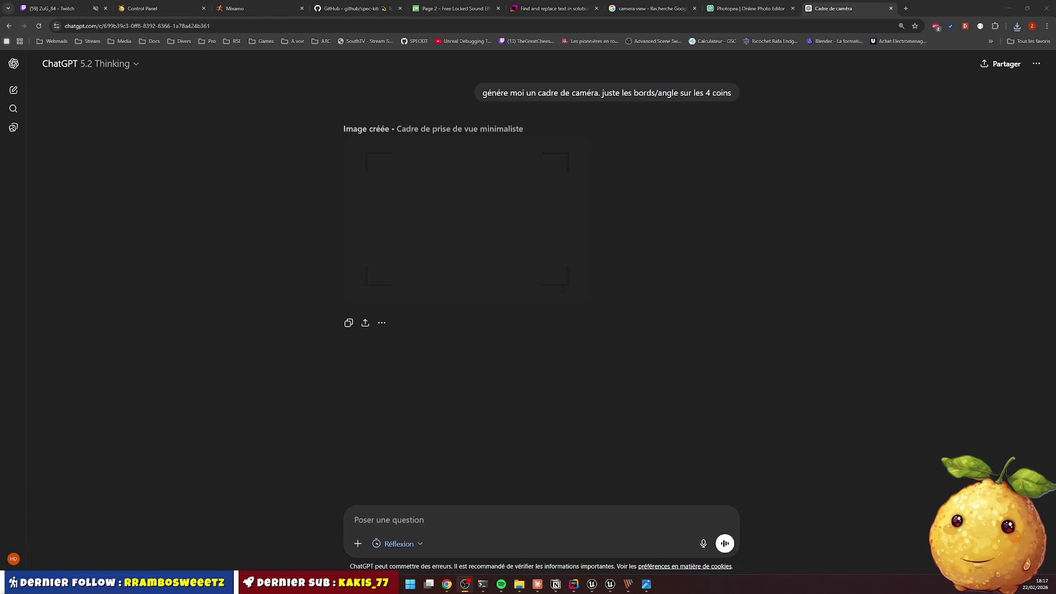
Inspect a corner of the 1536 x 1024 PNG up close in Photos, then close it
click(649, 587)
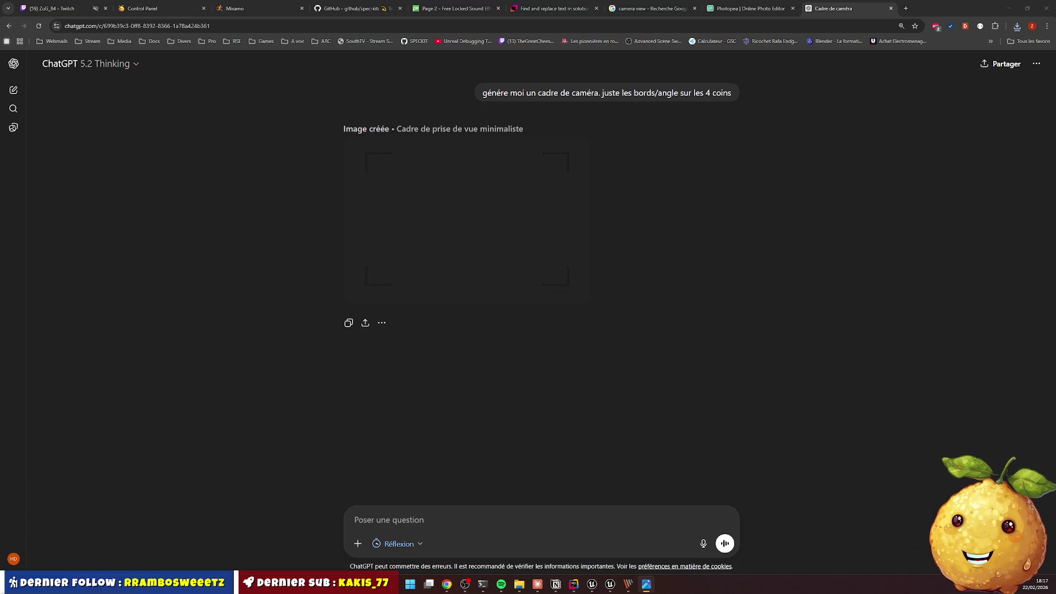
mouse_move(1055, 69)
mouse_down()
mouse_move(684, 96)
mouse_move(658, 133)
mouse_up()
scroll(397, 166, up, 5)
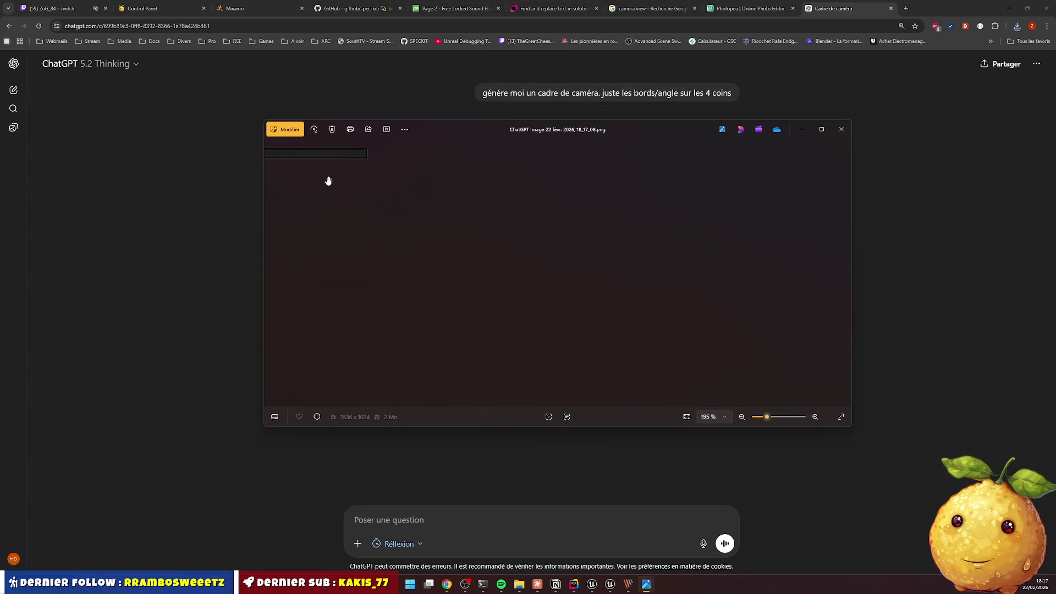
scroll(397, 207, up, 8)
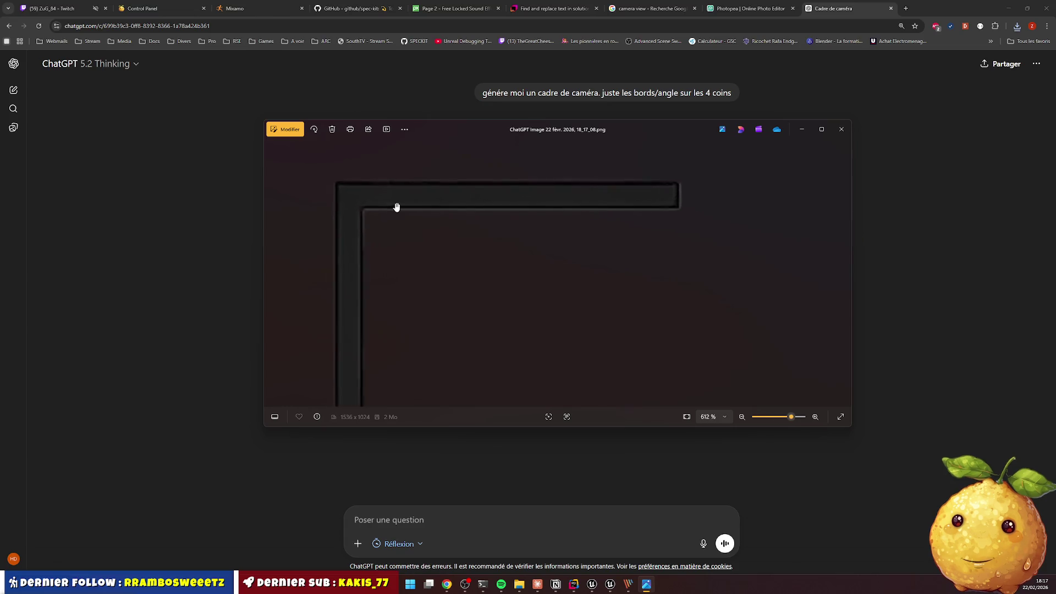
scroll(584, 189, down, 8)
click(841, 128)
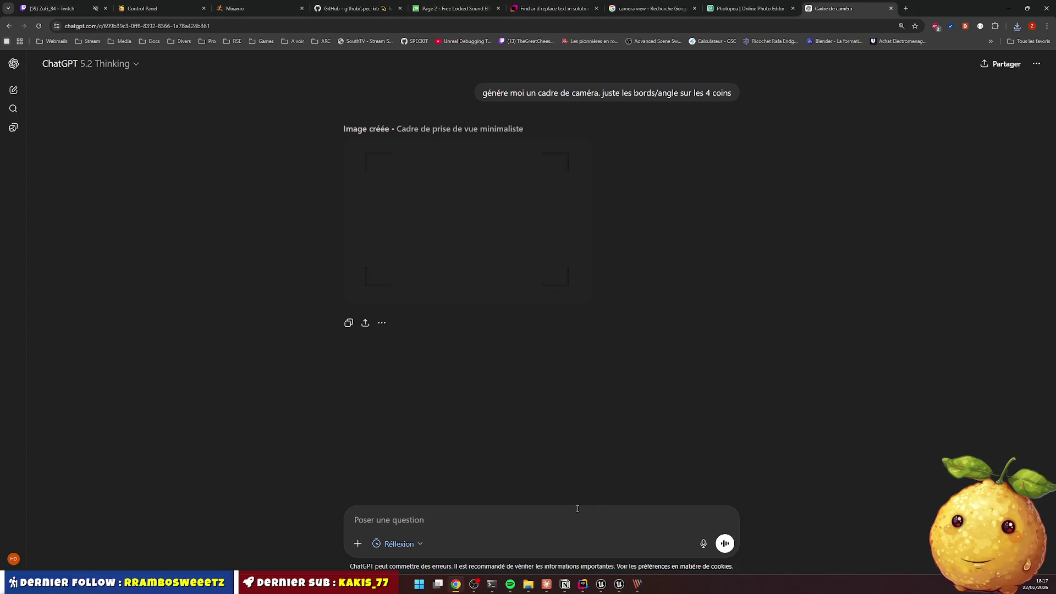
Ask ChatGPT for 'blanc les coins. pas d'ombre/bordure. blanc pur' as a follow-up
text(blanc les)
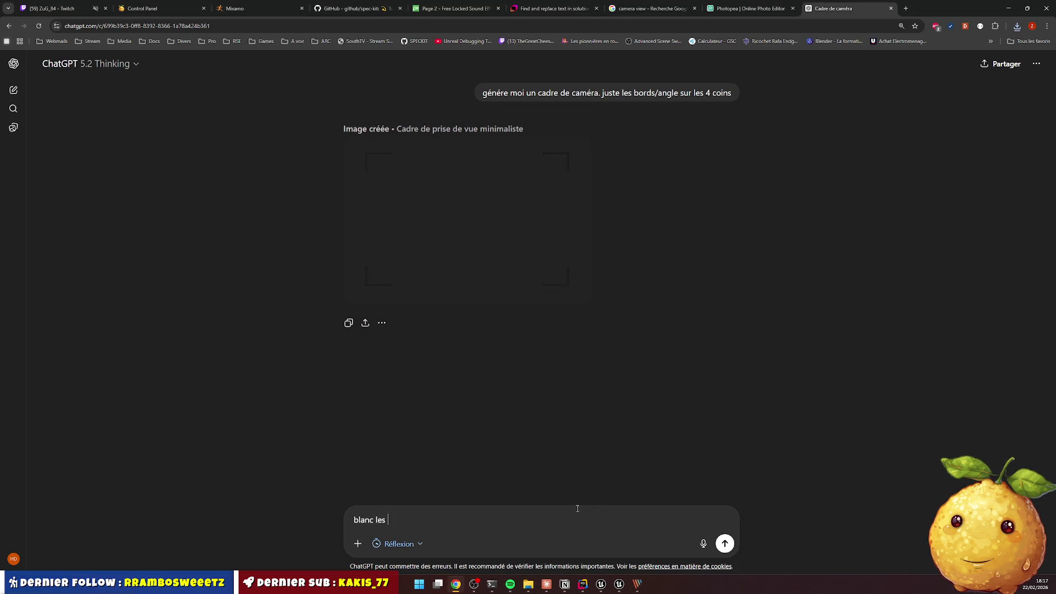
text( pas d)
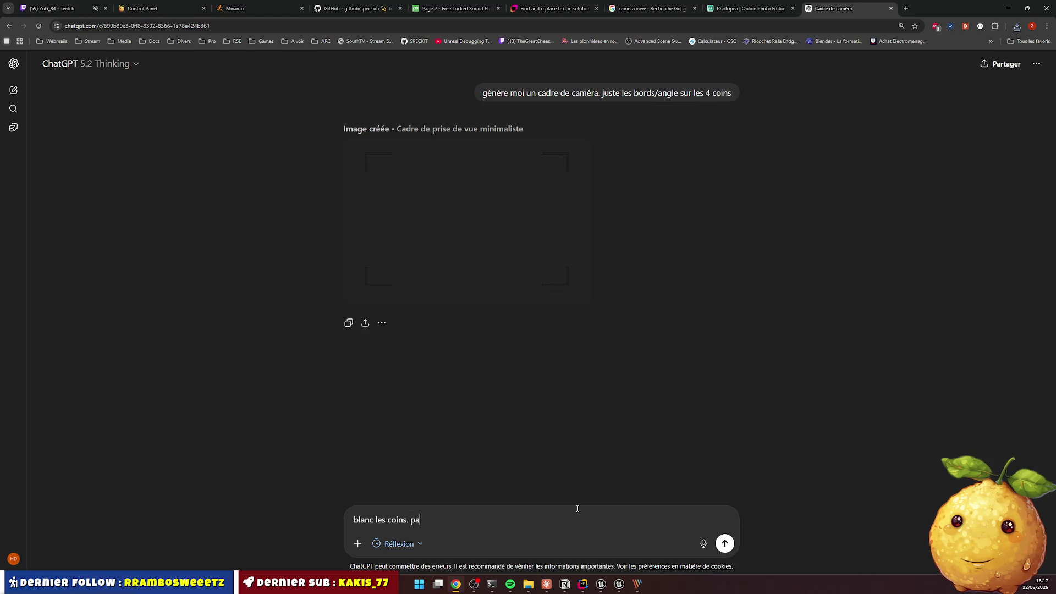
key(BackSpace)
key(BackSpace)
text('o)
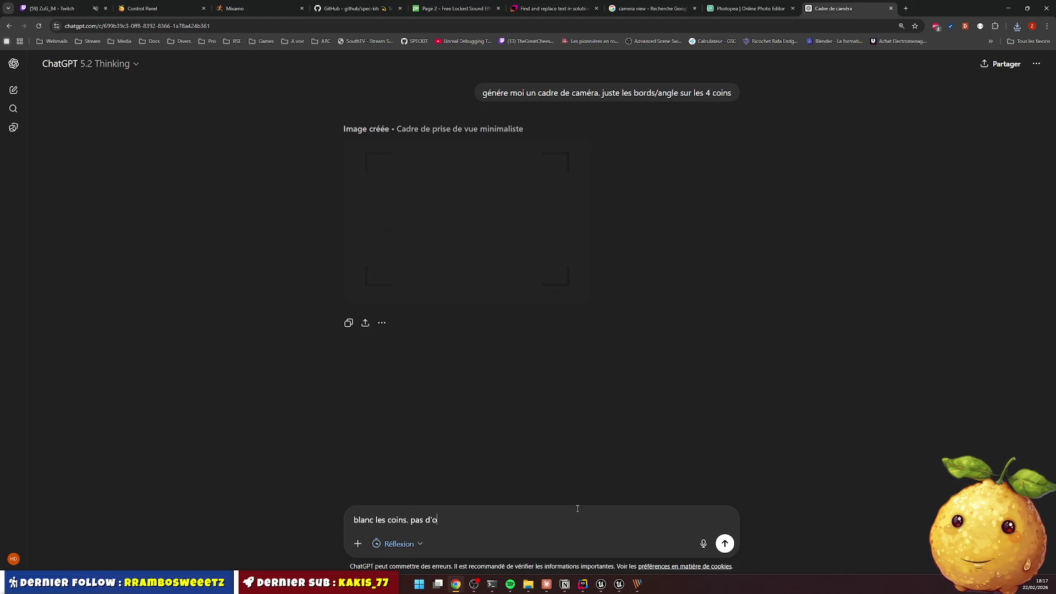
text(mbre/bordure. blanc pure)
key(BackSpace)
key(Return)
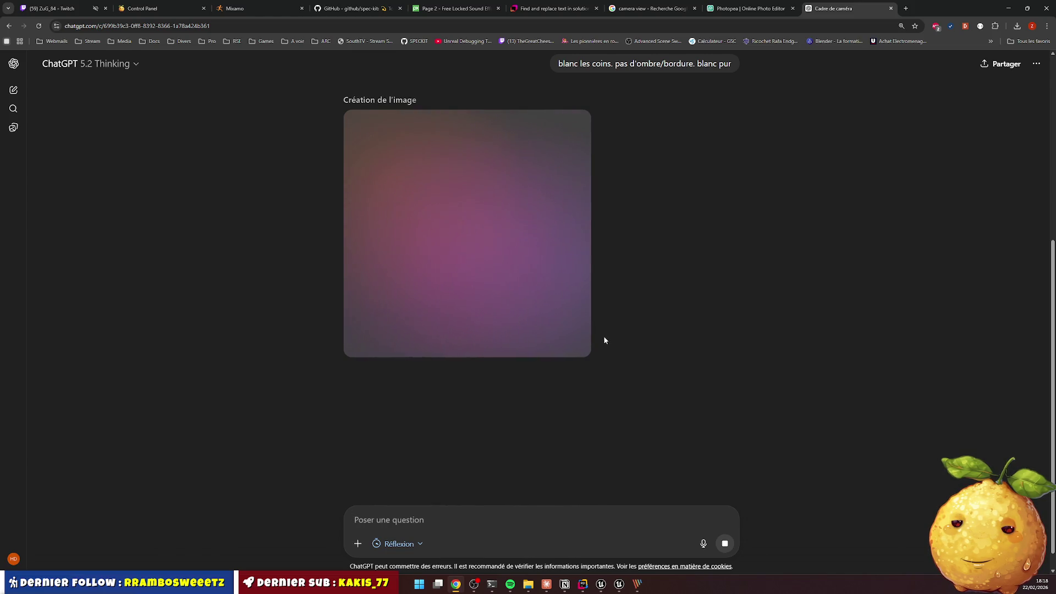
click(690, 12)
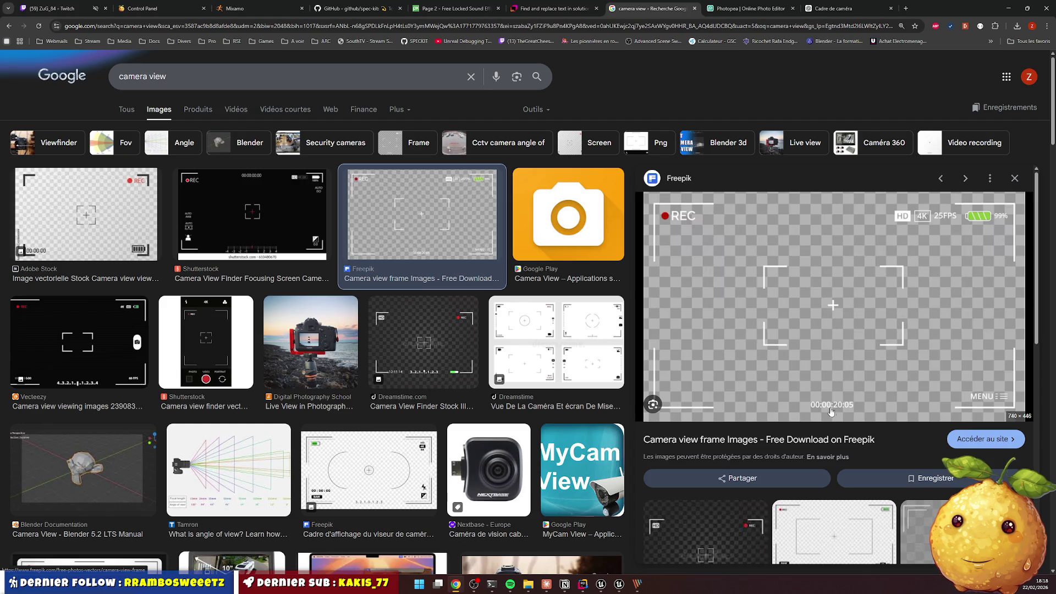
Return to the ChatGPT tab after viewing the Freepik camera-view reference frame
click(827, 8)
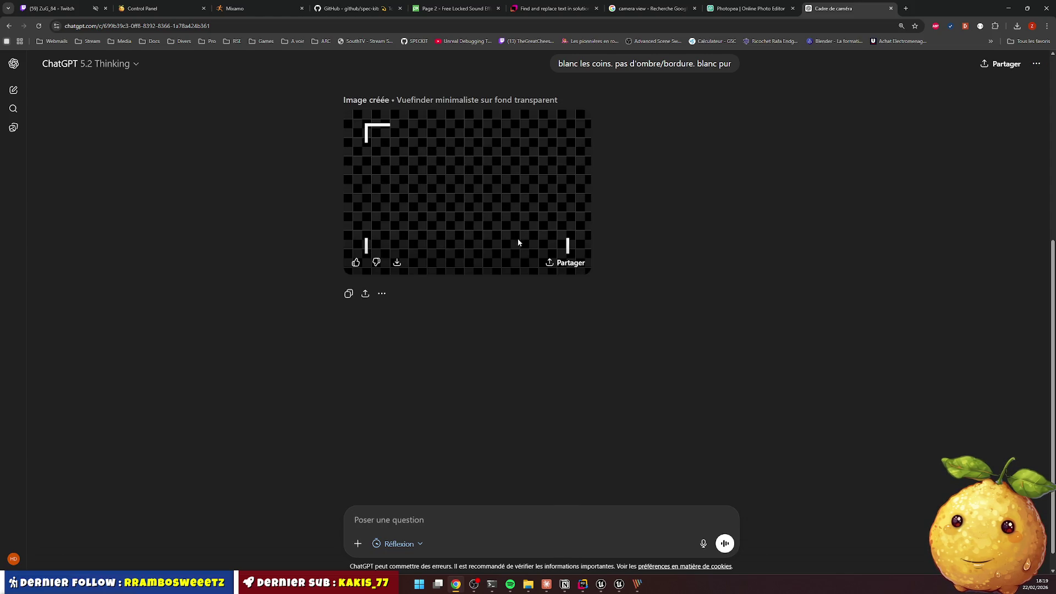
Download the white-corner viewfinder PNG and check it in Photos before closing it
mouse_move(536, 264)
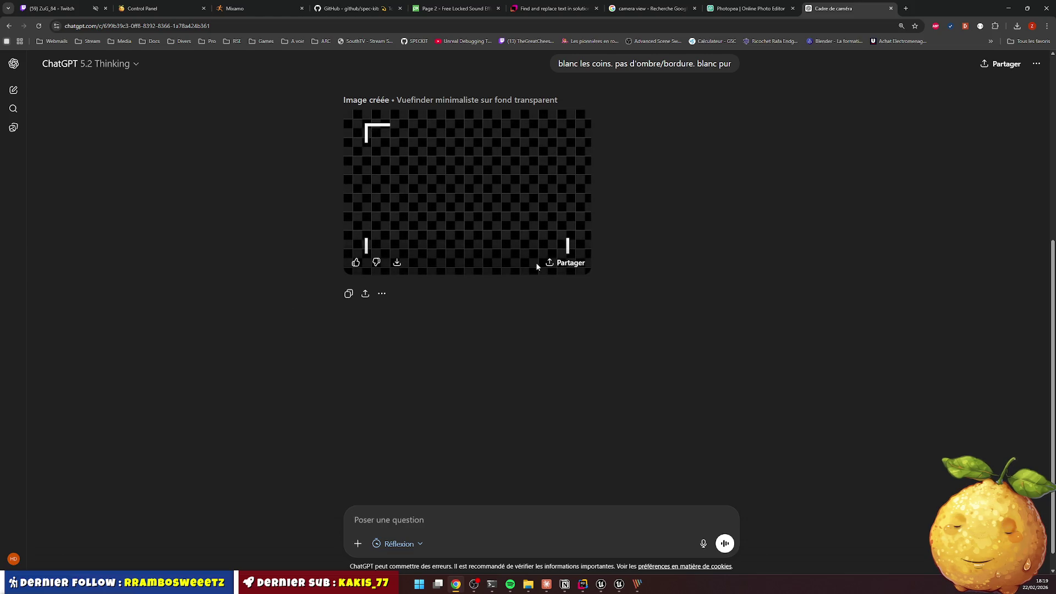
click(404, 270)
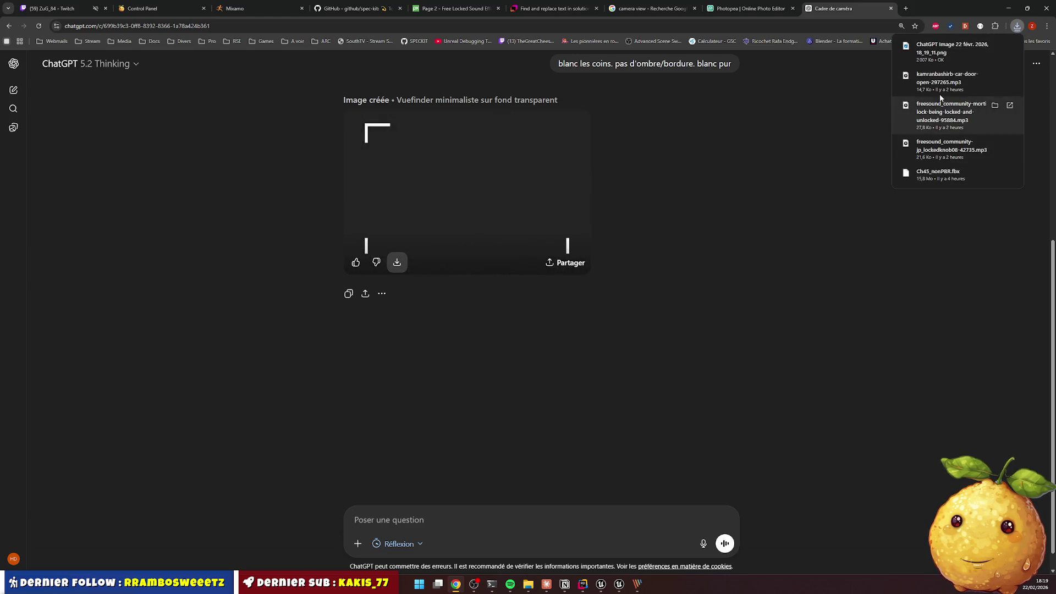
click(949, 51)
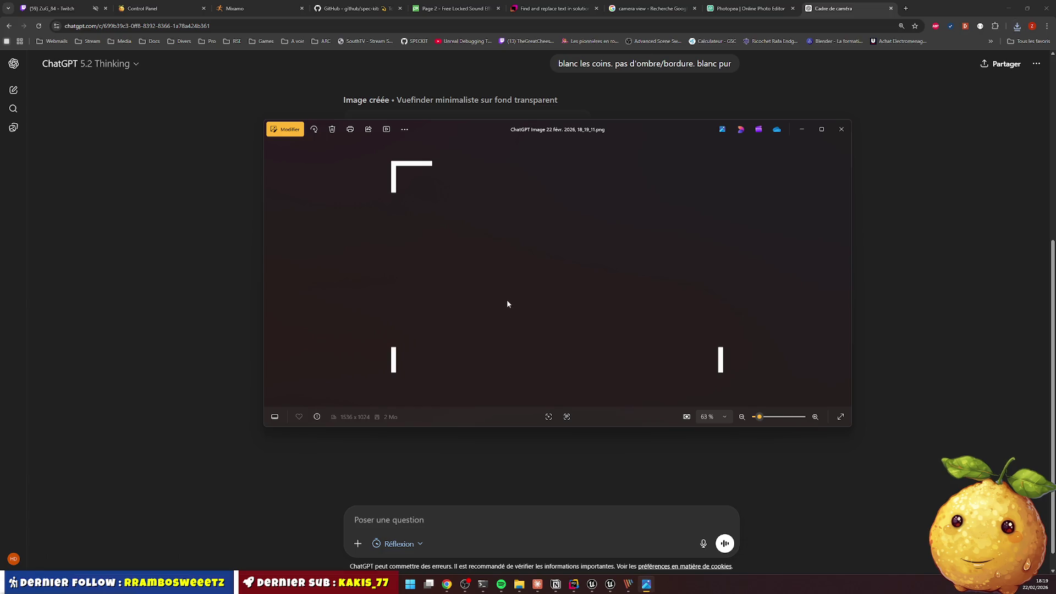
scroll(520, 311, up, 3)
scroll(517, 309, down, 3)
scroll(517, 310, up, 1)
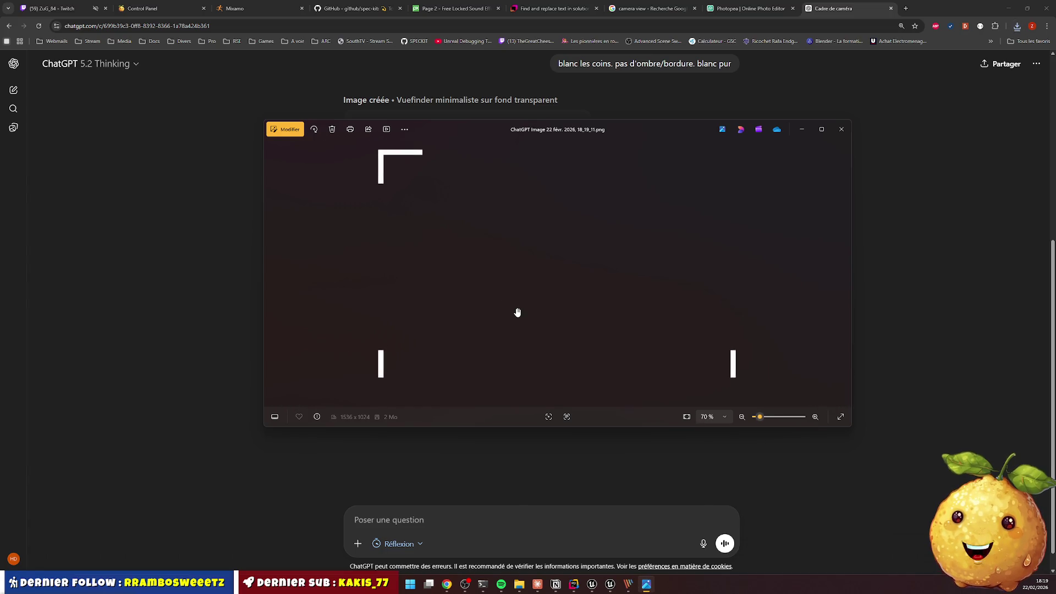
click(840, 132)
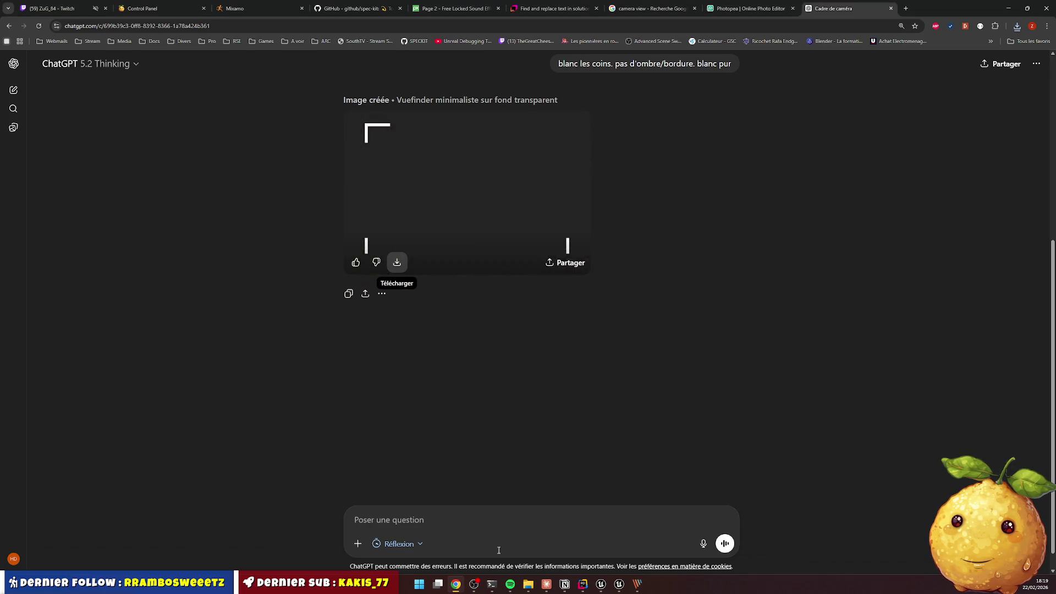
Tell ChatGPT that not all four corners appear in the image
text(t)
key(BackSpace)
key(BackSpace)
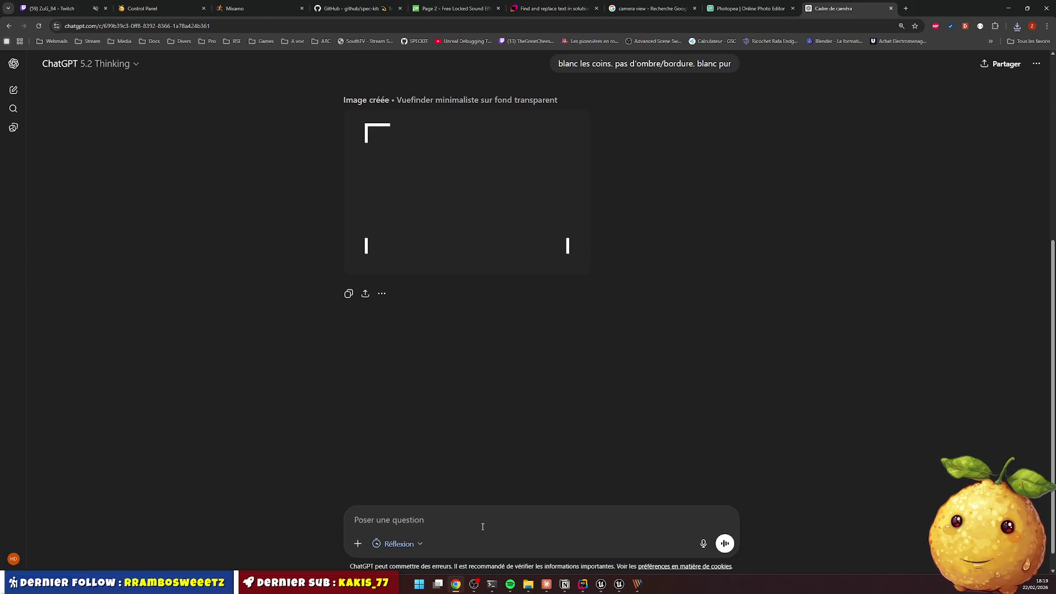
text(c'ets pas bon ya pas tou)
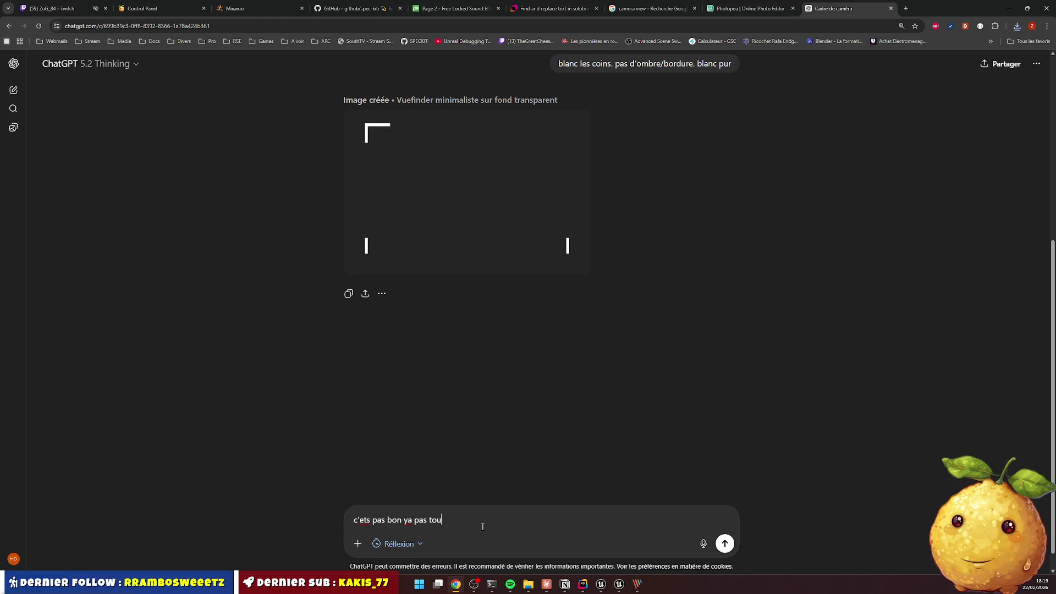
key(Return)
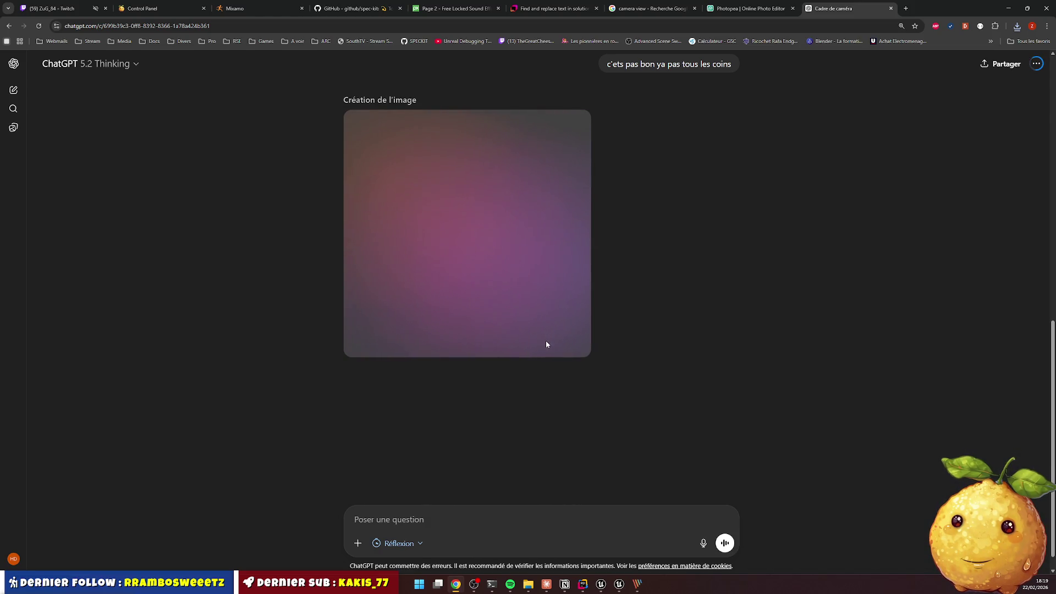
Scroll the chat while 'Lumières douces aux quatre coins' renders with glows at all four corners
scroll(543, 242, up, 5)
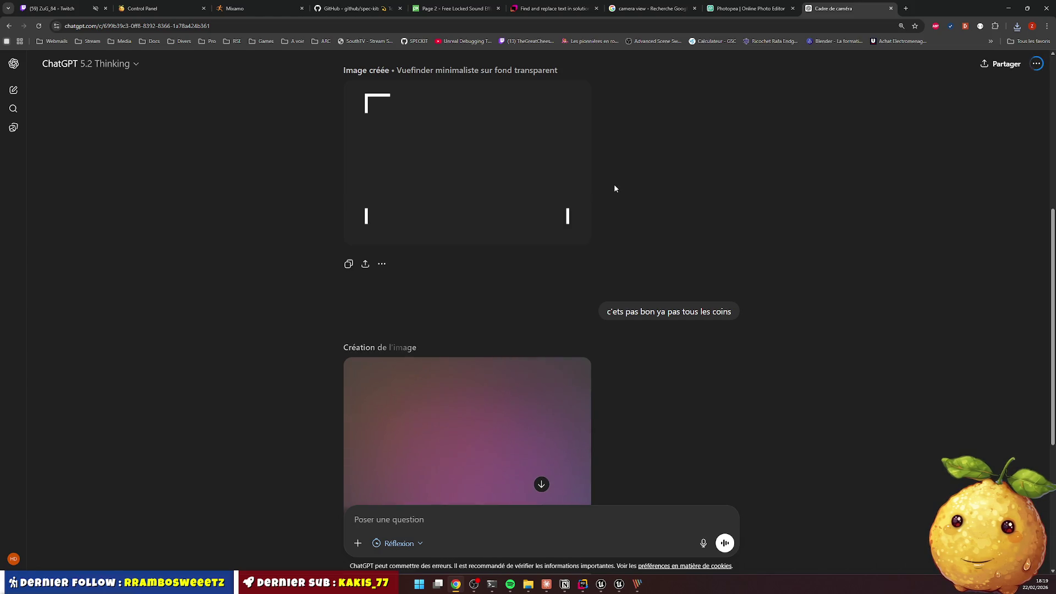
scroll(618, 219, down, 2)
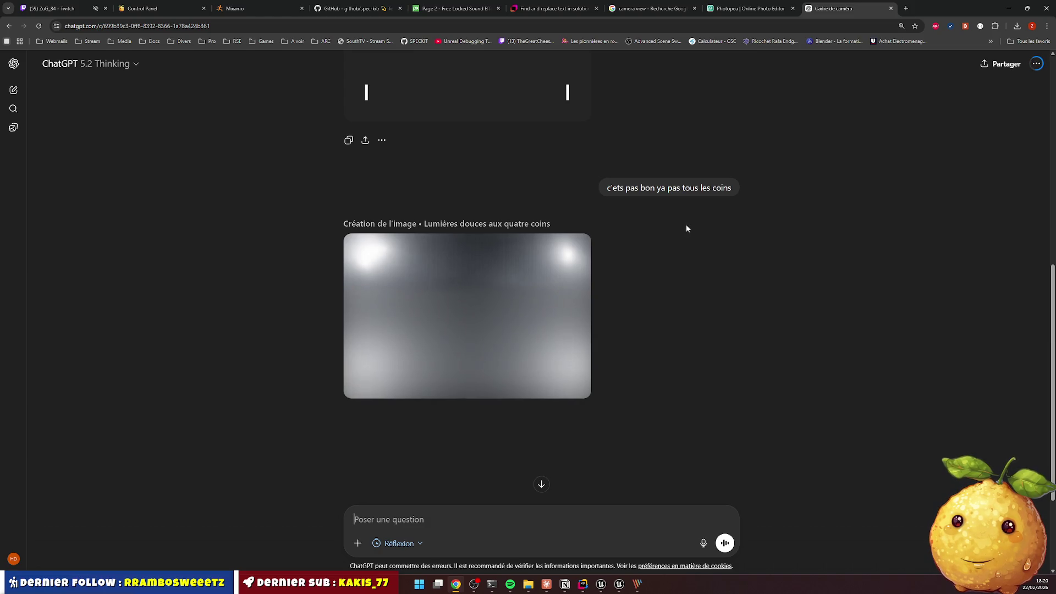
Ask Claude for an HTML + JS script drawing a white-cornered frame with canvas-to-PNG export
click(547, 583)
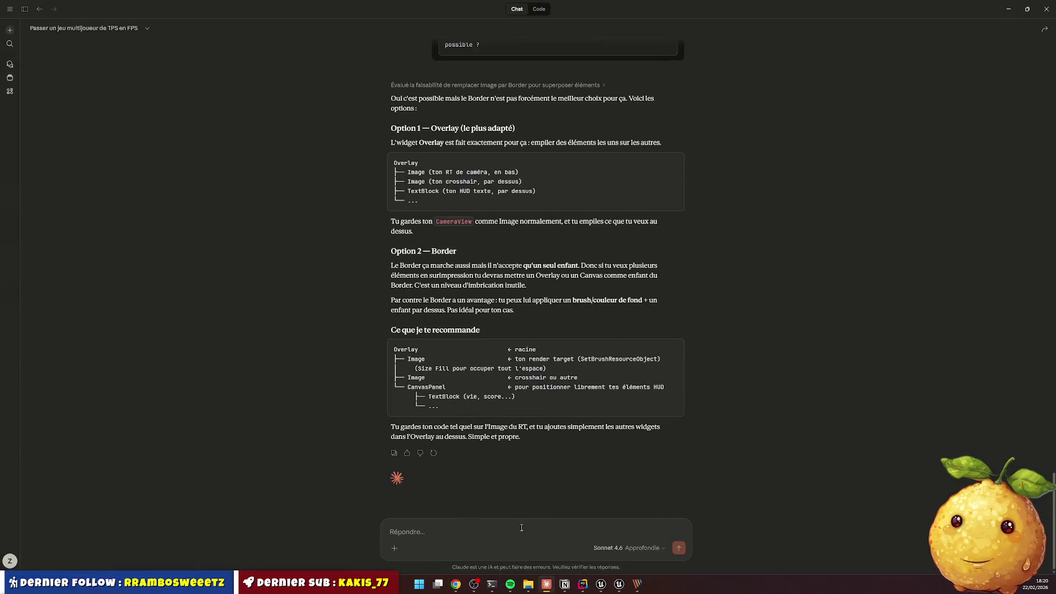
text(scr)
key(BackSpace)
key(BackSpace)
key(BackSpace)
text(génére moi script html + js)
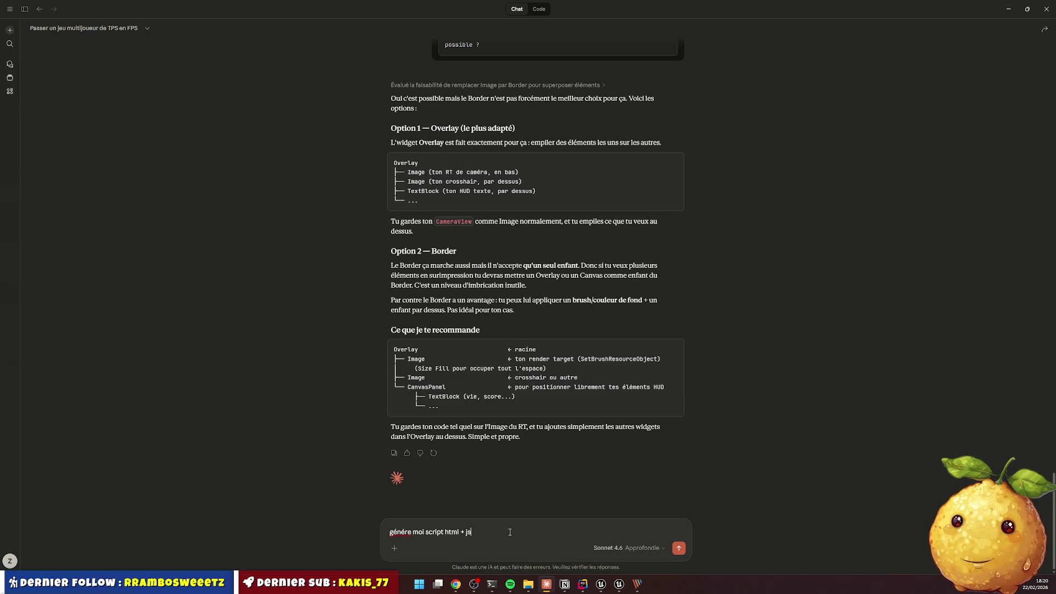
text( pour faire u)
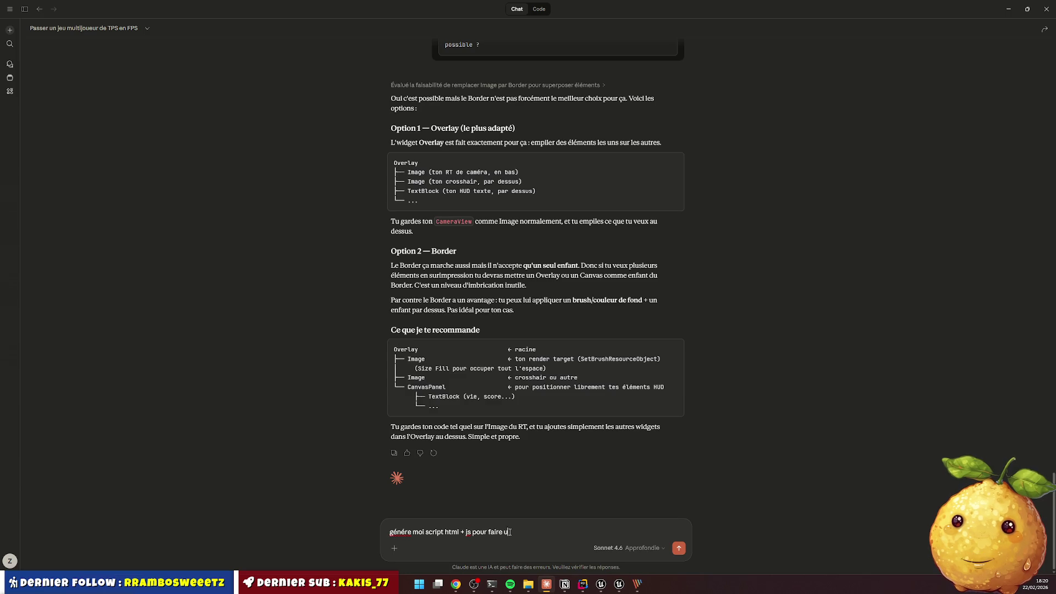
text(n tablea)
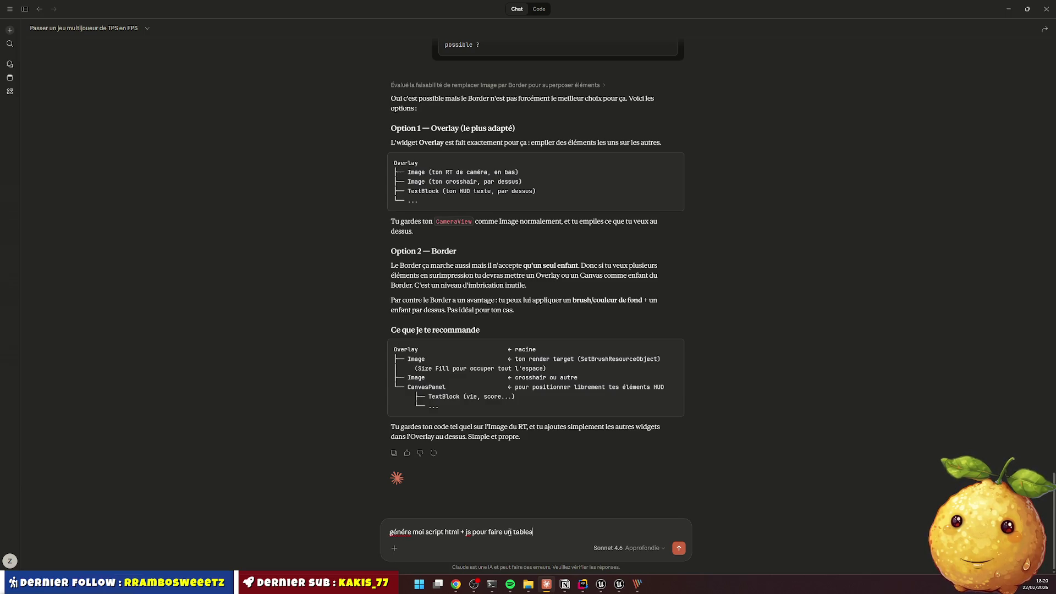
text(u avec les)
text(ipt pour canvas to png)
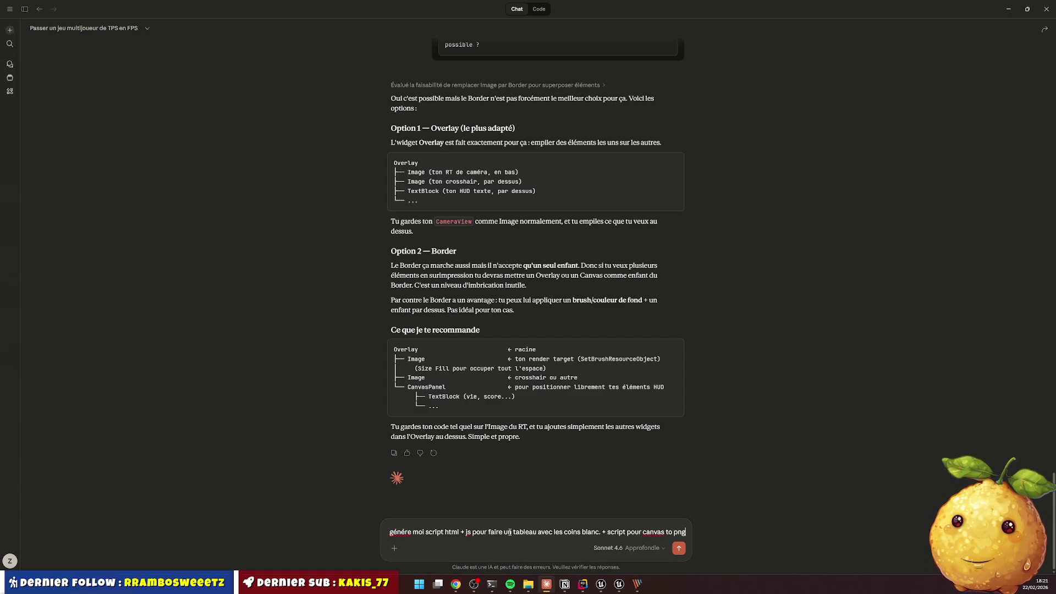
key(Return)
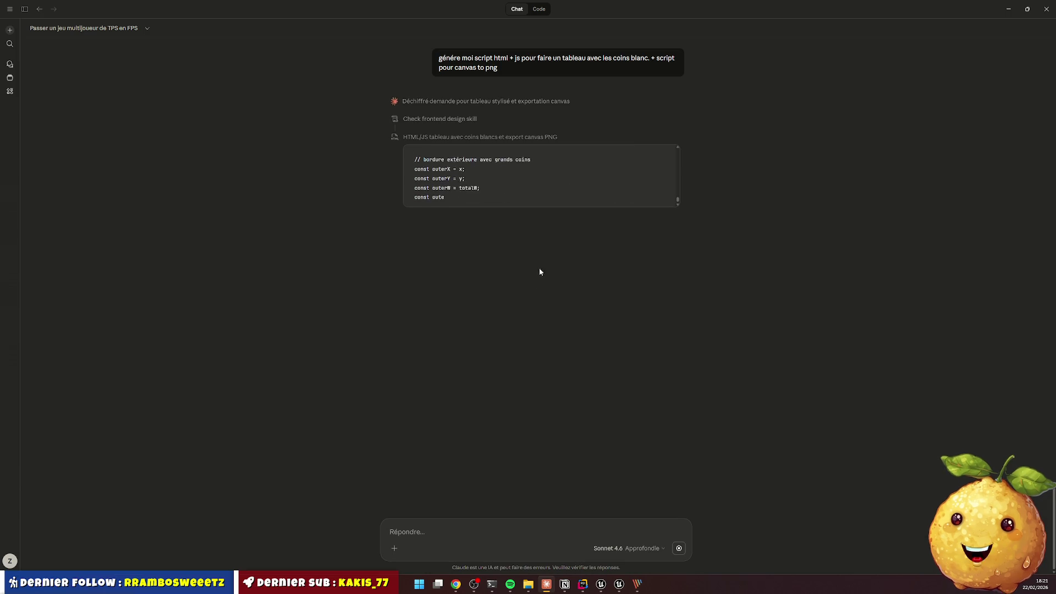
Interrupt Claude's reply and resend the prompt with an added line naming the corners (BL BR)
click(679, 547)
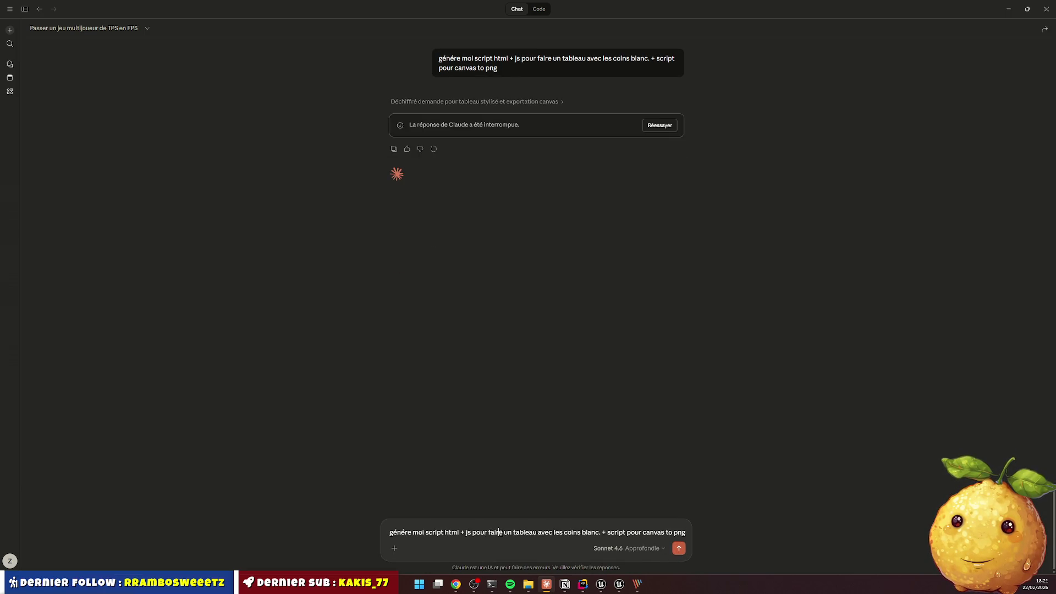
key(shift+Return)
text(juste un tableau sans data. 3 colonnes, 3 lignes . birdure blan)
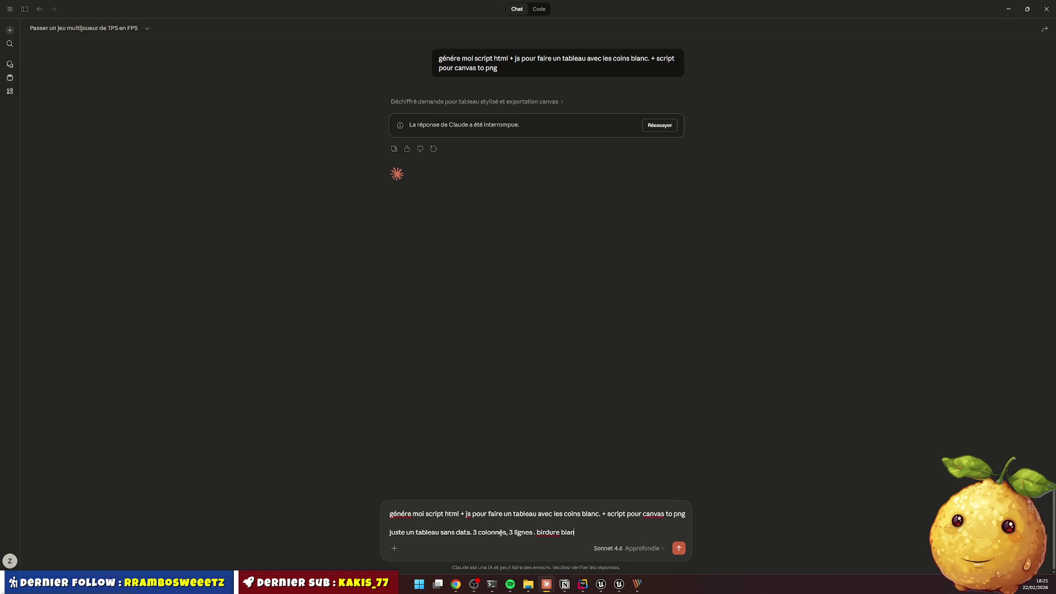
text(che sur coun)
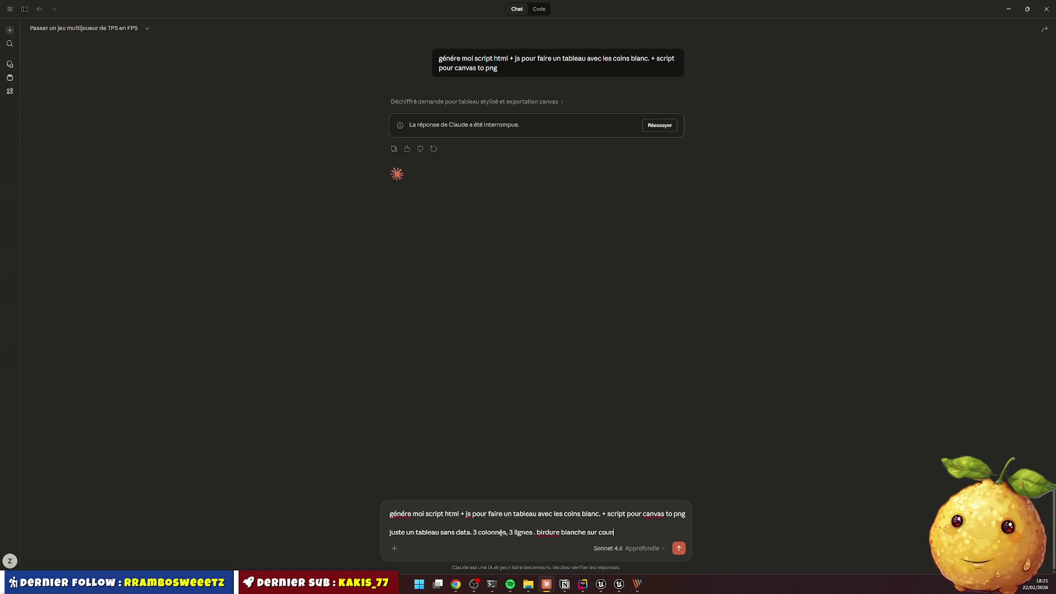
key(BackSpace)
text(oin TL TR)
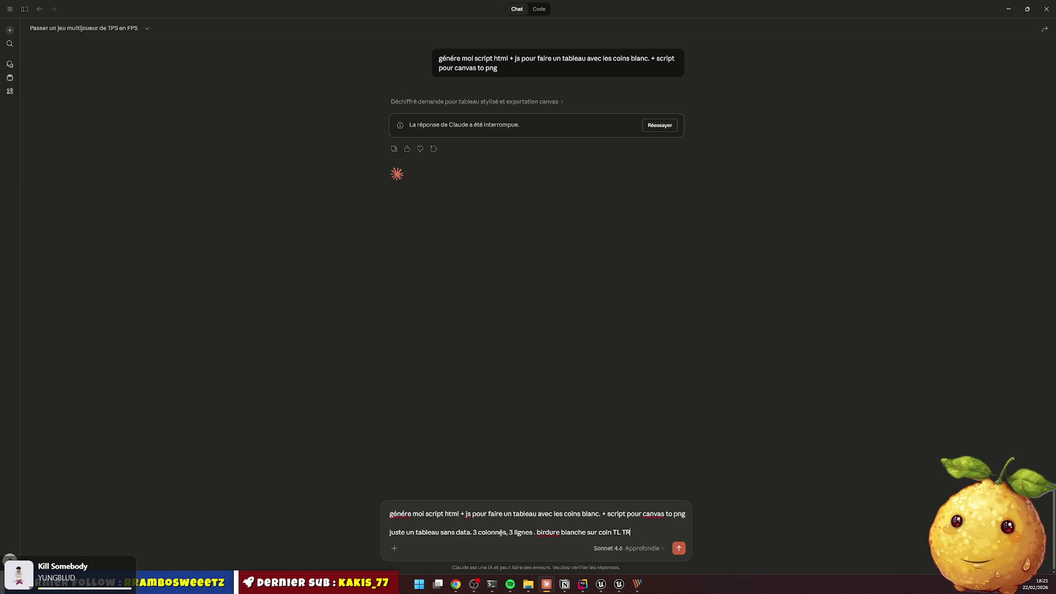
text(BL BR)
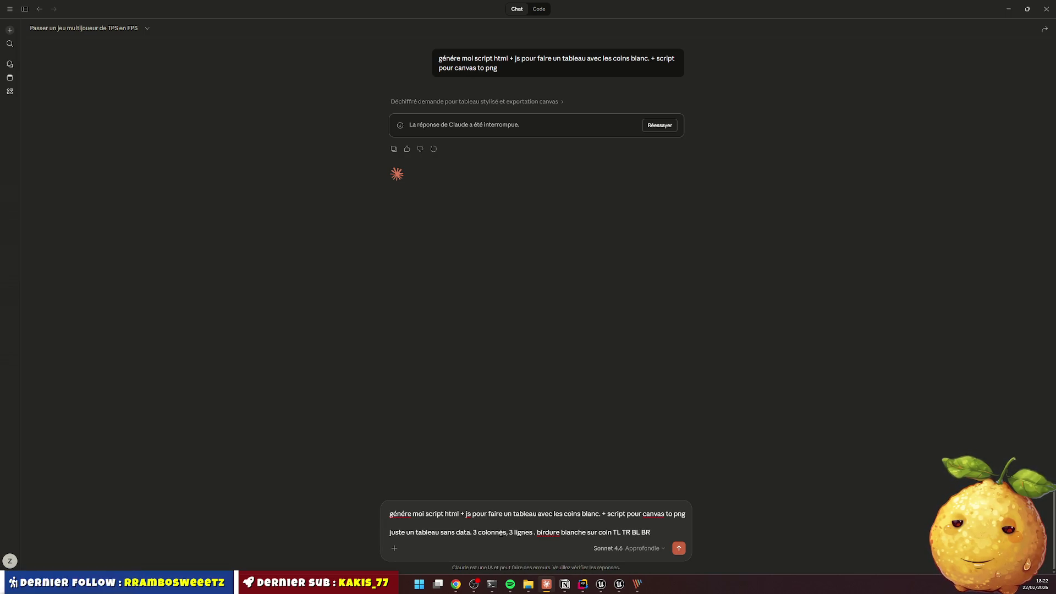
key(Return)
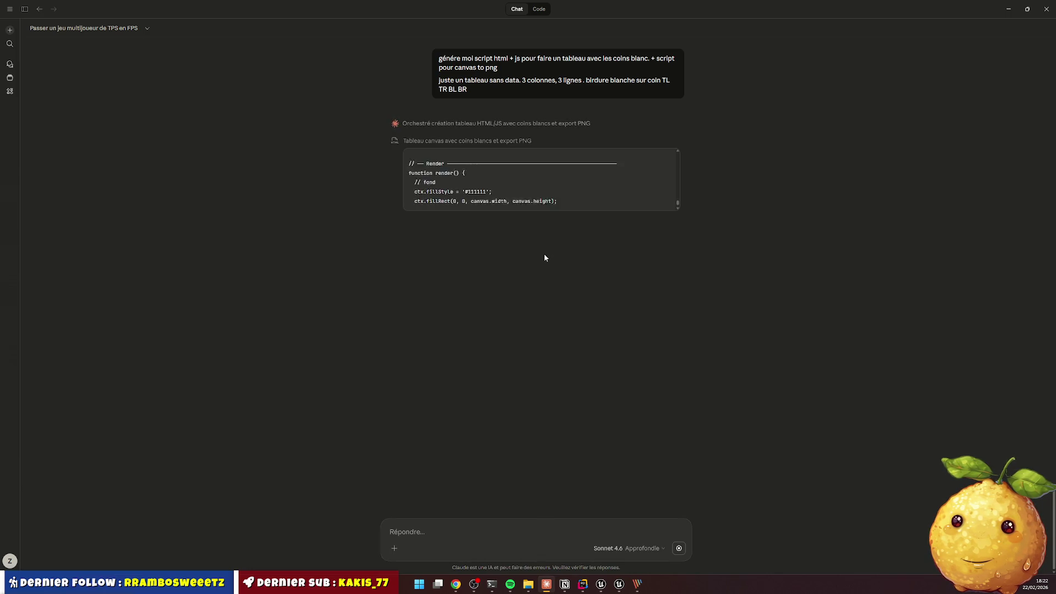
Interrupt again and clarify that a simple HTML table with white corner borders is wanted
click(679, 548)
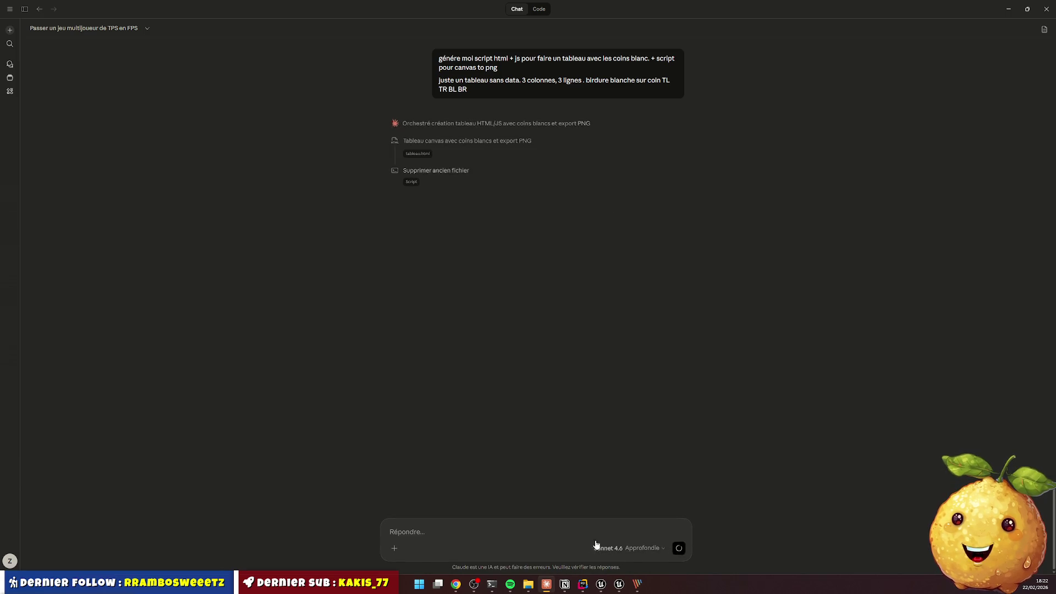
key(shift+Return)
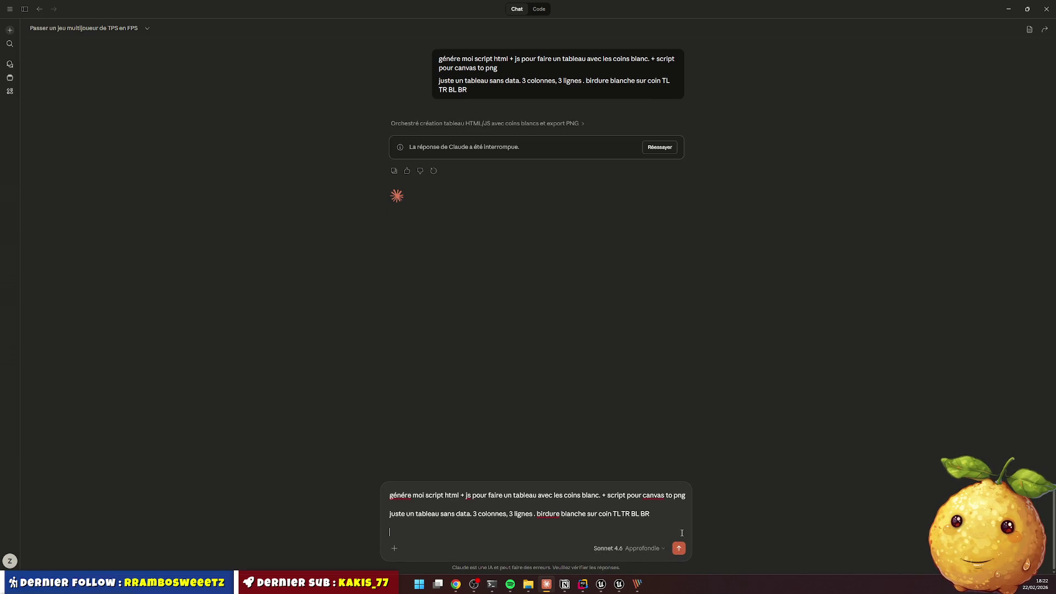
text(jeveux aps que)
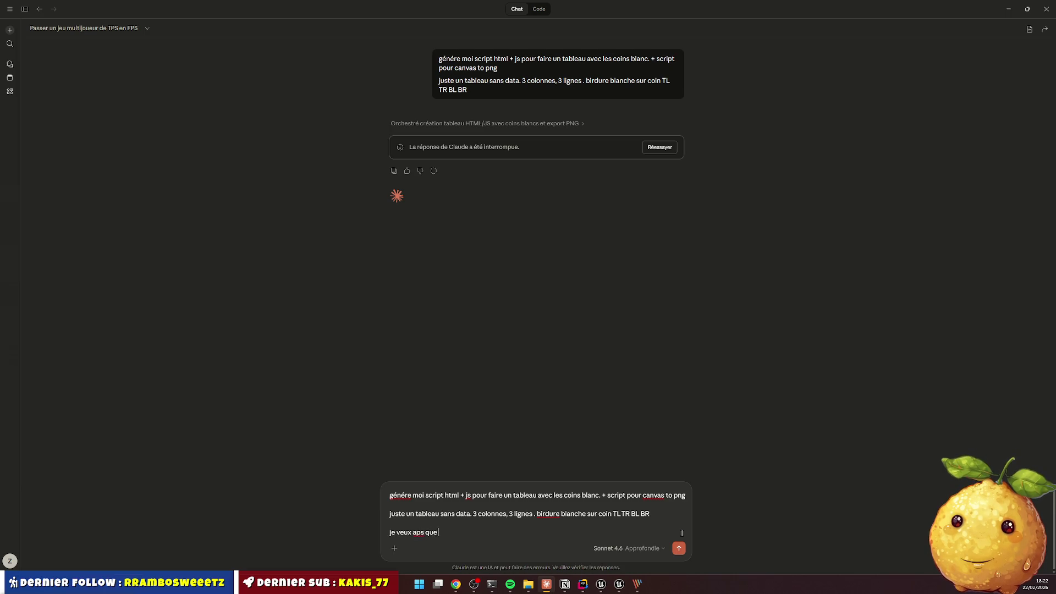
text( tu me dessin un canvas. je v)
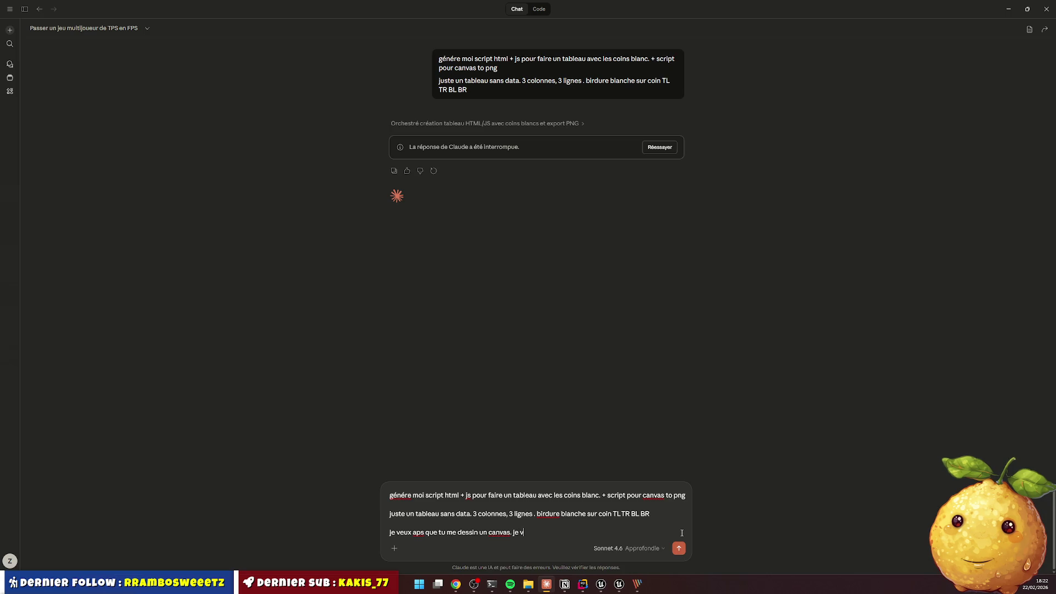
text(uste un tableau)
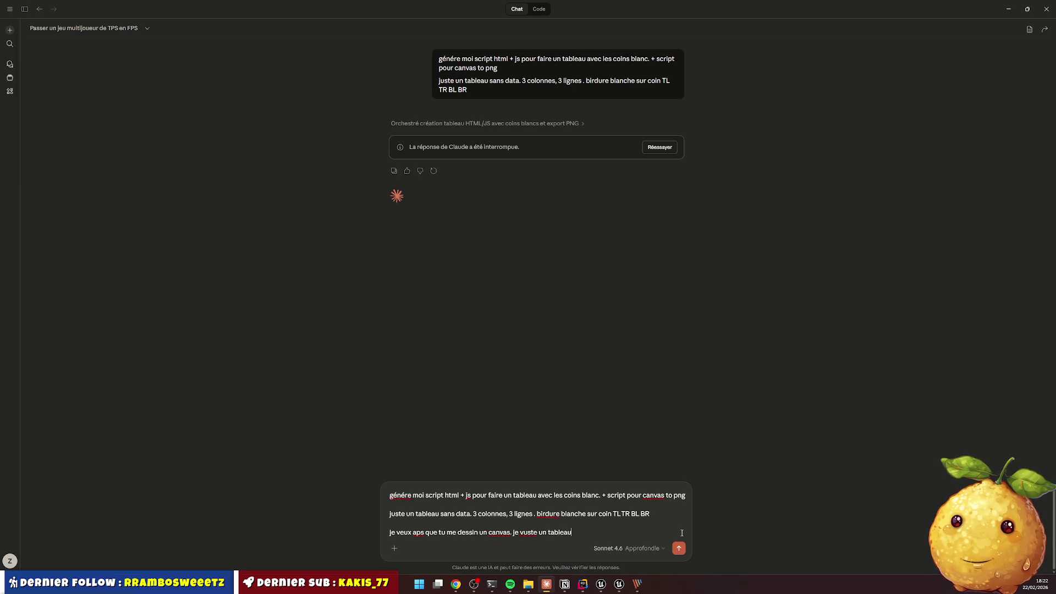
text( html simp)
text(n en)
text( image v)
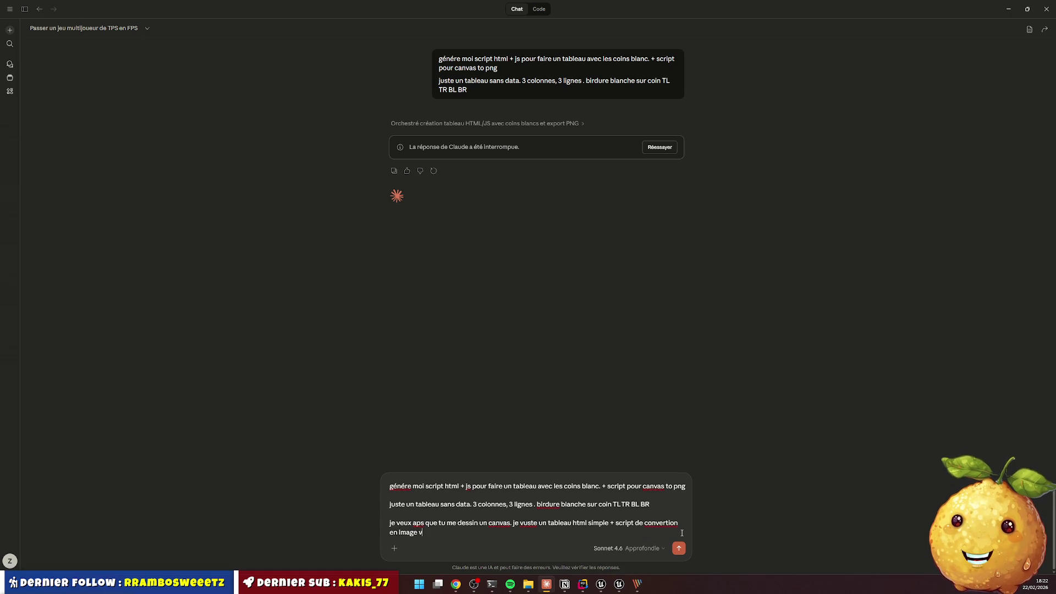
text(cv)
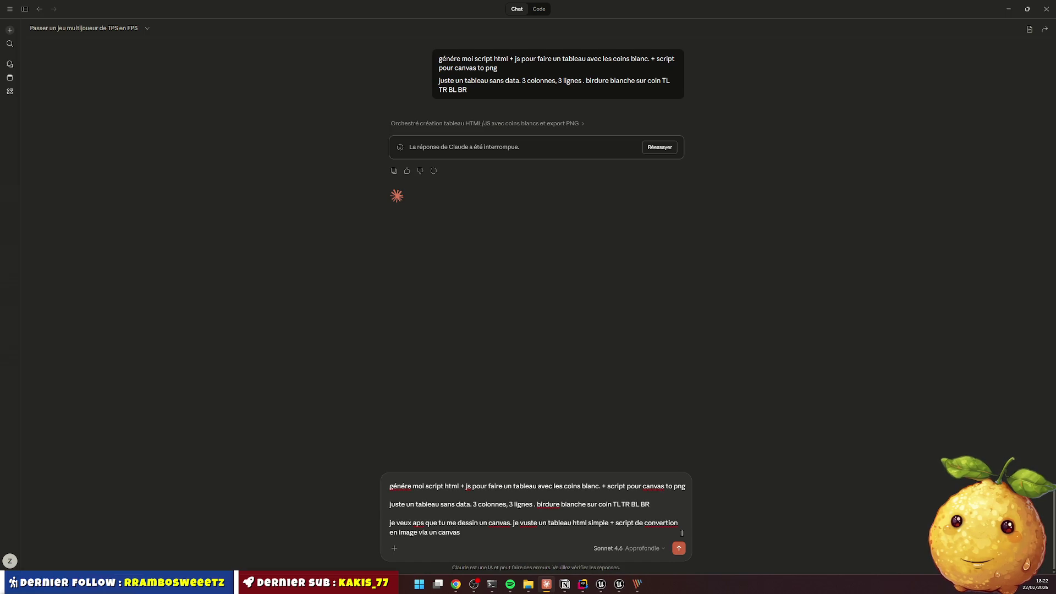
key(Return)
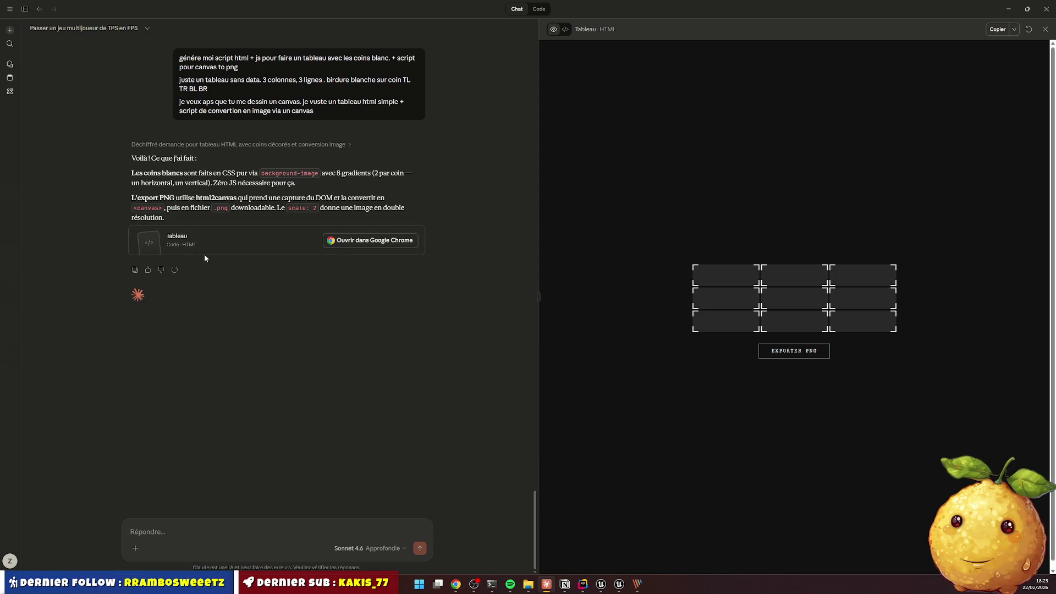
Download the Tableau artifact as tableau.html into the Téléchargements folder
click(1045, 29)
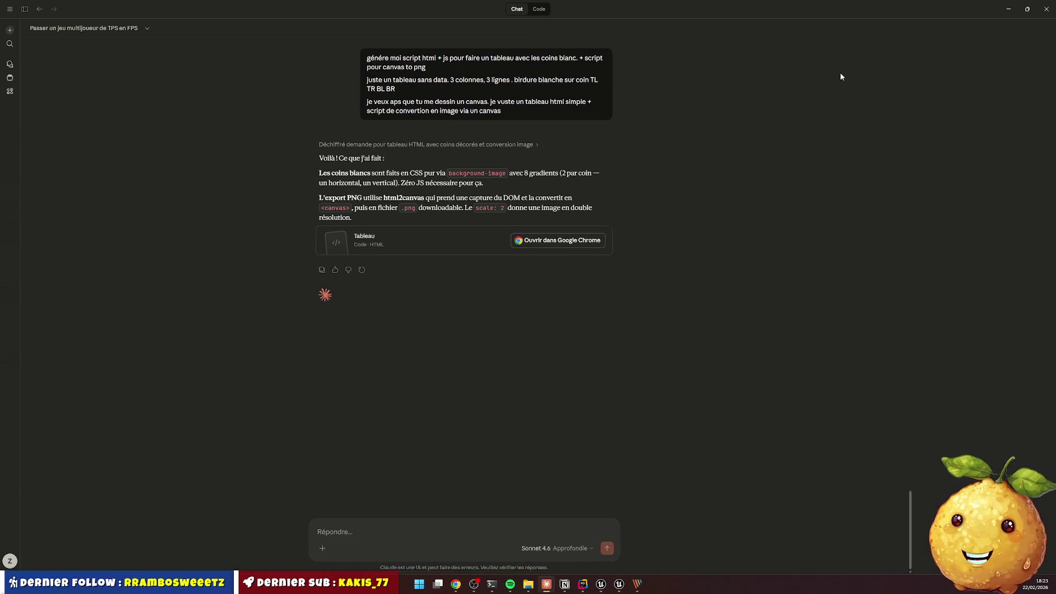
click(558, 235)
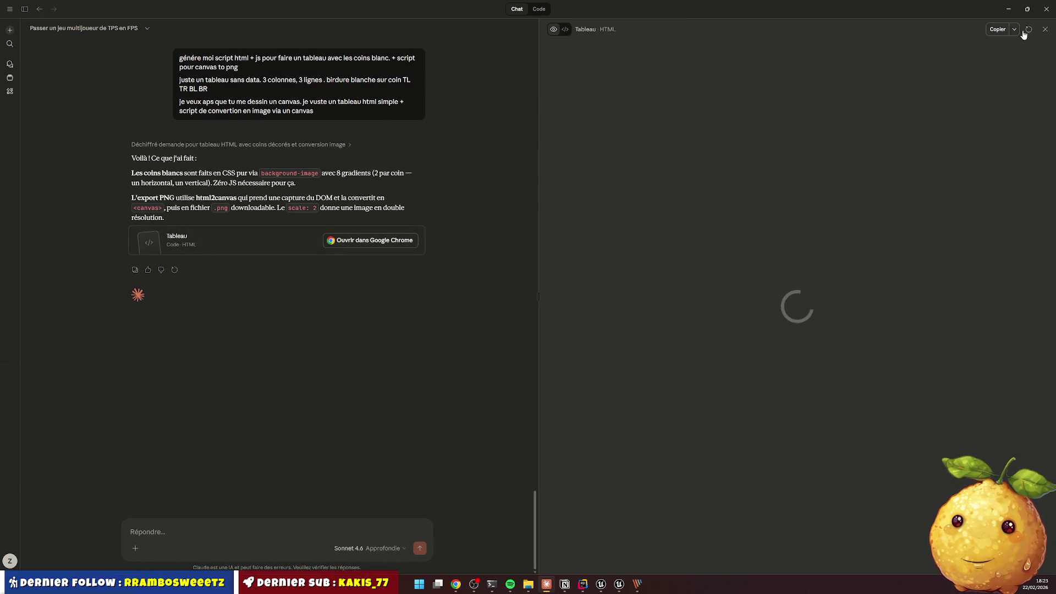
click(1015, 30)
click(981, 47)
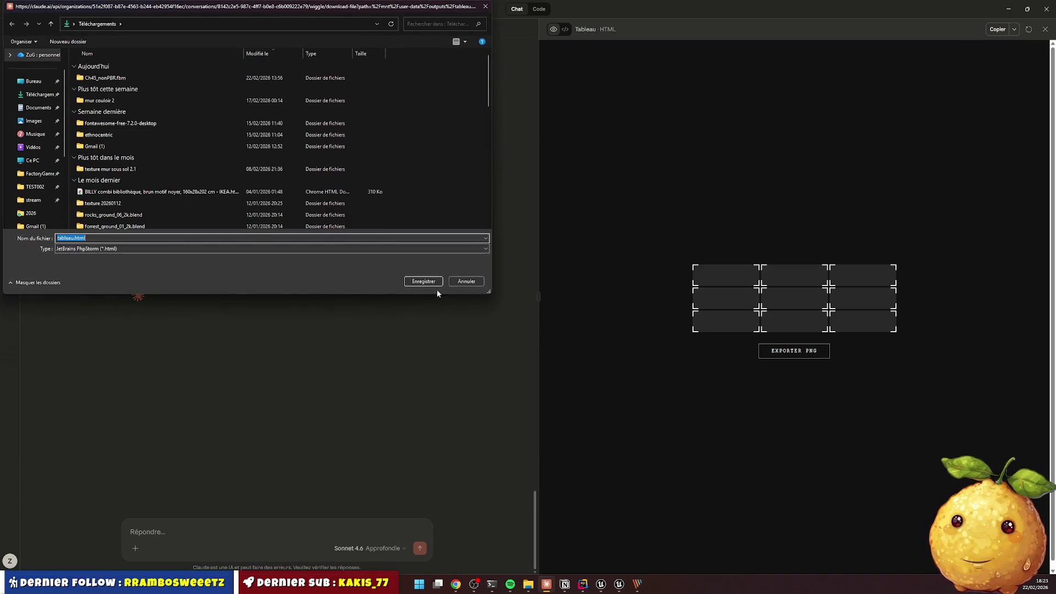
click(429, 283)
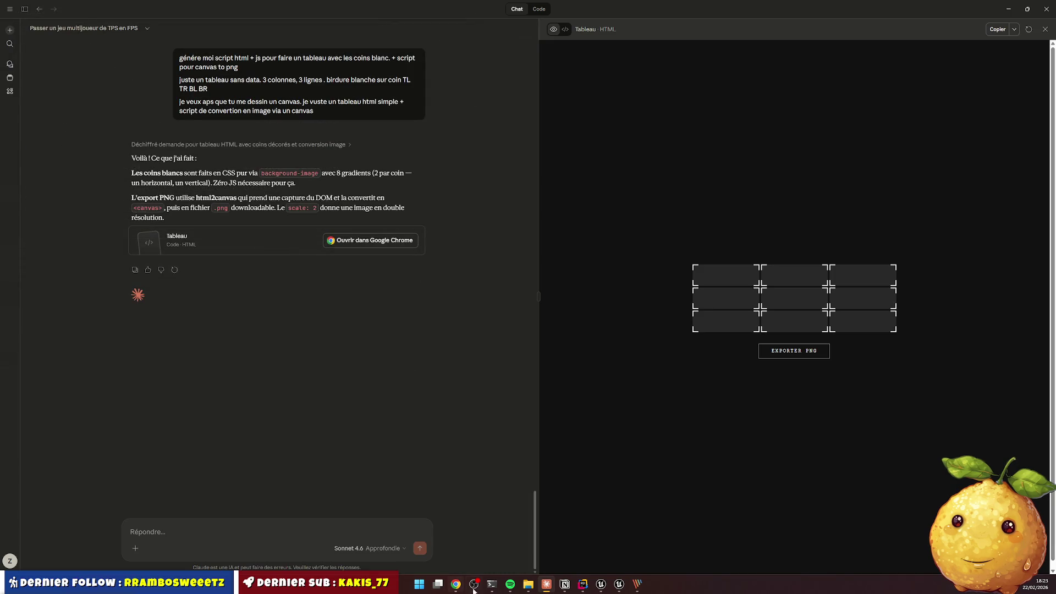
Launch PhpStorm from the Start search
key(super)
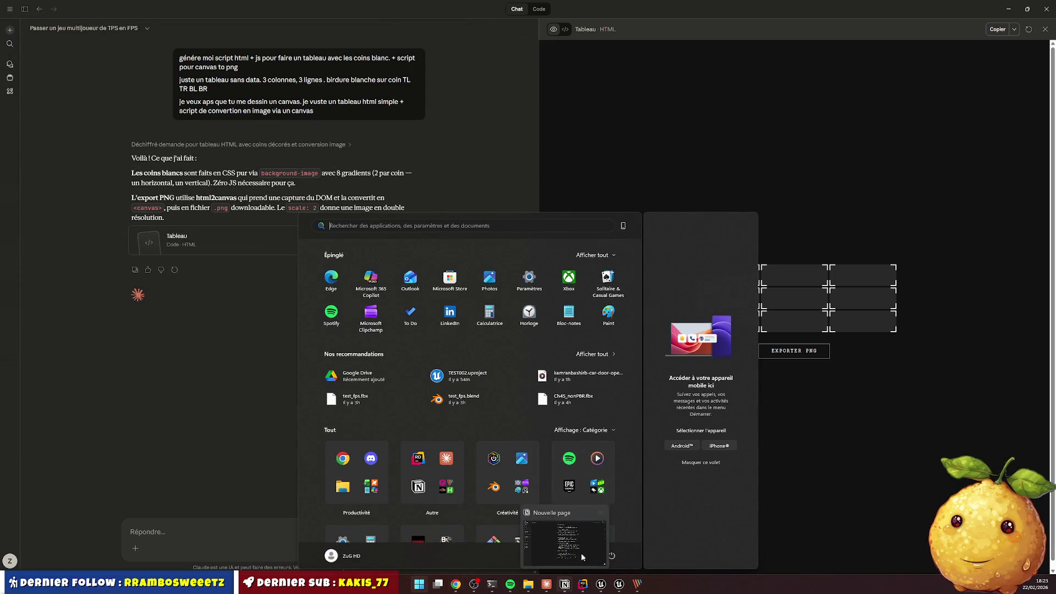
text(php)
key(Return)
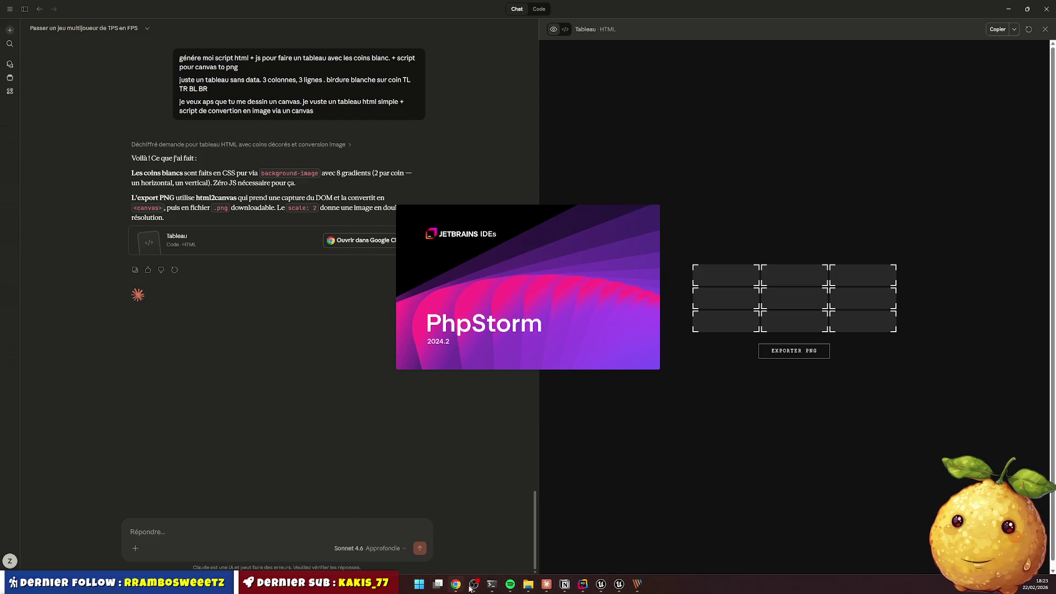
Open tableau.html from File Explorer's Téléchargements folder in PhpStorm
click(528, 584)
click(231, 271)
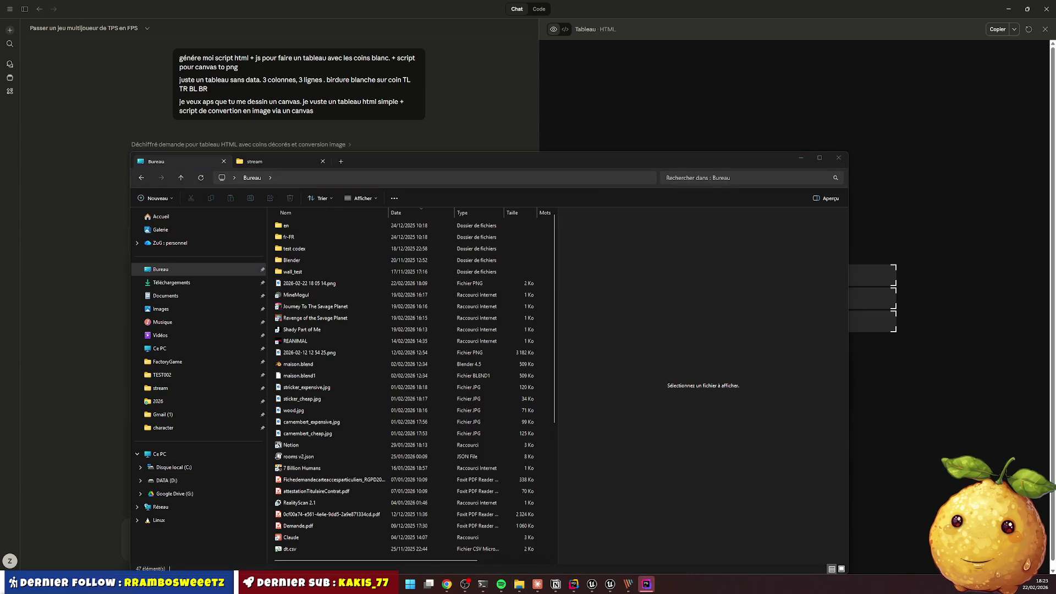
click(648, 550)
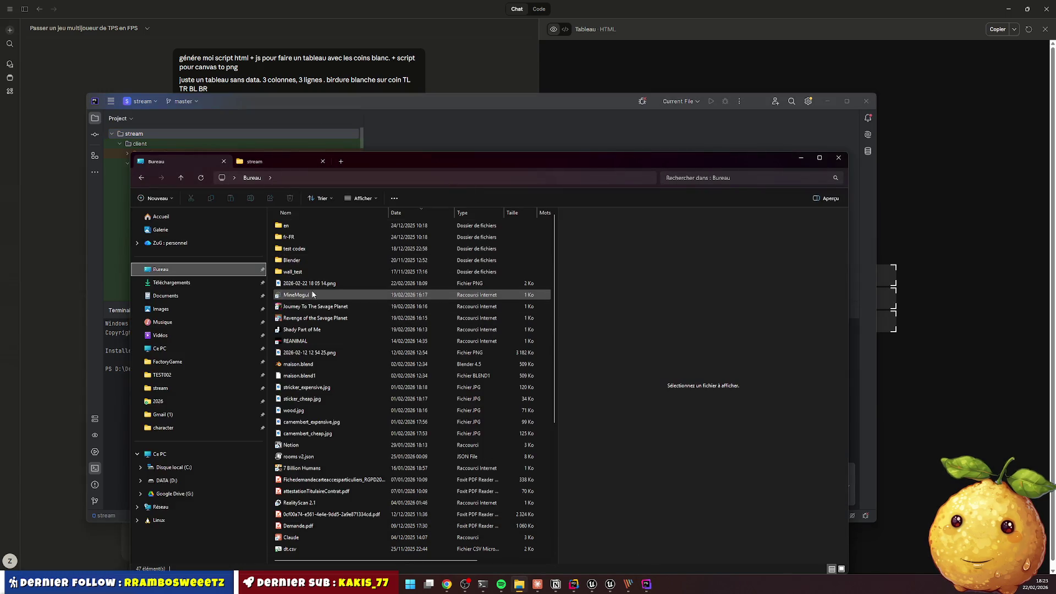
click(194, 284)
drag(313, 224, 526, 139)
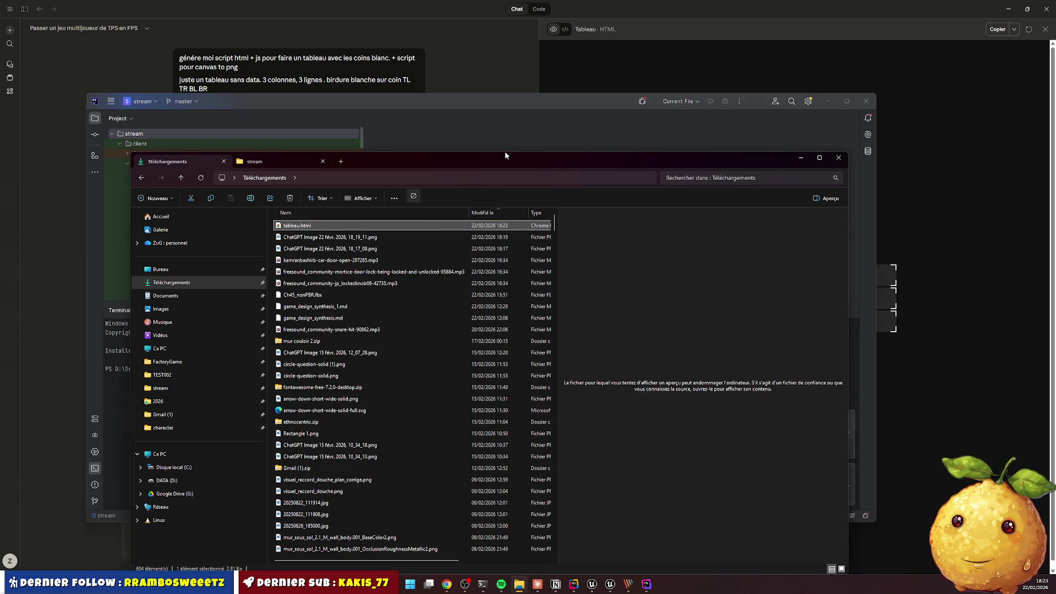
double_click(502, 101)
scroll(598, 167, down, 10)
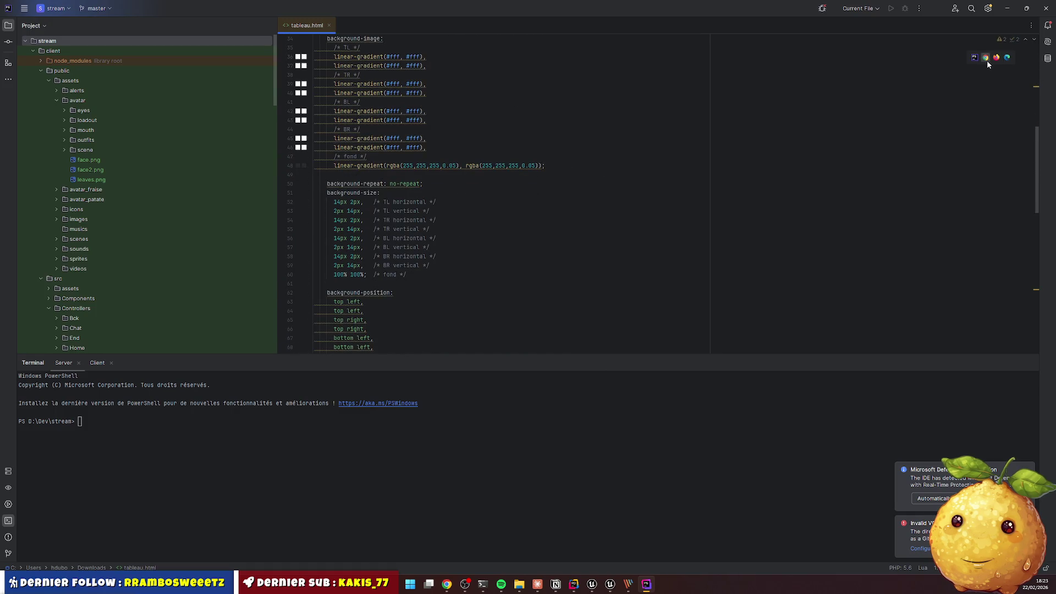
Preview tableau.html in Chrome, then return to its source and scroll through the CSS
click(986, 58)
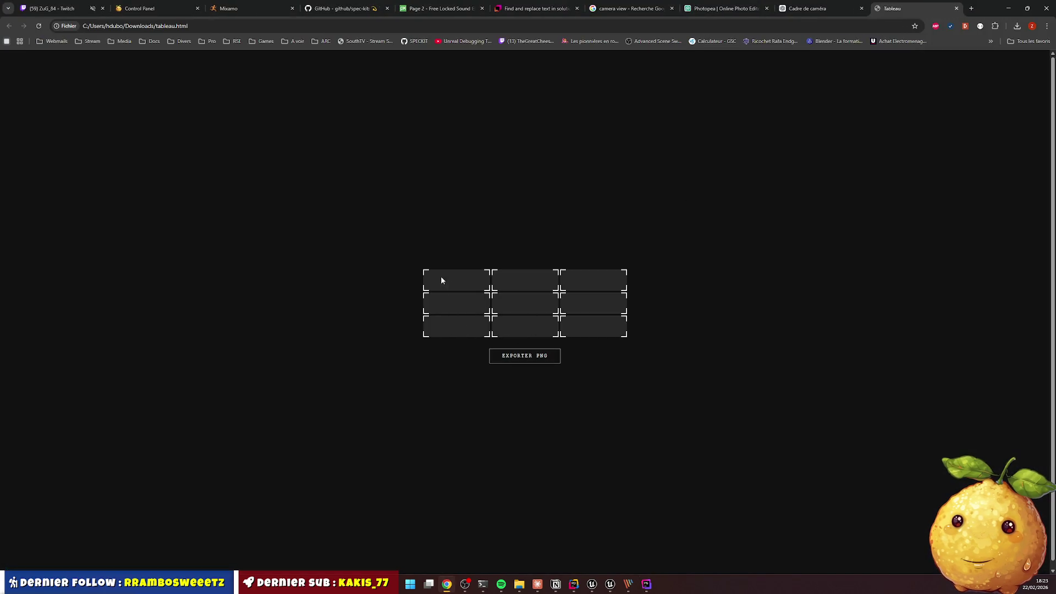
key(alt+Tab)
scroll(495, 297, down, 5)
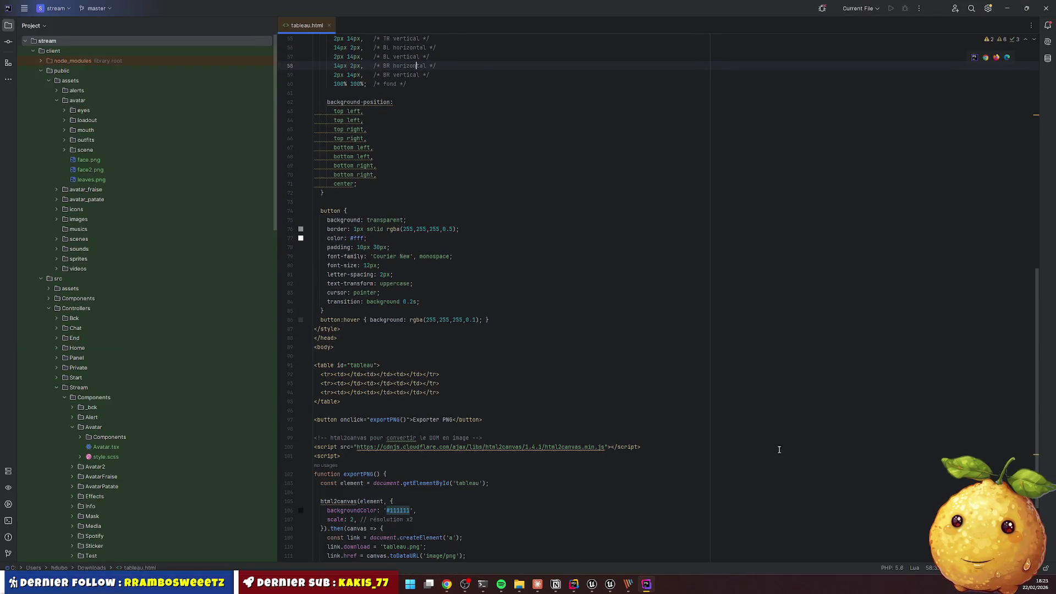
scroll(557, 379, down, 4)
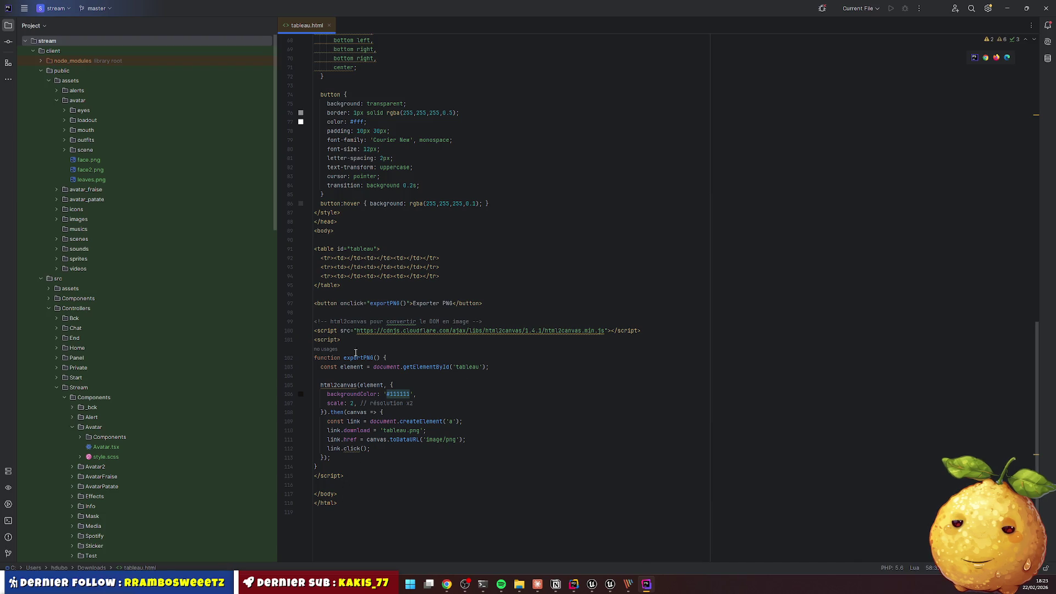
Keep the Exporter PNG button line after a deleted-and-undone attempt, and reformat the file with Ctrl+Alt+L
triple_click(363, 303)
key(BackSpace)
key(BackSpace)
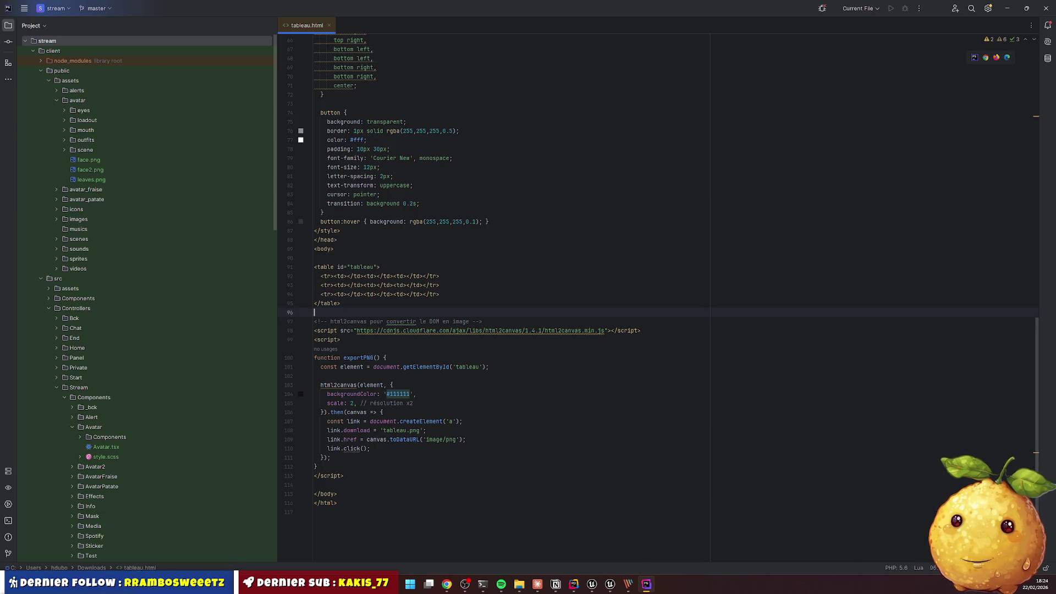
key(ctrl+z)
key(ctrl+z)
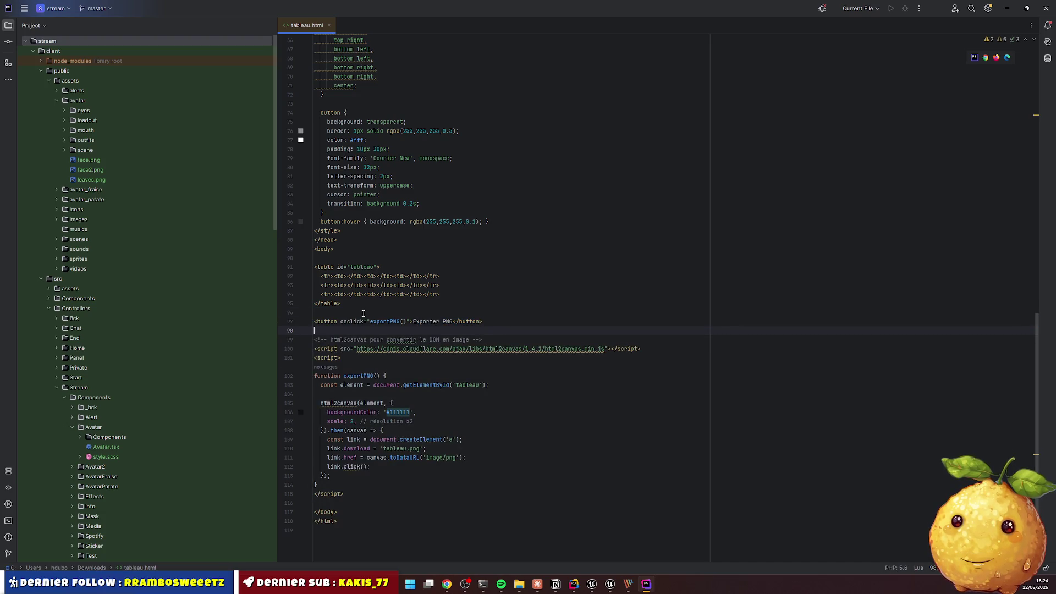
click(456, 282)
key(ctrl+alt+l)
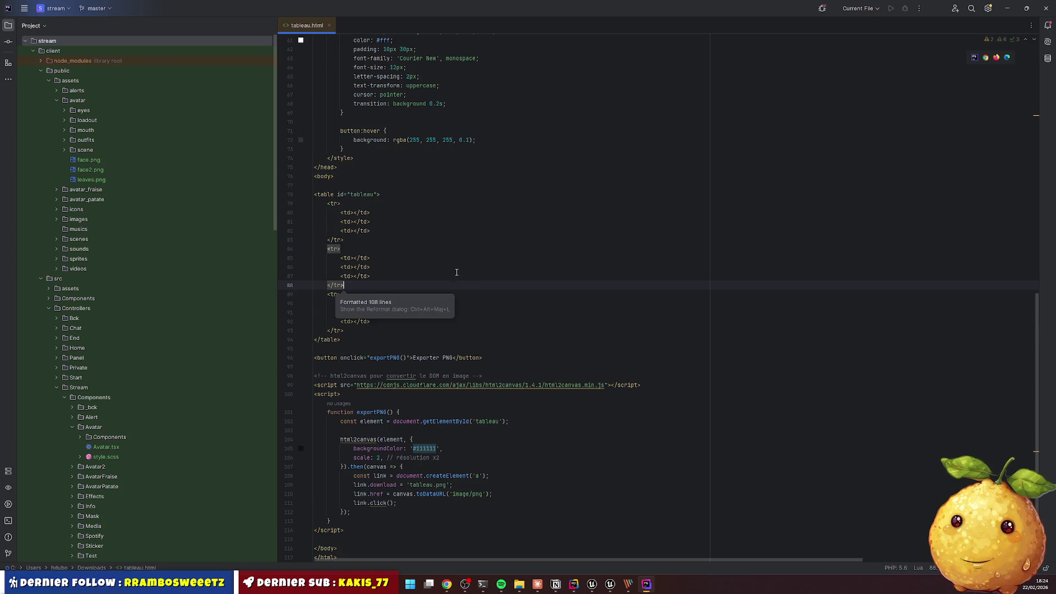
scroll(385, 269, down, 2)
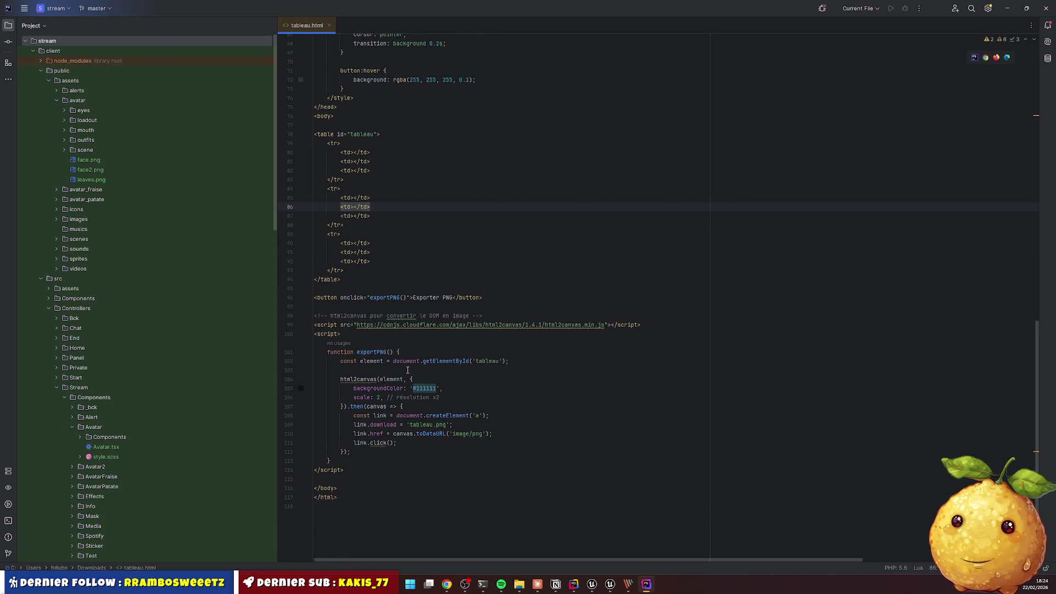
scroll(408, 370, up, 5)
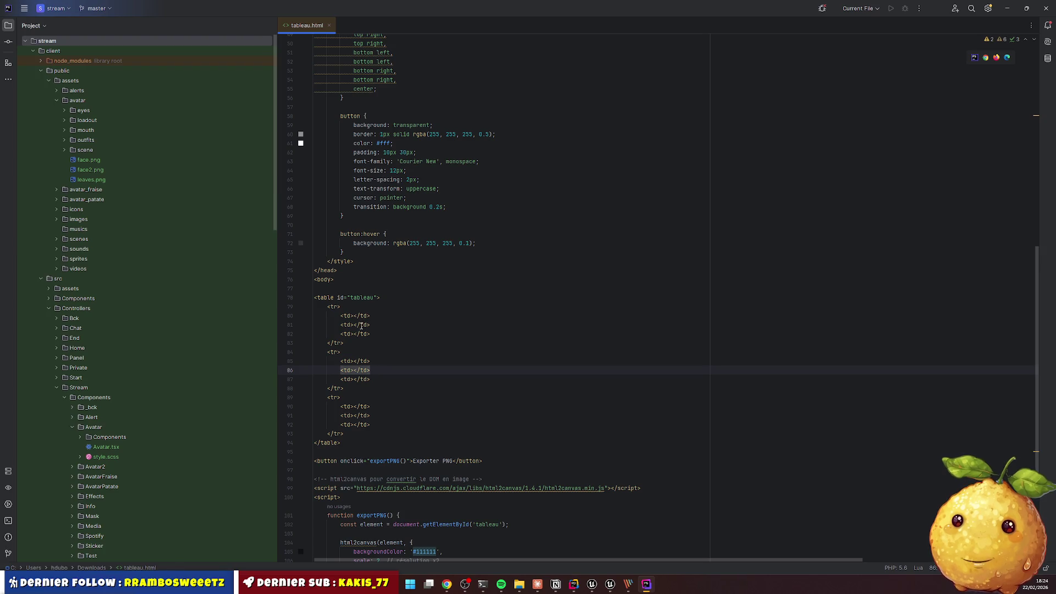
scroll(355, 324, up, 1)
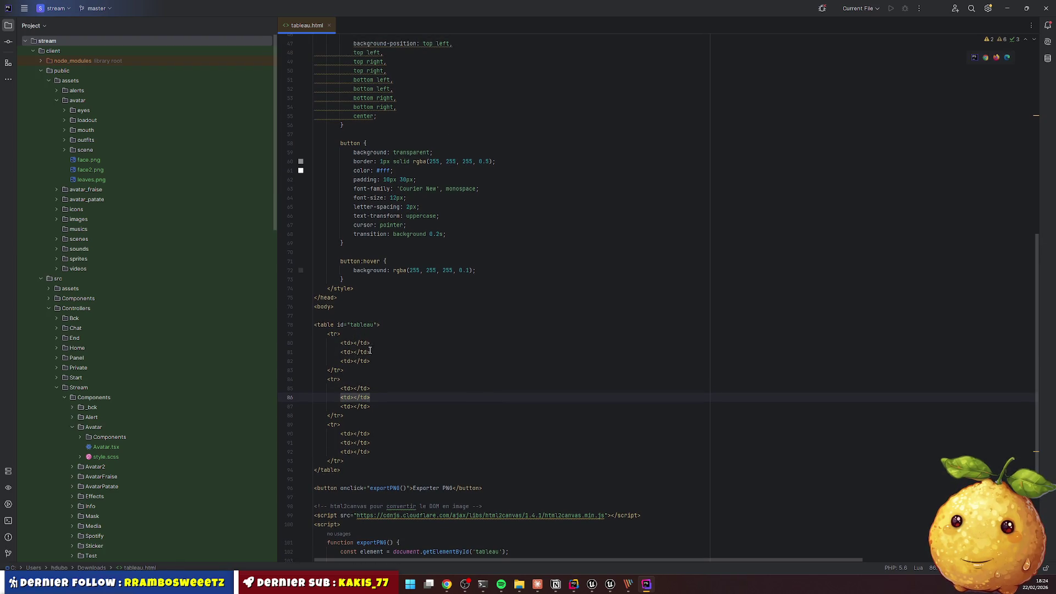
scroll(371, 350, up, 2)
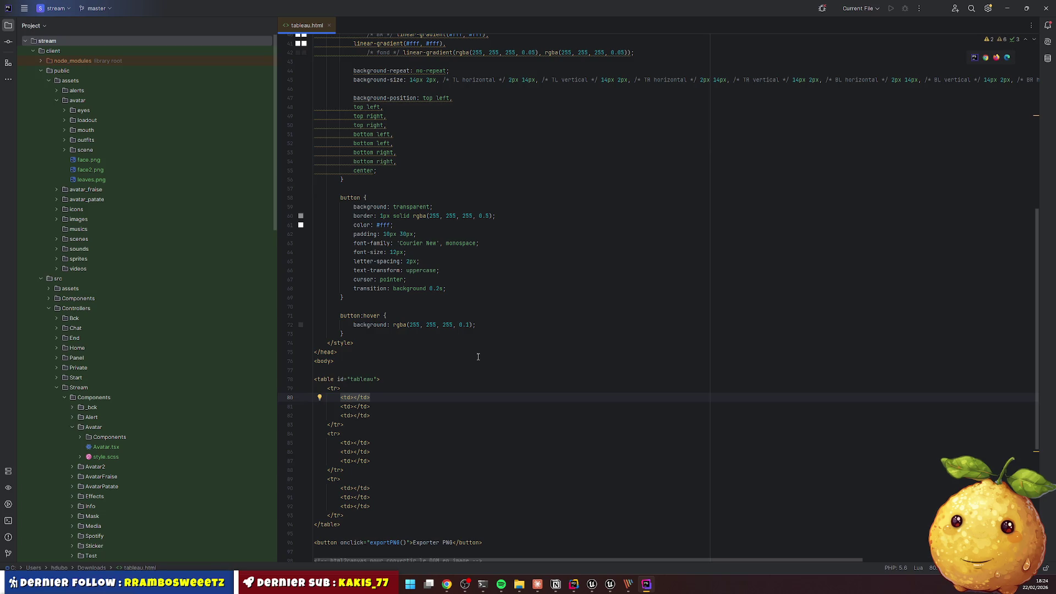
Add class="border-tl" to the top-left cell and paste the class onto the top-right cell
text(cl)
key(Return)
text(borde")
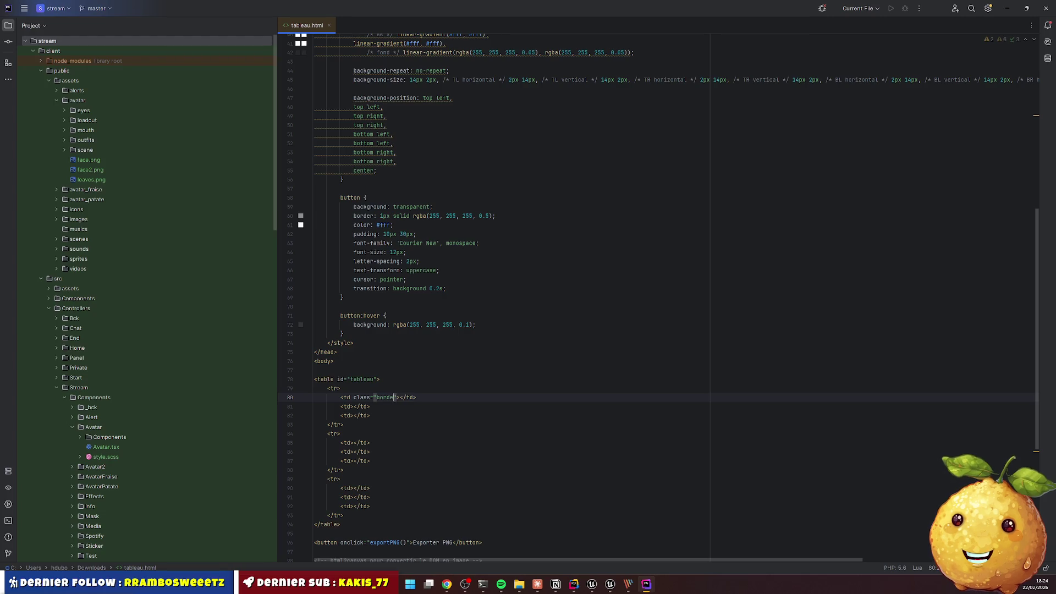
text(r)
key(ctrl+shift+Left)
key(ctrl+shift+Left)
key(ctrl+shift+Left)
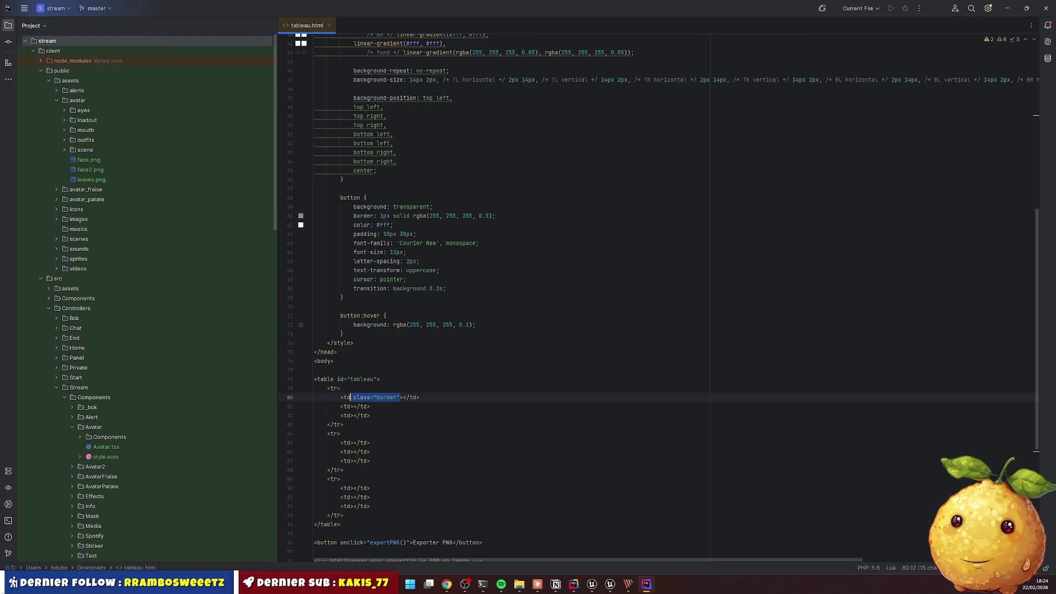
key(Right)
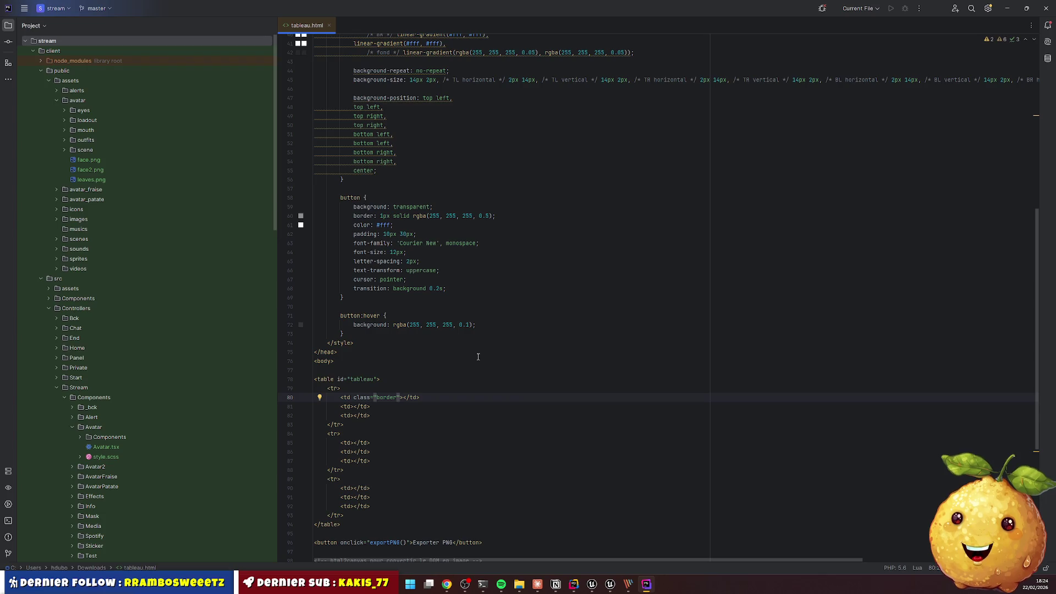
text(-tl)
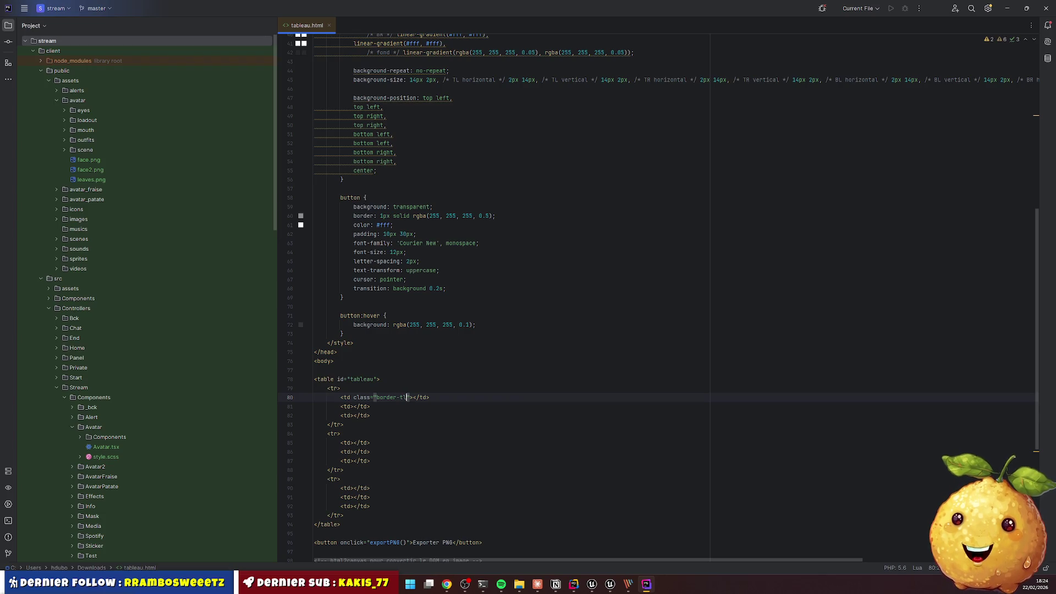
key(ctrl+shift+Left)
key(ctrl+shift+Left)
key(ctrl+shift+Left)
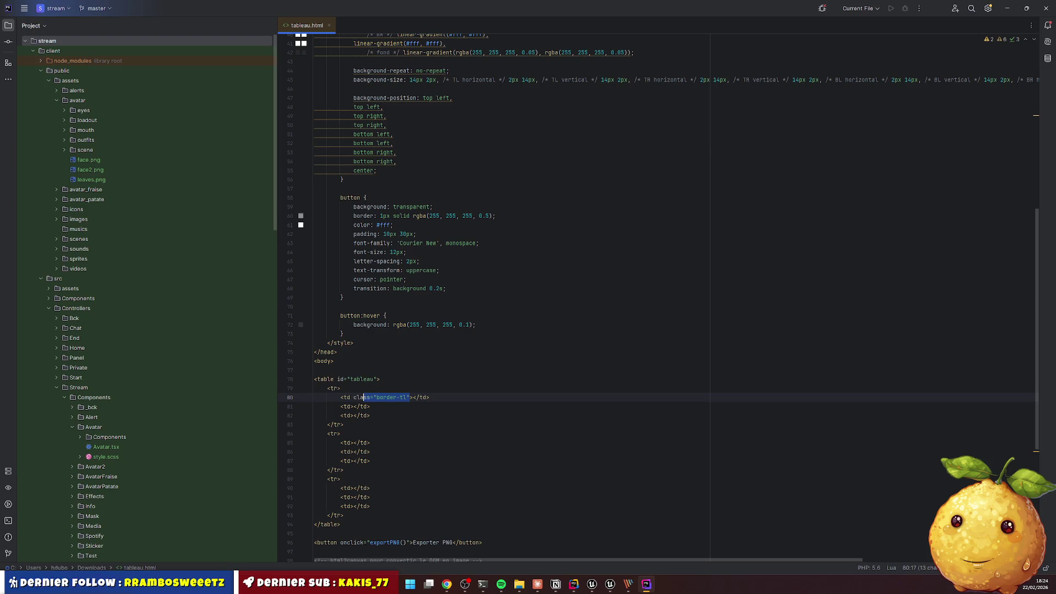
key(Down)
key(Down)
text(class="border-tl")
Remove the corner class mistakenly pasted onto the middle-row cell
key(Down)
key(Down)
key(Down)
text(class="border-tl")
key(BackSpace)
key(Down)
key(Left)
key(Left)
key(Left)
key(Up)
key(shift+End)
key(BackSpace)
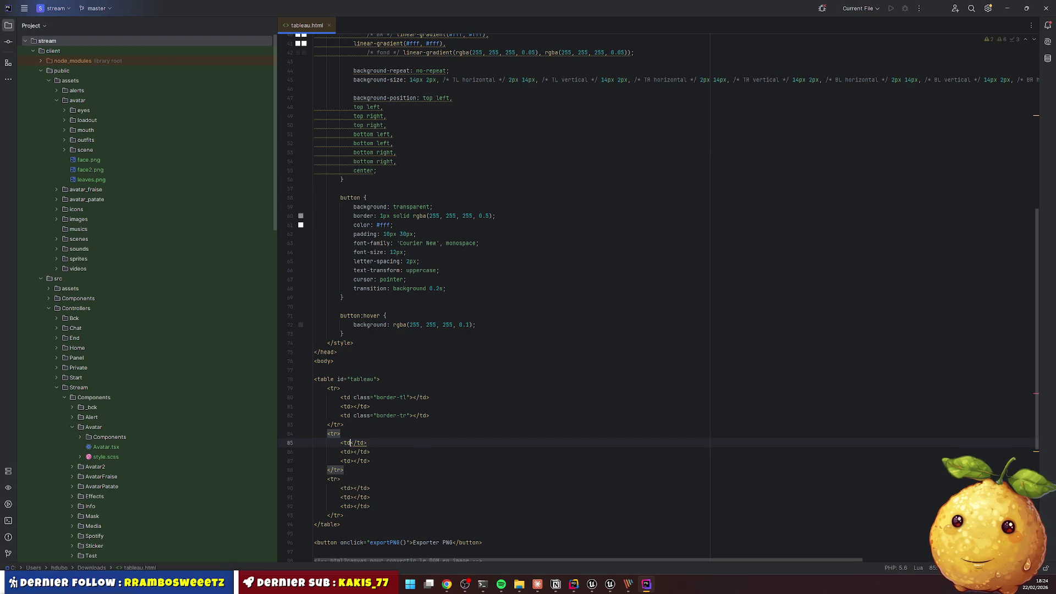
text(>)
Give the bottom-left and bottom-right cells the classes border-bl and border-br
key(Down)
key(Down)
key(Down)
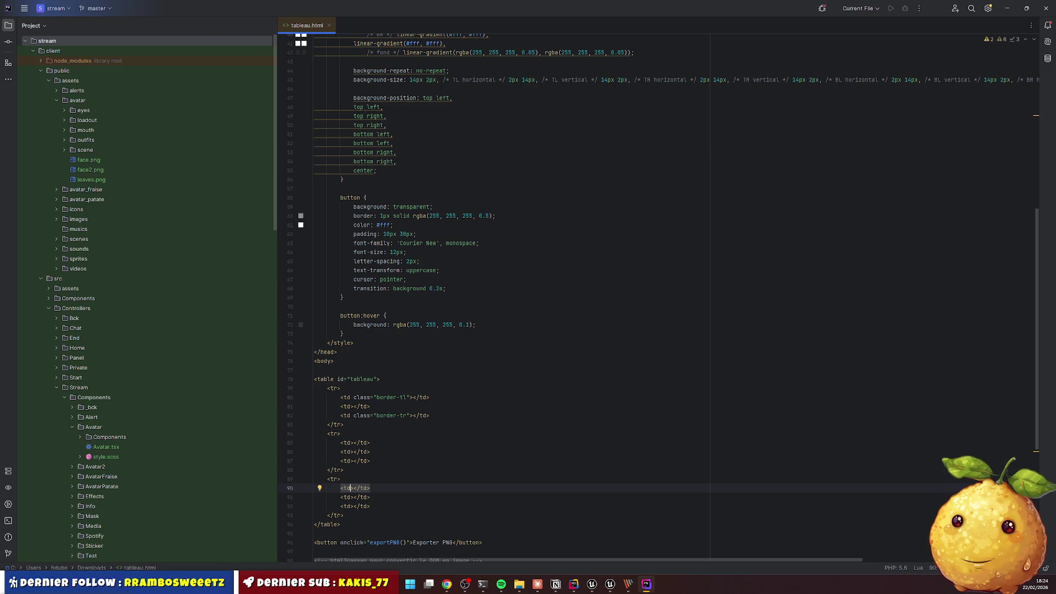
text(class="border-tl")
key(Left)
key(Left)
key(ctrl+shift+Left)
key(Right)
key(Right)
key(Delete)
text(b)
key(Down)
key(Down)
key(Left)
key(Left)
text(class="border-tl")
key(Left)
key(Left)
key(Left)
text(br)
key(Up)
key(Up)
key(Up)
scroll(393, 259, up, 2)
Delete the old #tableau rule and its gradient corner cell styles
scroll(393, 260, up, 5)
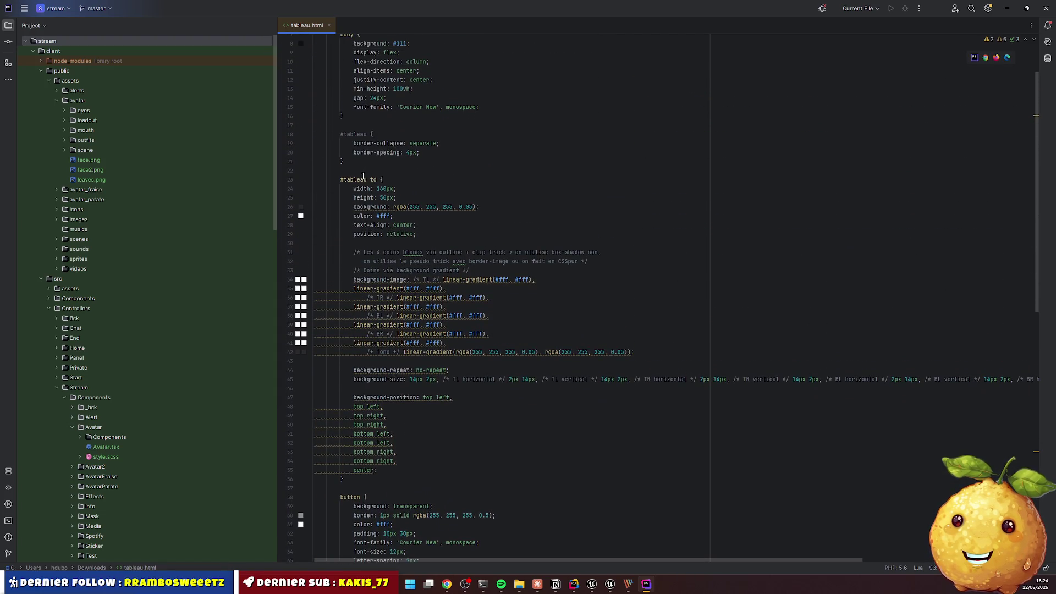
scroll(363, 177, down, 1)
drag(341, 153, 390, 451)
key(BackSpace)
scroll(367, 133, up, 2)
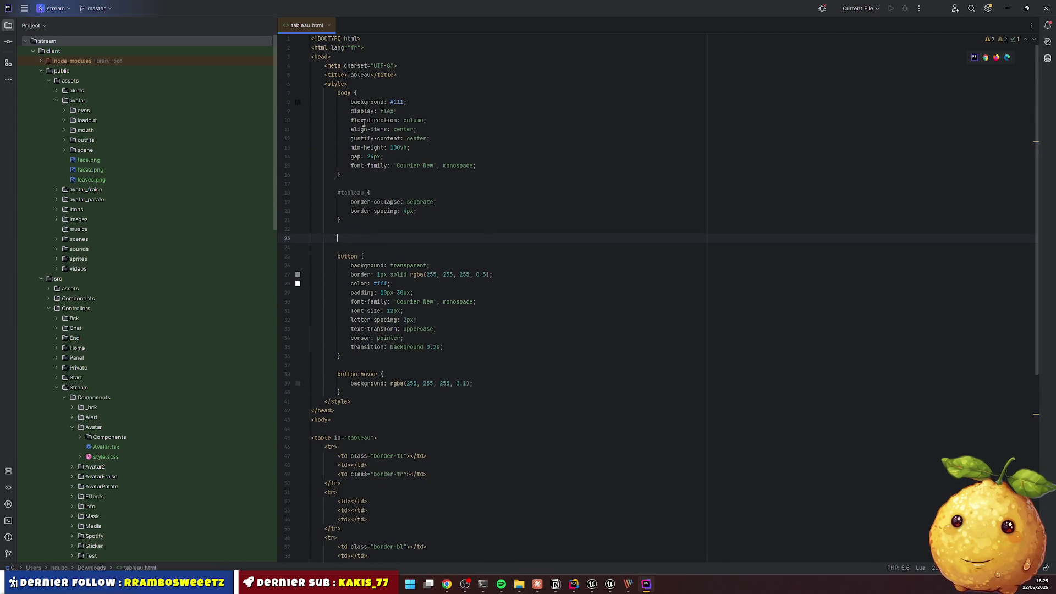
key(ctrl+minus)
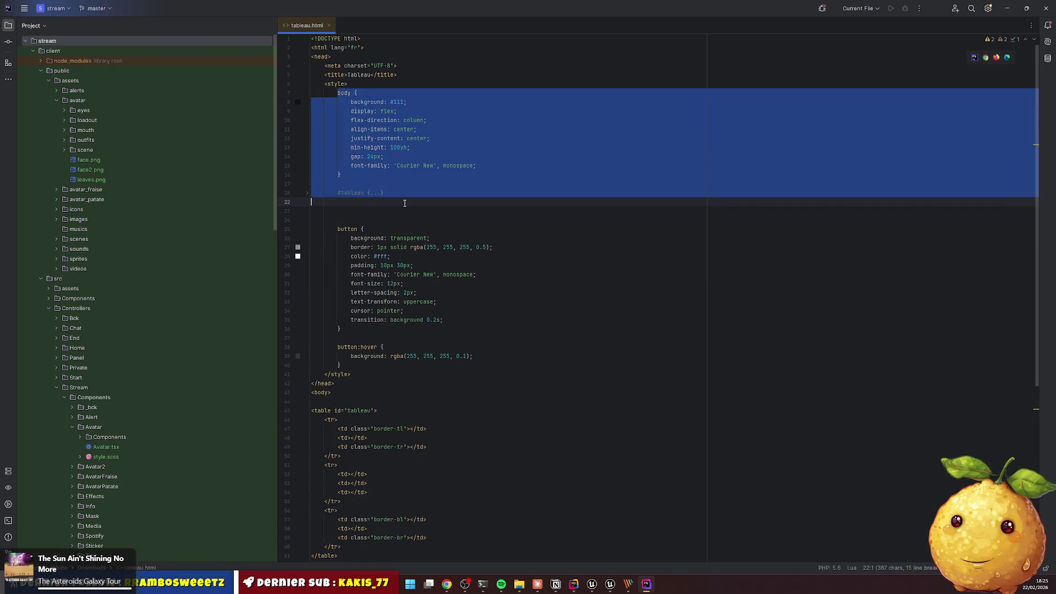
mouse_move(342, 175)
mouse_down()
mouse_move(385, 203)
mouse_move(365, 188)
mouse_move(405, 203)
mouse_up()
key(Delete)
Add an empty table rule and a table tr td rule, then duplicate the cell rule
key(Return)
key(Return)
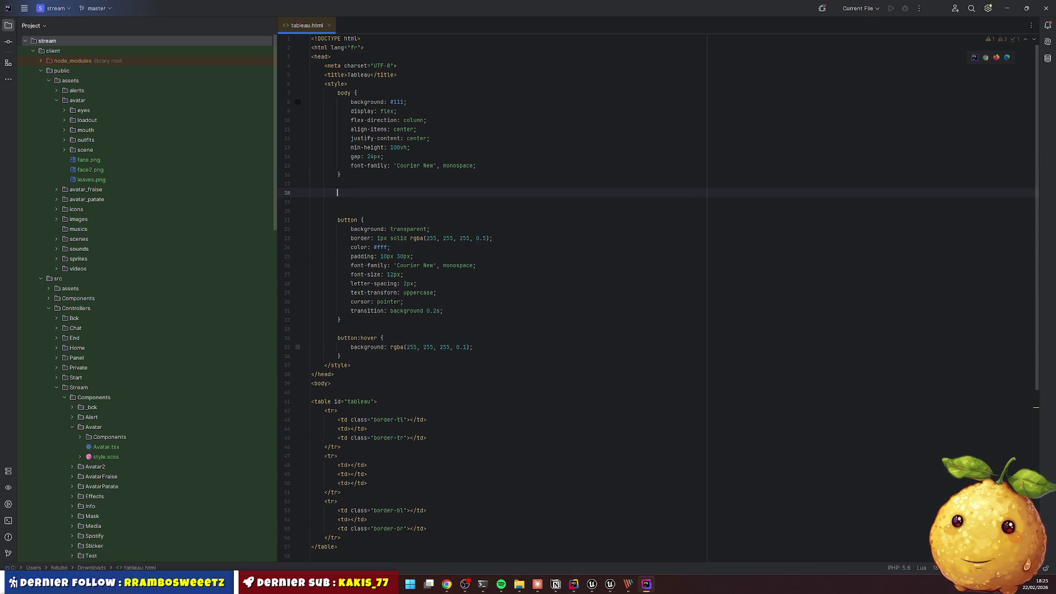
text(table {)
key(Return)
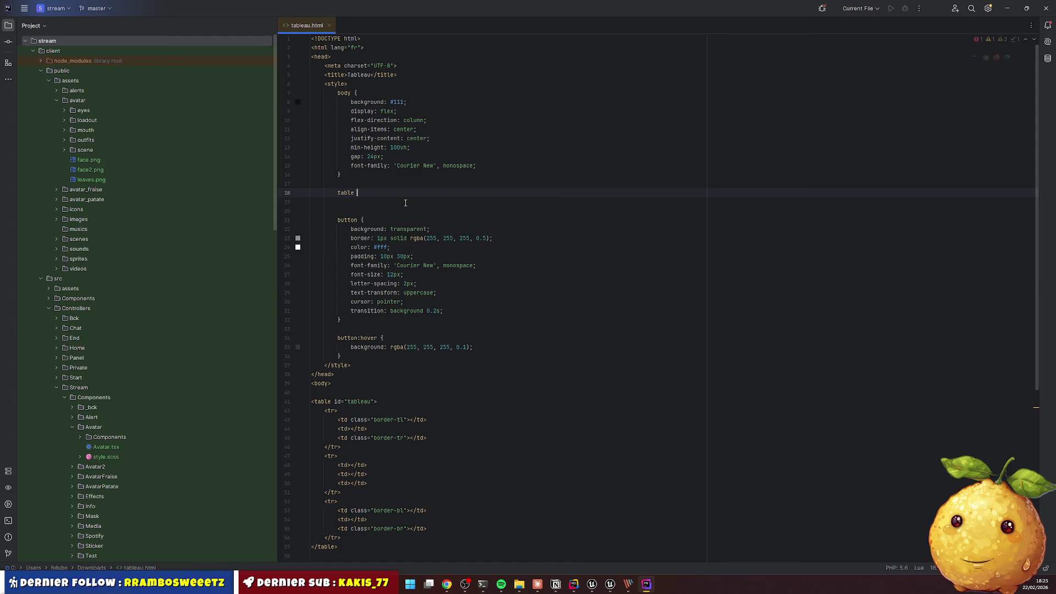
key(Down)
key(Return)
key(Return)
text(table tr td)
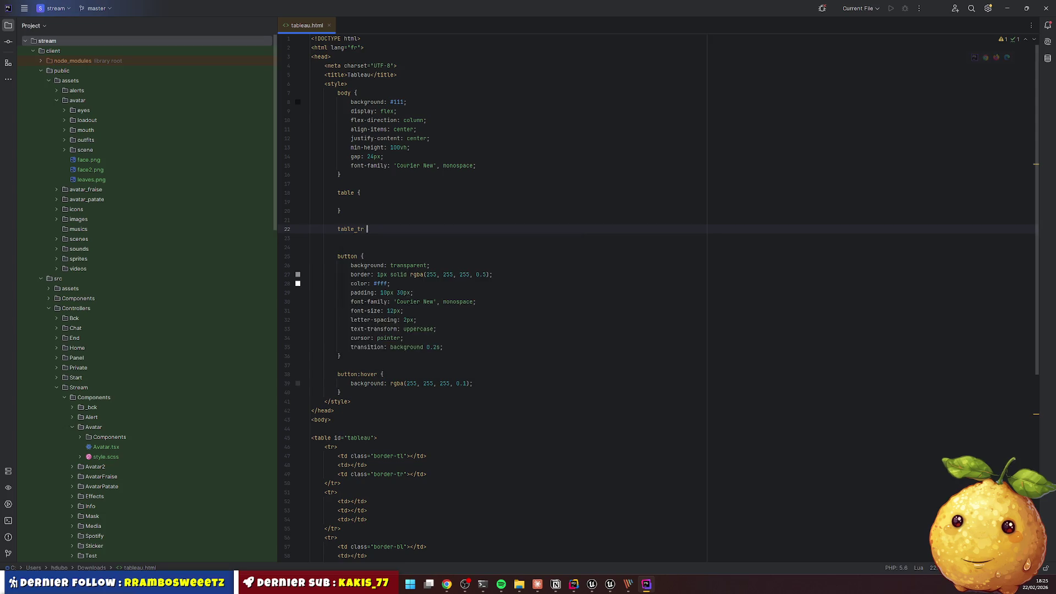
text( {)
key(Return)
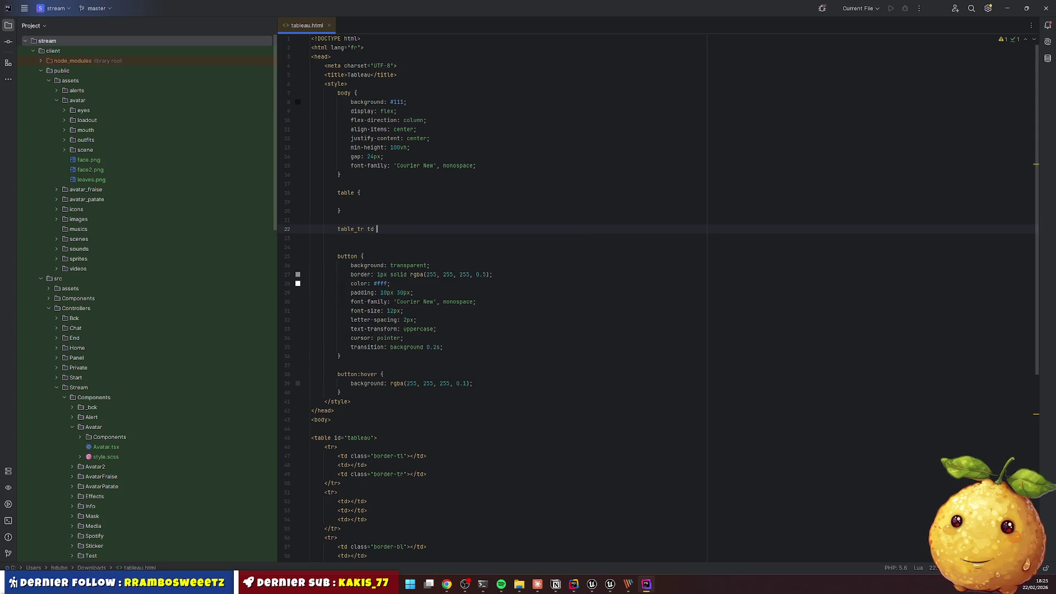
click(374, 229)
text(.bor {)
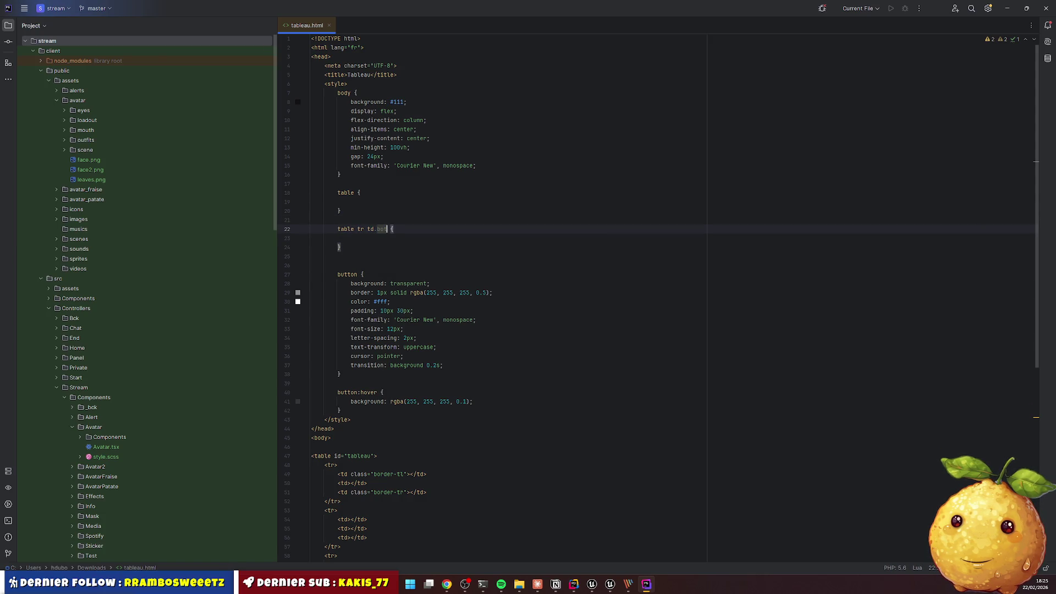
key(BackSpace)
key(BackSpace)
key(BackSpace)
key(shift+Down)
key(shift+Down)
key(shift+Down)
key(ctrl+d)
click(377, 229)
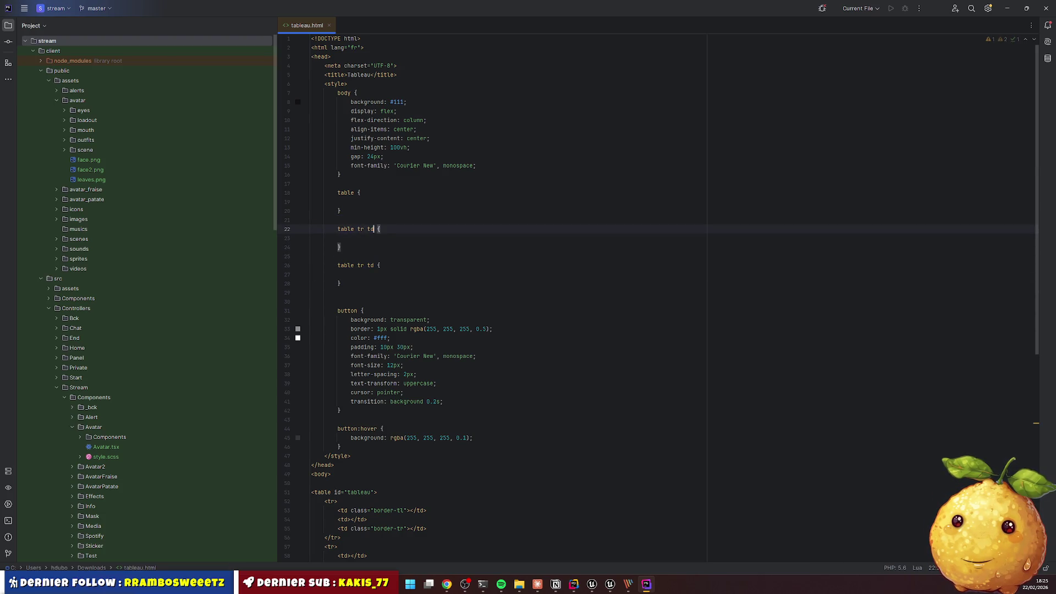
click(337, 257)
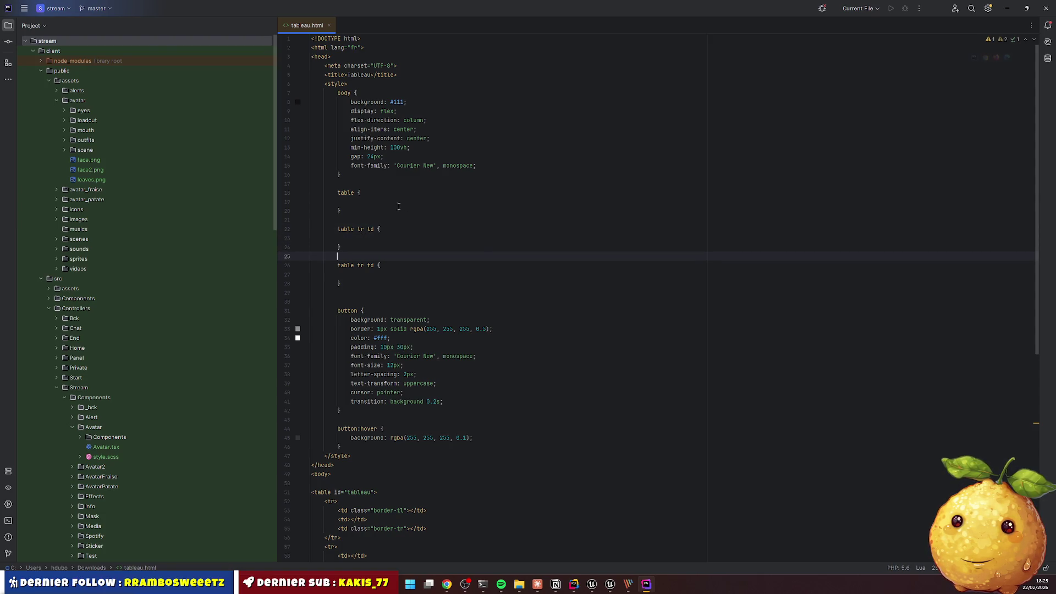
Split each corner cell's border-xx class into separate border and corner classes
click(395, 510)
key(BackSpace)
key(Down)
key(Down)
key(BackSpace)
key(Down)
key(Down)
key(Down)
key(Down)
key(BackSpace)
key(Down)
key(Down)
scroll(374, 228, up, 3)
Turn the first cell rule into td.border with a border declaration, copied into the second rule
click(374, 229)
text(border)
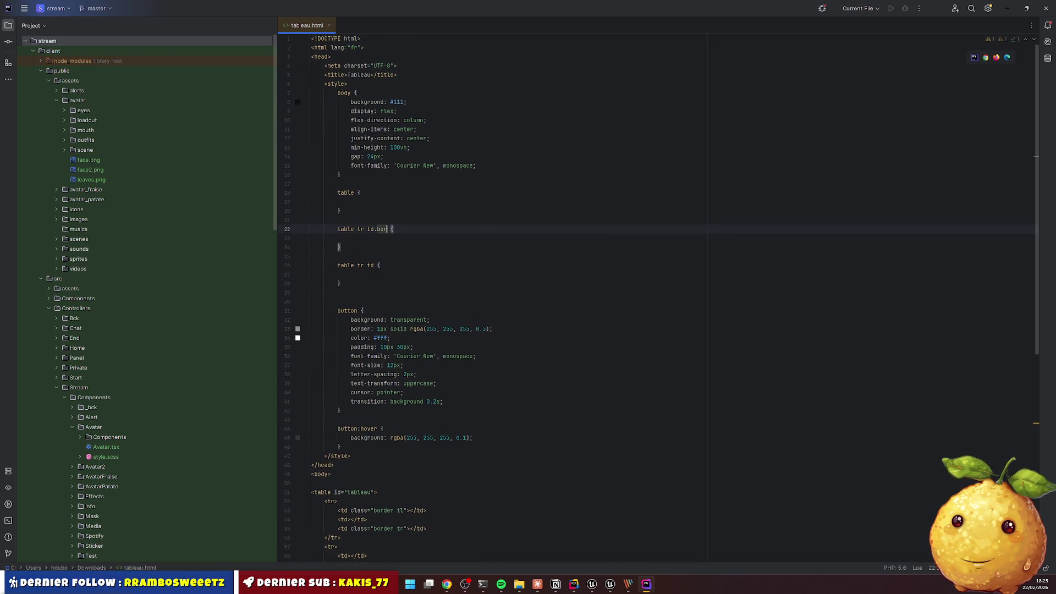
key(Down)
text(baorde)
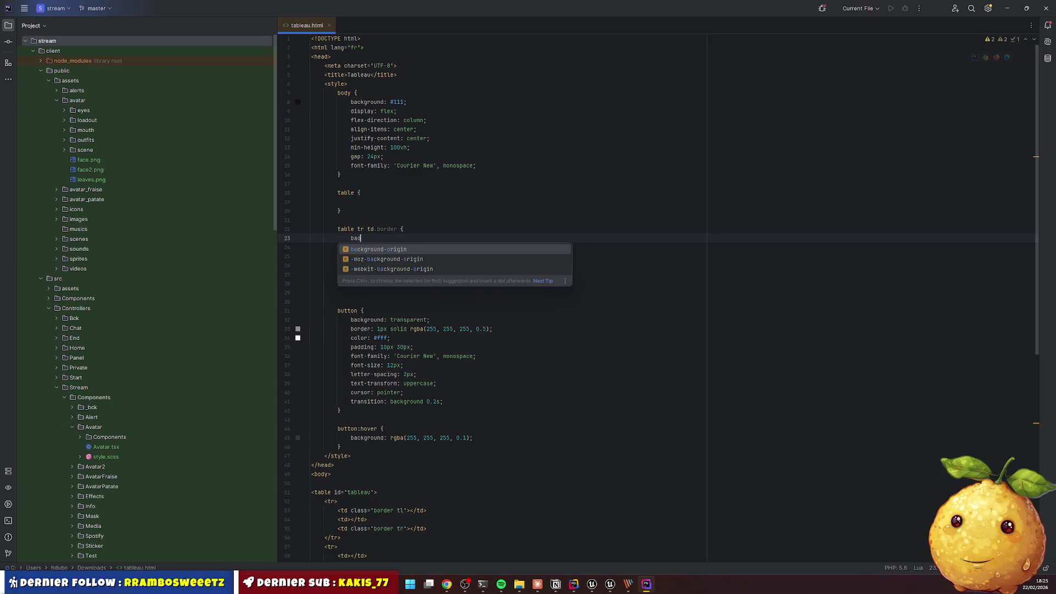
text(r: 2px solid #)
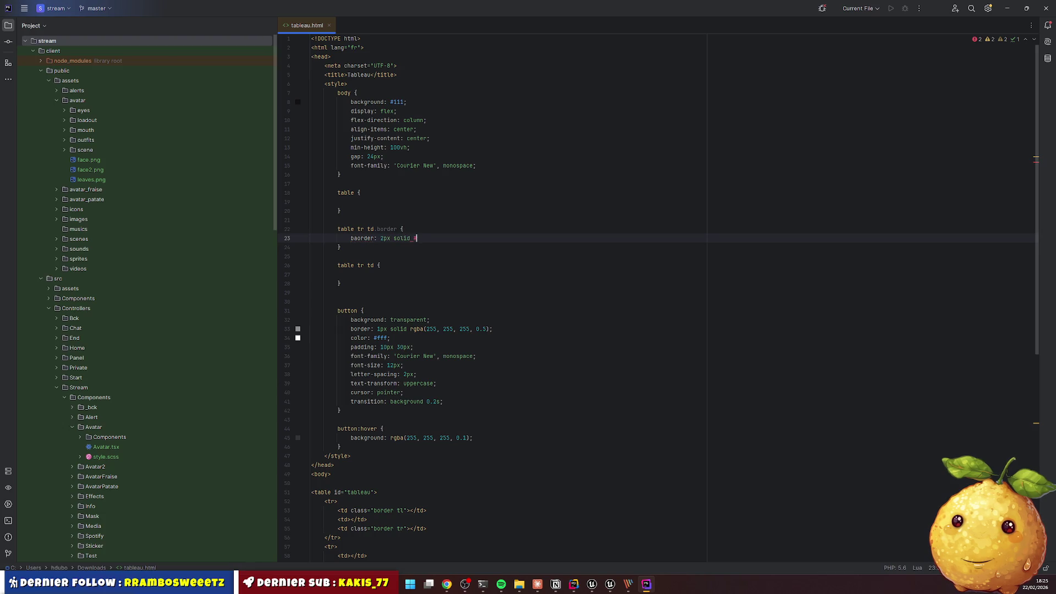
text(;)
key(Home)
key(ctrl+w)
key(ctrl+w)
key(ctrl+c)
key(Down)
key(Down)
key(Down)
key(ctrl+v)
Correct the misspelled border property and delete the duplicated declaration from the second rule
key(Home)
key(ctrl+w)
text(border)
key(Up)
key(Up)
key(Up)
key(Home)
key(ctrl+w)
text(border)
key(Down)
key(Down)
key(Down)
key(Down)
key(ctrl+w)
key(ctrl+w)
key(ctrl+w)
key(BackSpace)
Rename the second rule to td.border.tl and paste copies of it below
key(Up)
key(Left)
text(.)
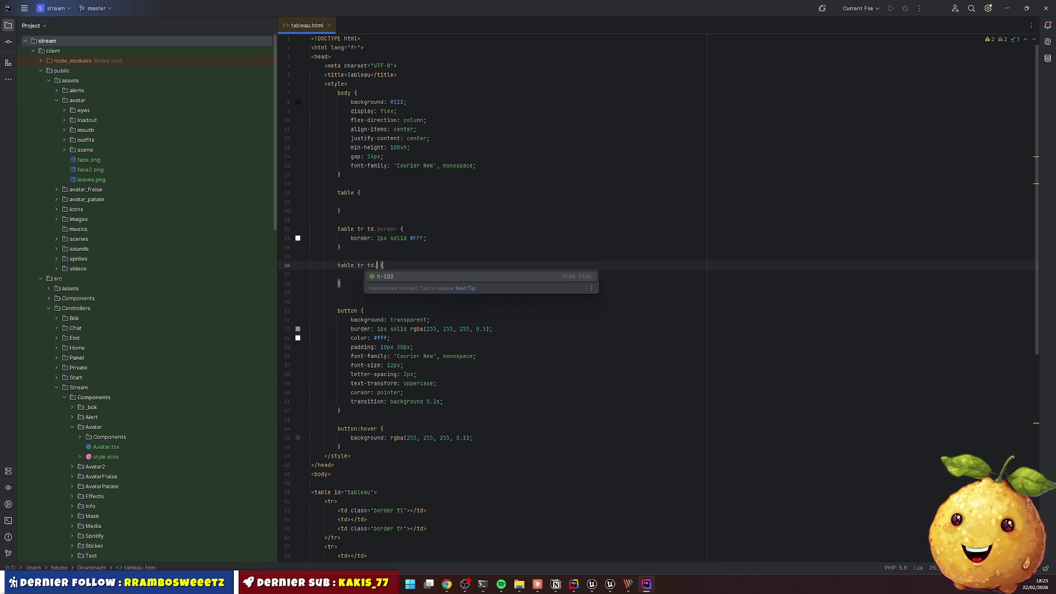
text(b)
key(Return)
text(.tl)
key(Up)
key(shift+Down)
key(shift+Down)
key(shift+Down)
key(ctrl+c)
key(Escape)
key(ctrl+v)
key(ctrl+v)
key(ctrl+v)
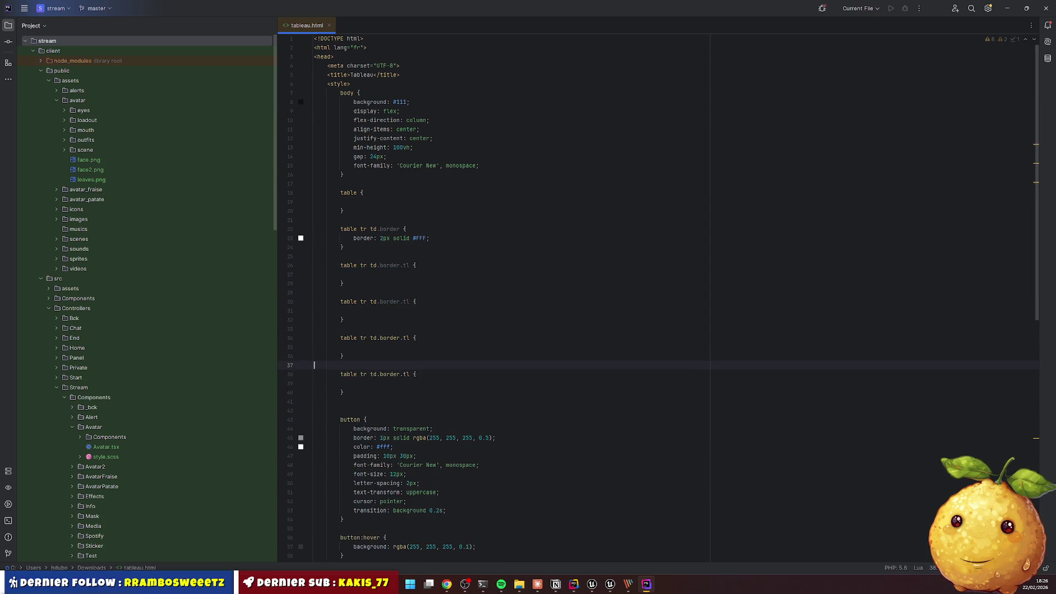
Change the copied corner rules' suffixes to .tr, .bl and .br
key(Up)
key(Up)
key(Up)
key(End)
key(Left)
key(Left)
key(BackSpace)
text(r)
key(Down)
key(Down)
key(Down)
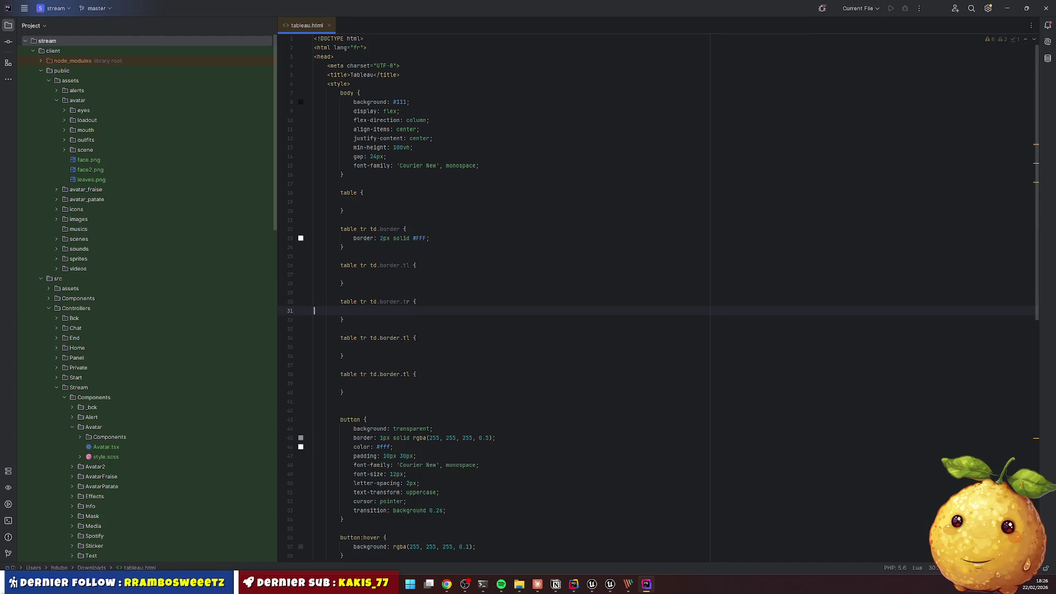
key(Left)
key(BackSpace)
text(b)
key(Down)
key(Down)
key(Down)
key(Right)
key(BackSpace)
key(BackSpace)
Strip width and style from border-color and paste the border declaration into the .border.tl rule
click(399, 276)
mouse_move(383, 266)
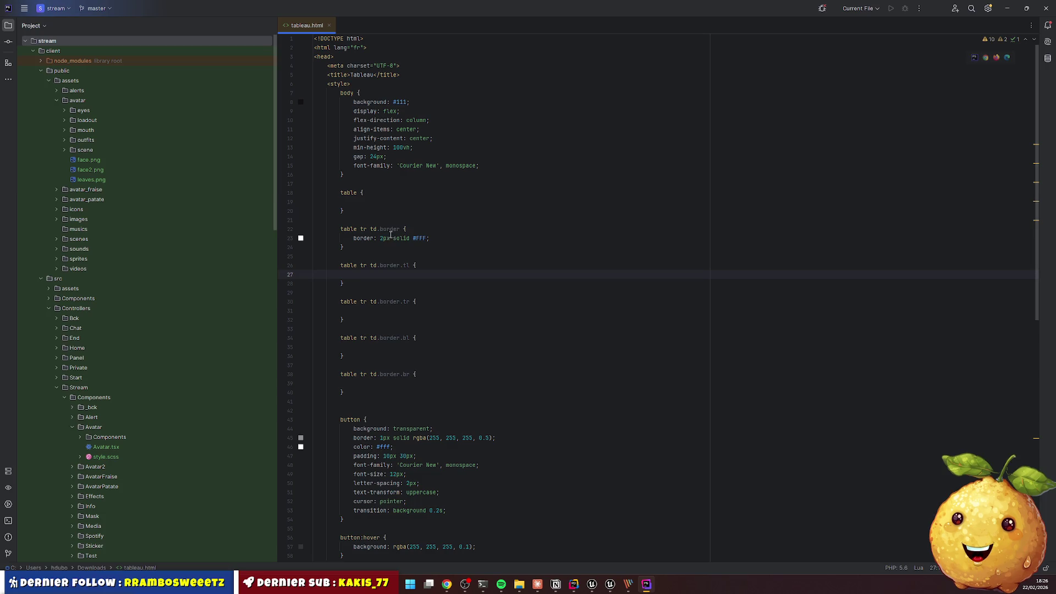
key(Home)
key(shift+End)
key(Home)
key(ctrl+Right)
text(-co)
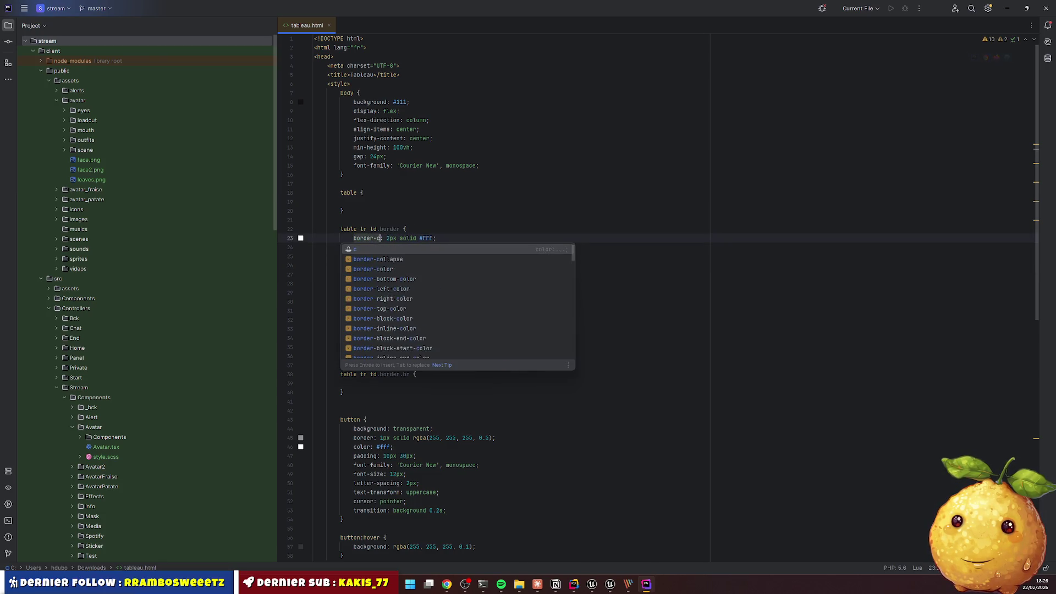
key(Return)
key(ctrl+shift+Right)
key(ctrl+shift+Right)
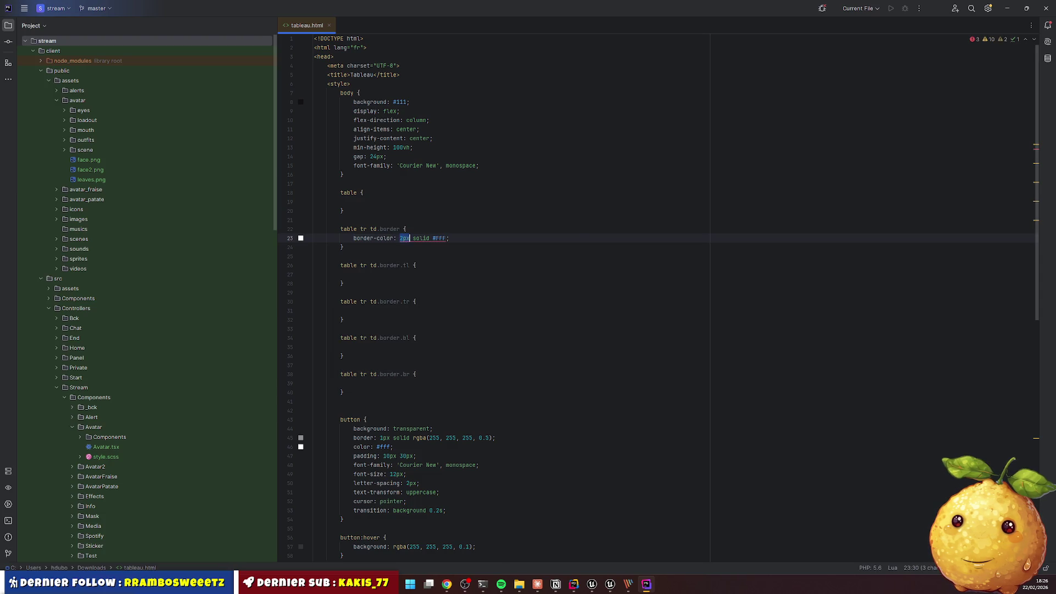
key(Delete)
click(340, 256)
key(Down)
key(Down)
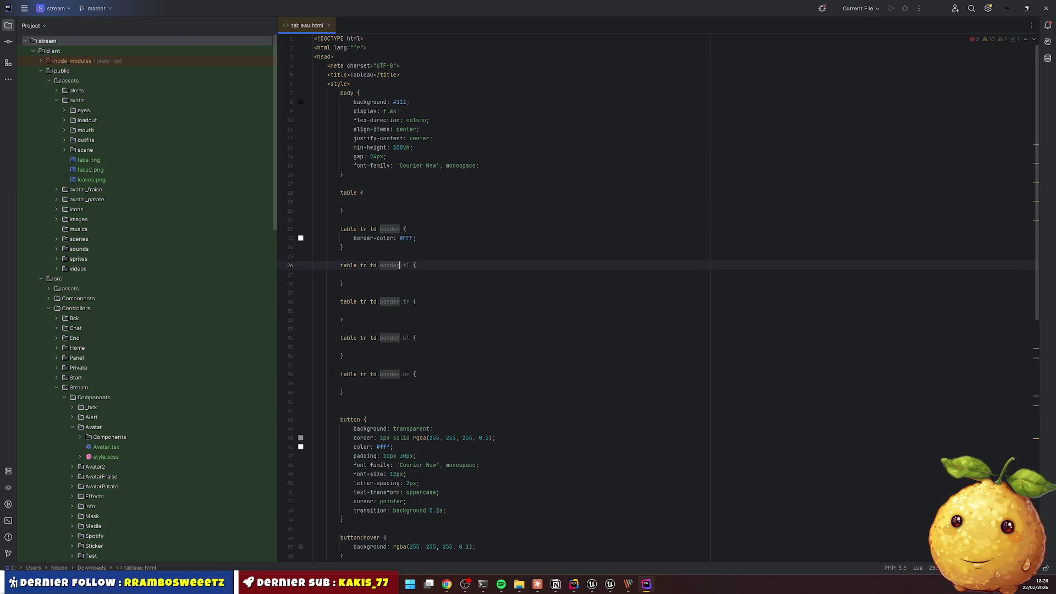
key(ctrl+v)
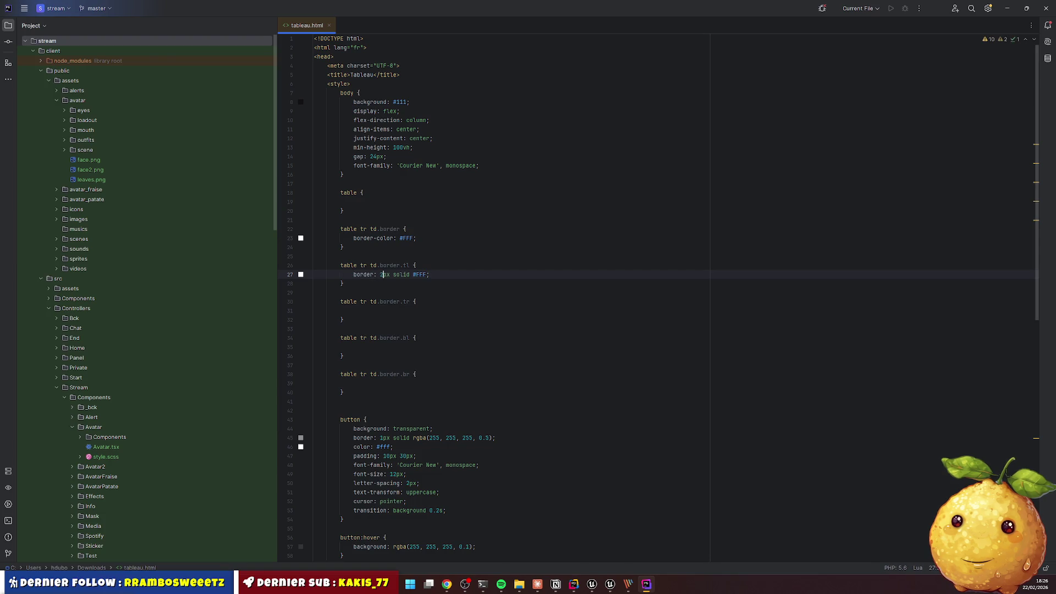
click(340, 257)
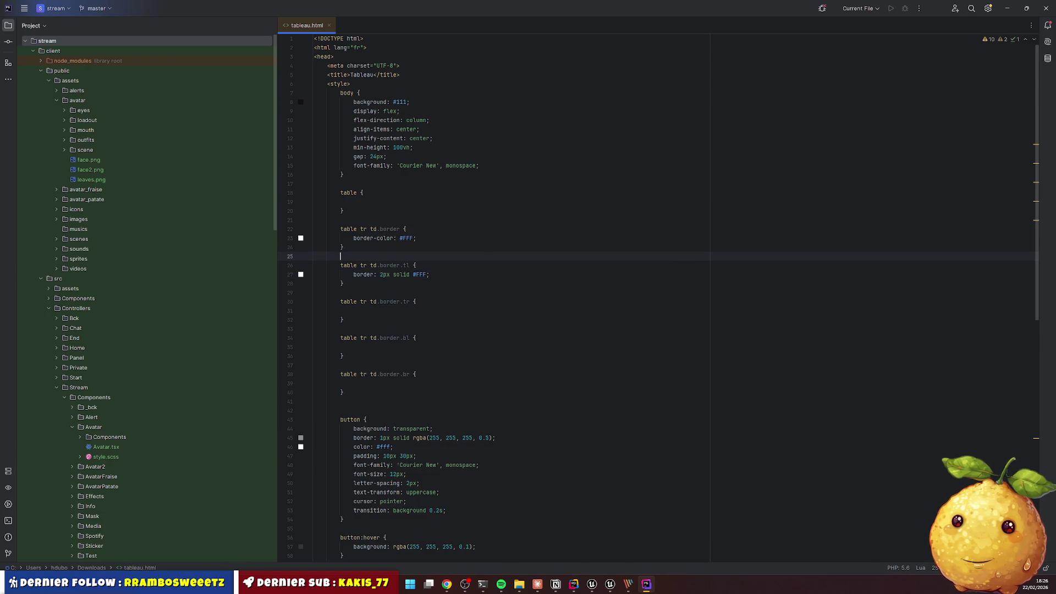
Turn the top-left border into border-left and border-top, both 2px solid #FFF, and copy them
click(381, 228)
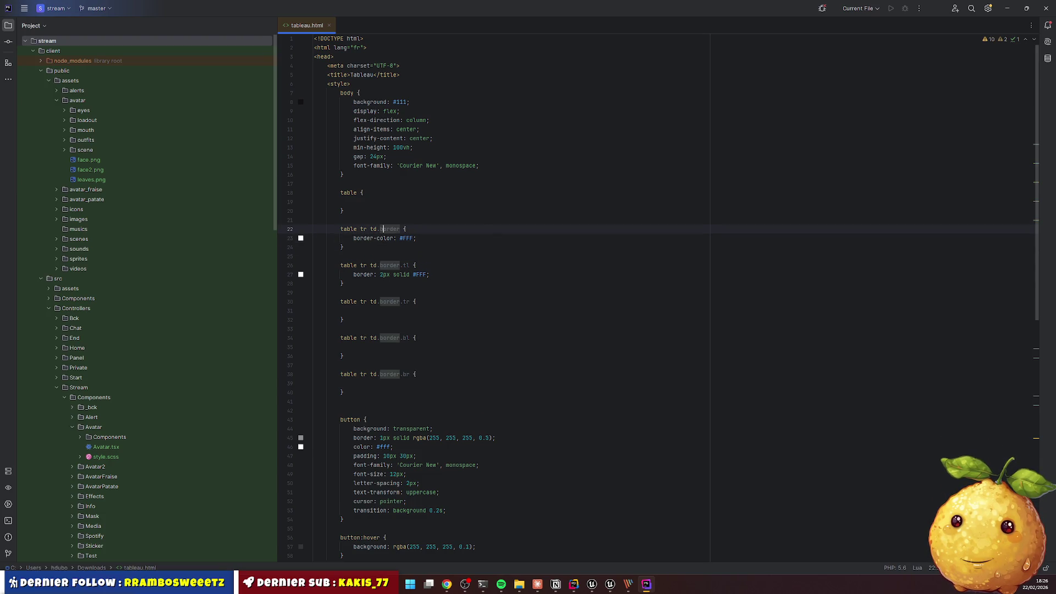
key(Down)
key(Down)
key(Down)
key(Left)
key(Left)
text(-)
key(Return)
key(ctrl+d)
key(ctrl+shift+Left)
text(to)
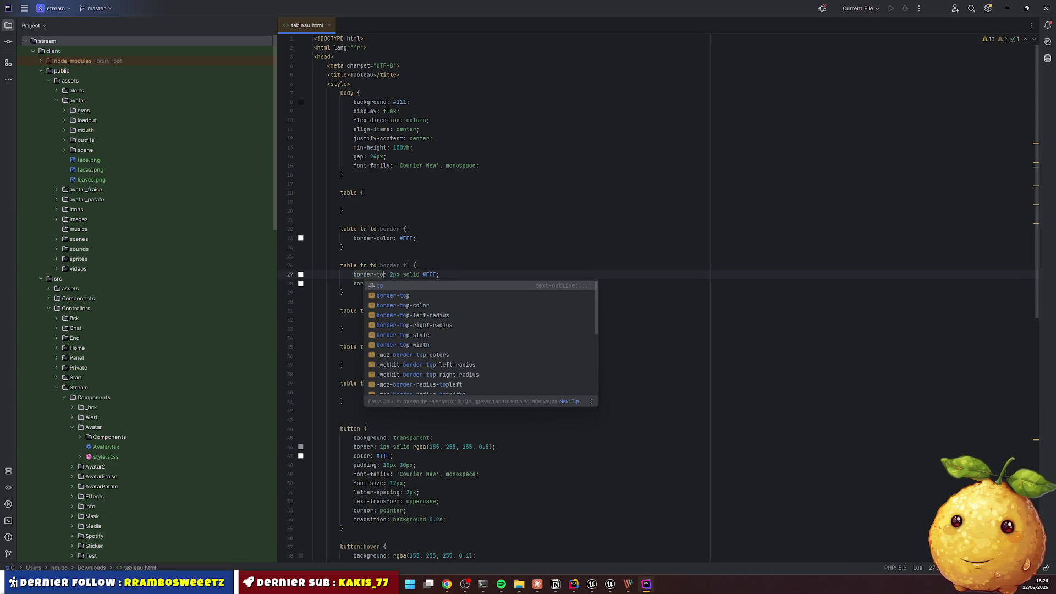
key(Return)
key(ctrl+w)
key(ctrl+w)
key(ctrl+w)
key(ctrl+c)
Give the top-right rule border-top and border-right at 2px solid #FFF
key(Down)
key(Down)
key(Down)
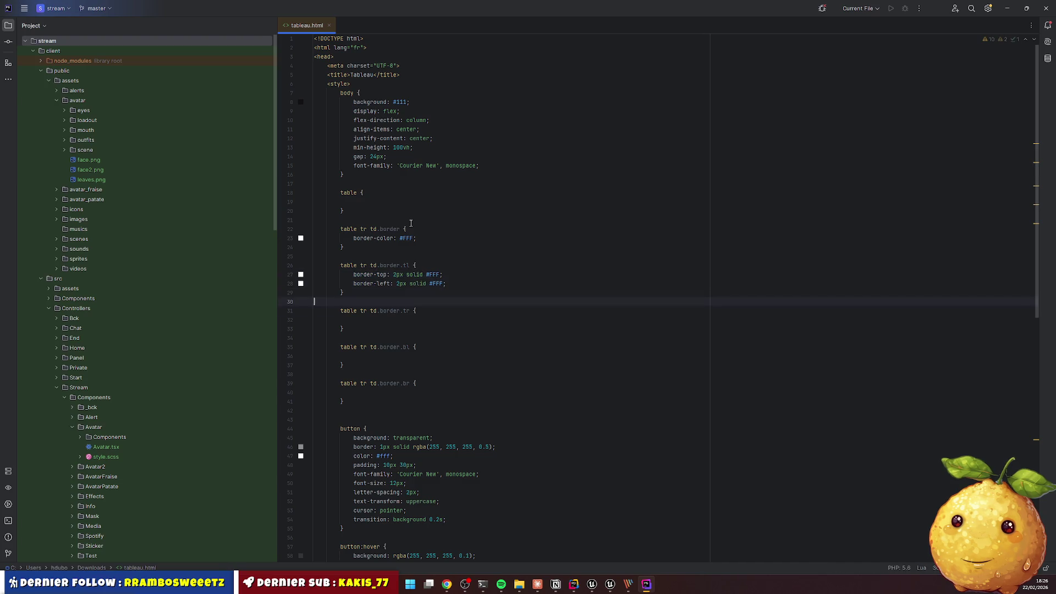
key(ctrl+v)
key(Home)
key(ctrl+Right)
key(ctrl+Right)
key(ctrl+BackSpace)
text(ri)
key(Return)
Give the bottom-left rule border-bottom and border-left at 2px solid #FFF
key(Down)
key(Down)
key(Down)
key(Down)
key(ctrl+v)
key(Up)
key(Up)
key(Home)
key(ctrl+Right)
key(ctrl+shift+Left)
text(bo)
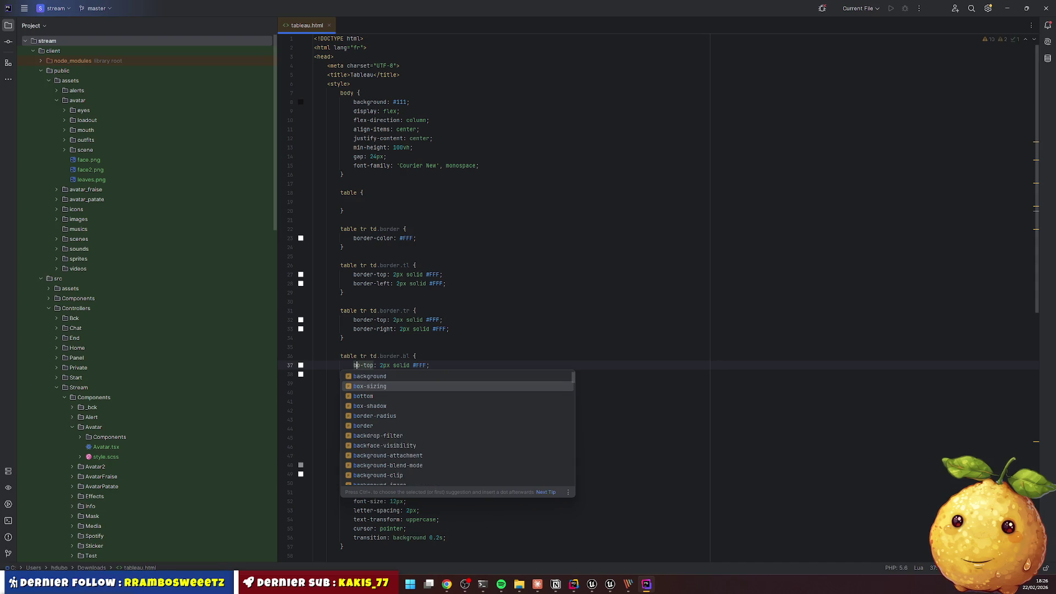
key(Escape)
key(ctrl+z)
key(ctrl+shift+Right)
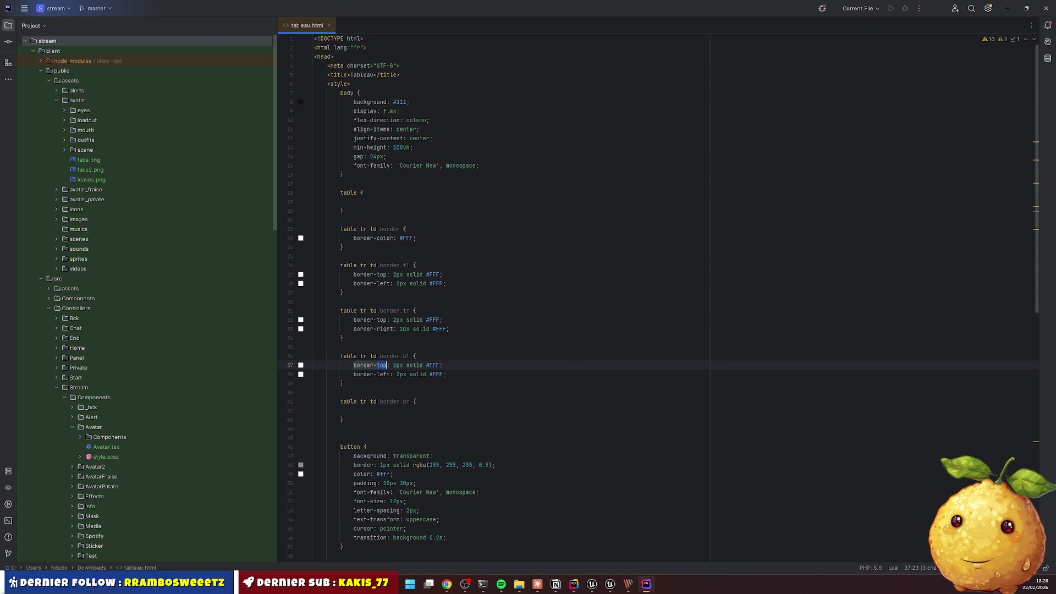
text(bo)
key(Return)
Give the bottom-right rule border-bottom and border-right at 2px solid #FFF
key(Down)
key(Down)
key(Down)
key(Down)
key(ctrl+v)
double_click(382, 410)
text(bo)
key(Return)
double_click(388, 420)
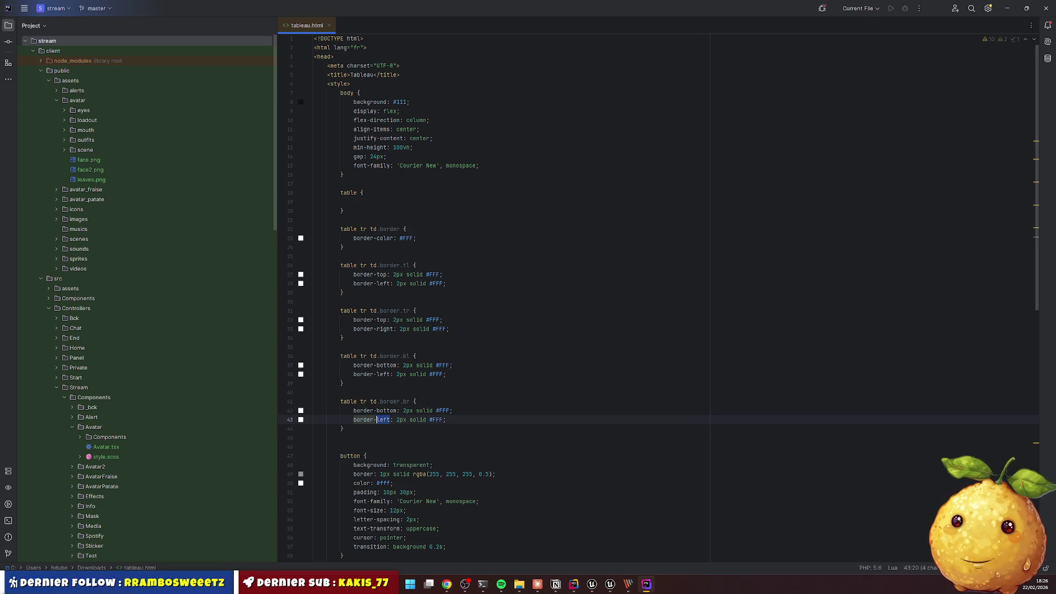
text(ri)
key(Return)
Widen the top-left top border to 4px and start replacing 2px with 4 across the file
click(453, 411)
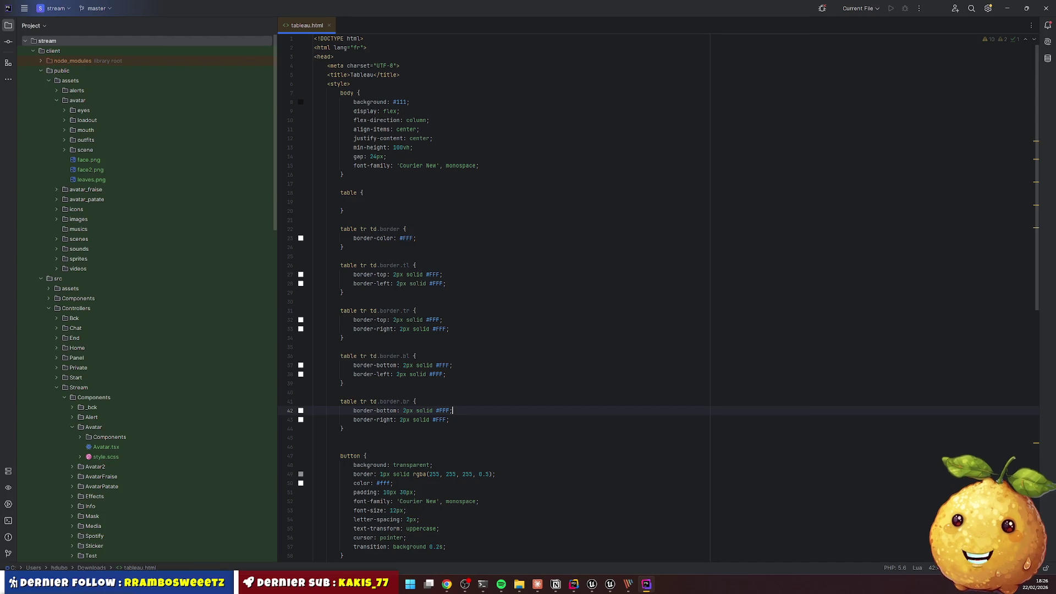
drag(393, 274, 397, 274)
text(4)
key(Escape)
key(Down)
key(shift+Right)
key(shift+Right)
key(shift+Right)
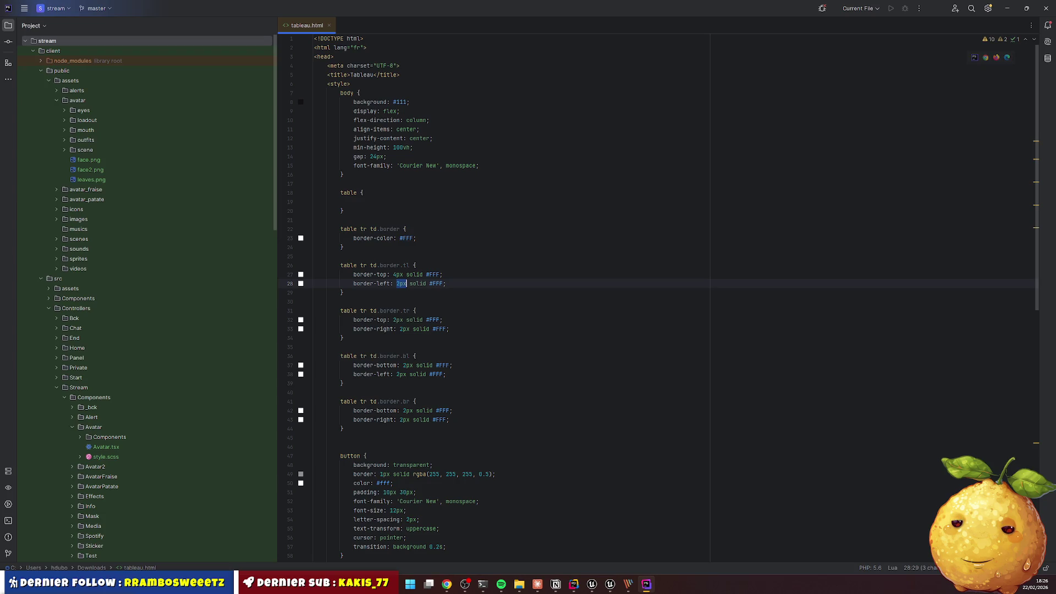
key(ctrl+r)
text(4)
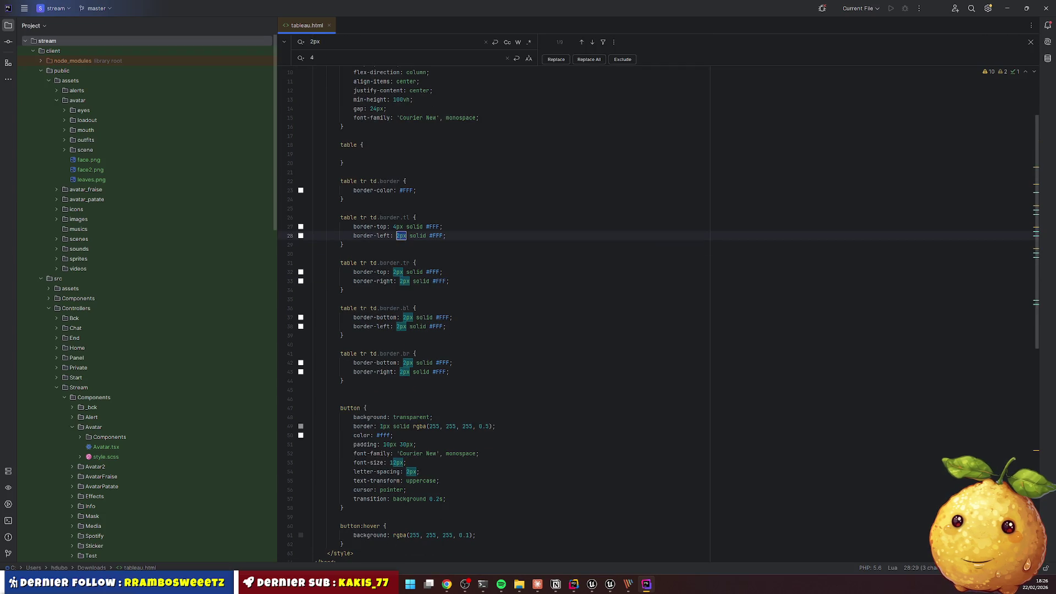
Replace each remaining 2px border width with 4px and close the find bar
click(558, 61)
click(558, 61)
click(559, 61)
click(559, 61)
click(559, 61)
click(559, 61)
click(559, 61)
key(Escape)
click(484, 201)
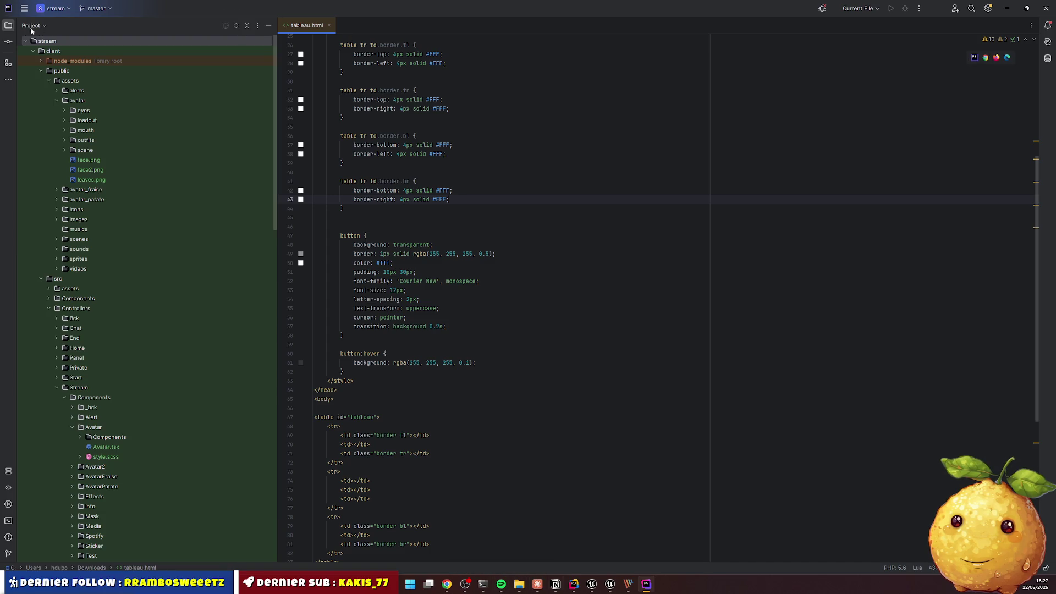
Hide the Project panel and snap PhpStorm to the left half, Chrome to the right
click(9, 27)
key(super)
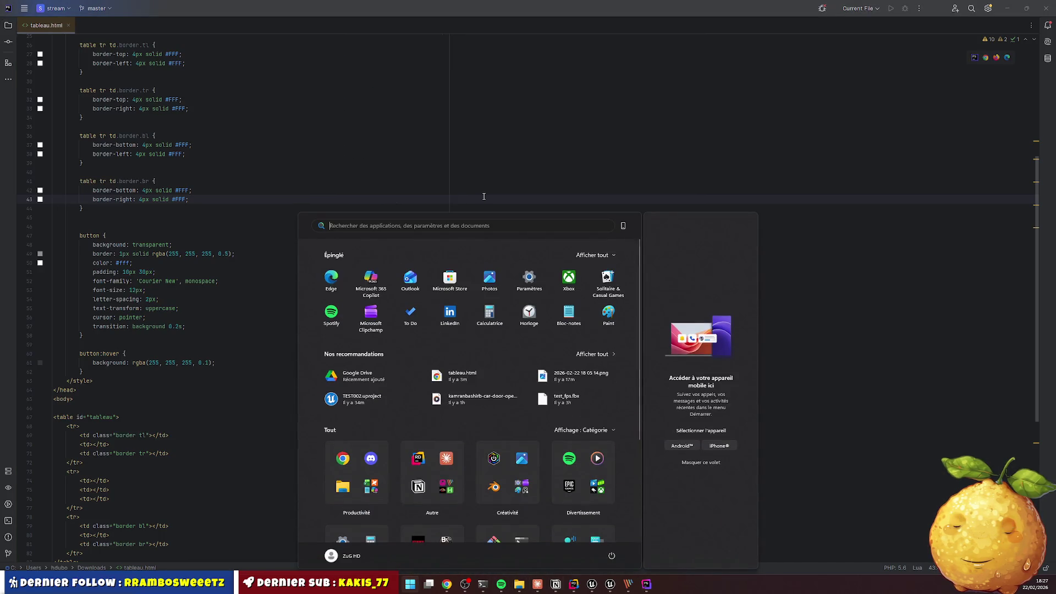
key(super+Left)
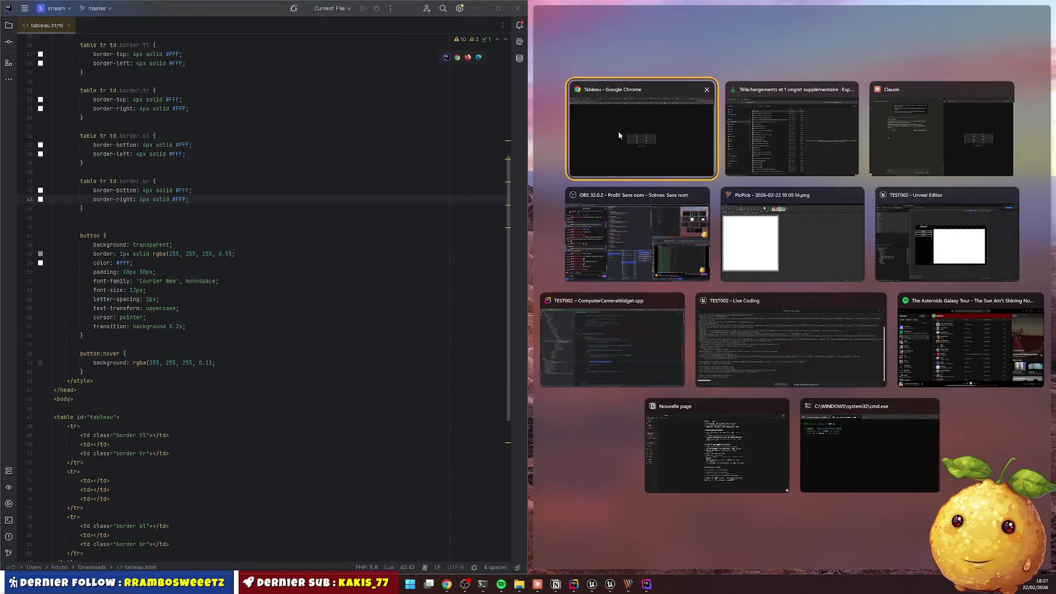
click(640, 131)
Reload the Tableau page in Chrome and scroll back up to the CSS rules
key(F5)
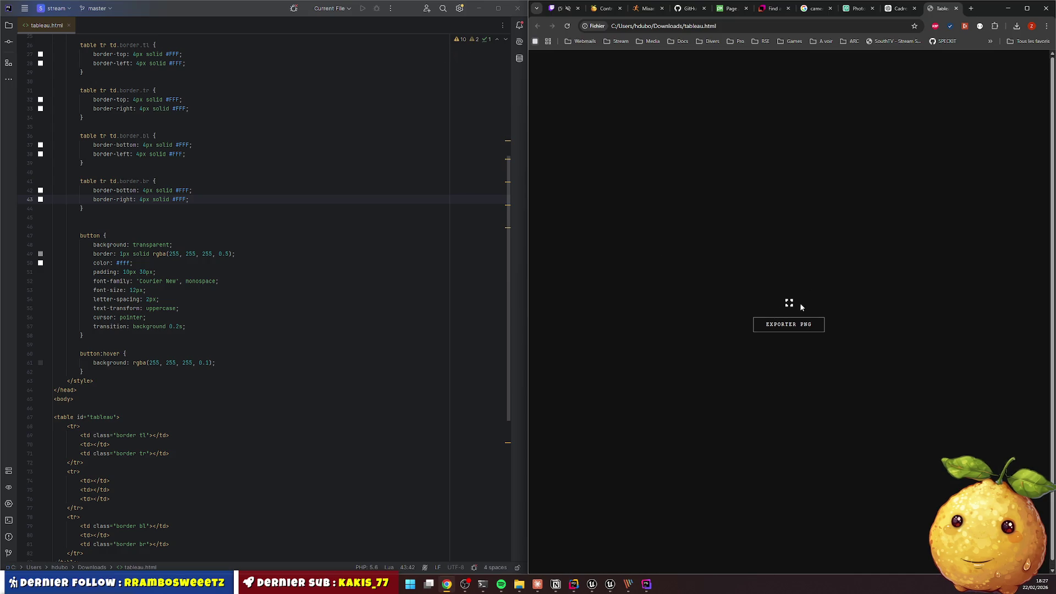
click(183, 263)
scroll(183, 263, up, 3)
scroll(183, 263, up, 4)
Add width: 200px and height: 200px to the cell rule and reload the page
click(66, 172)
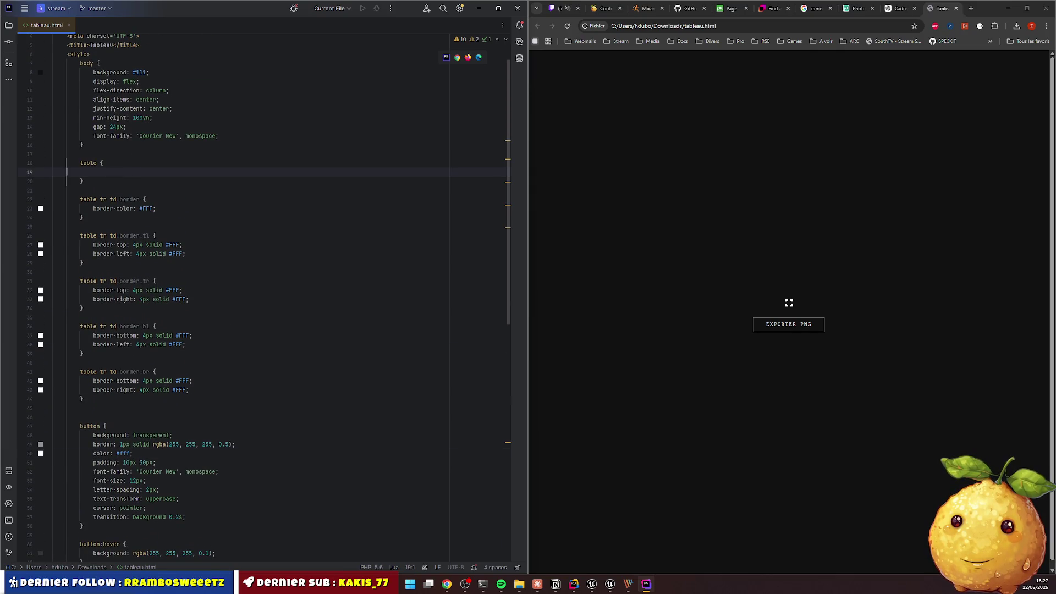
click(175, 209)
key(Return)
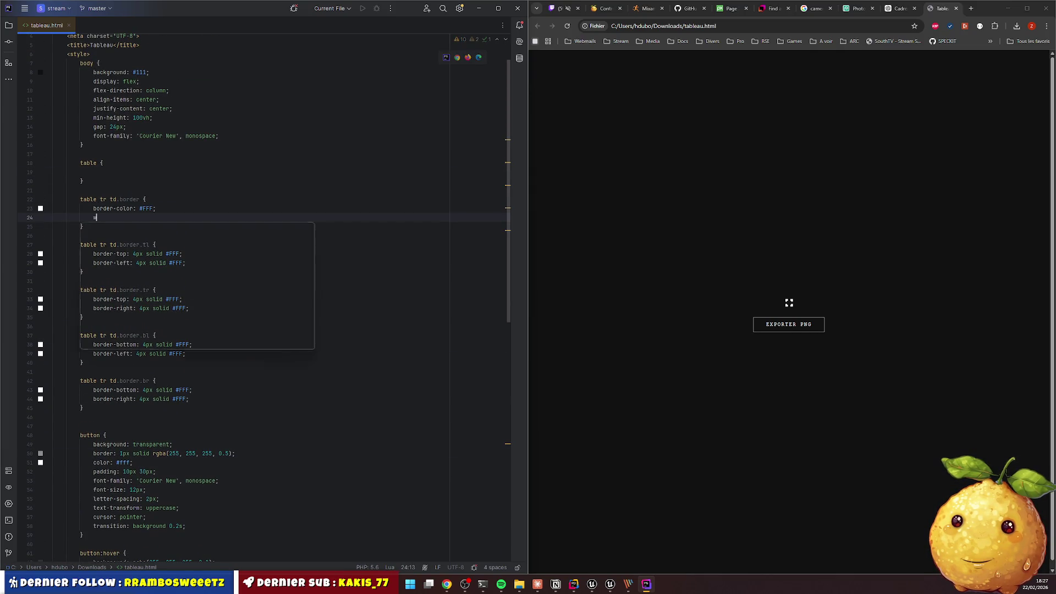
text(idth)
key(Return)
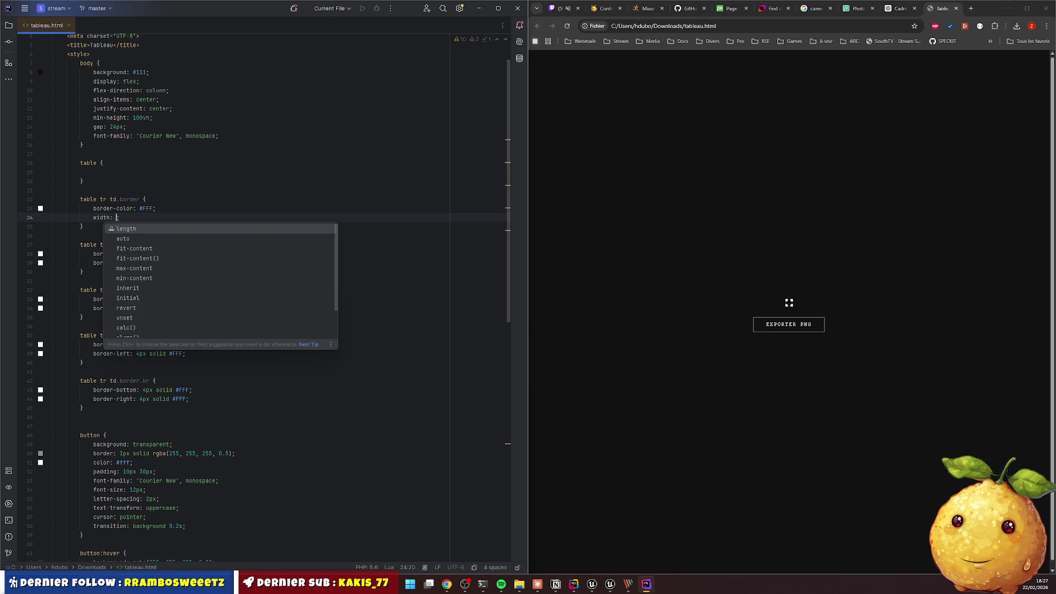
text(200)
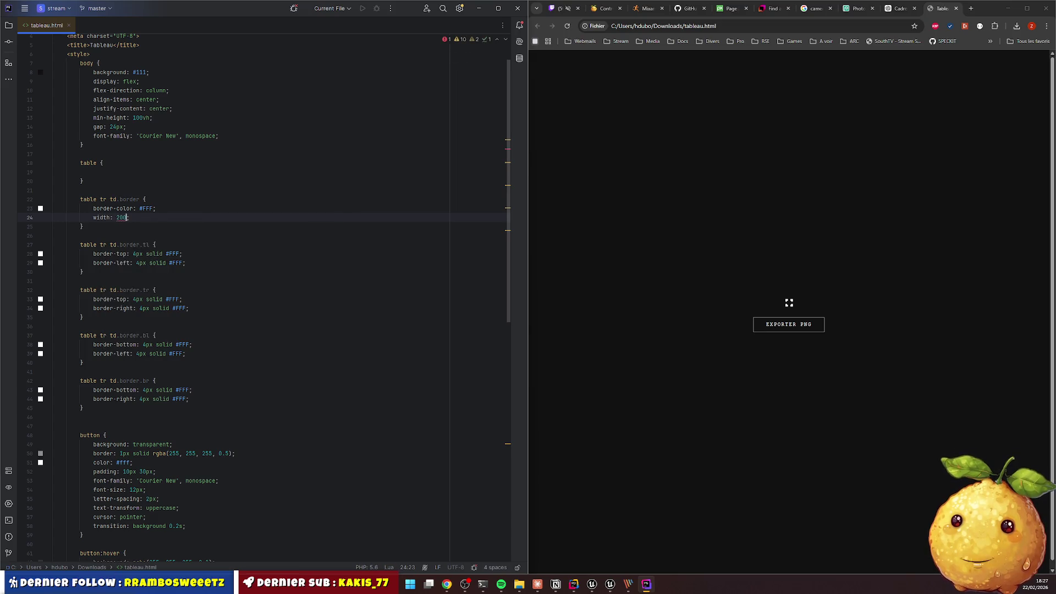
key(Return)
text(hei)
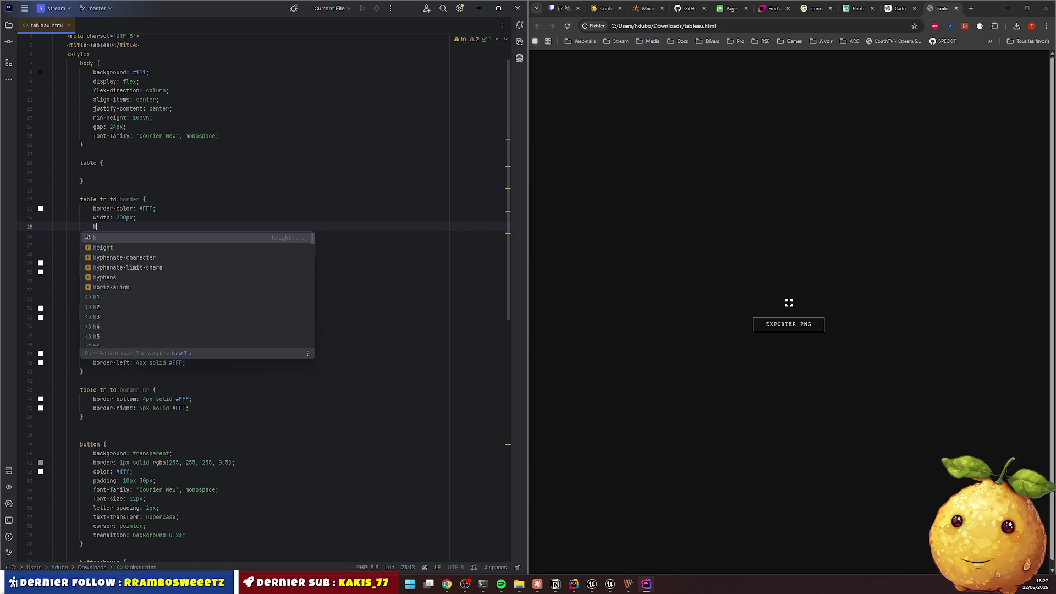
key(Return)
text(200px;)
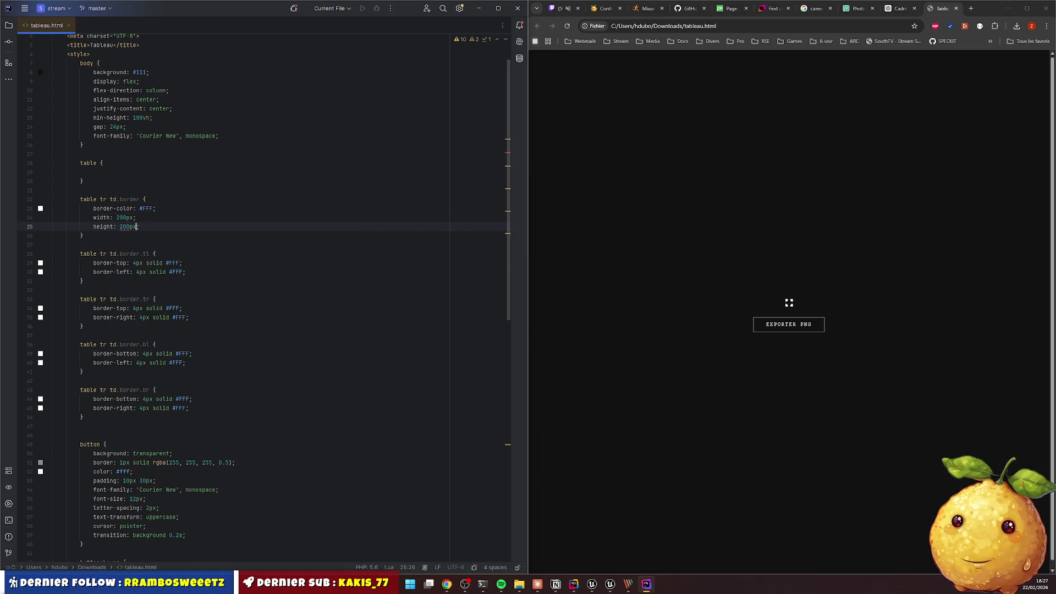
click(658, 203)
key(F5)
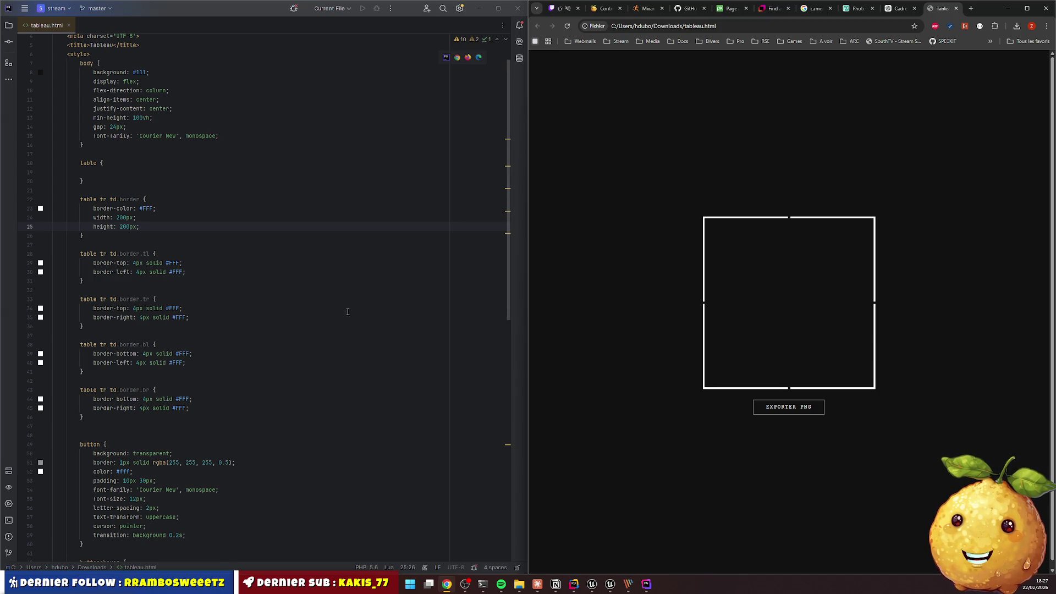
Change the selector to 'table tr td', delete border-color, and reload to see the brackets
drag(94, 209, 94, 236)
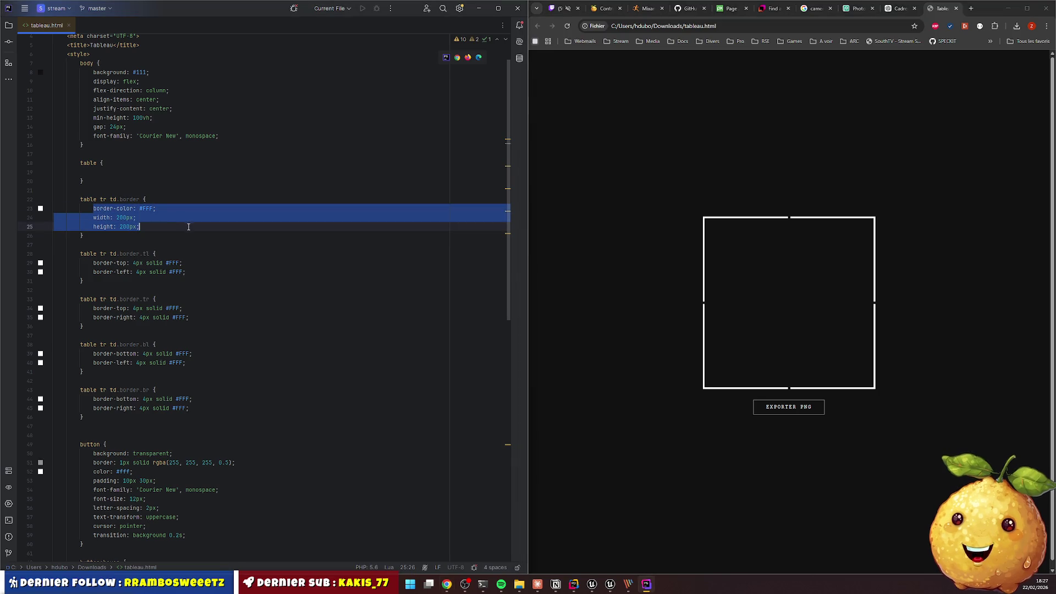
click(117, 199)
key(ctrl+shift+Right)
key(BackSpace)
key(Down)
key(ctrl+y)
click(660, 103)
key(F5)
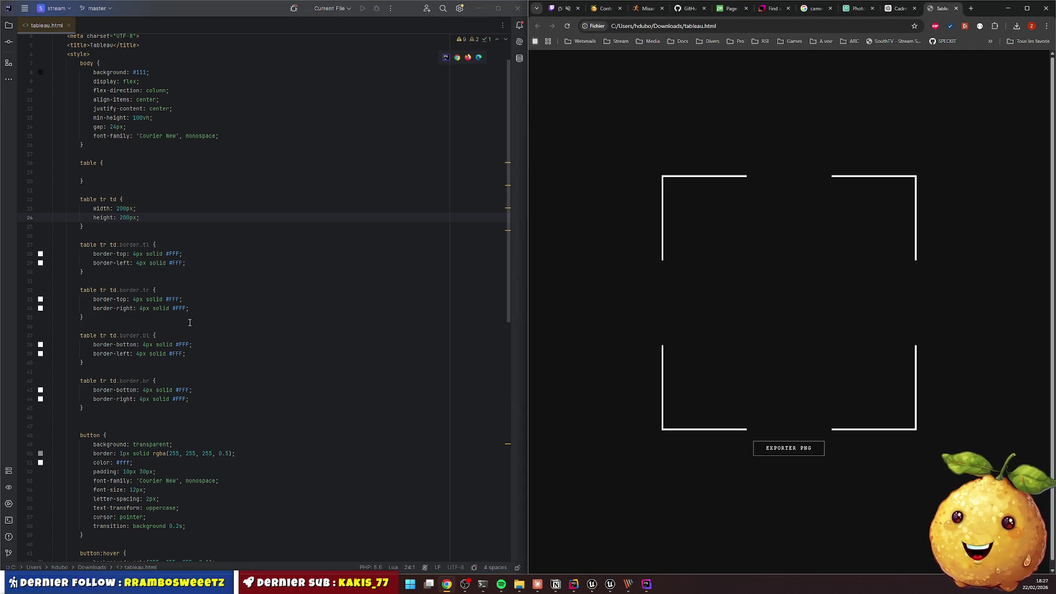
Duplicate the middle table row and add a fourth blank cell to each row
scroll(178, 374, down, 10)
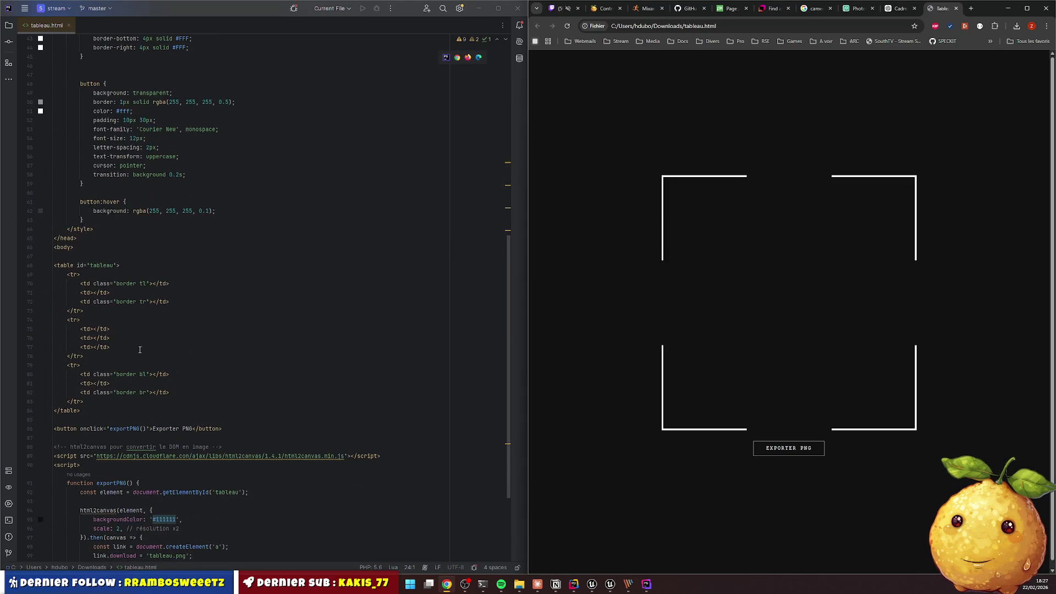
drag(68, 322, 83, 356)
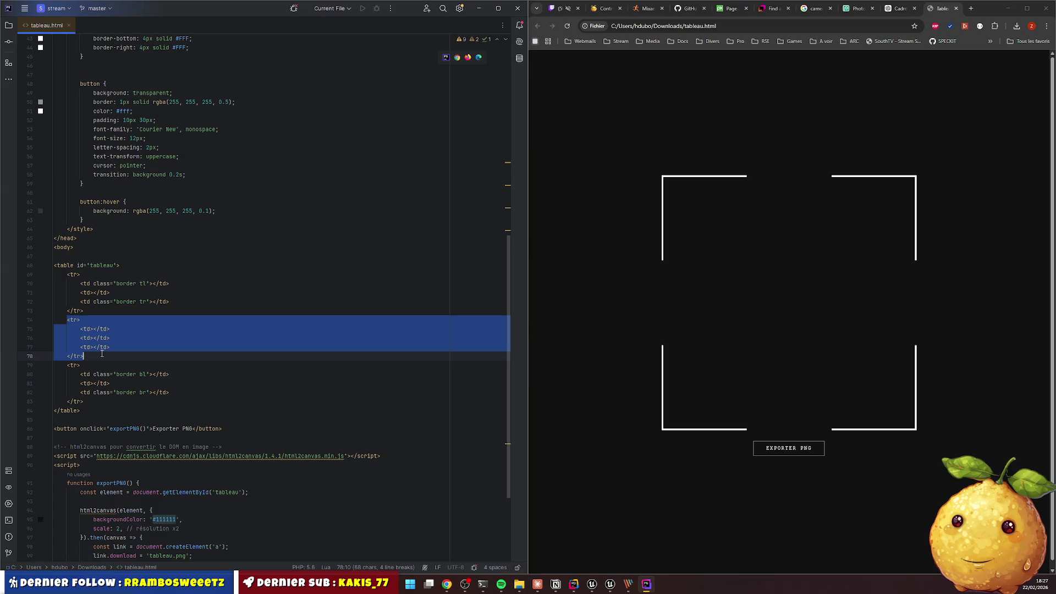
key(ctrl+d)
click(101, 296)
key(ctrl+d)
key(Down)
key(Down)
key(Down)
key(ctrl+d)
key(Down)
key(Down)
key(Down)
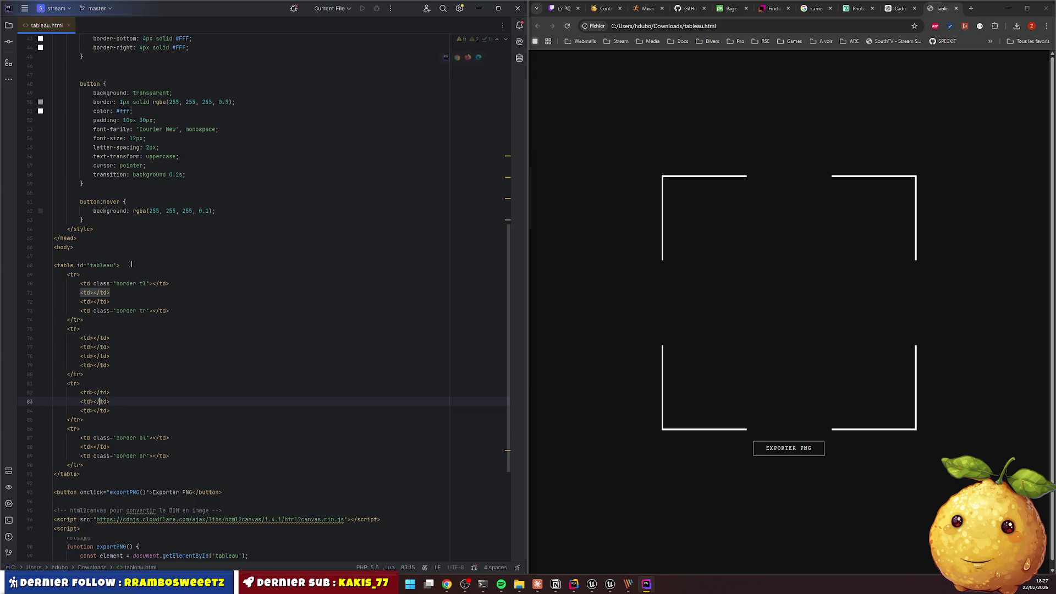
key(ctrl+d)
key(Down)
key(Down)
key(Down)
key(ctrl+d)
Reload the Tableau page in Chrome to preview the 4x4 table
click(690, 195)
key(F5)
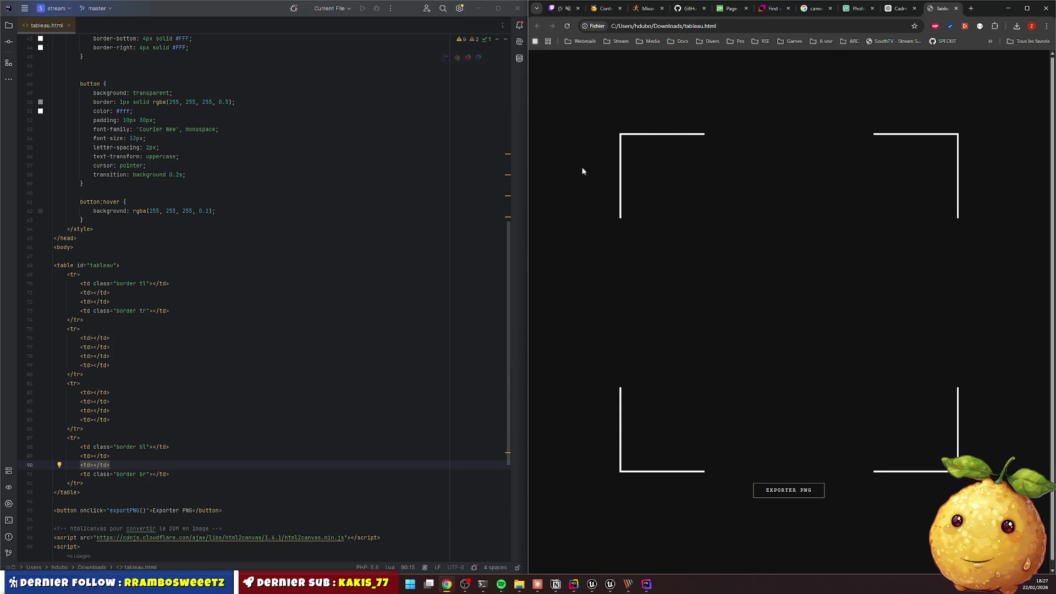
scroll(147, 162, up, 7)
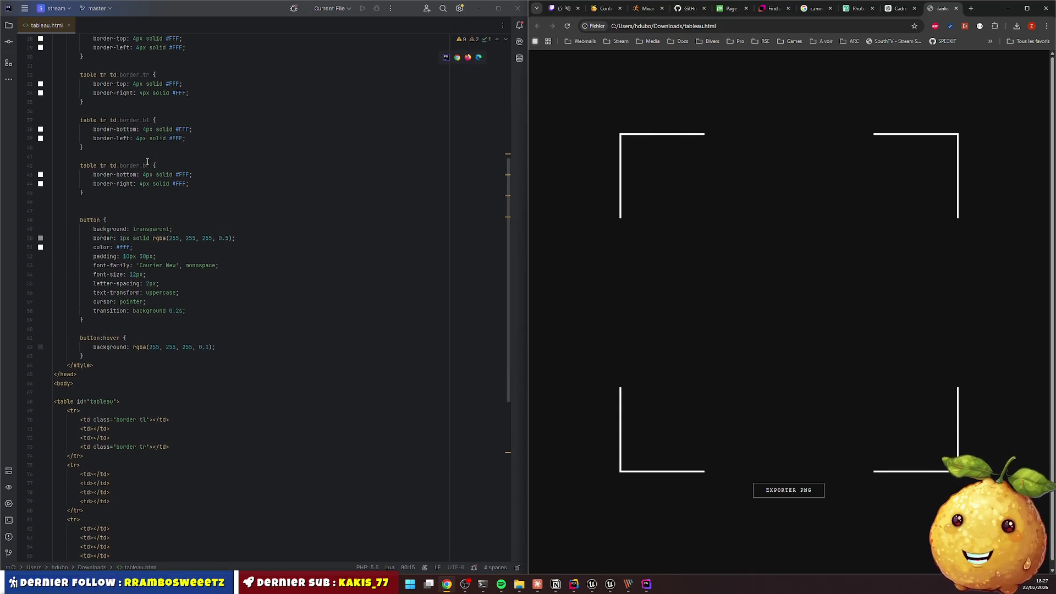
scroll(146, 162, up, 1)
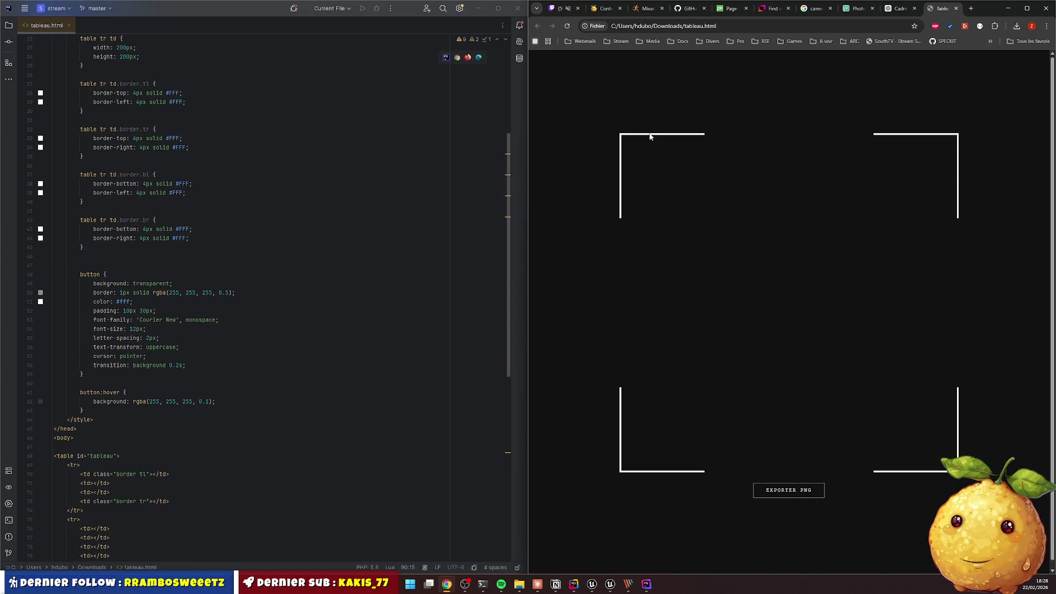
Change the cell width and height from 200px to 100px and reload the page
click(113, 47)
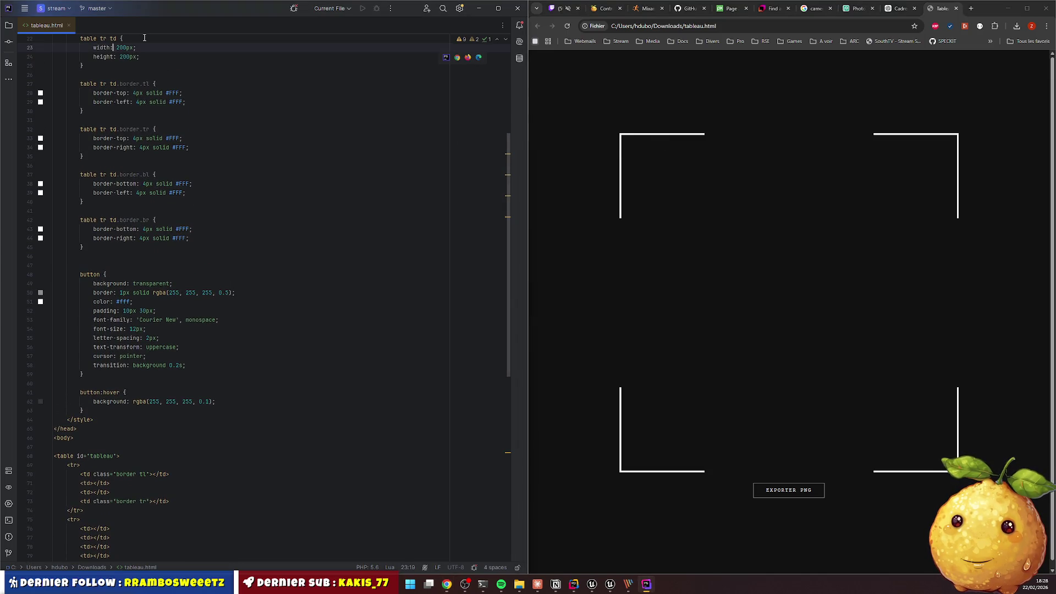
key(Delete)
text(1)
key(Escape)
key(Down)
key(Delete)
text(1)
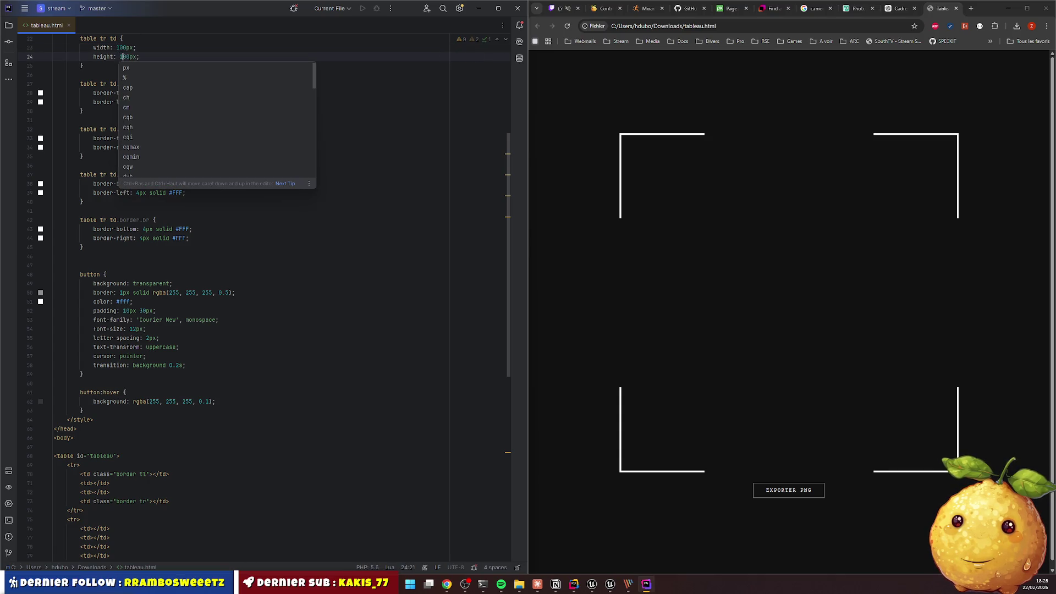
click(743, 256)
key(F5)
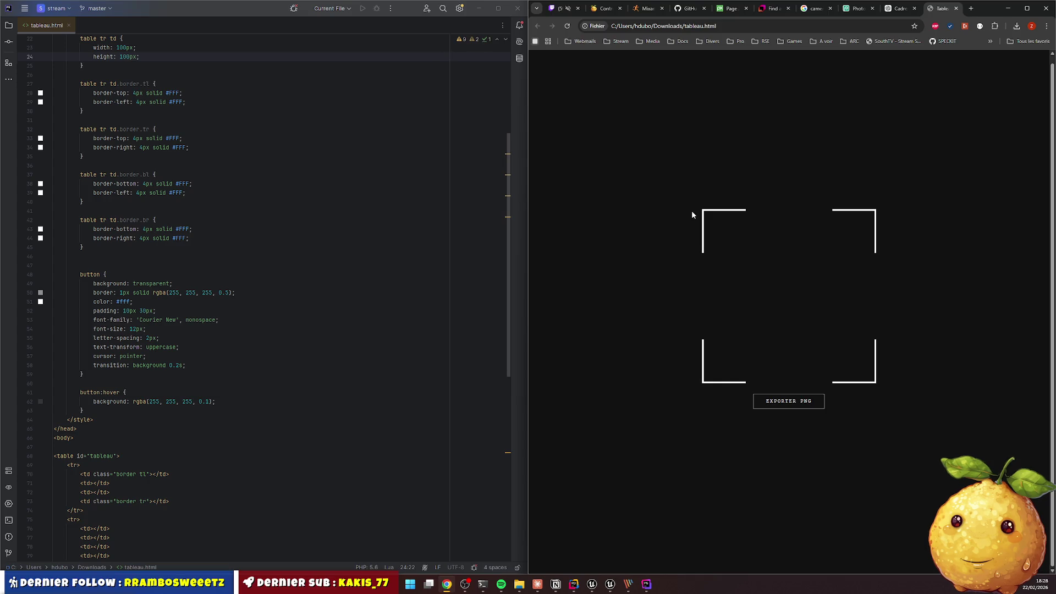
Export the frame with Exporter PNG and inspect the 852 x 852 tableau.png
click(781, 407)
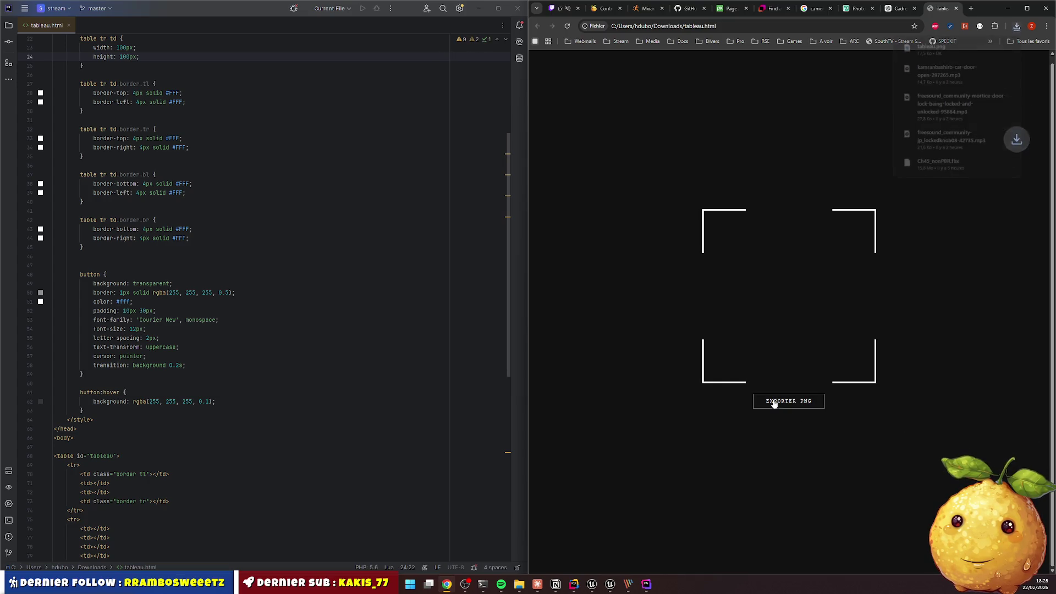
click(928, 57)
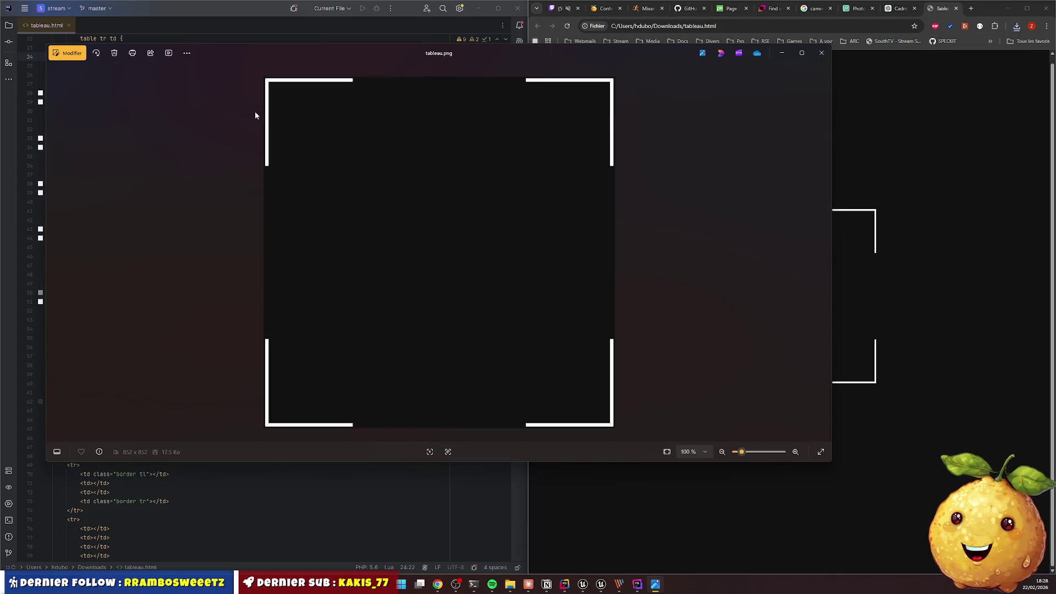
click(822, 54)
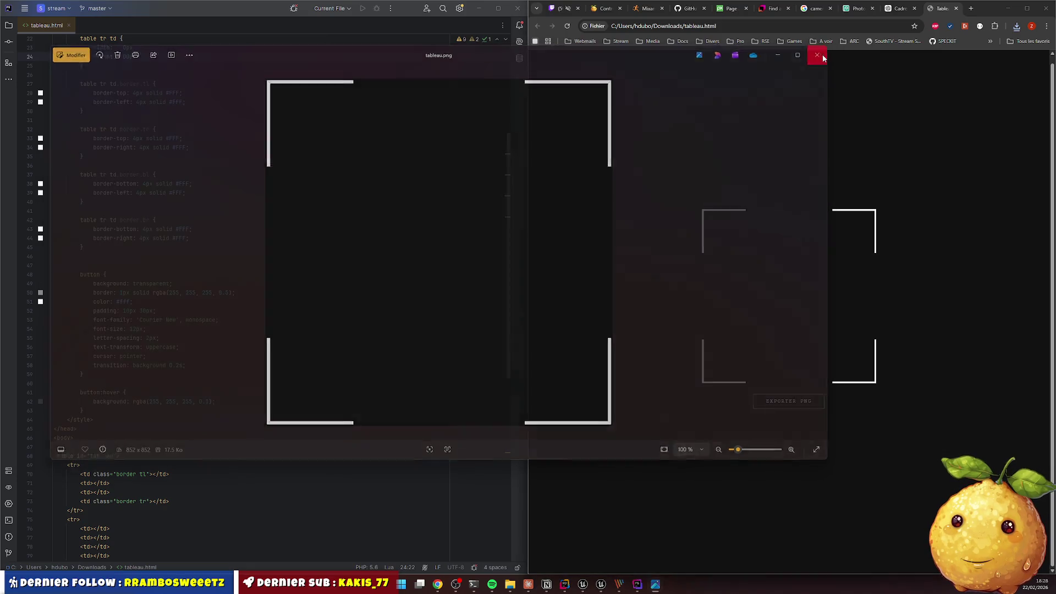
scroll(302, 279, up, 4)
click(129, 126)
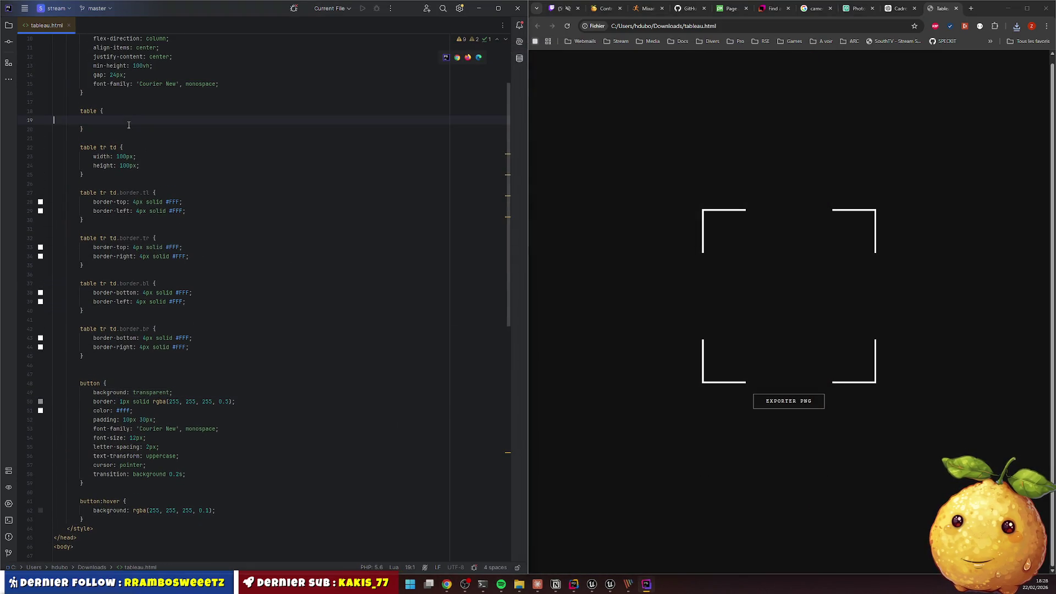
Add padding: 20px to the table rule and reload the page
text(paddin)
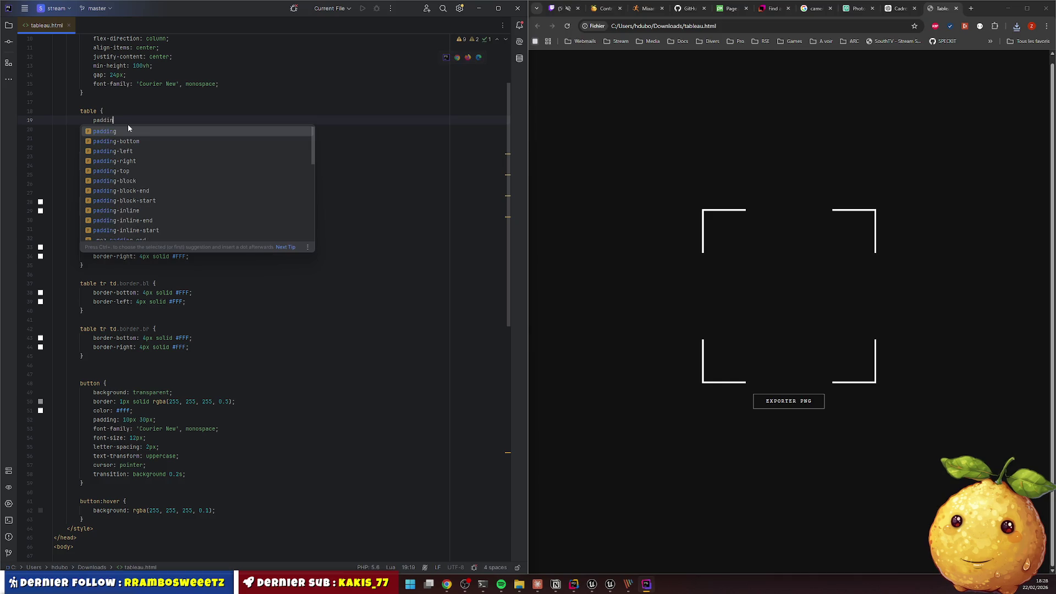
key(Return)
text(20px;)
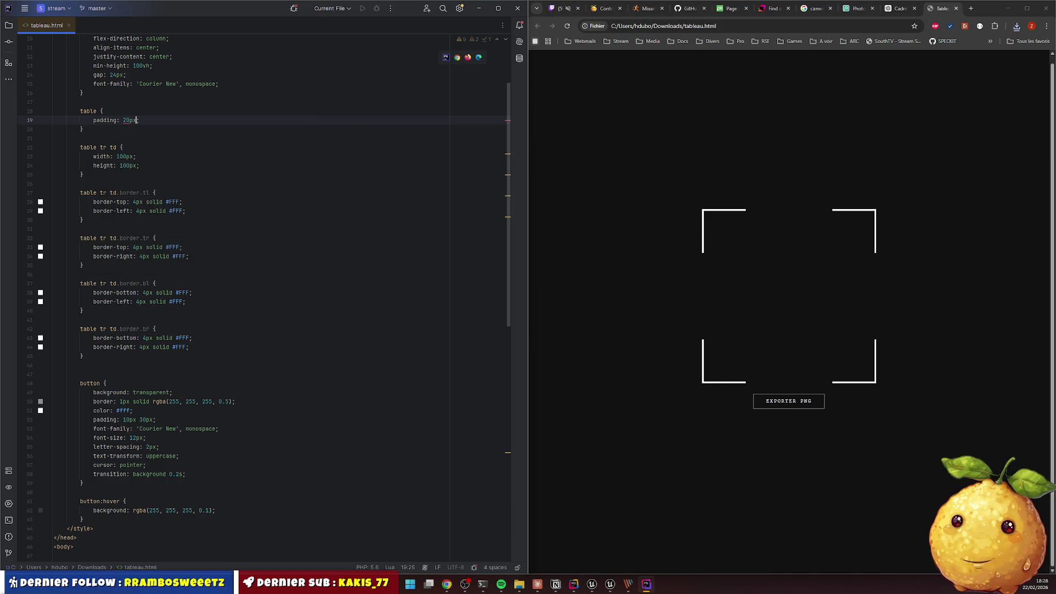
key(Down)
click(721, 137)
key(F5)
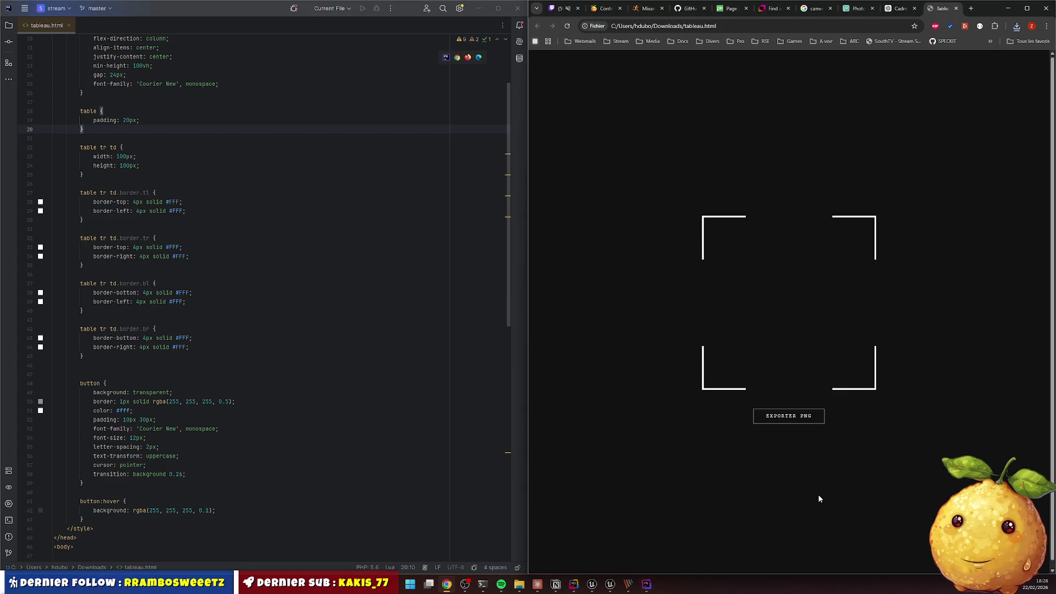
Export again and inspect the 932 x 932 tableau (1).png in the image viewer
click(786, 421)
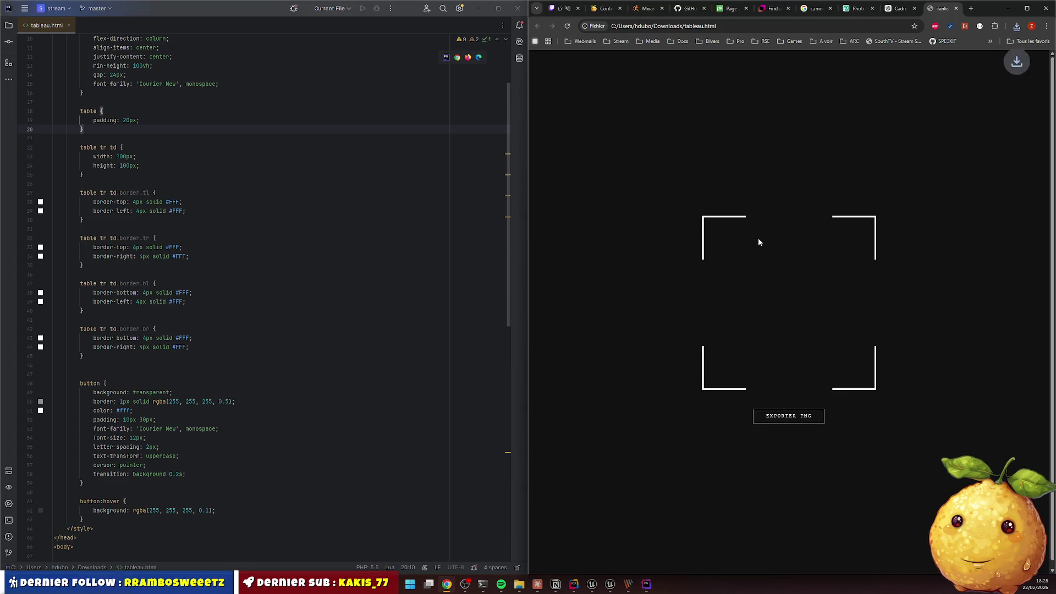
click(1016, 31)
click(930, 66)
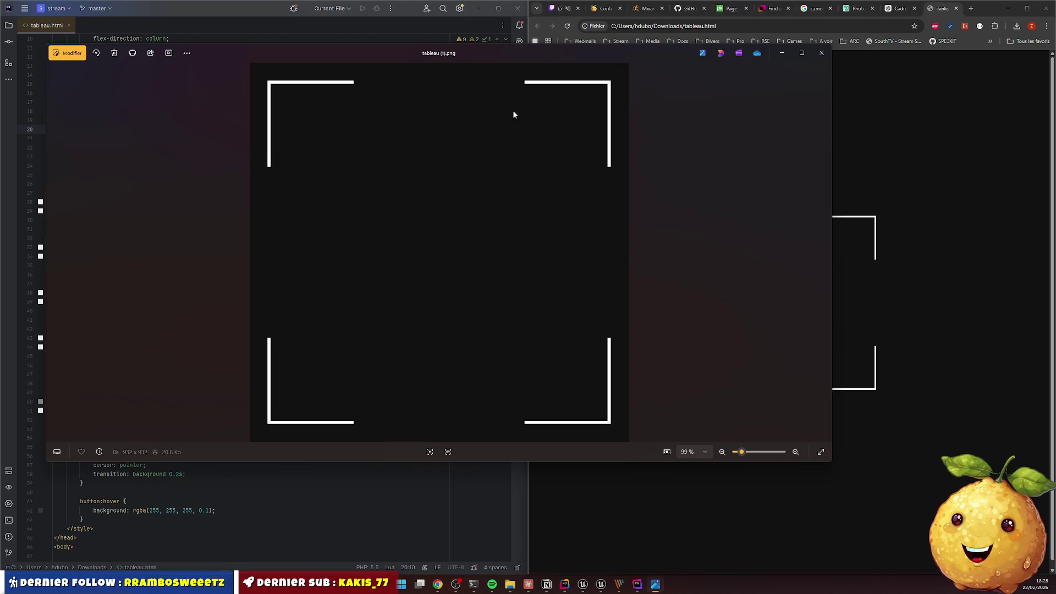
right_click(454, 255)
key(Escape)
click(817, 53)
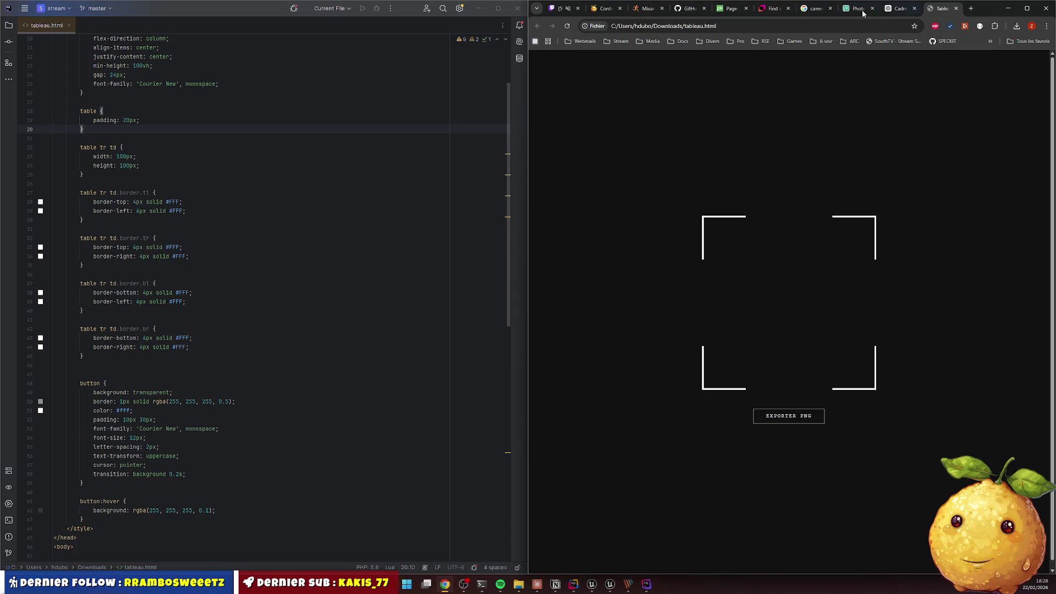
Discard the old unsaved Photopea image and open tableau (1).png from Downloads
click(847, 12)
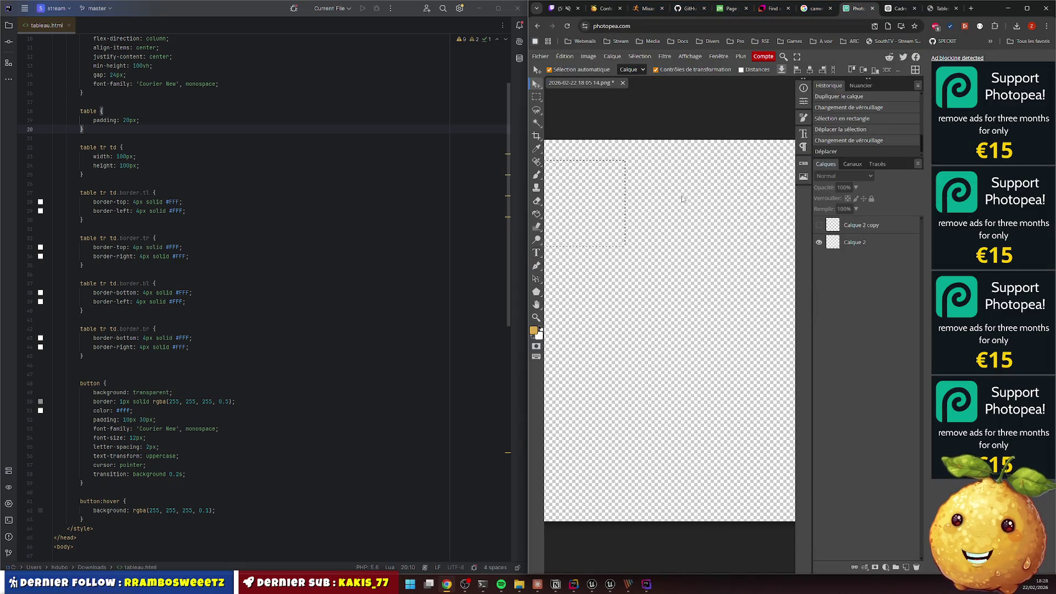
click(622, 83)
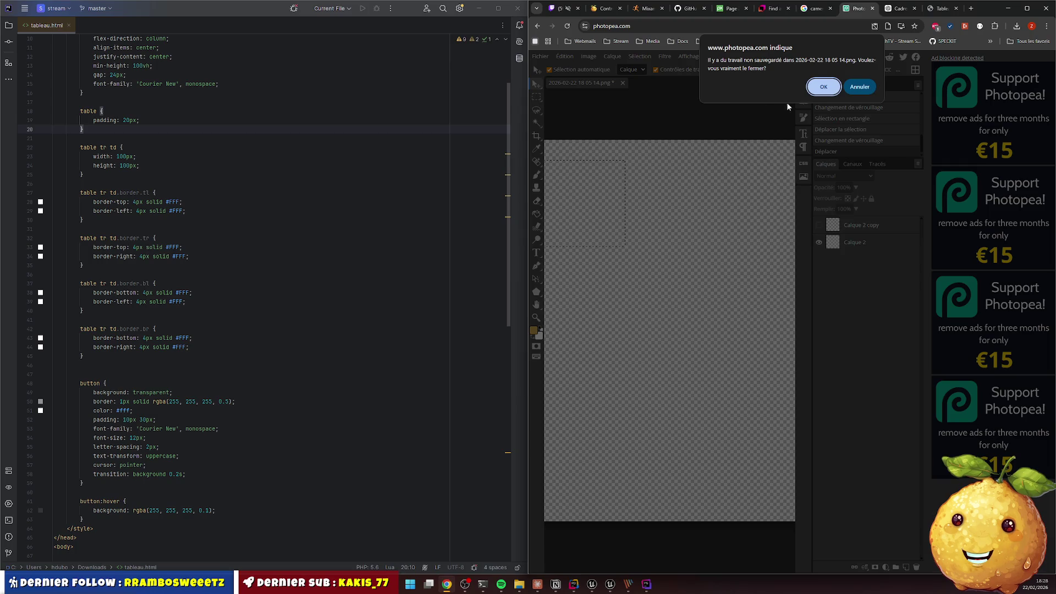
key(Return)
click(747, 150)
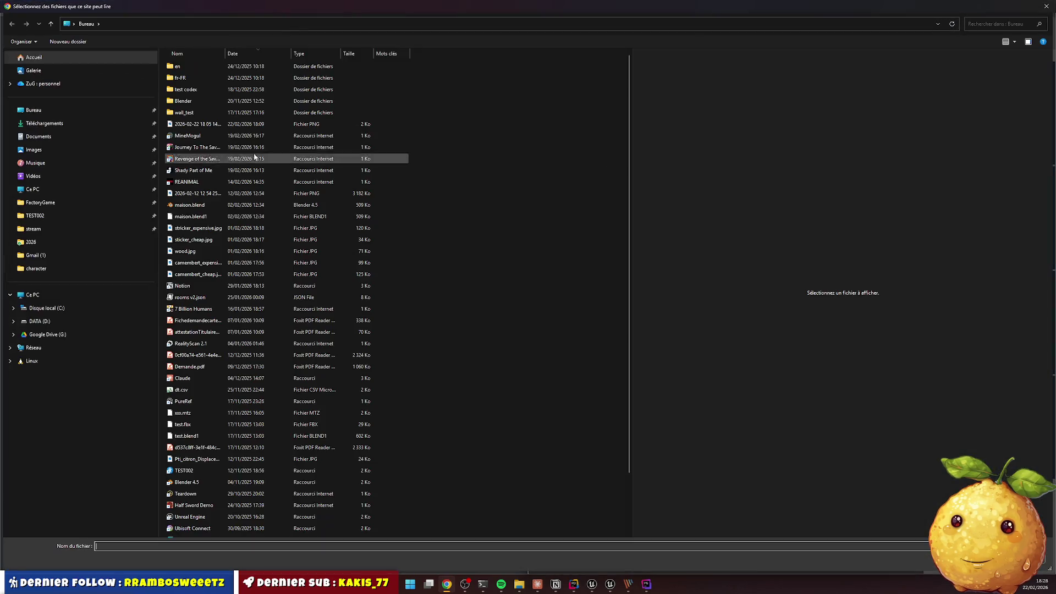
click(147, 124)
double_click(209, 78)
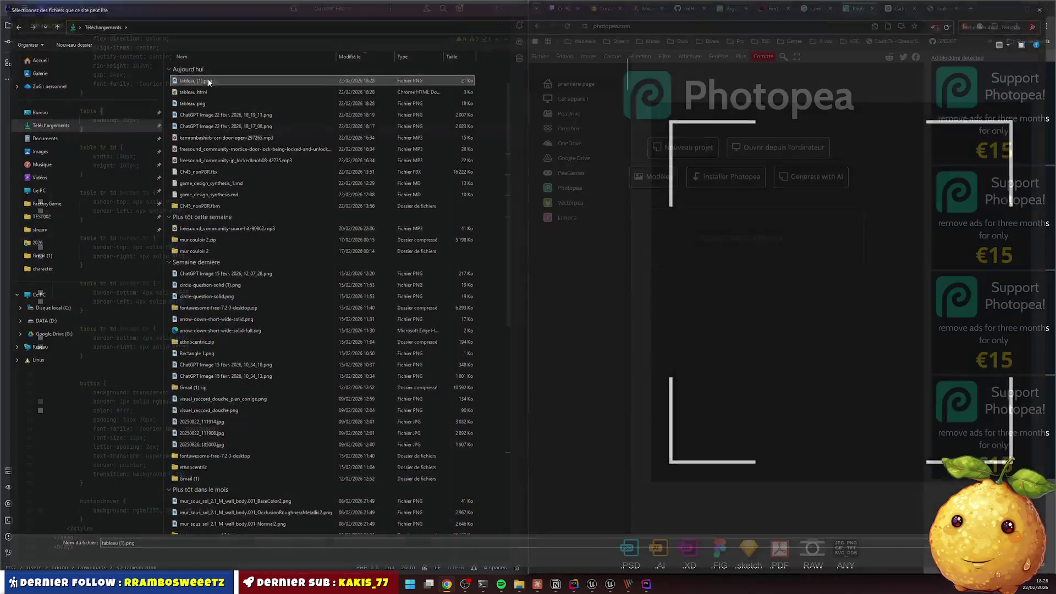
Magic-wand the dark background of tableau (1).png and delete it to transparency
click(668, 208)
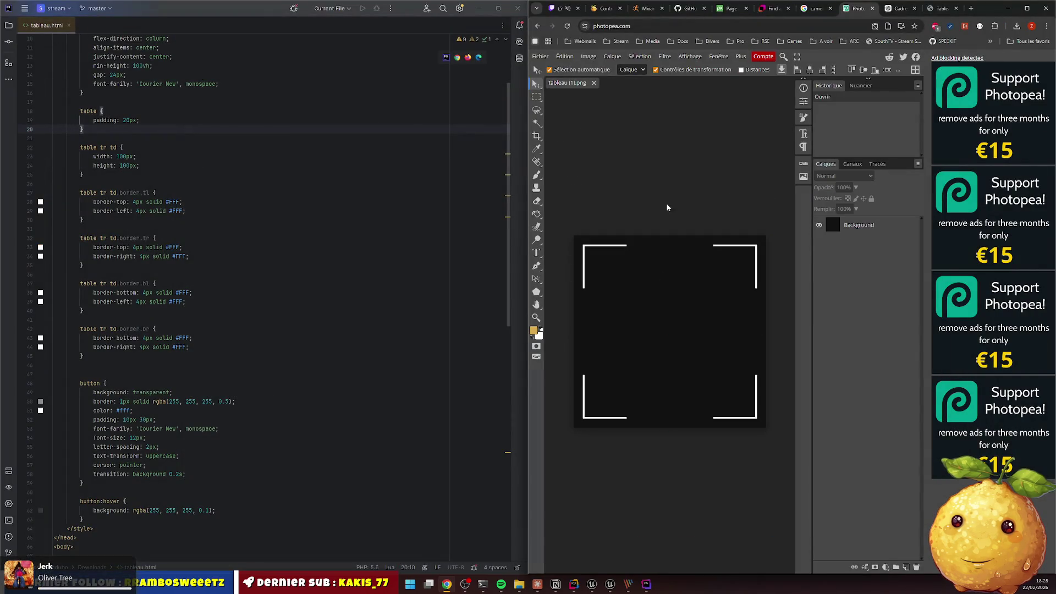
click(537, 122)
click(656, 292)
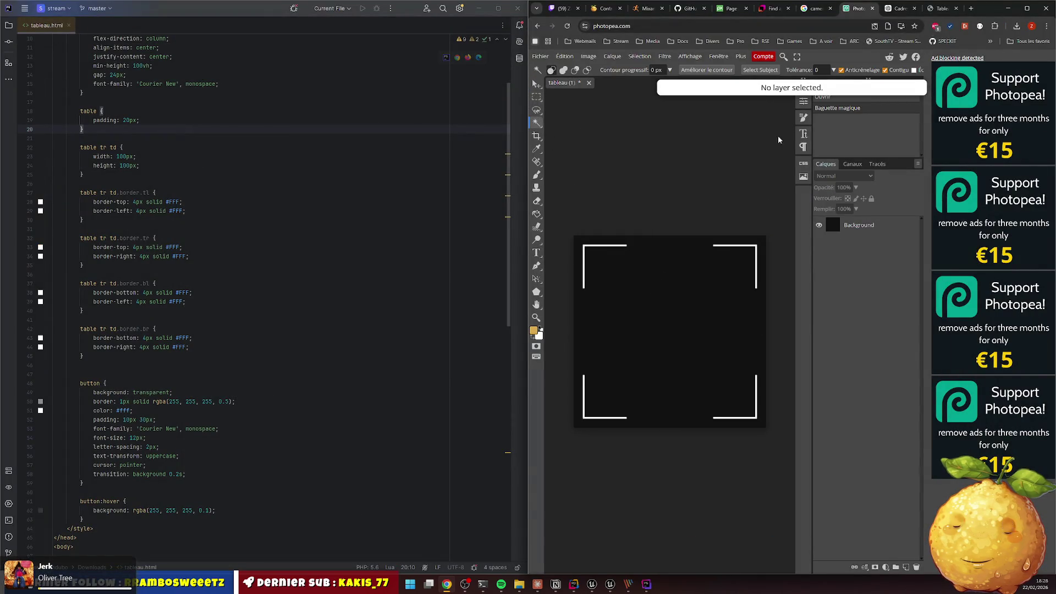
click(859, 226)
click(660, 353)
key(Delete)
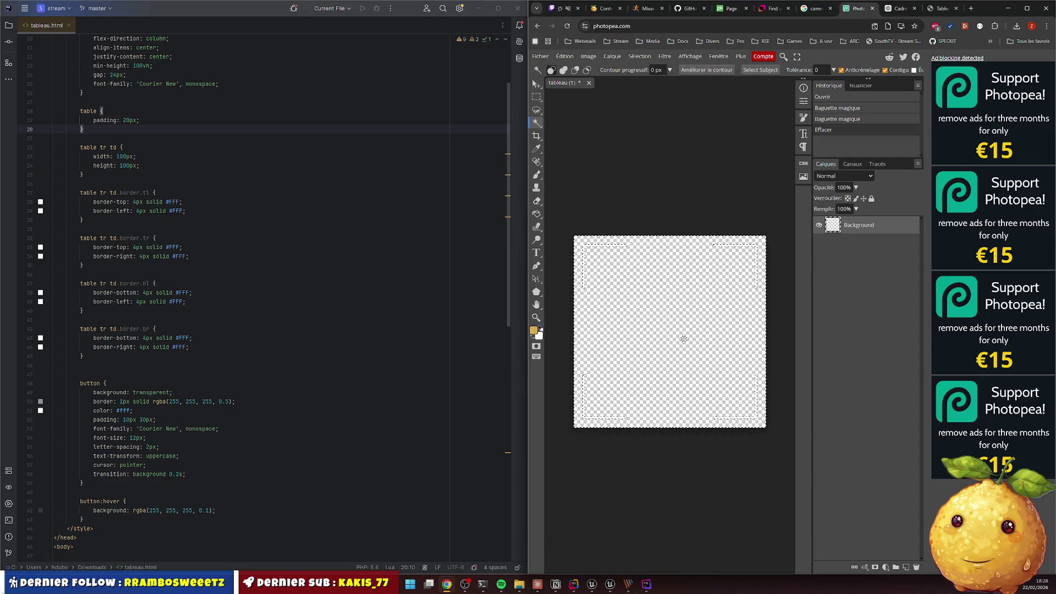
click(648, 305)
scroll(634, 318, up, 2)
scroll(647, 327, down, 3)
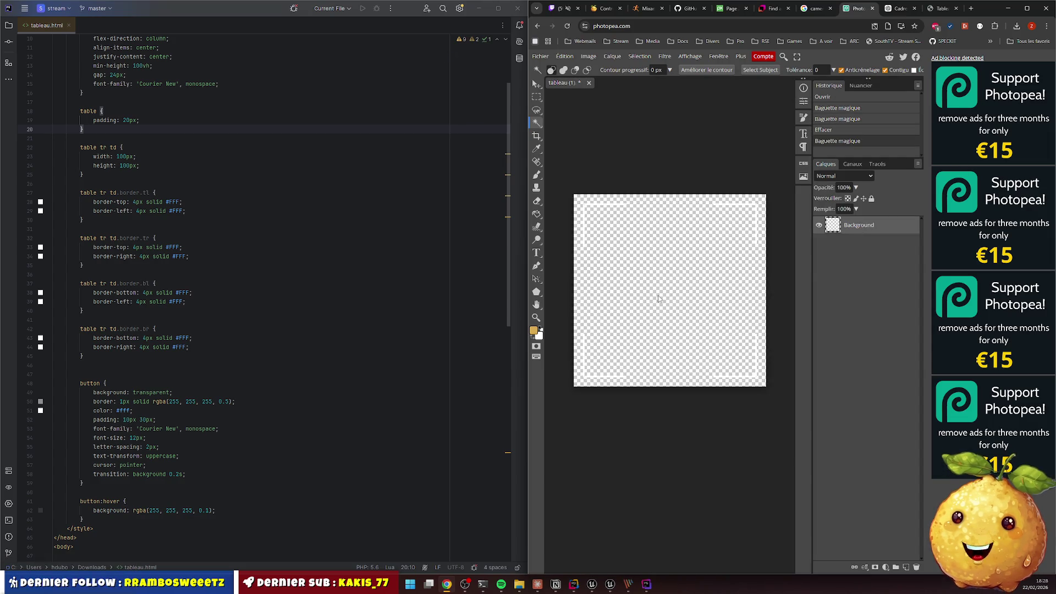
Export the transparent corner-bracket image as a 932×932 PNG
click(540, 56)
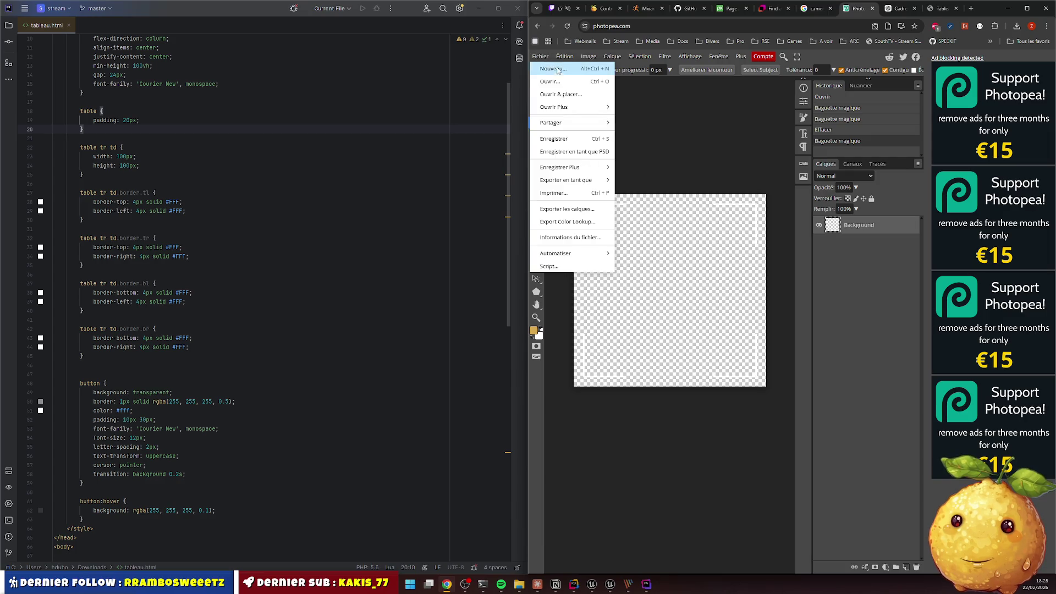
mouse_move(574, 179)
click(631, 180)
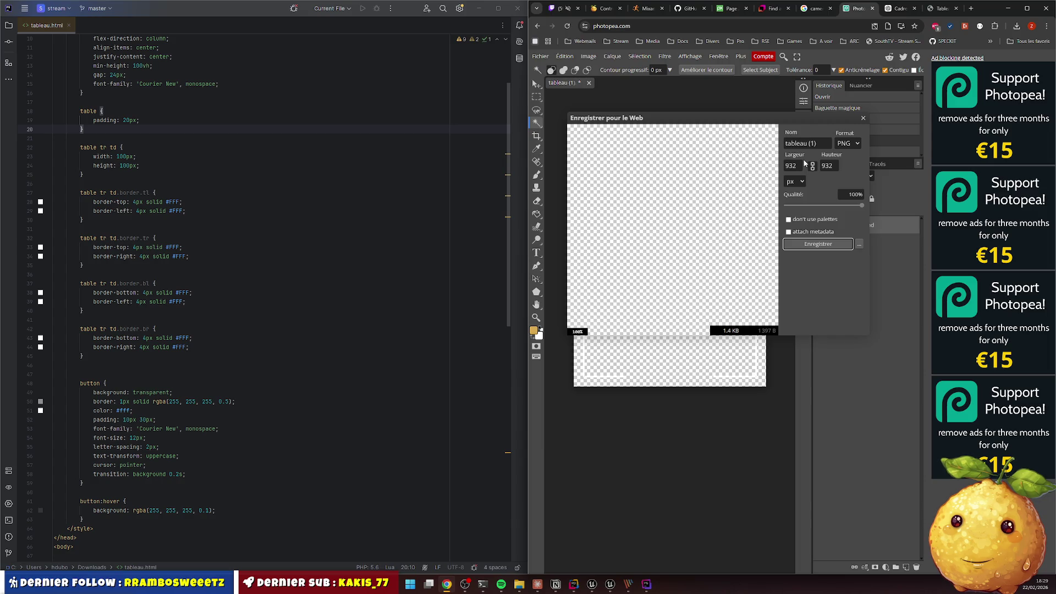
click(862, 118)
scroll(208, 375, down, 15)
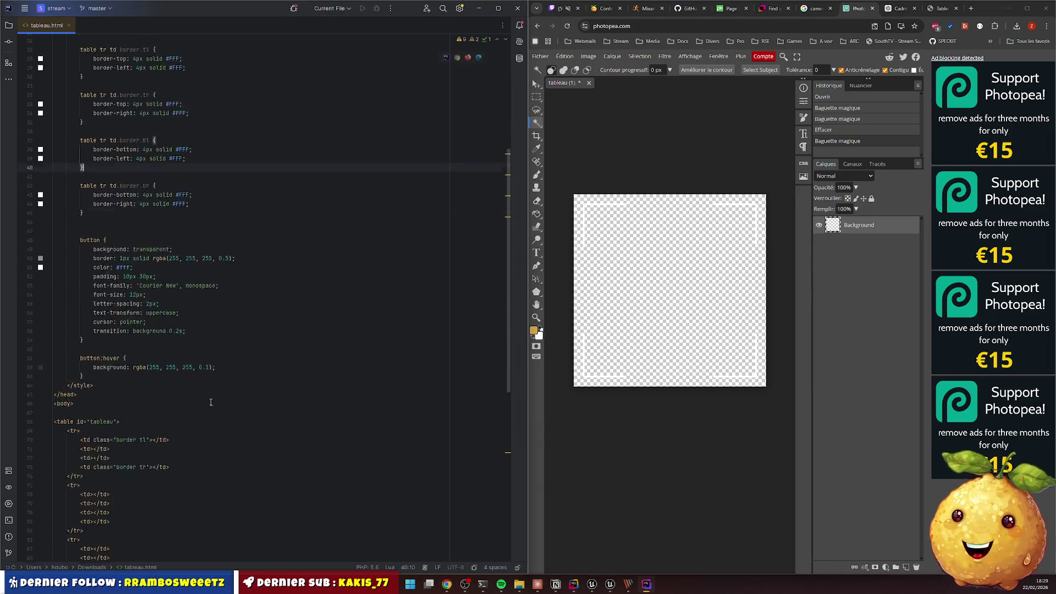
Change the export scale factor from 2 to 1
scroll(207, 375, down, 4)
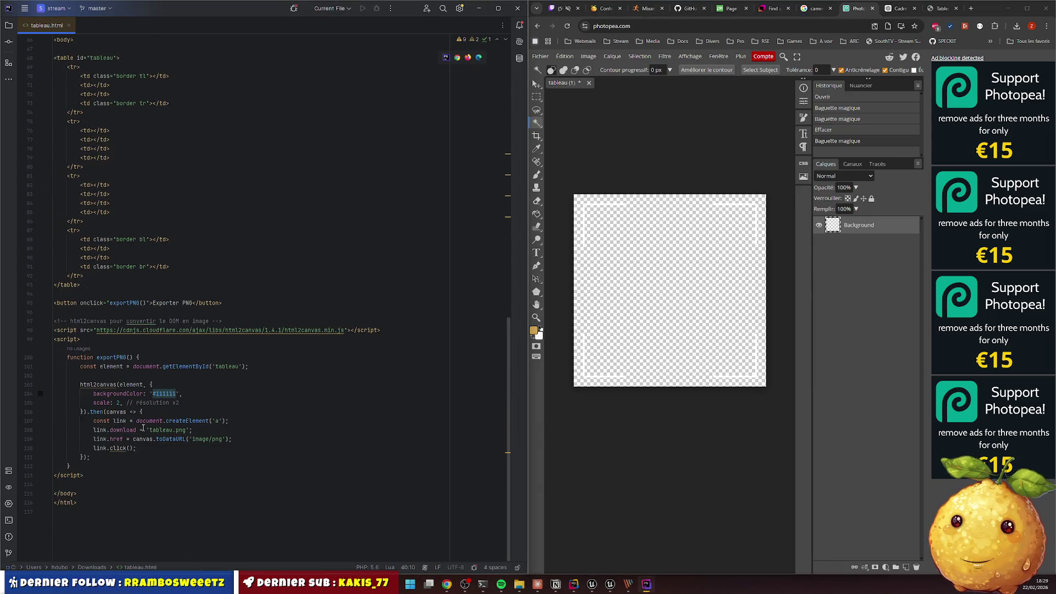
double_click(118, 404)
key(BackSpace)
text(1)
click(118, 412)
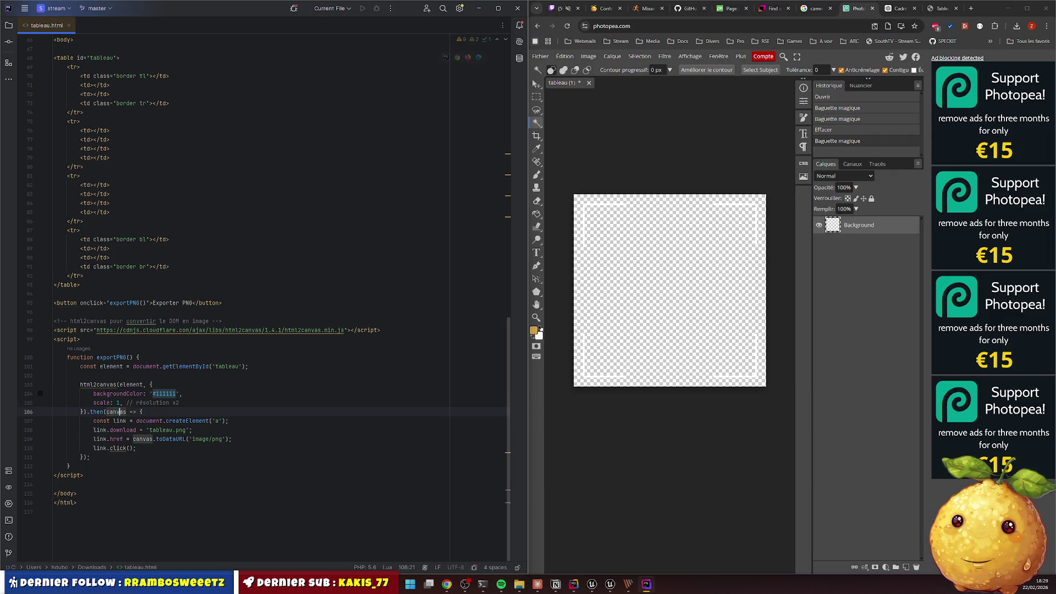
Close the Photopea image, re-export the frame and inspect tableau (2).png
click(588, 82)
click(822, 85)
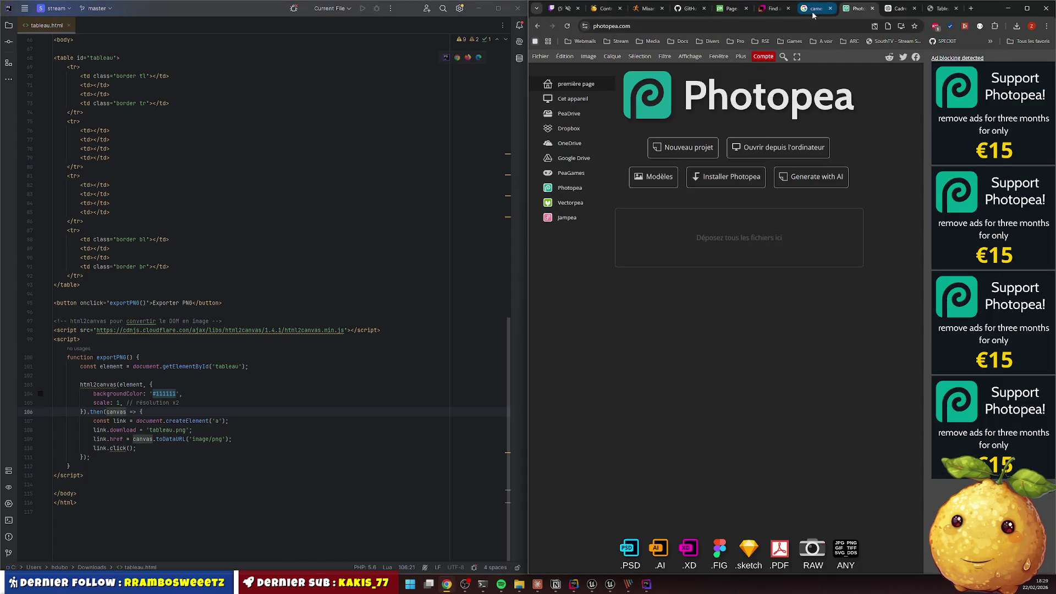
click(810, 14)
click(942, 9)
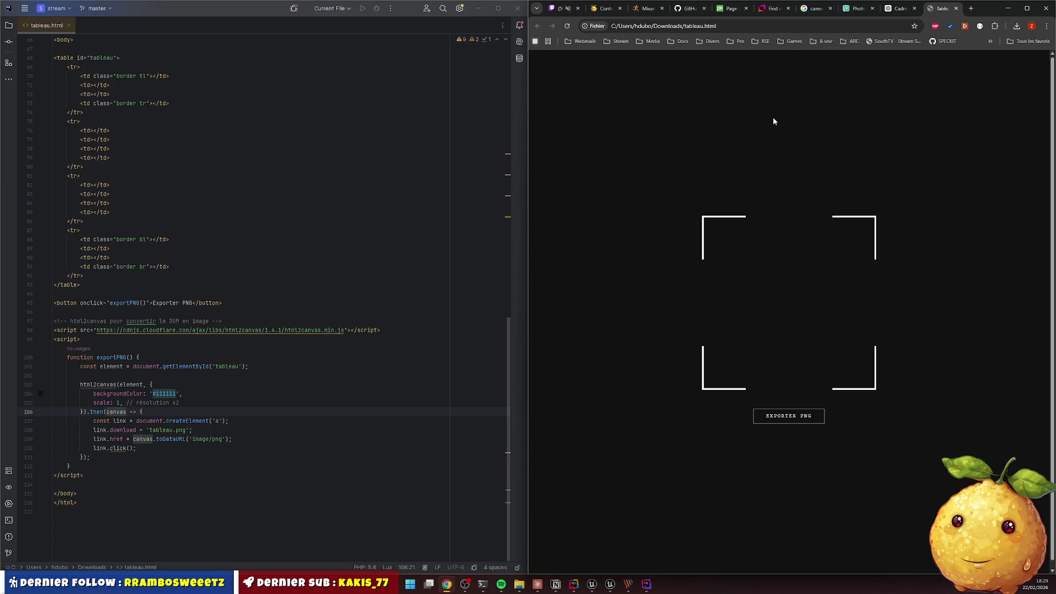
click(786, 418)
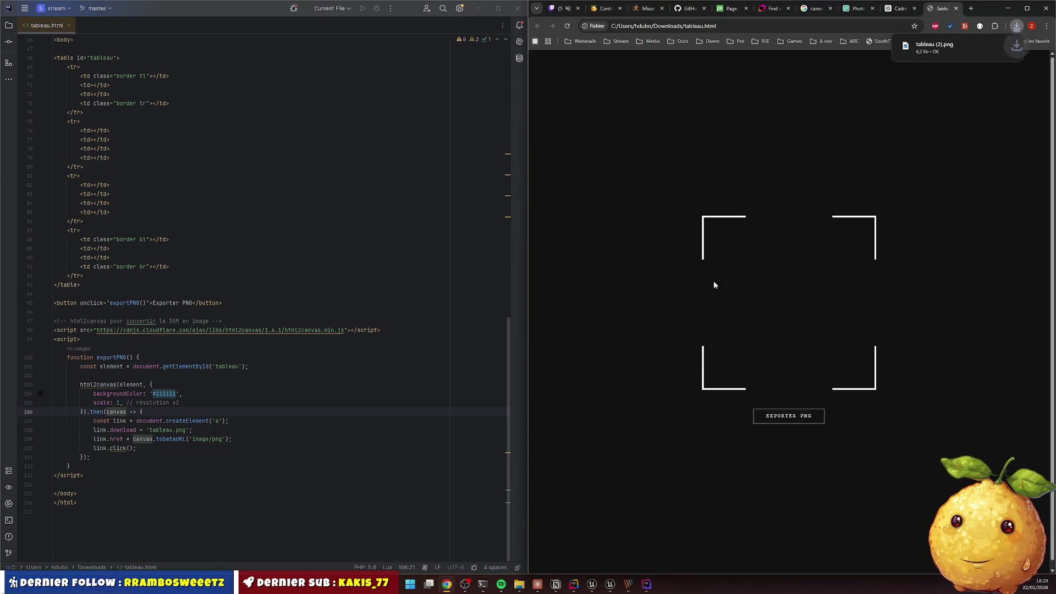
click(934, 46)
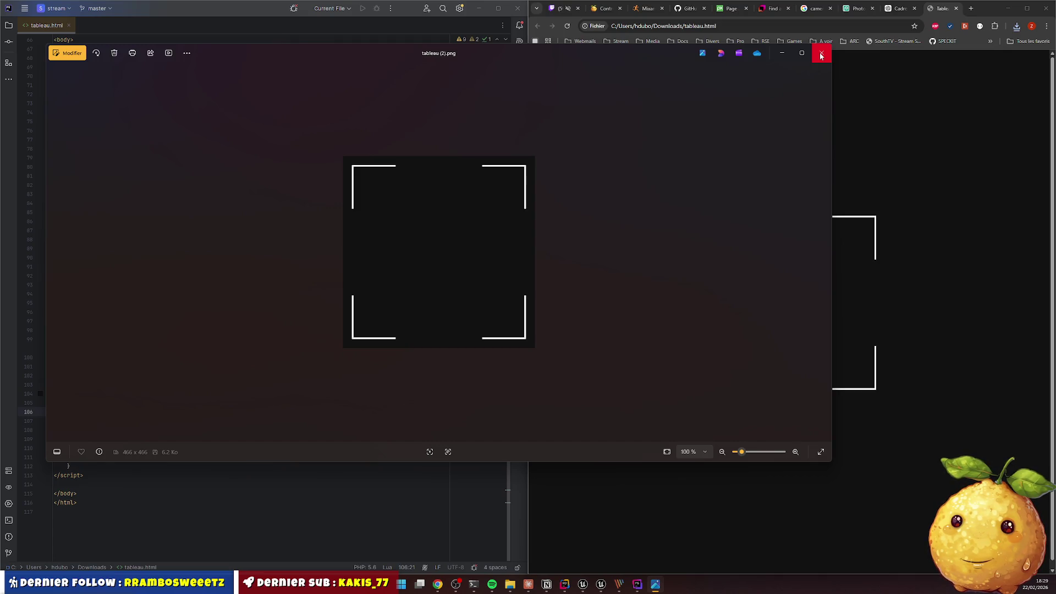
click(821, 56)
Delete the 'padding: 20px;' line from the table CSS rule
scroll(151, 226, up, 10)
scroll(146, 182, up, 6)
key(ctrl+y)
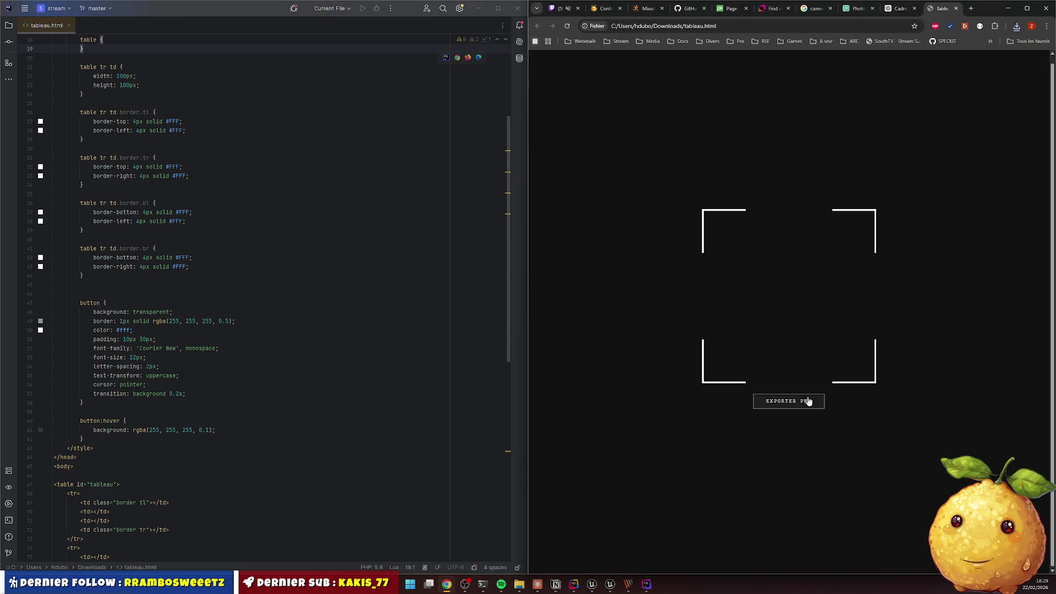
Export the corner frame as PNG and preview tableau (3).png
click(807, 401)
click(953, 44)
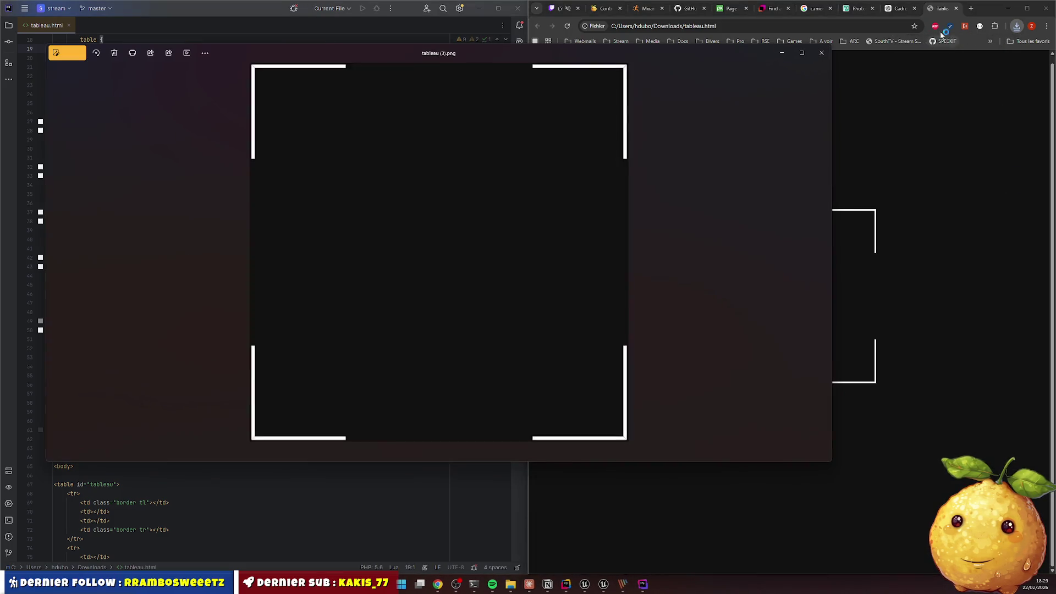
click(821, 53)
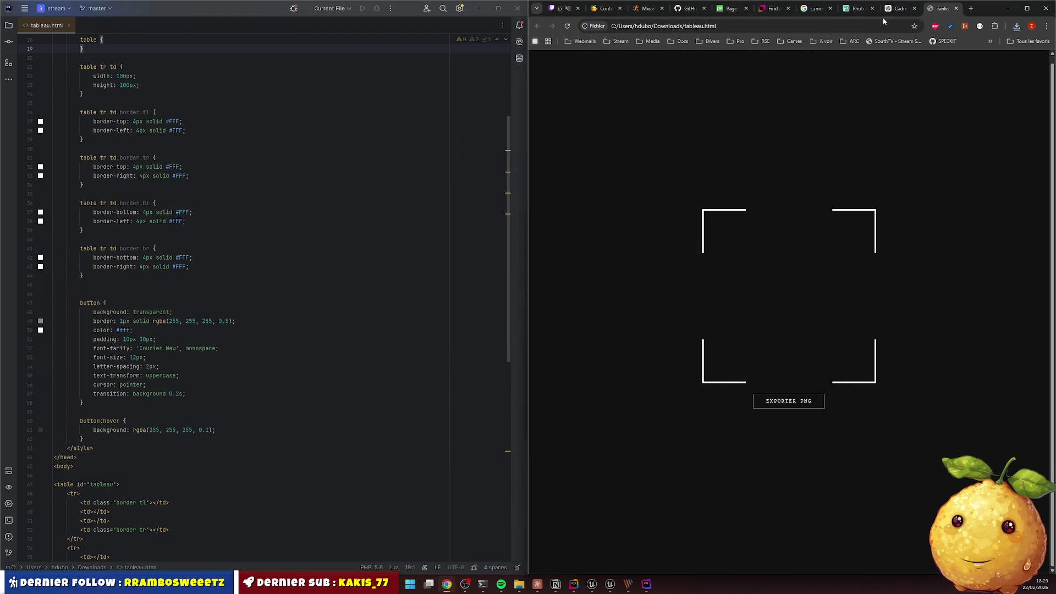
Add 'padding: 0px;' to the table rule using autocomplete
click(132, 39)
key(Return)
text(pad)
key(Return)
text(0px;)
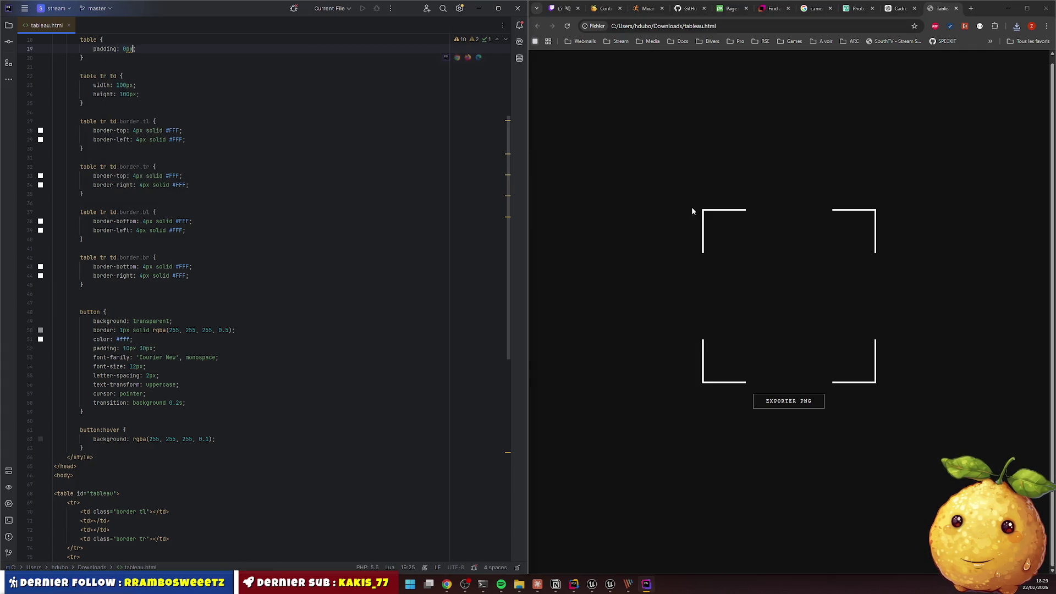
Re-export the frame and inspect the 426×426 tableau (4).png in Photos
click(693, 211)
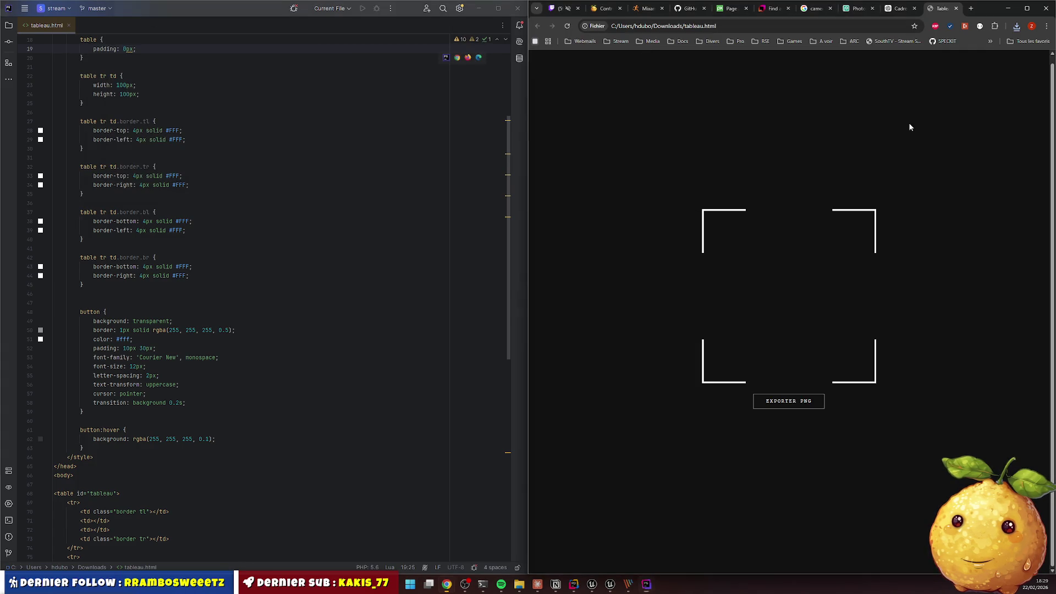
click(785, 401)
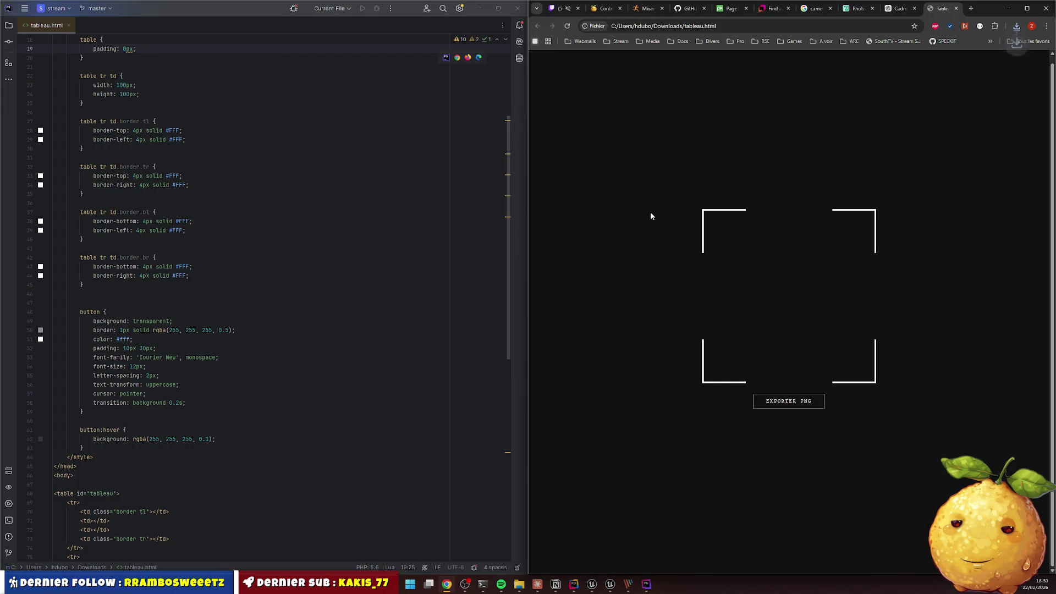
click(1016, 28)
click(924, 65)
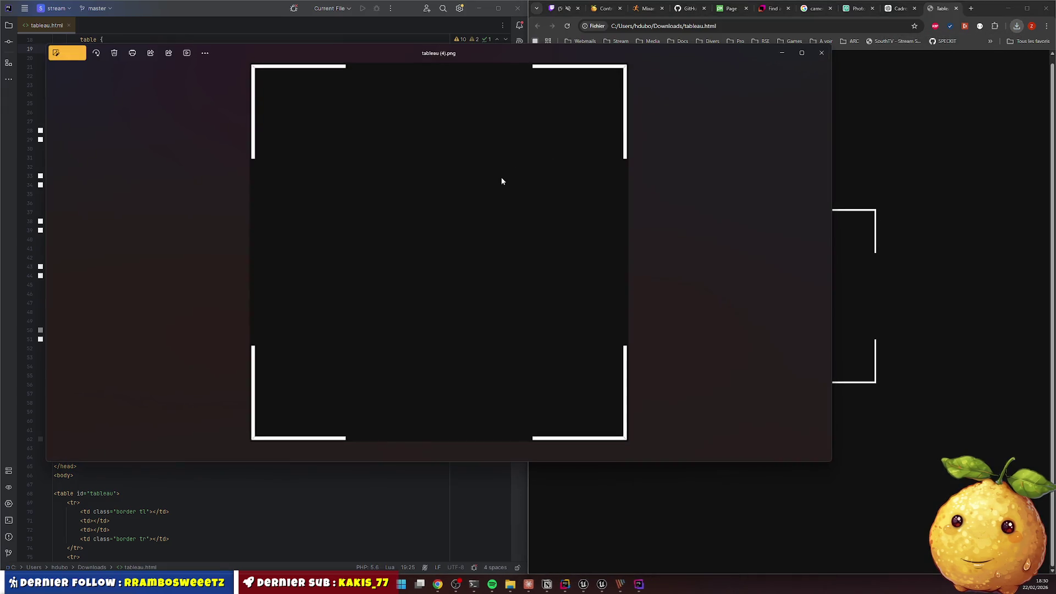
scroll(365, 187, up, 5)
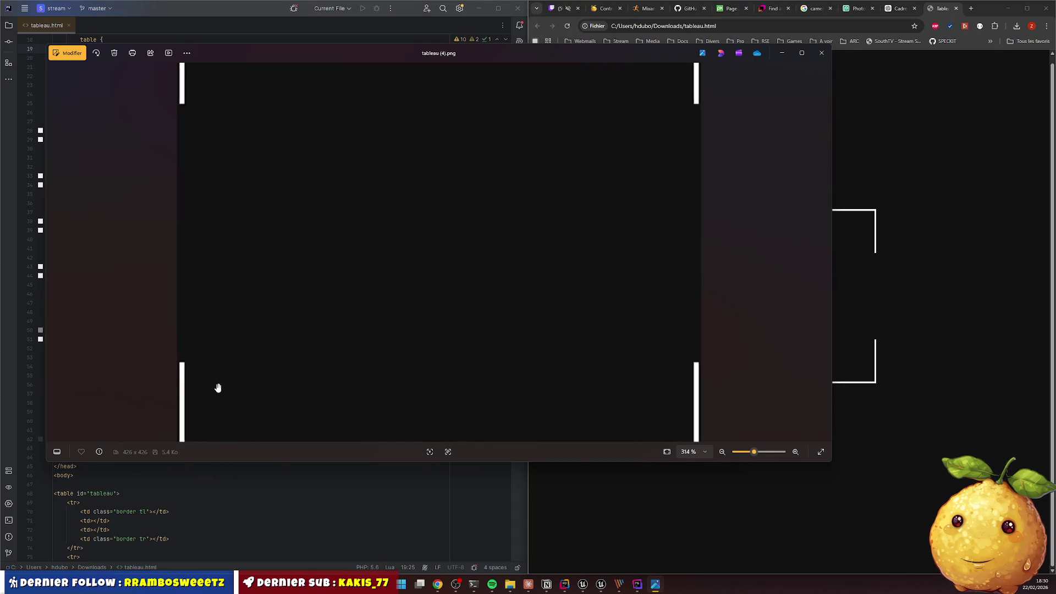
scroll(138, 371, down, 7)
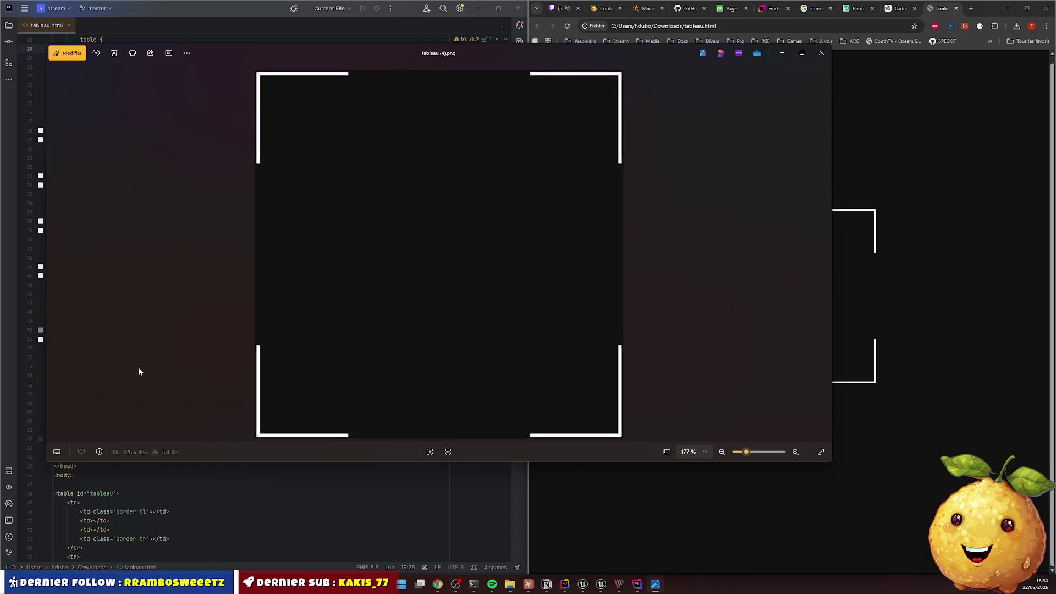
click(822, 52)
click(224, 246)
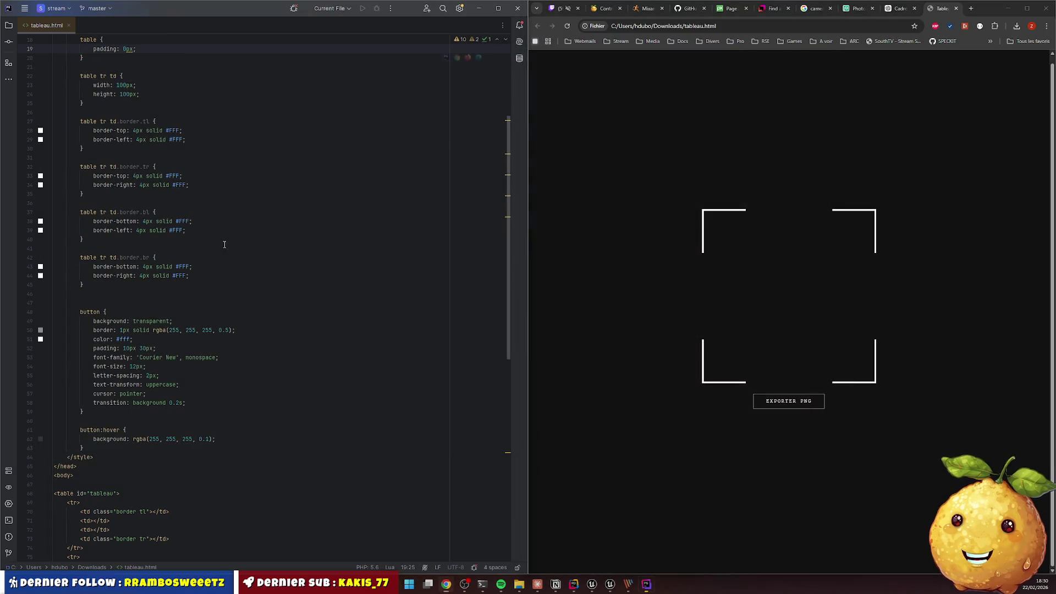
Add 'padding: 0px;' at the end of the body rule
scroll(109, 385, down, 4)
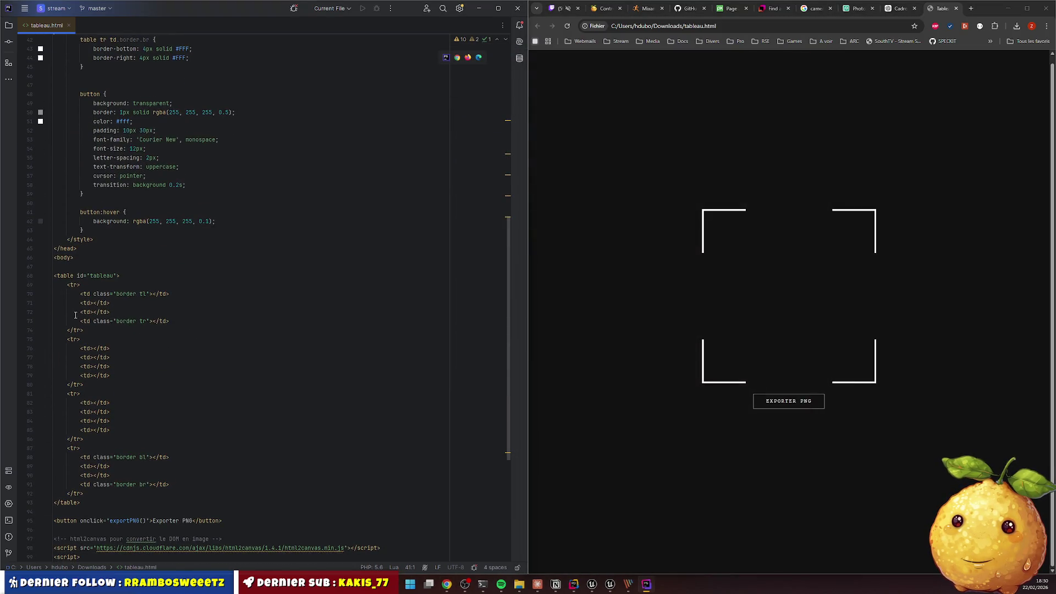
scroll(94, 330, up, 10)
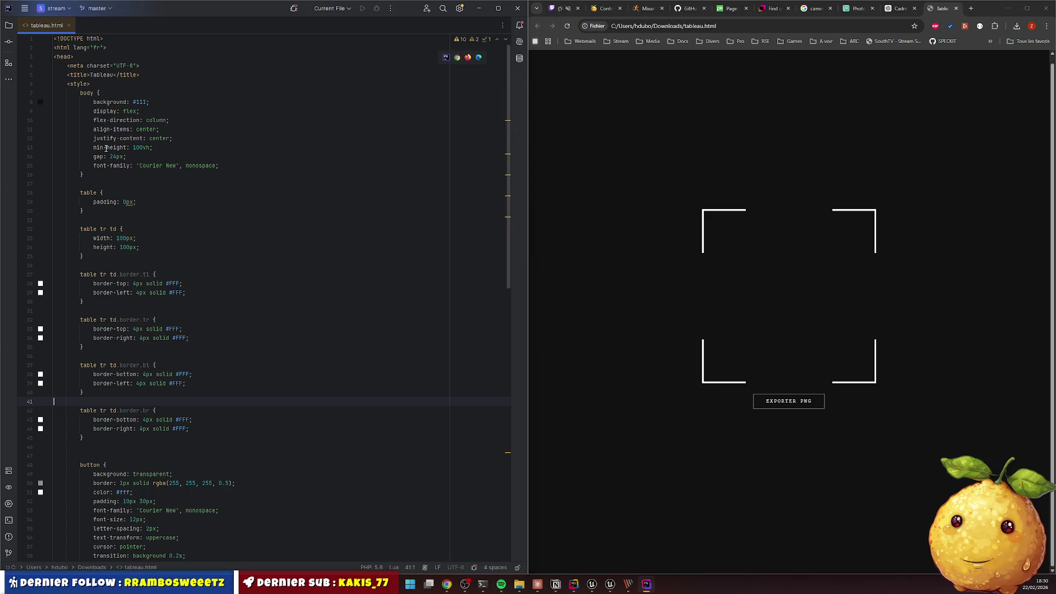
click(220, 165)
key(Return)
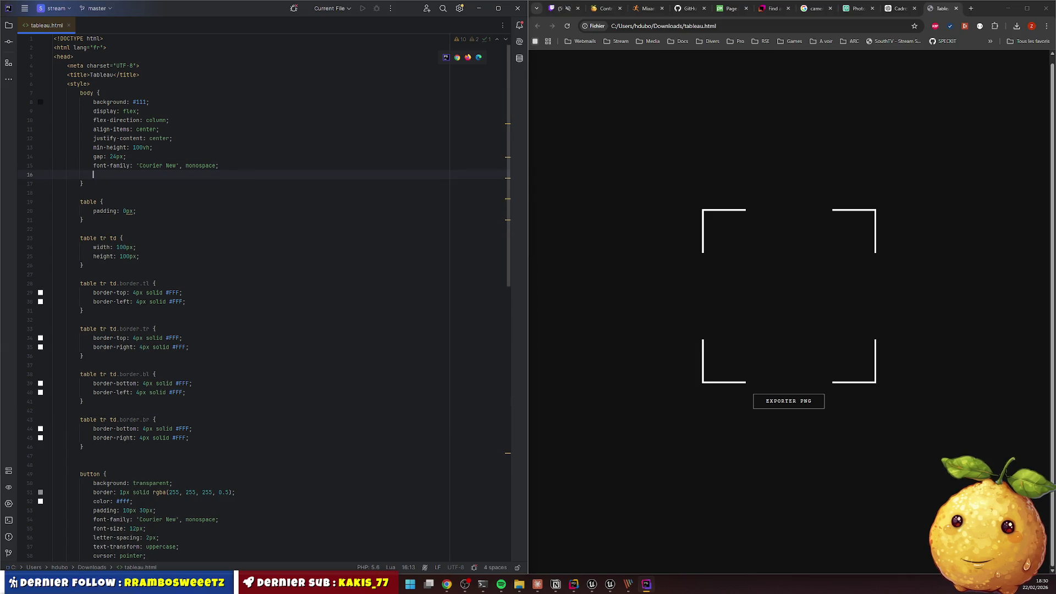
text(b)
key(BackSpace)
text(pad)
key(Return)
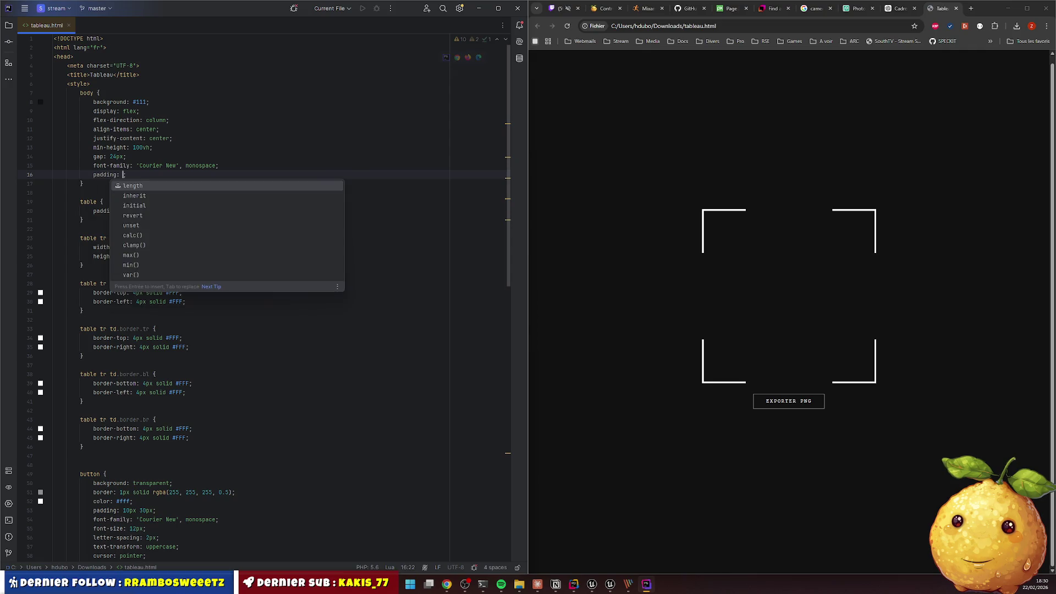
text(0px;)
Add 'margin: 0px;' to the table rule below its padding line
click(136, 210)
key(Return)
text(ml)
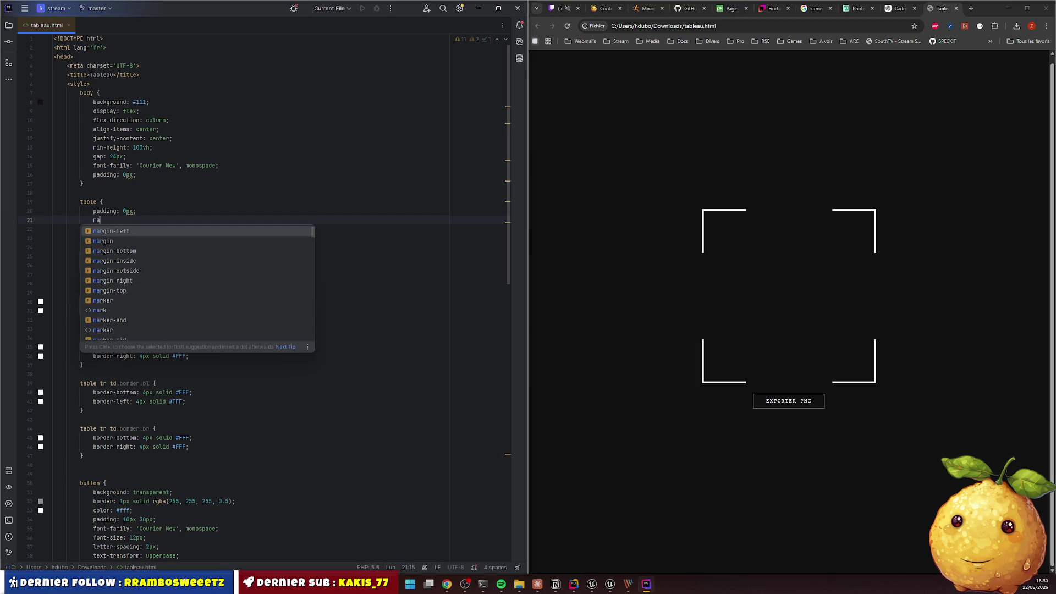
key(Return)
double_click(122, 220)
key(BackSpace)
key(BackSpace)
key(Right)
key(Right)
text(0p)
key(Return)
key(Down)
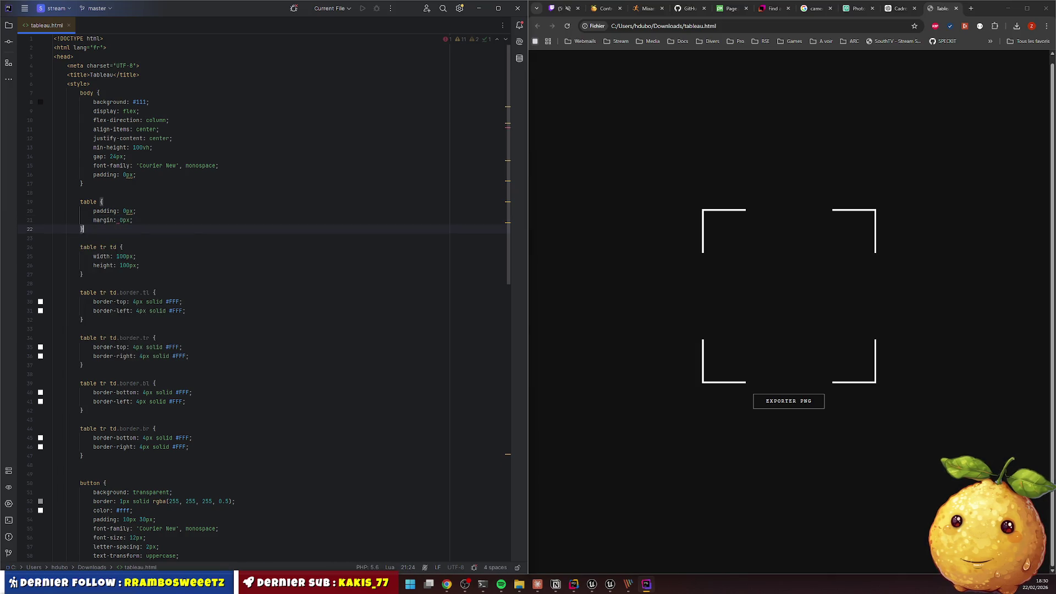
click(876, 108)
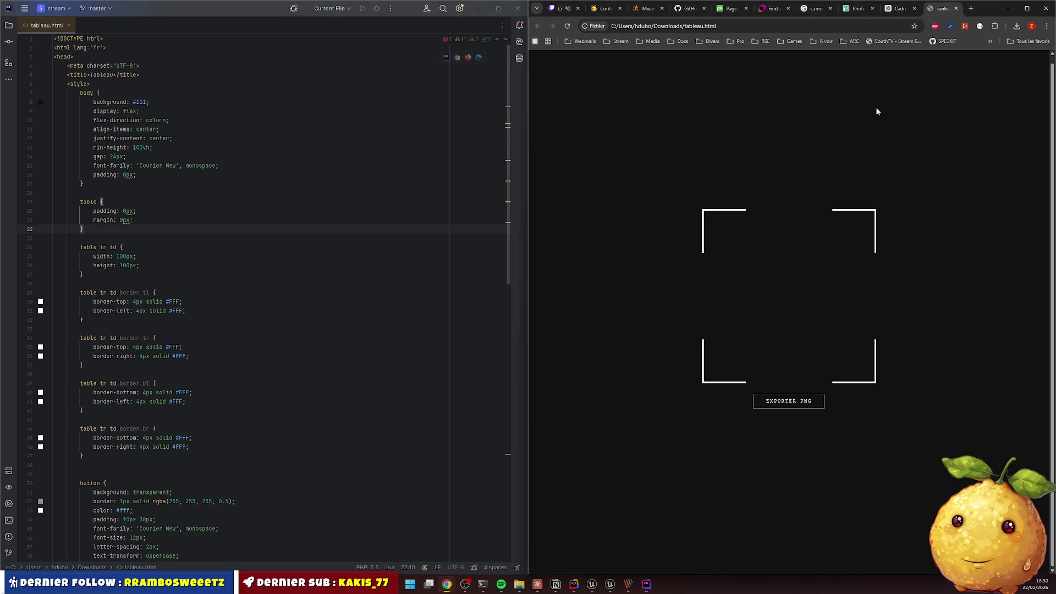
Export the frame again and zoom in on the 426×426 tableau (5).png in Photos
click(803, 401)
click(954, 44)
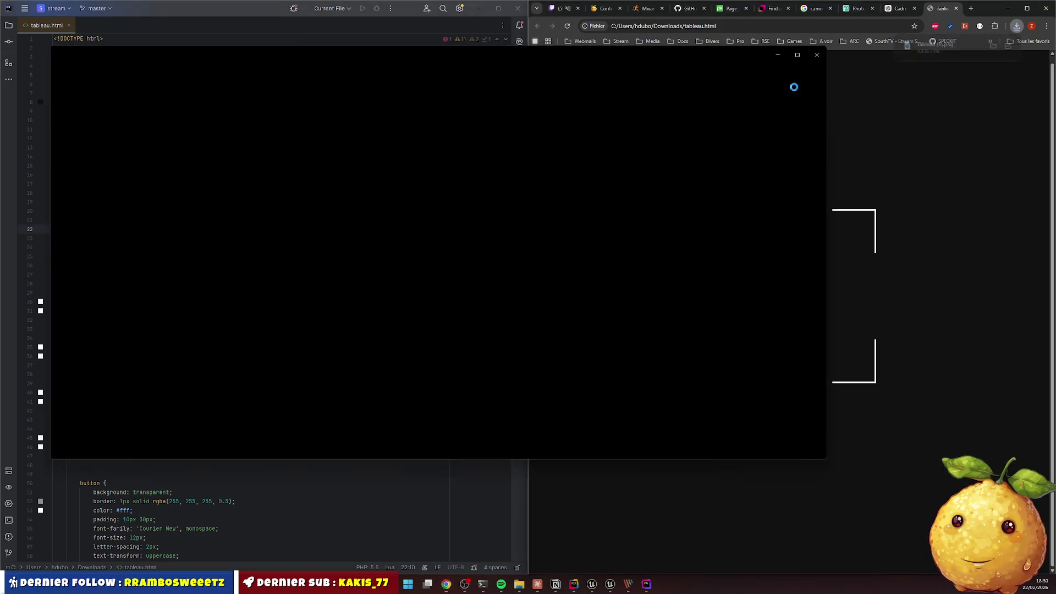
scroll(334, 263, up, 4)
scroll(227, 370, up, 2)
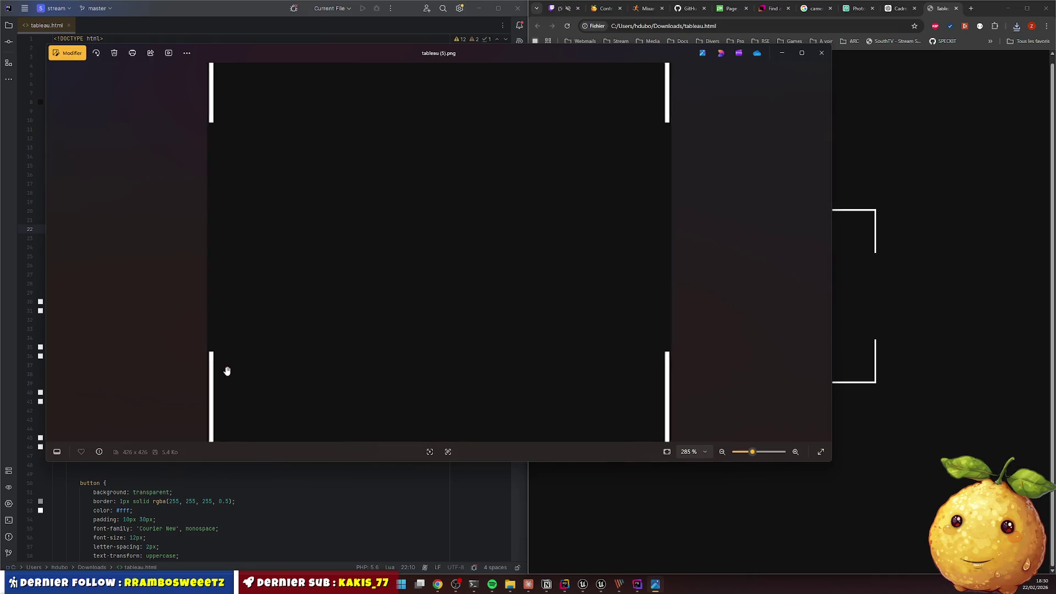
scroll(434, 333, down, 3)
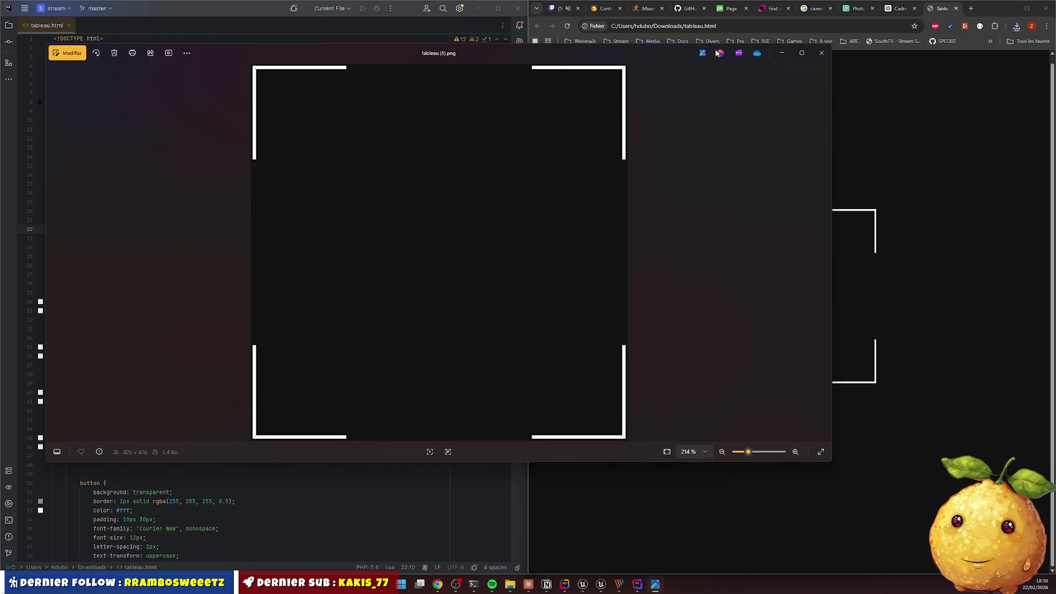
click(822, 52)
click(866, 13)
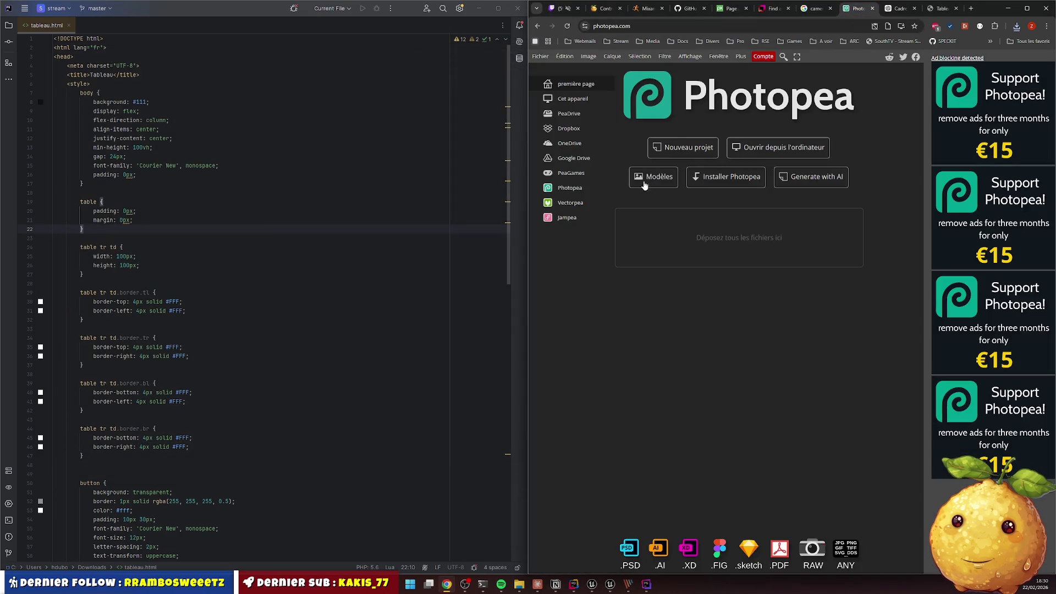
Open tableau (5).png in full-screen Photopea and select its black area by colour
click(740, 148)
double_click(214, 78)
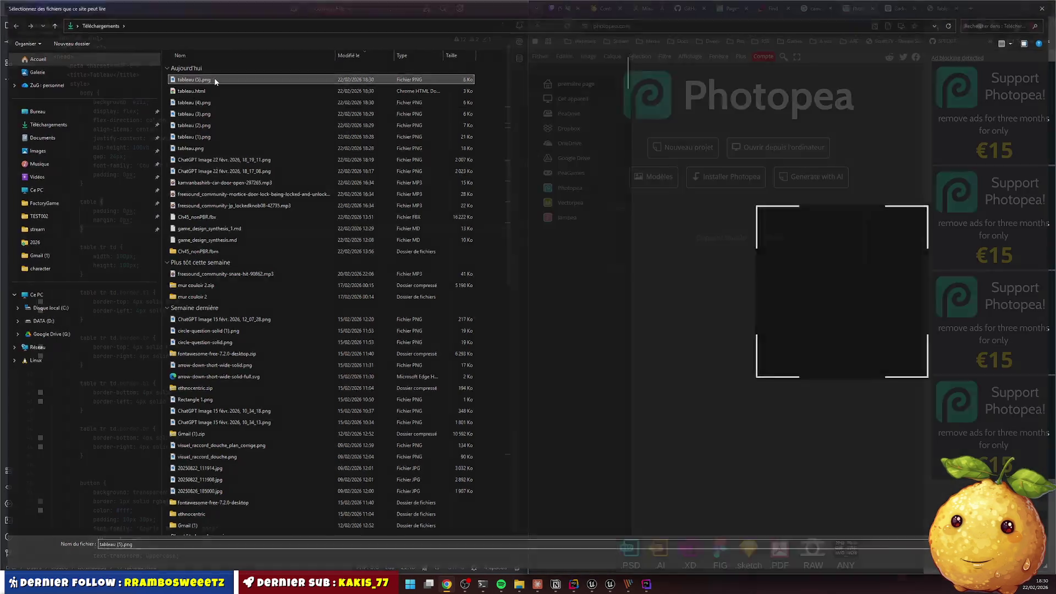
key(super+Up)
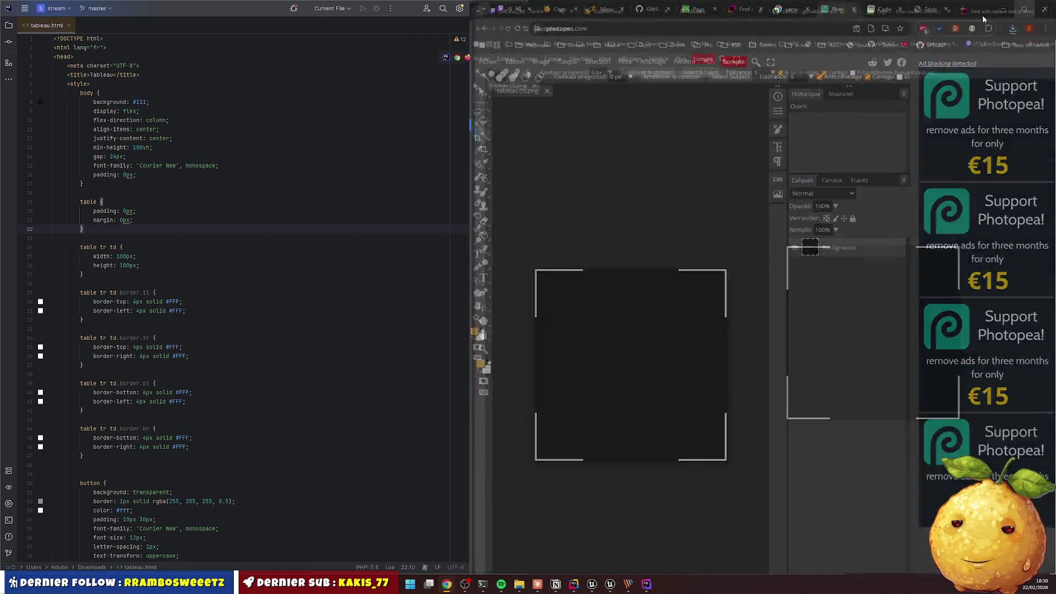
scroll(394, 298, up, 5)
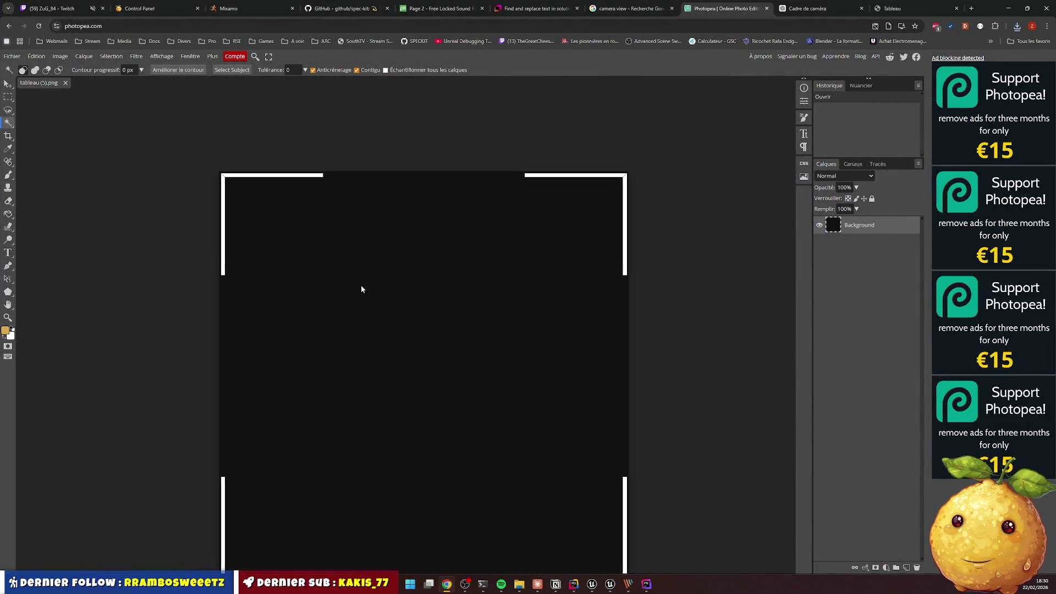
right_click(681, 267)
click(687, 236)
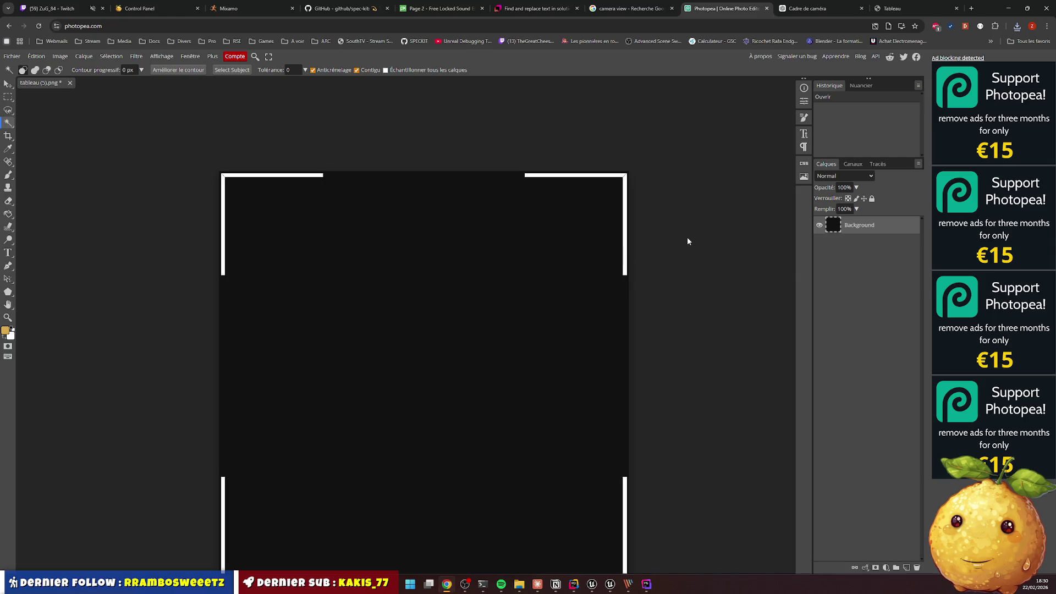
scroll(640, 237, left, 2)
scroll(637, 241, down, 2)
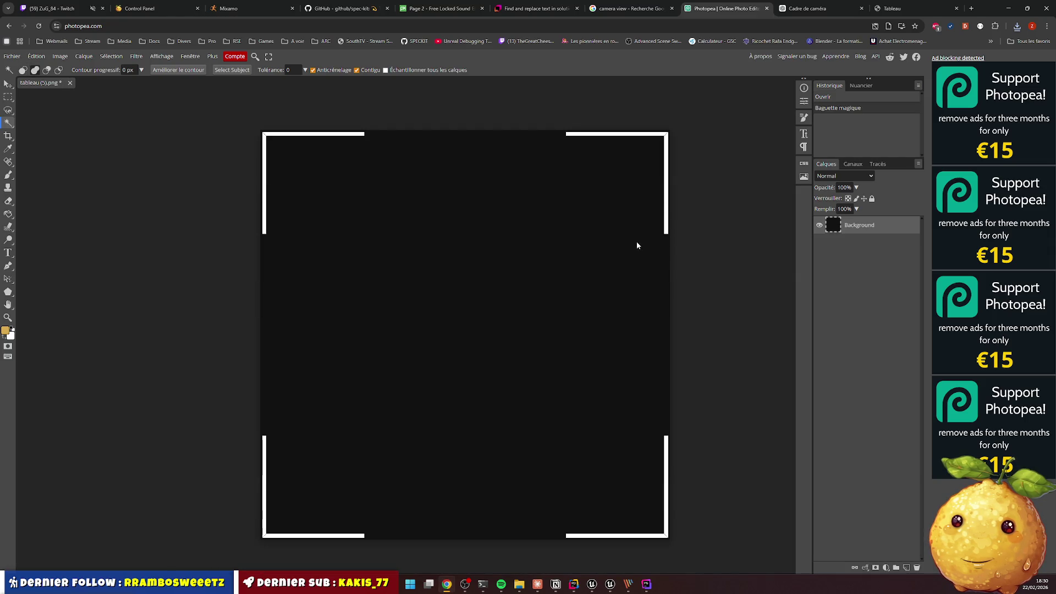
Trim the image and reselect the black area by colour
click(60, 56)
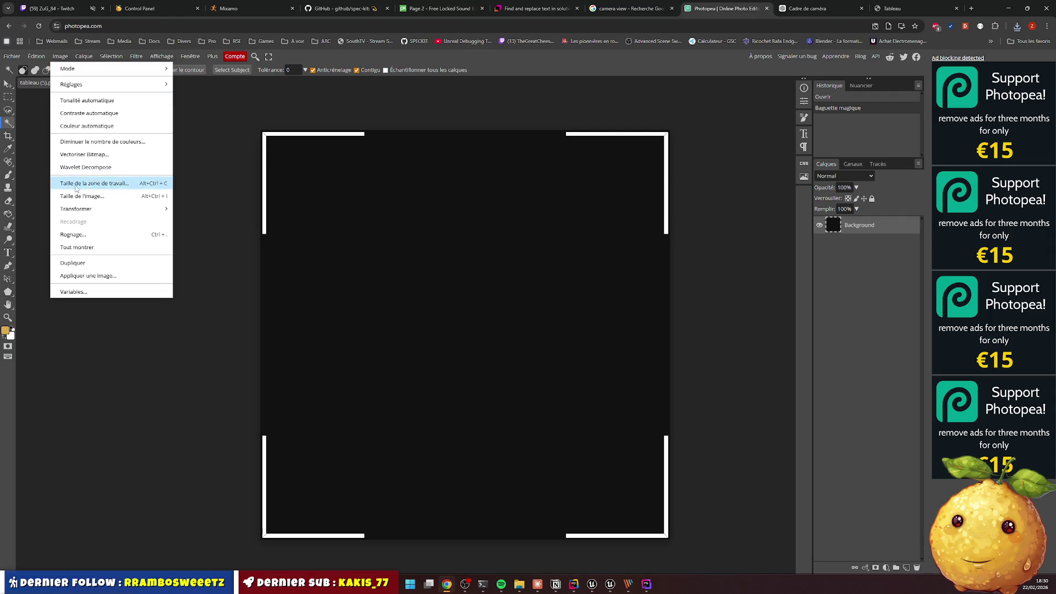
click(82, 234)
click(131, 217)
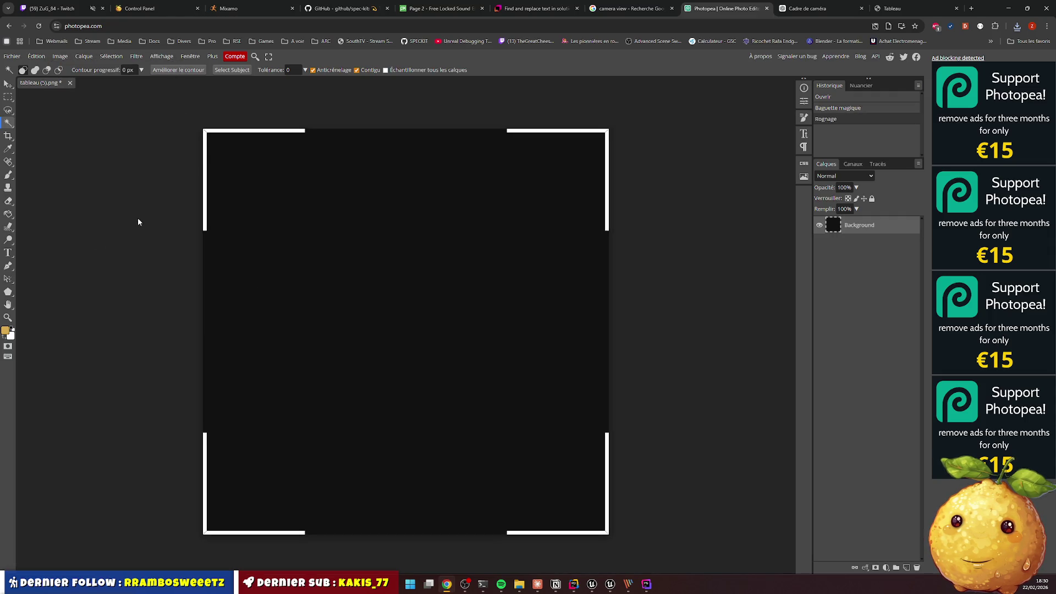
click(601, 248)
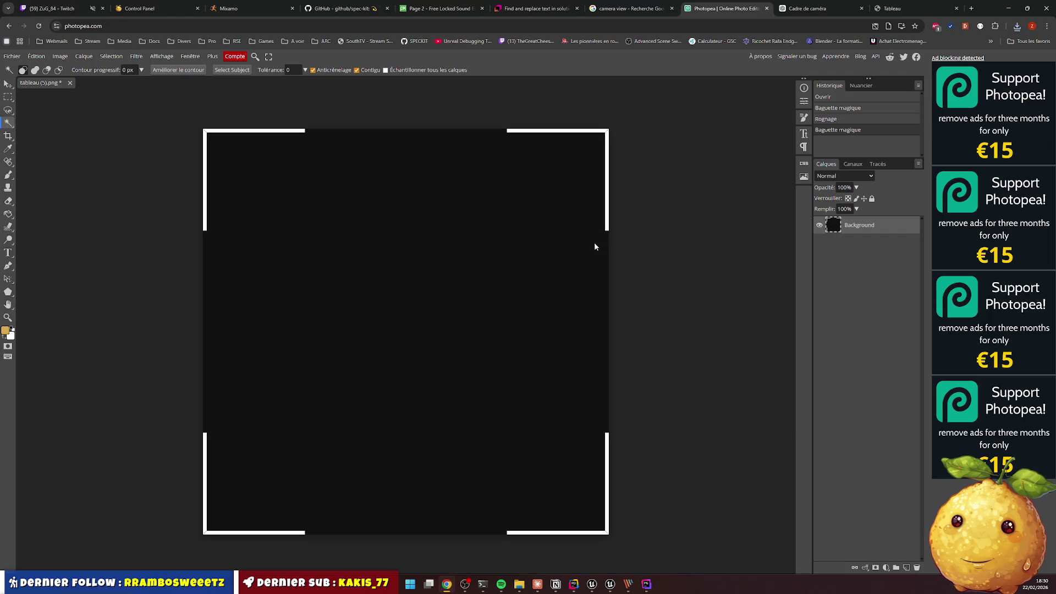
Resize the image to 360×360 pixels
click(61, 56)
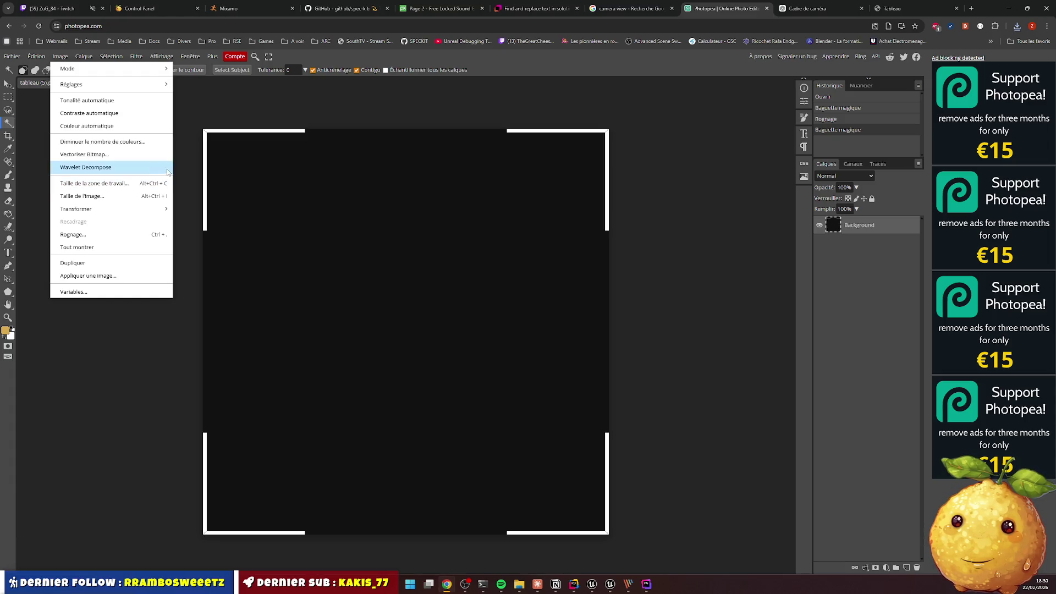
click(95, 198)
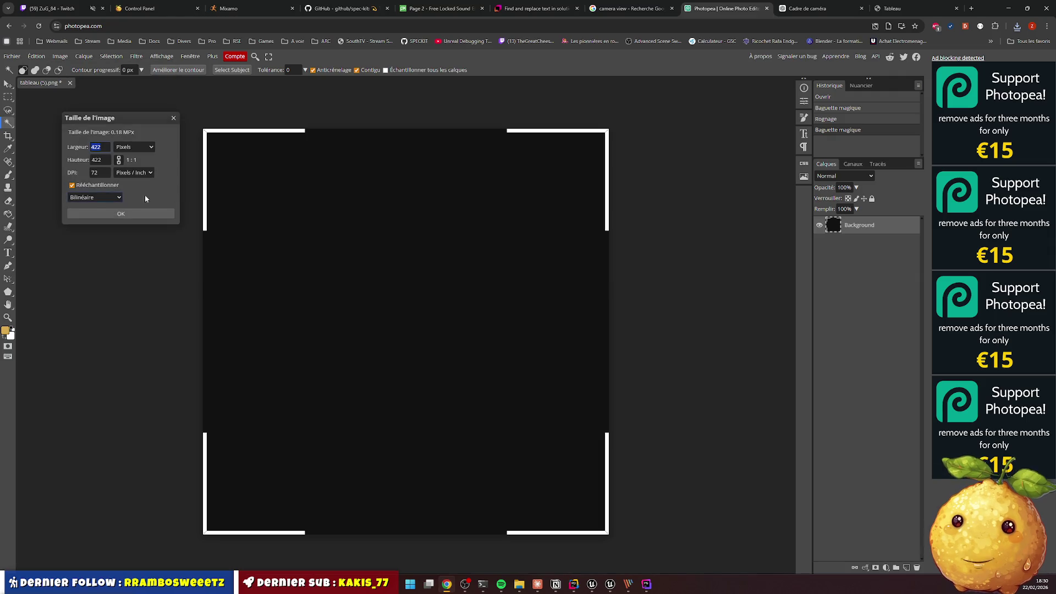
text(0)
click(321, 101)
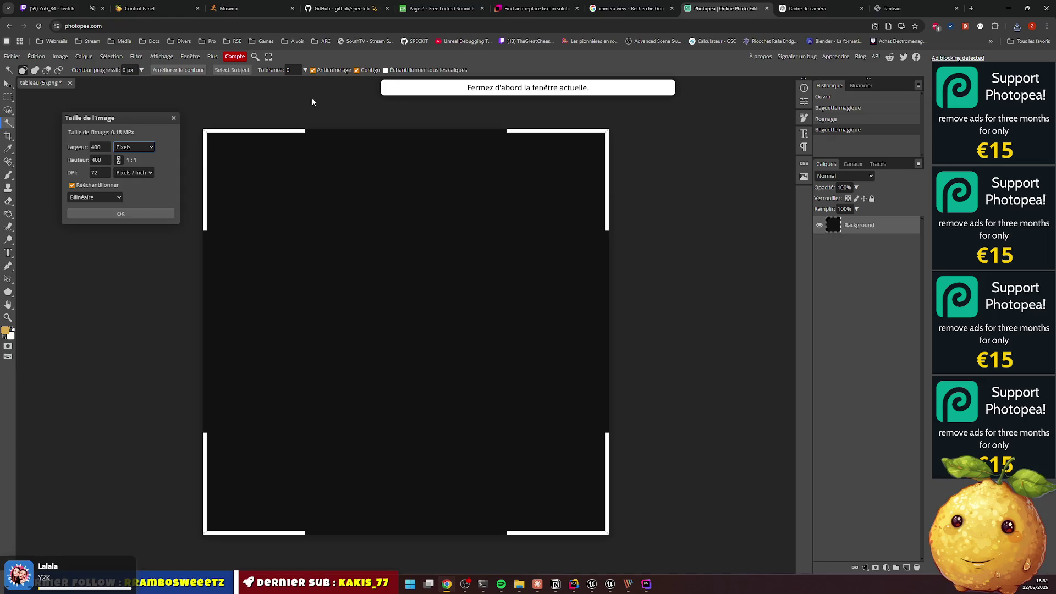
click(110, 147)
key(ctrl+a)
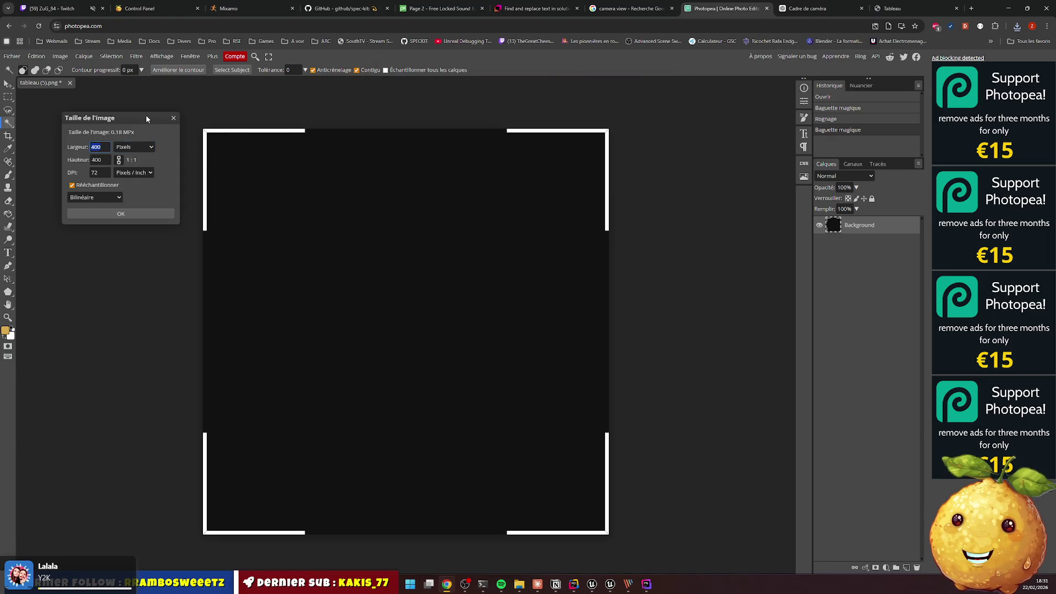
key(BackSpace)
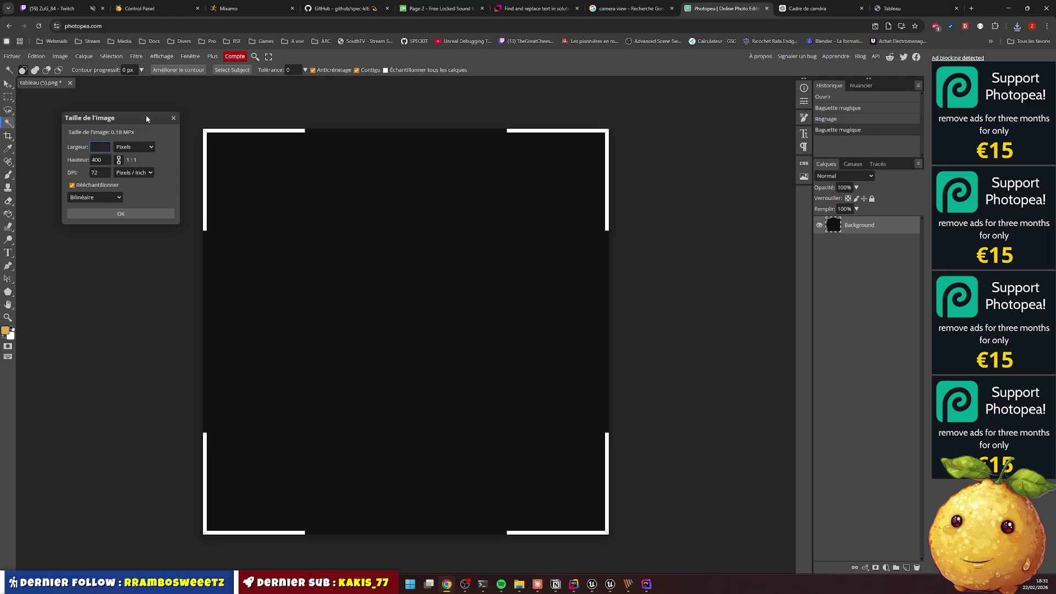
text(360)
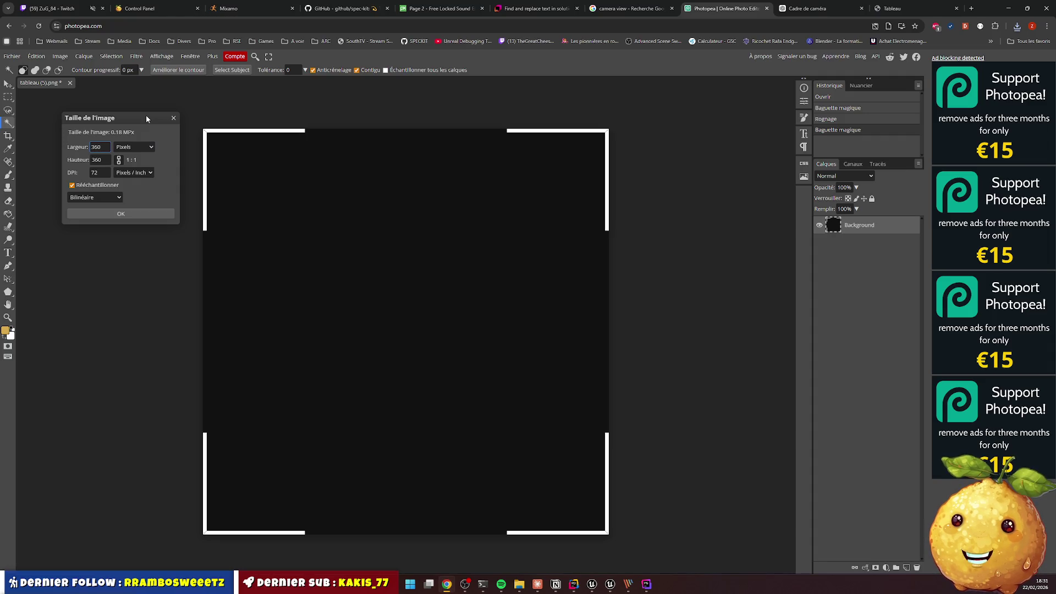
key(Tab)
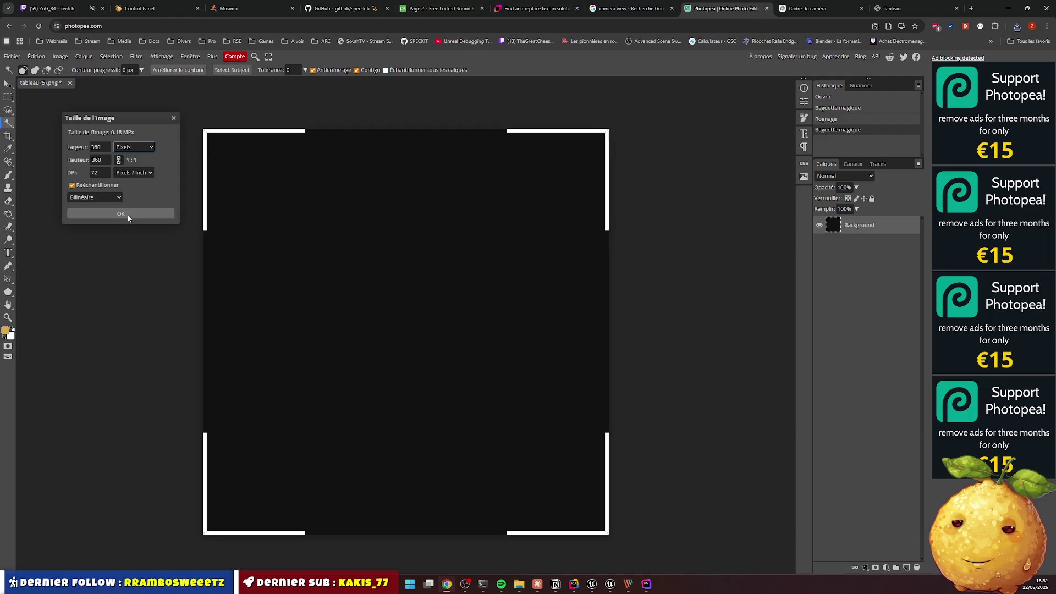
click(127, 214)
Enlarge the canvas to 400×400 and select the frame's black interior
click(60, 57)
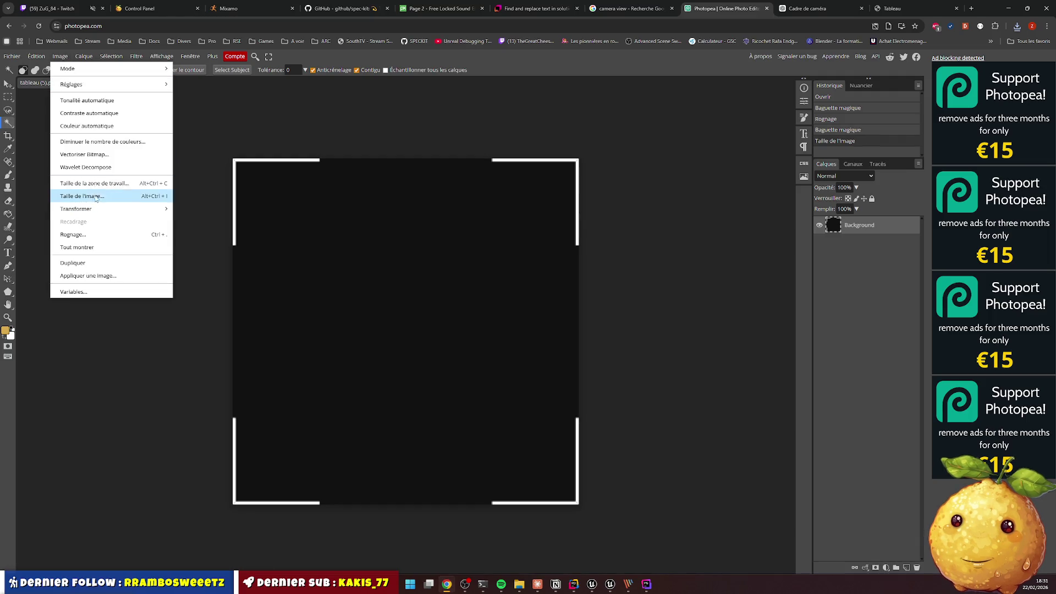
click(113, 190)
text(400)
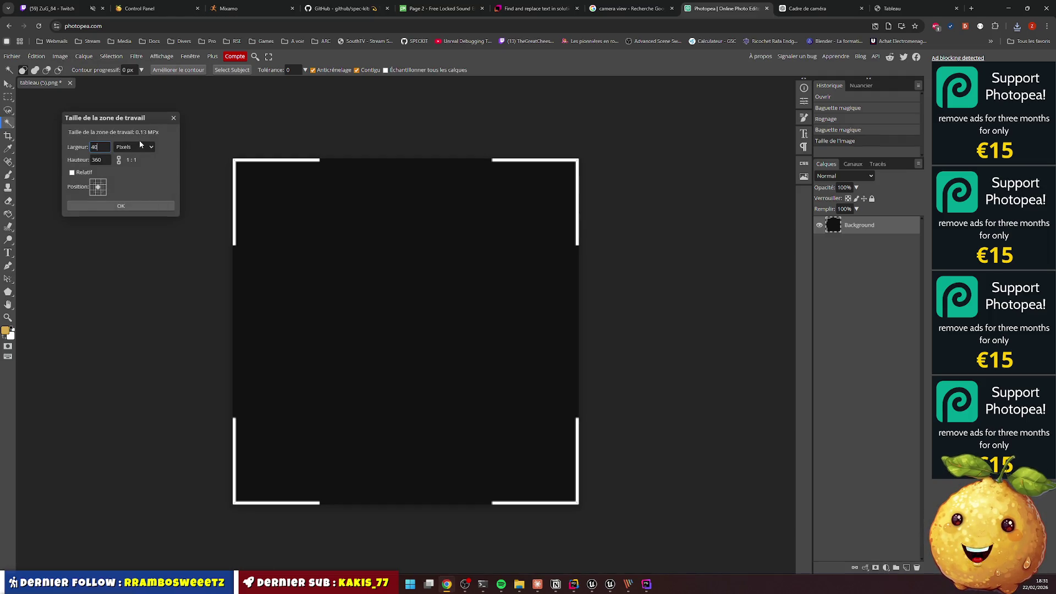
key(Tab)
text(400)
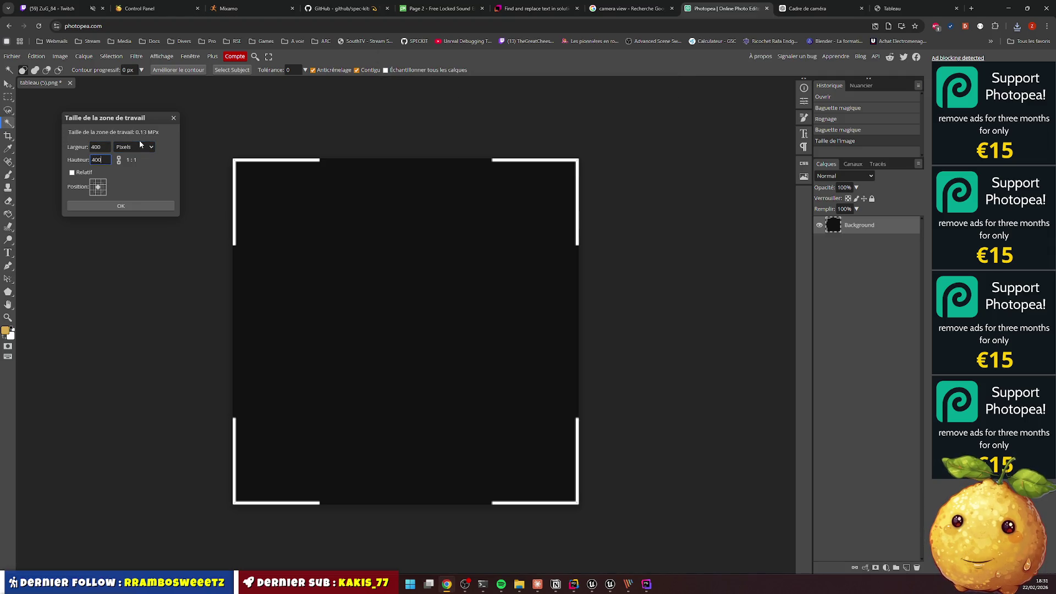
click(130, 208)
click(675, 214)
click(347, 250)
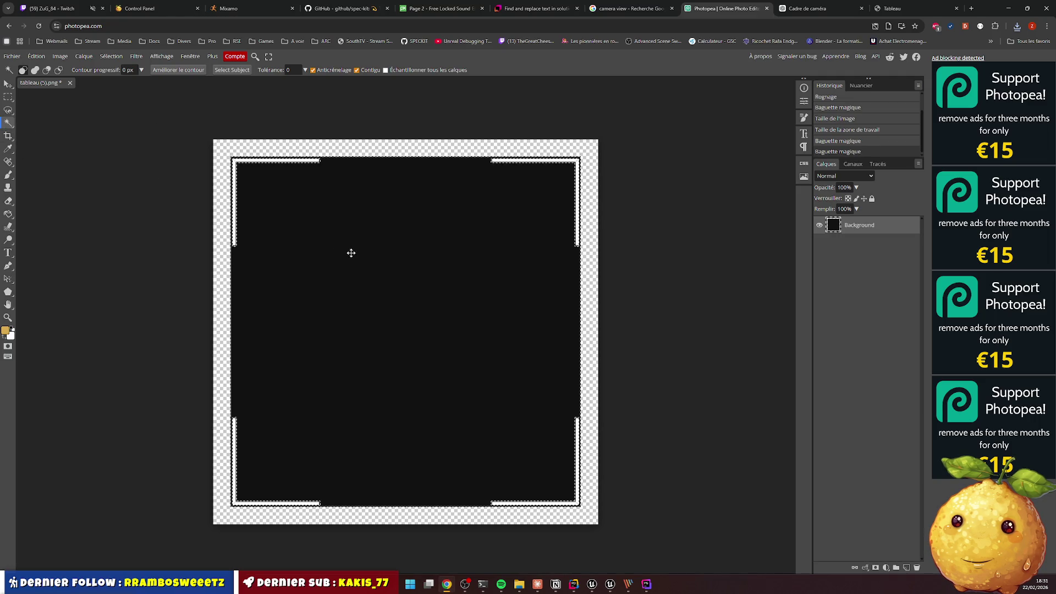
Erase the black interior, inspect the result, then undo it to retry
key(Delete)
click(608, 269)
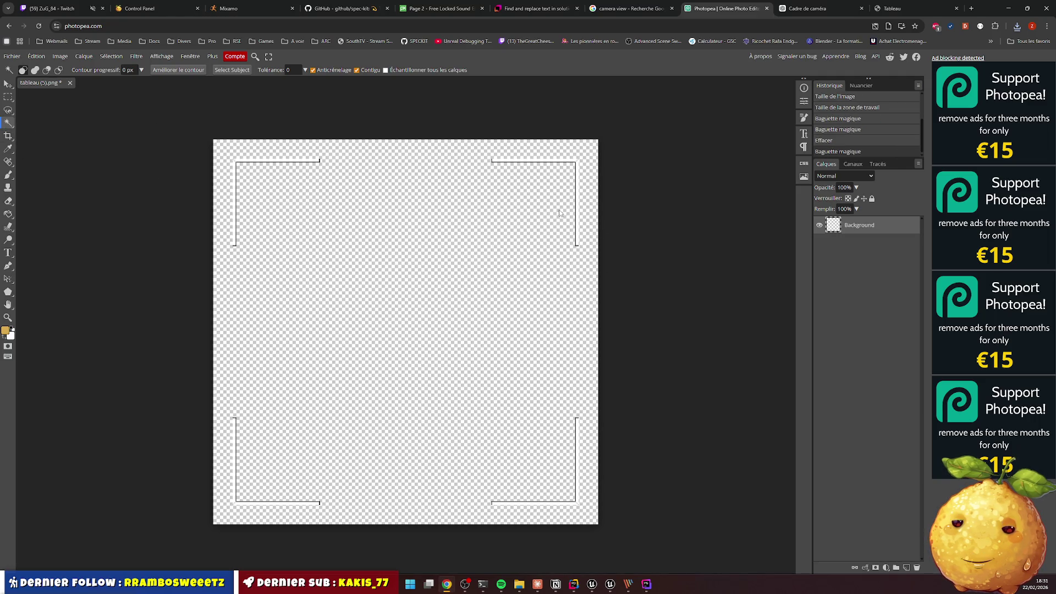
scroll(595, 208, up, 3)
scroll(598, 229, down, 2)
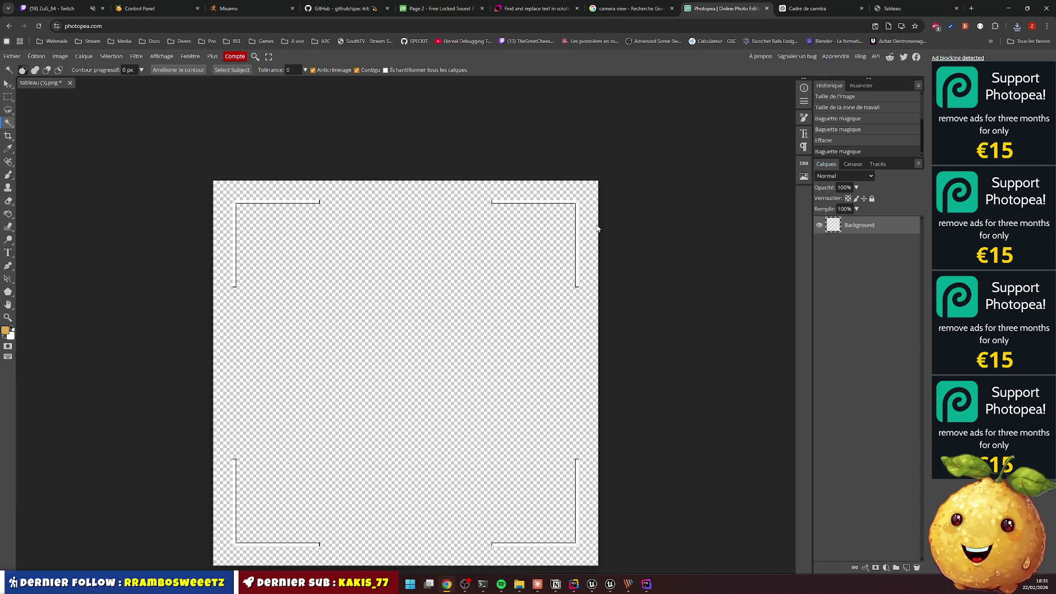
scroll(573, 242, up, 4)
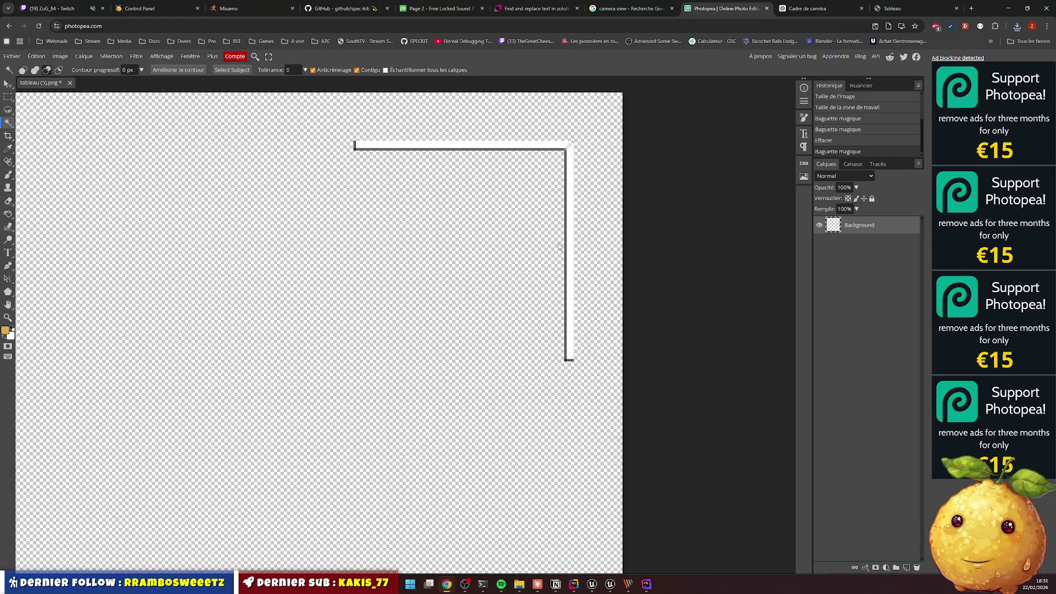
scroll(569, 249, down, 5)
key(ctrl+z)
key(ctrl+z)
click(603, 353)
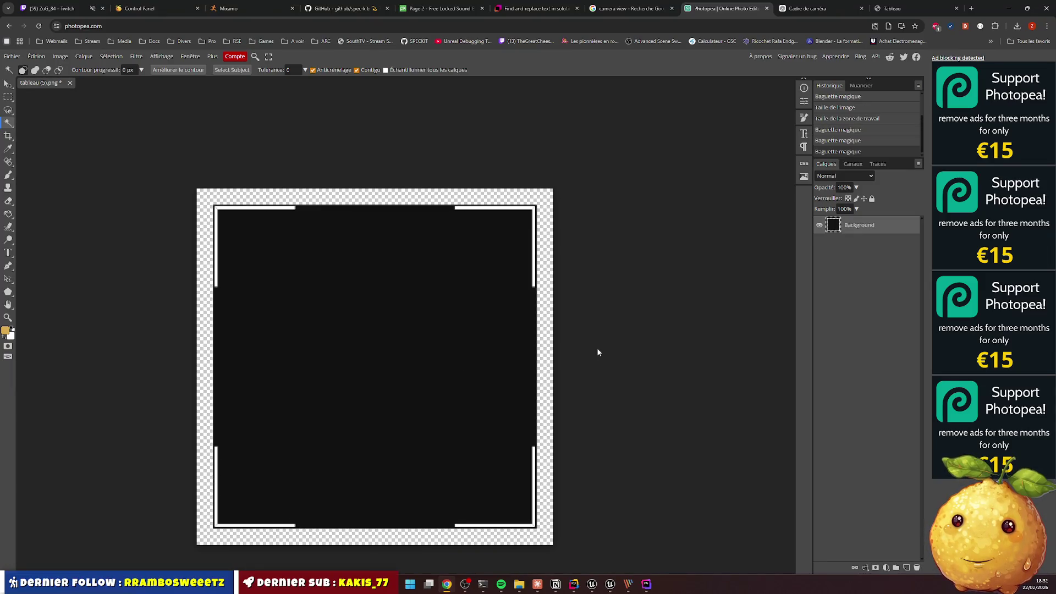
With anti-aliasing off, reselect and delete the black interior, then deselect
click(287, 69)
click(329, 72)
click(353, 330)
key(Delete)
click(554, 294)
scroll(533, 289, up, 2)
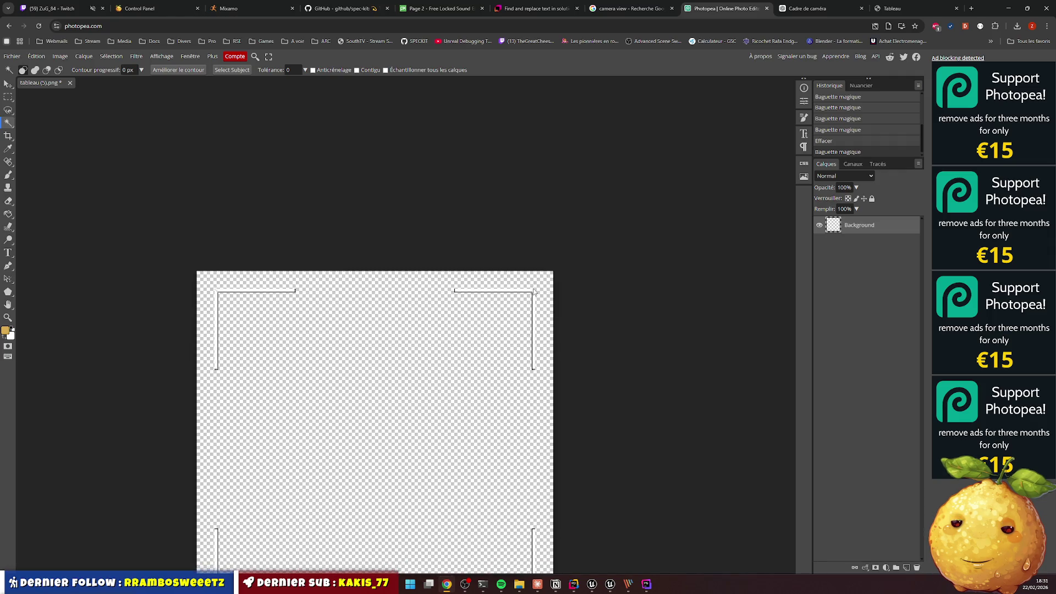
scroll(533, 289, down, 3)
scroll(540, 231, left, 4)
scroll(542, 222, right, 3)
scroll(544, 222, right, 3)
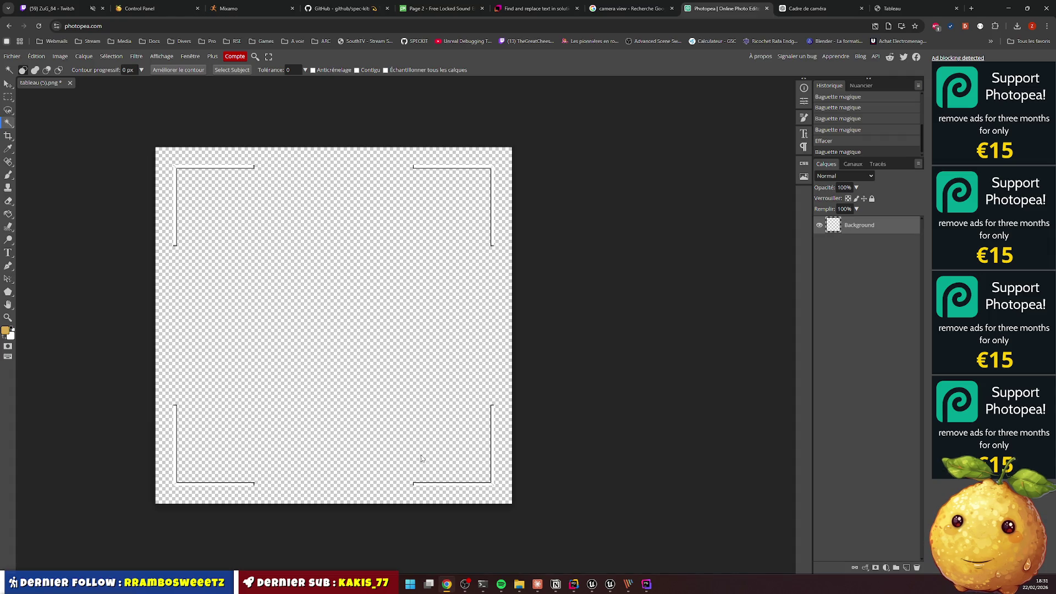
click(621, 248)
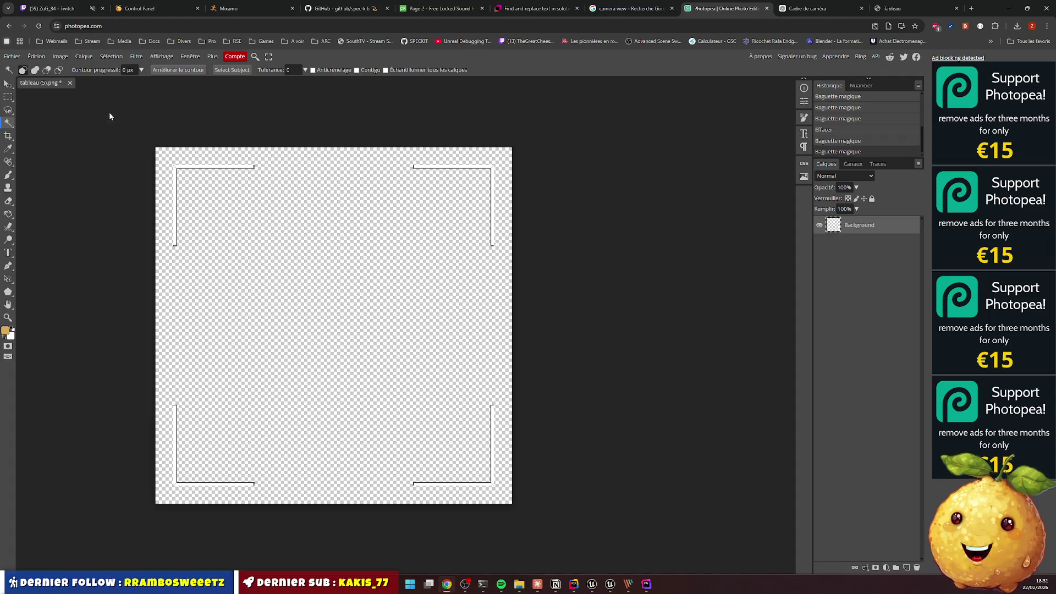
click(11, 57)
Export the frame as the 400×400 PNG camera_frame.png, then switch to Unreal's camera widget designer
mouse_move(33, 179)
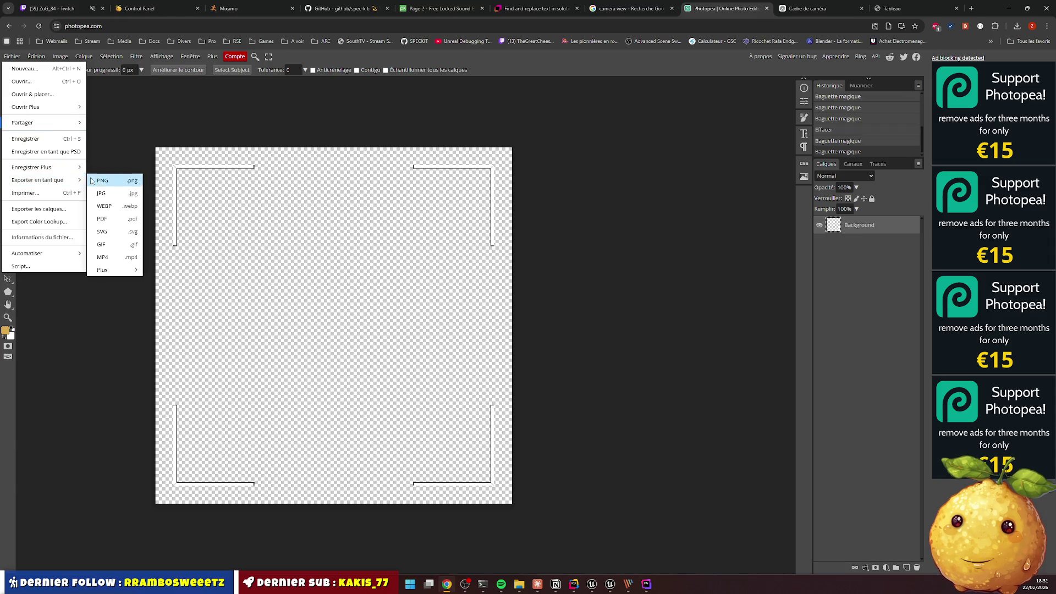
click(105, 180)
triple_click(303, 143)
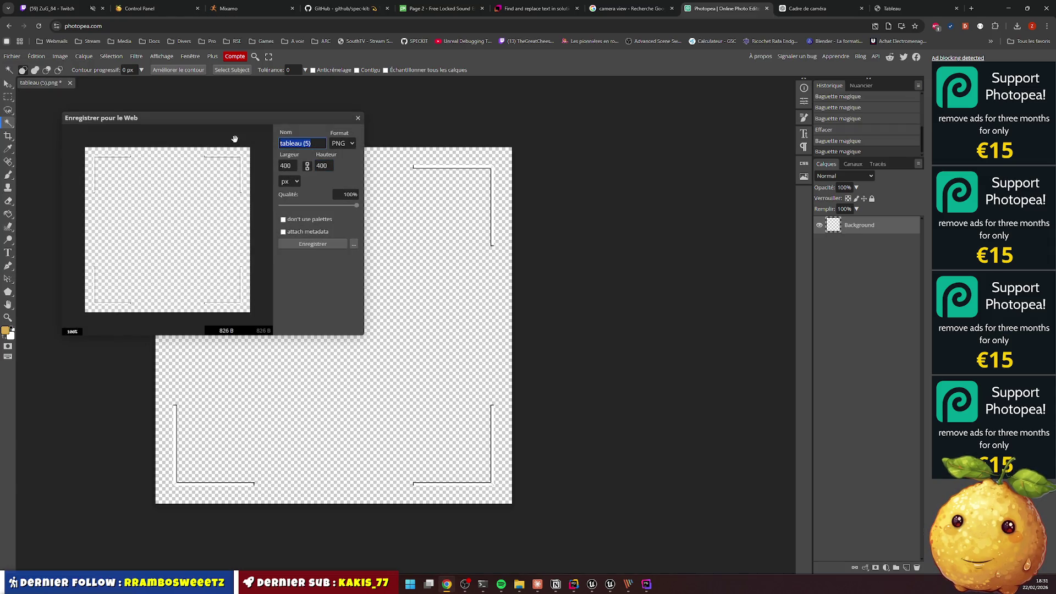
text(camera_frame)
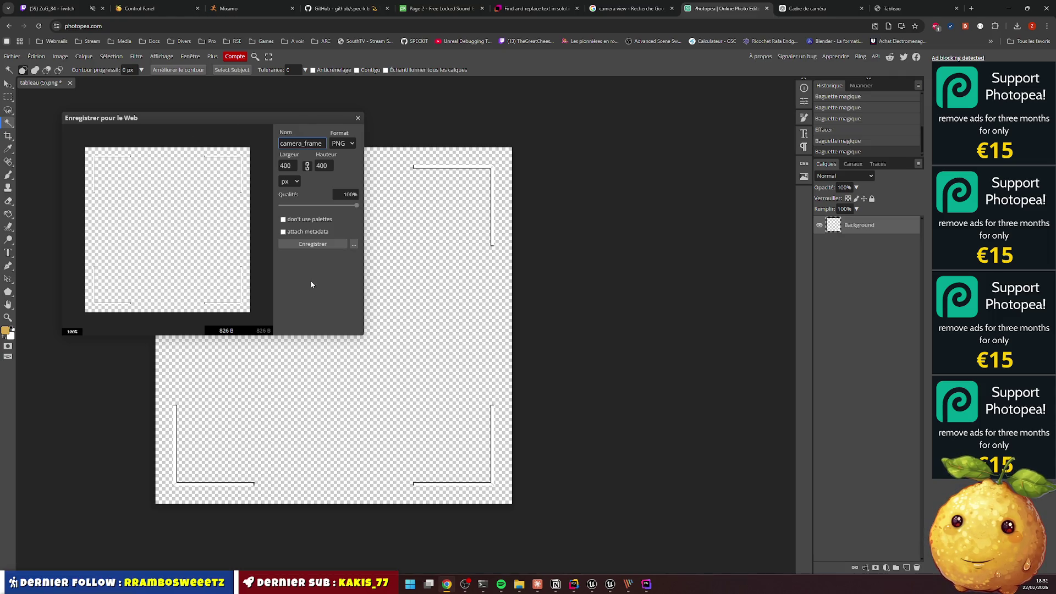
click(312, 244)
click(557, 82)
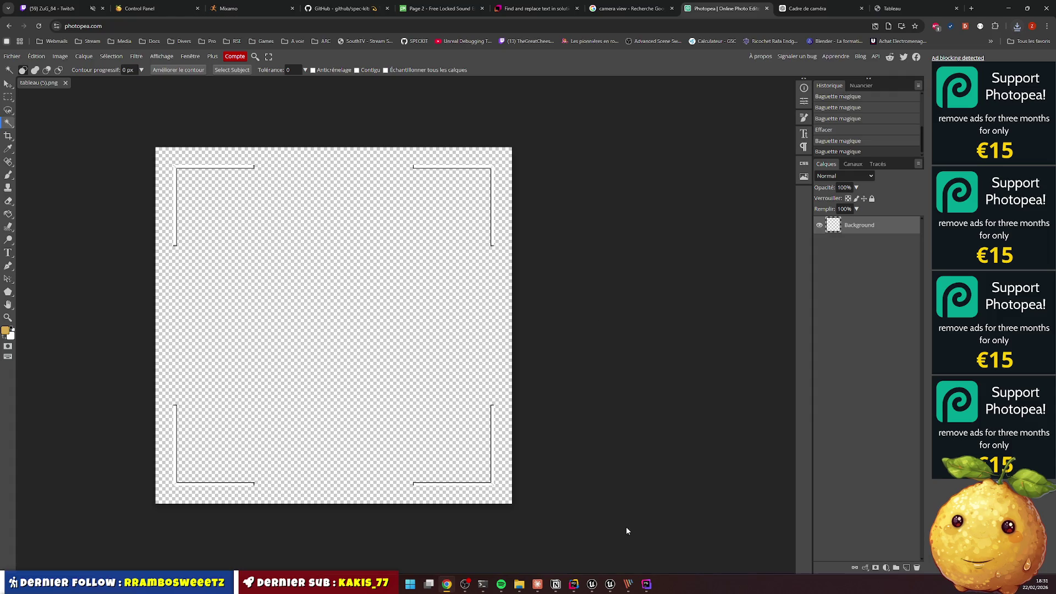
click(610, 584)
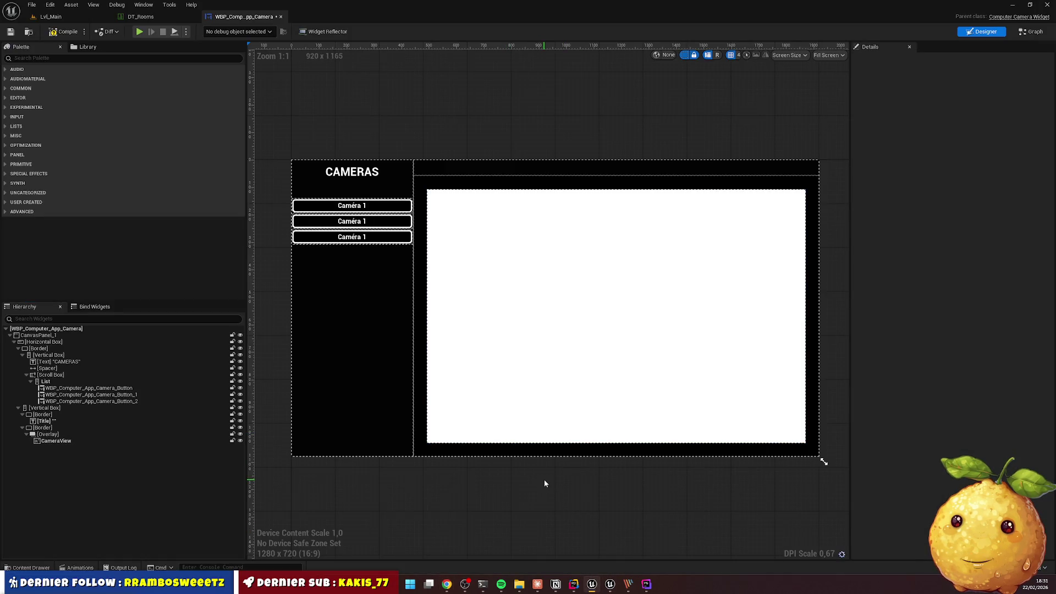
Search the Palette for 'image' and drop an Image widget into the camera view's Overlay
click(51, 435)
right_click(52, 435)
click(47, 55)
text(ge)
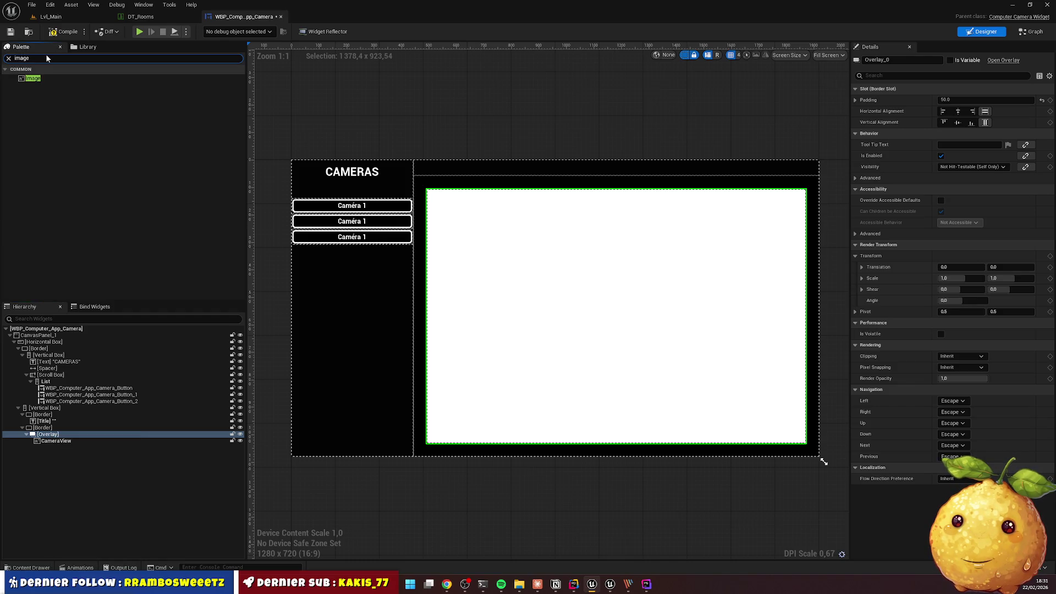
mouse_move(32, 78)
mouse_down()
mouse_move(86, 419)
mouse_move(77, 443)
mouse_move(51, 447)
mouse_up()
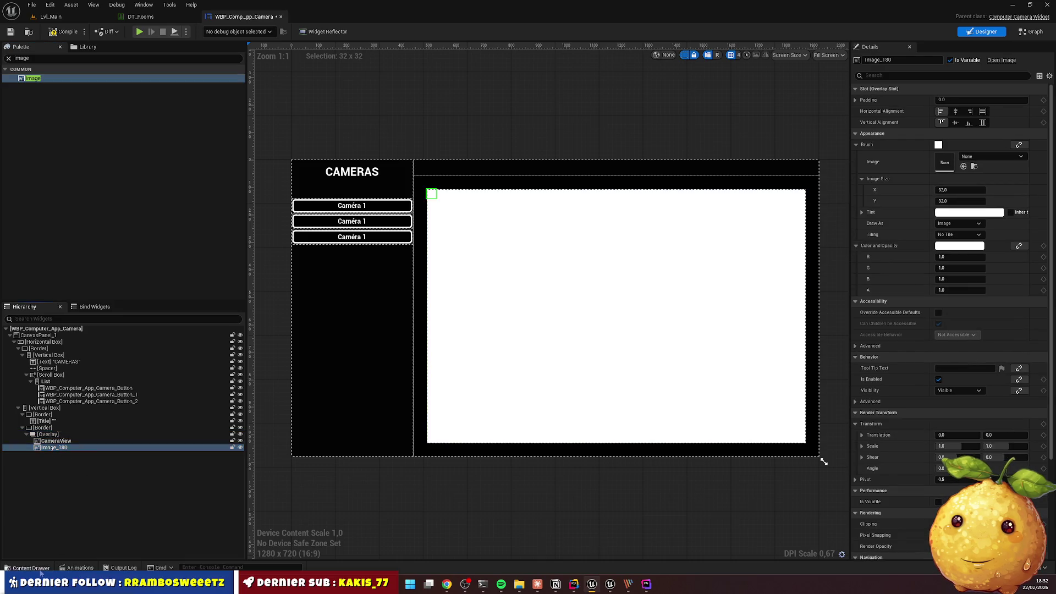
click(33, 568)
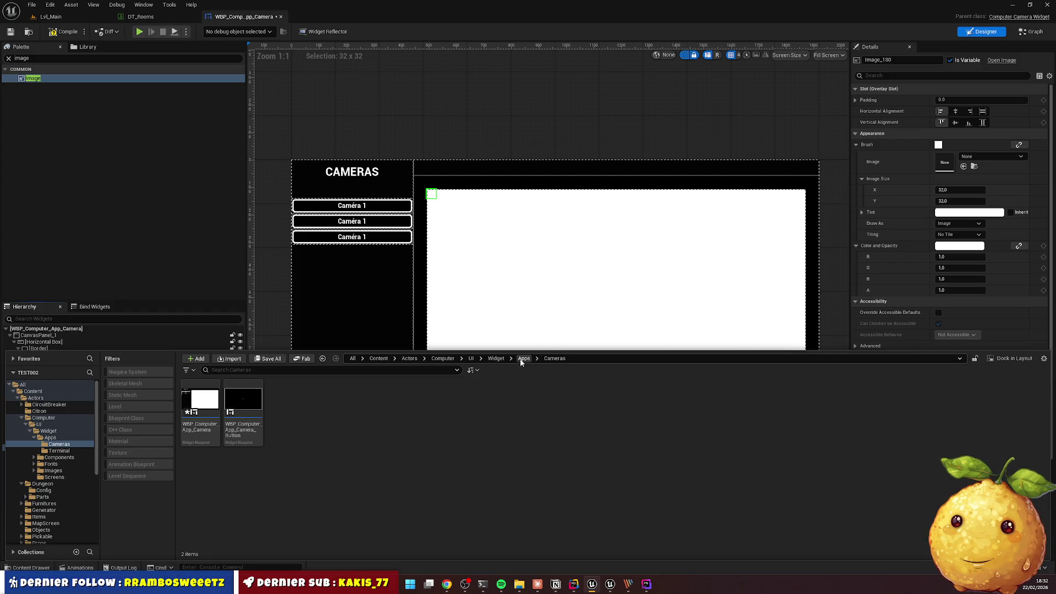
Create a new folder named Images inside the Cameras folder
right_click(394, 441)
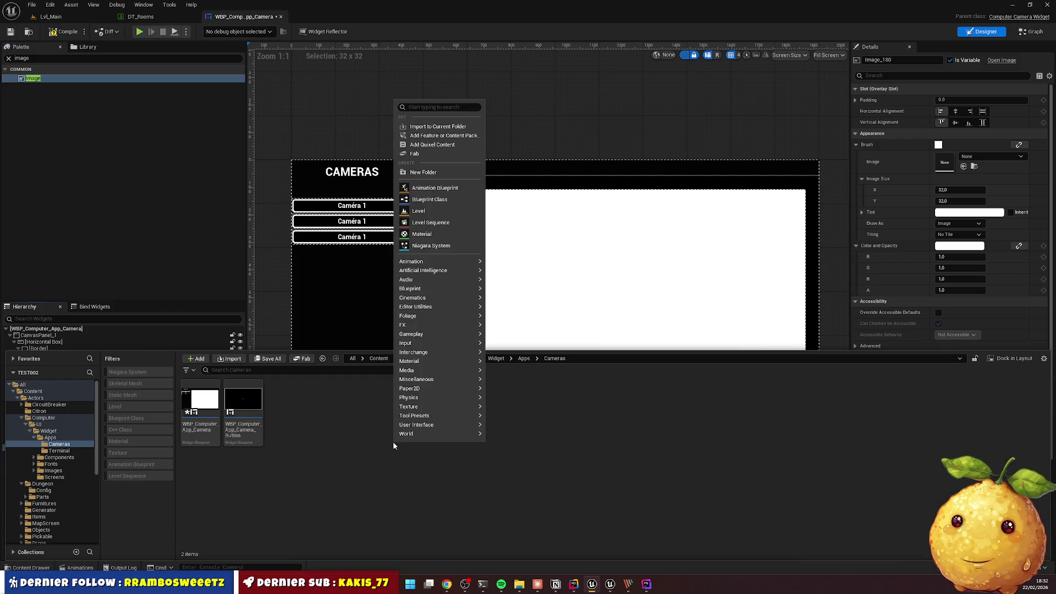
click(424, 189)
text(Images)
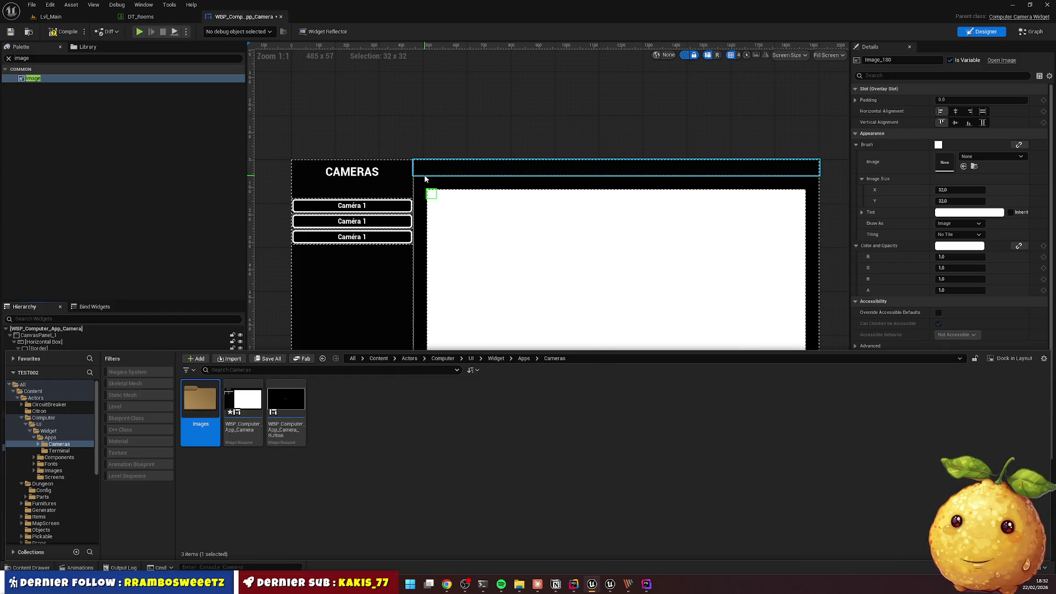
key(Return)
key(Return)
Import camera_frame.png into the Images folder, then go back to the Cameras folder
right_click(330, 401)
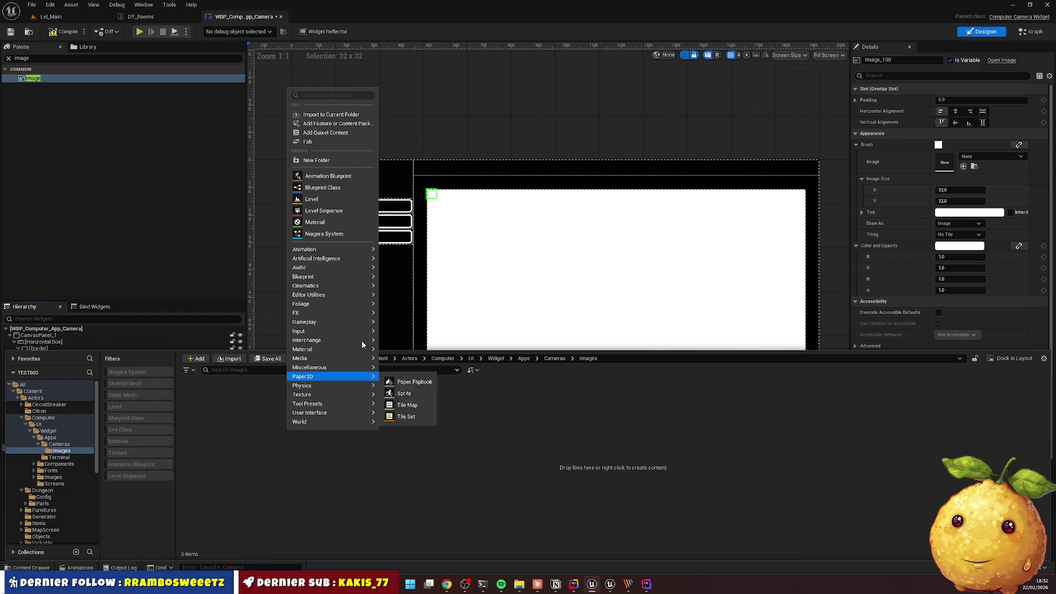
click(330, 123)
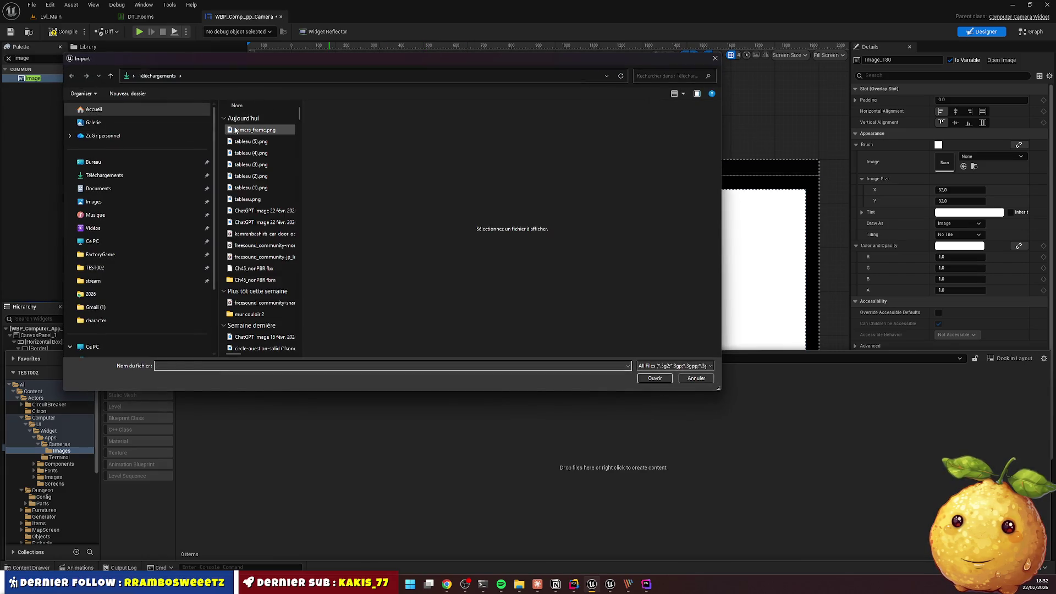
double_click(259, 130)
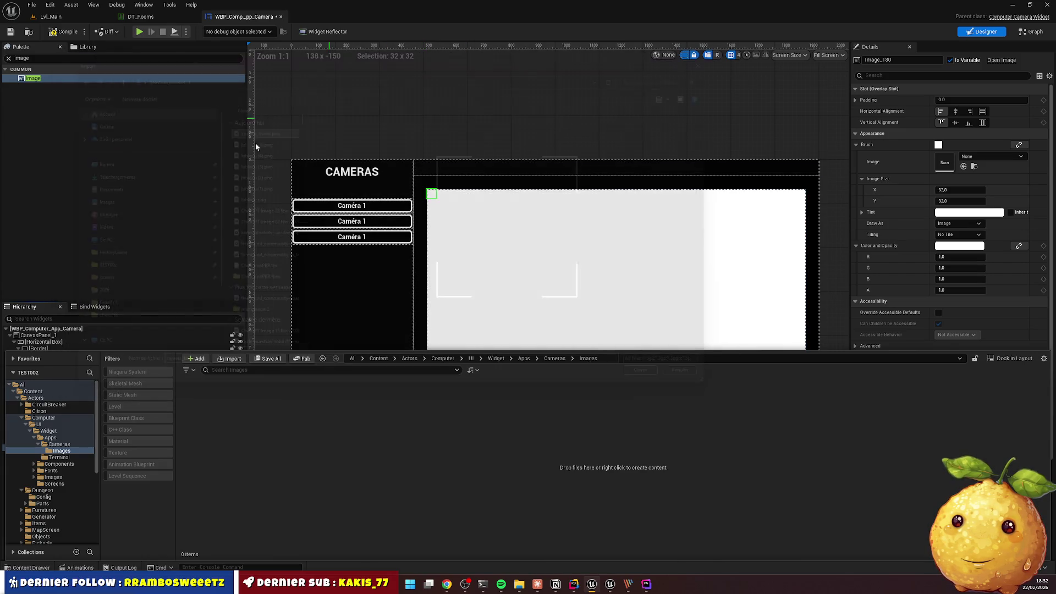
click(553, 360)
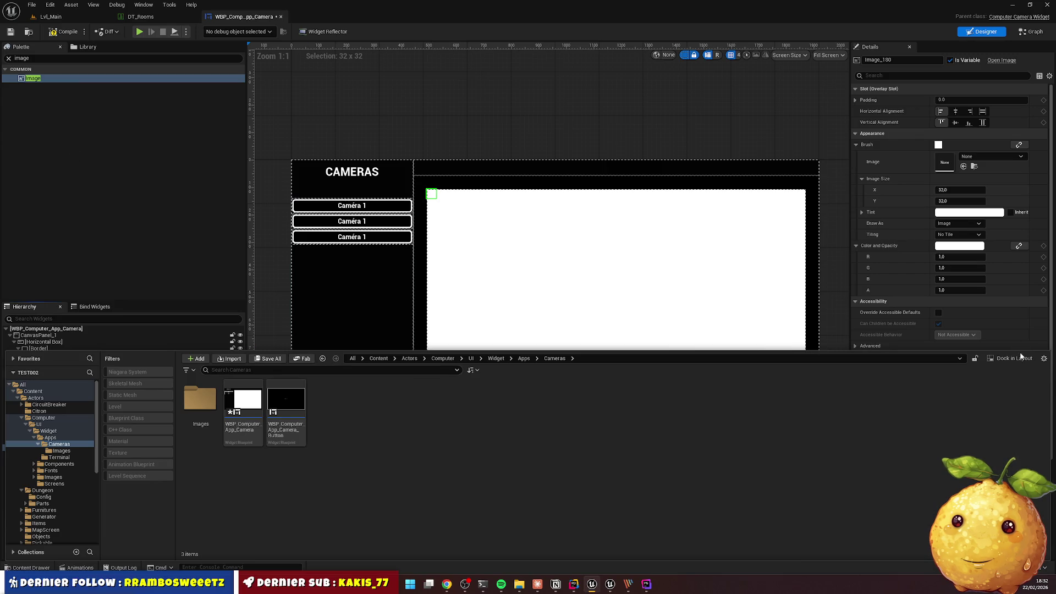
click(184, 254)
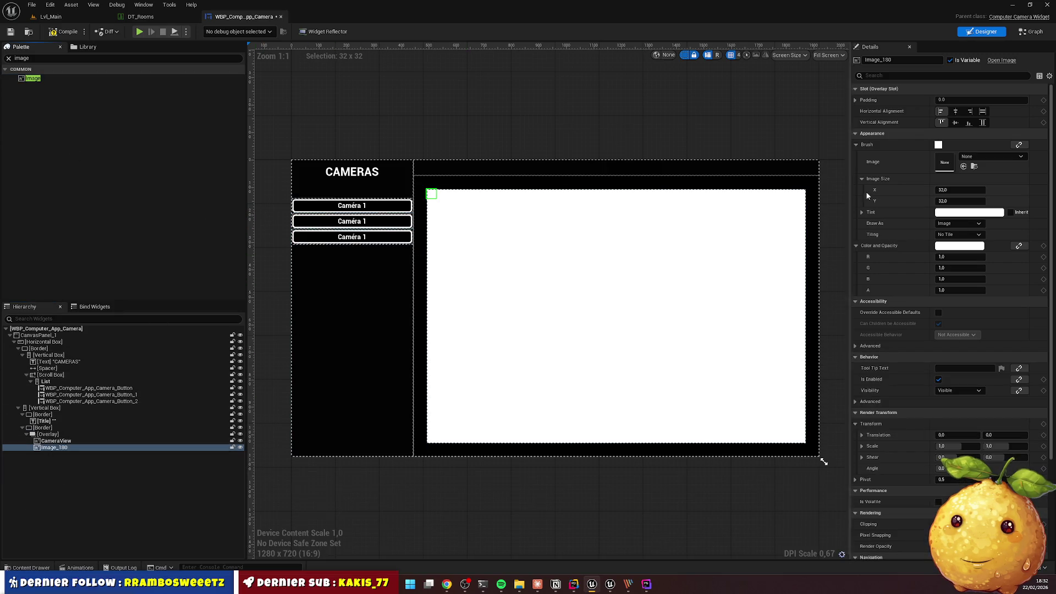
Set Image_180's horizontal and vertical alignment to Fill and assign camera_frame as its brush image
click(982, 111)
click(984, 122)
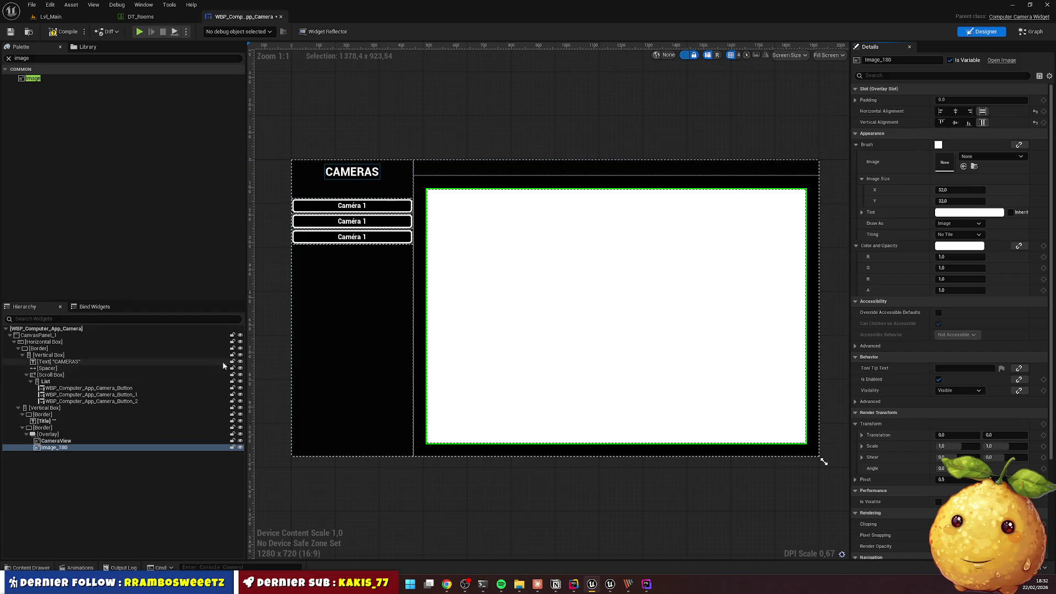
click(975, 155)
click(32, 567)
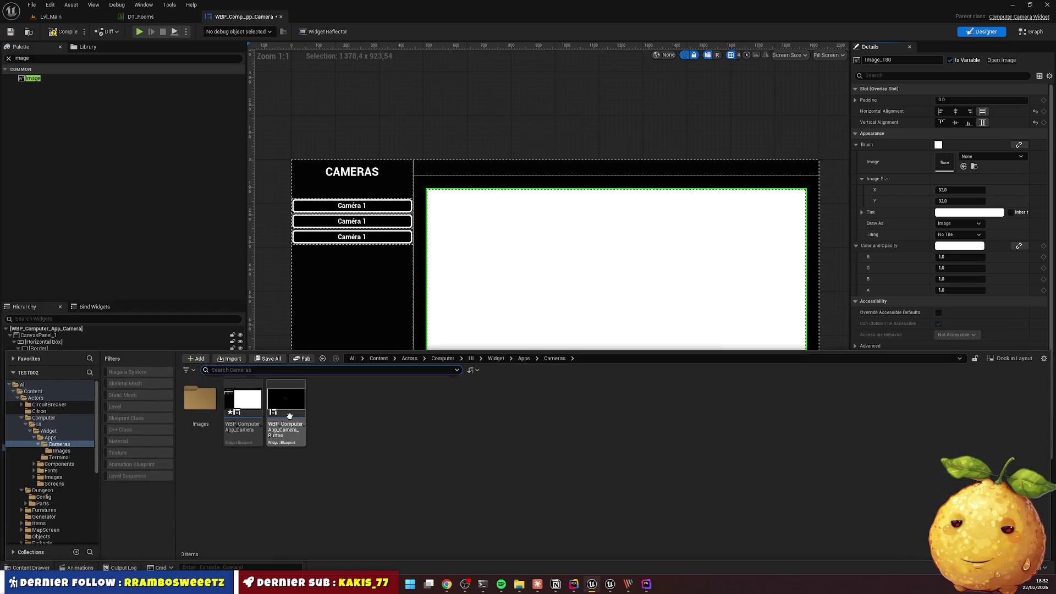
drag(216, 404, 944, 161)
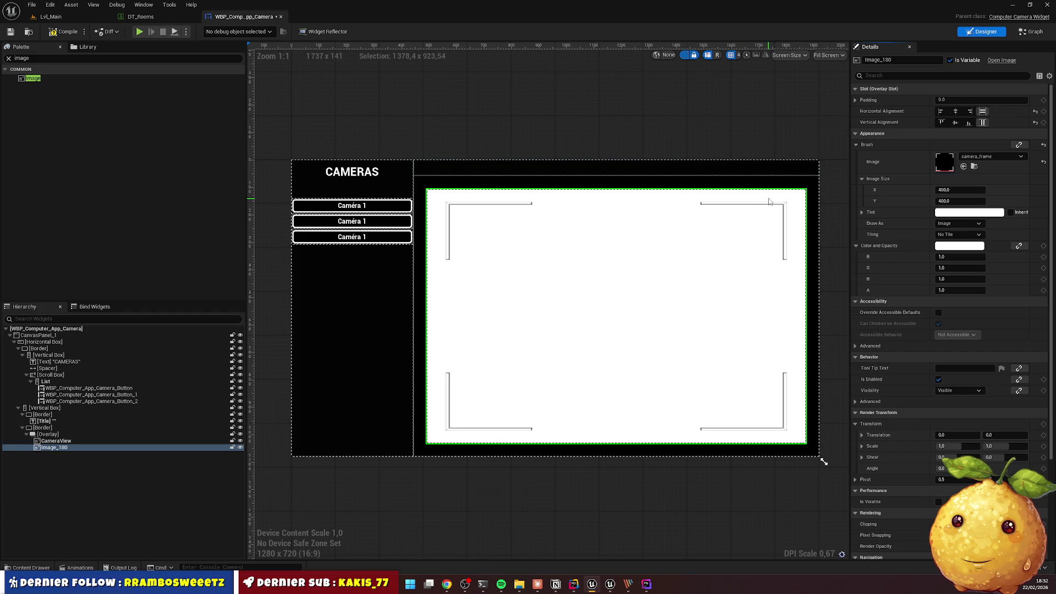
click(964, 222)
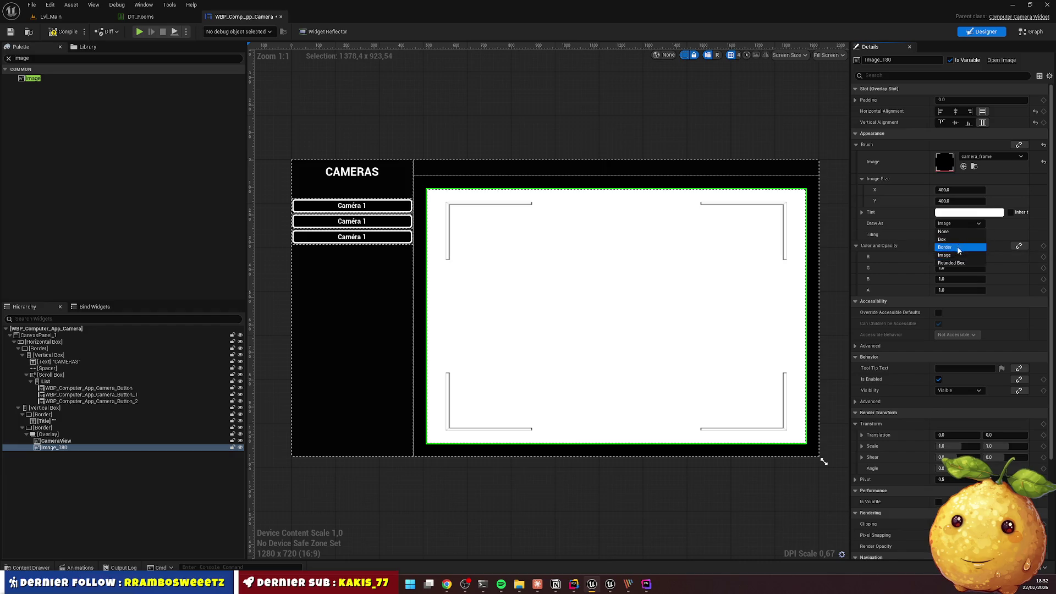
Set Image_180 to draw as Border with left, top, right and bottom margins of 1.0
click(950, 256)
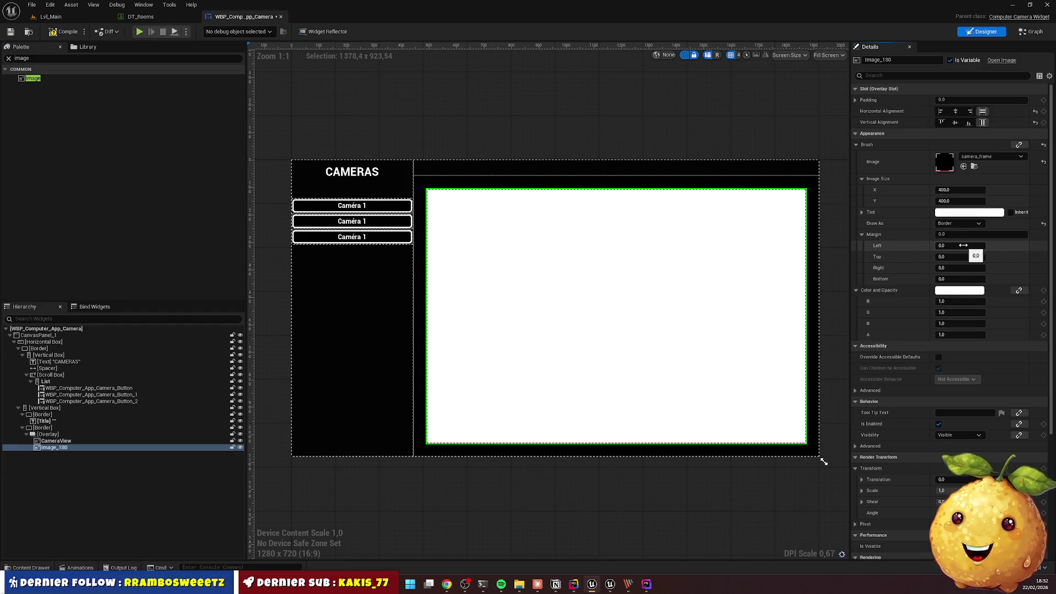
click(955, 248)
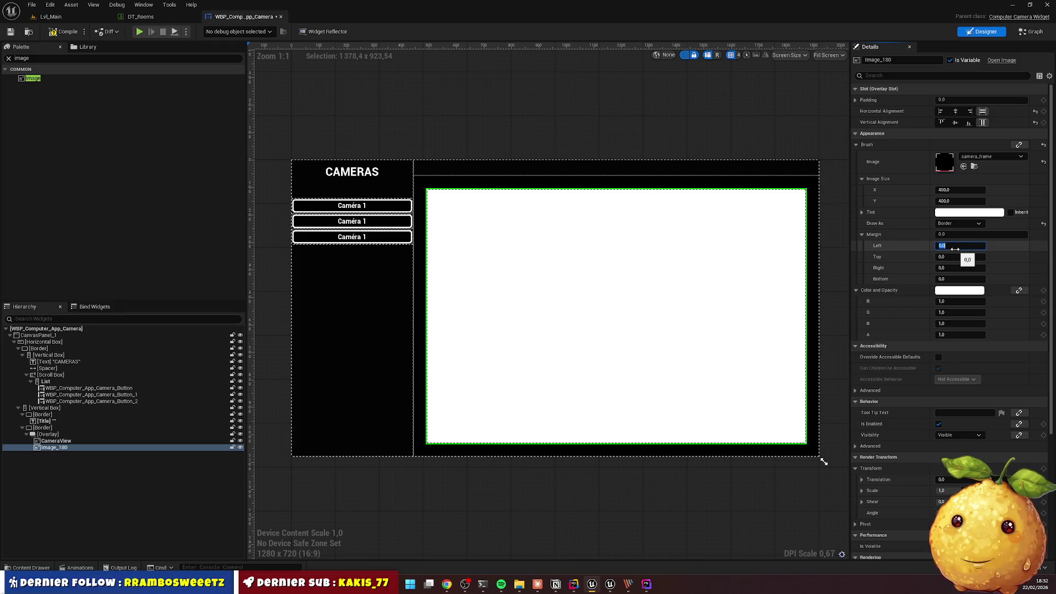
text(100)
key(Tab)
text(1)
key(Tab)
text(1)
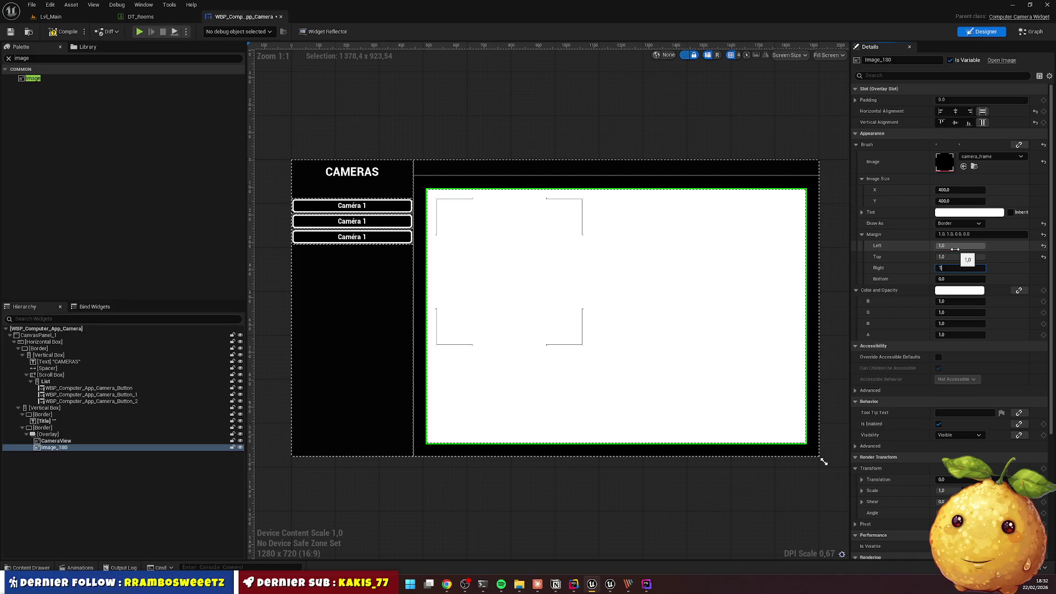
key(Tab)
text(1)
key(Return)
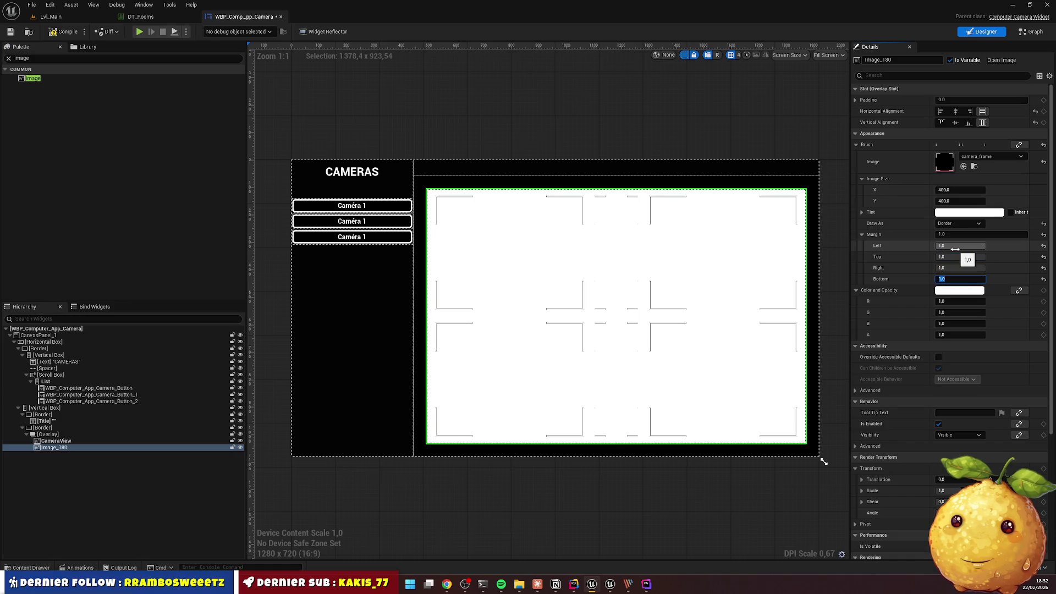
Reduce the left, top, right and bottom margins to 0.25
key(shift+Tab)
key(shift+Tab)
key(shift+Tab)
text(0.25)
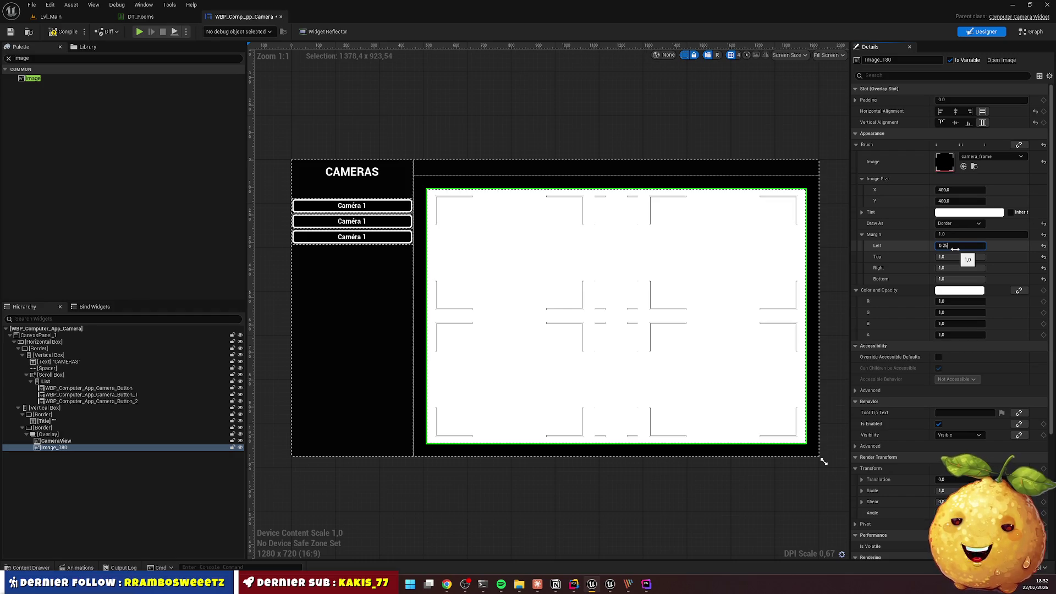
key(Tab)
text(0)
key(Tab)
text(0)
text(5)
key(Tab)
text(0.25)
key(Return)
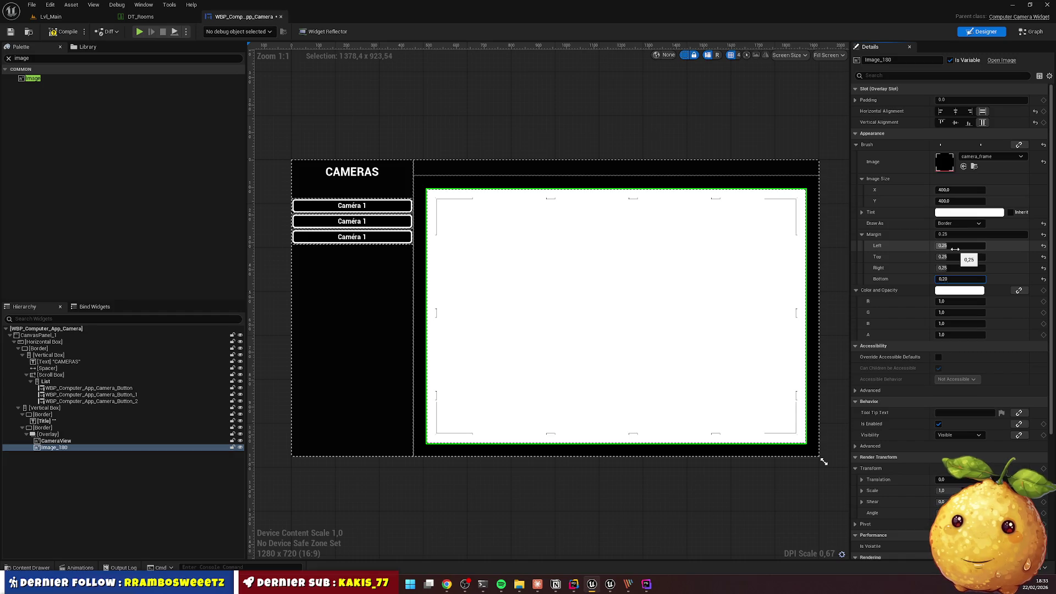
Settle all four margins at 0.3 and deselect the image to preview the frame
key(shift+Tab)
key(Tab)
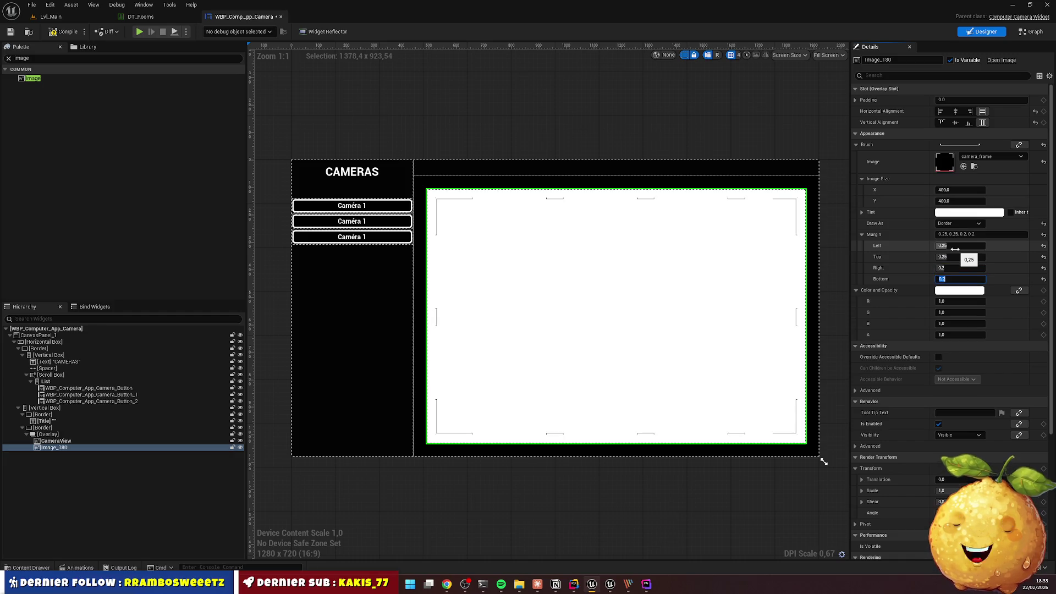
key(Return)
key(shift+Tab)
key(shift+Tab)
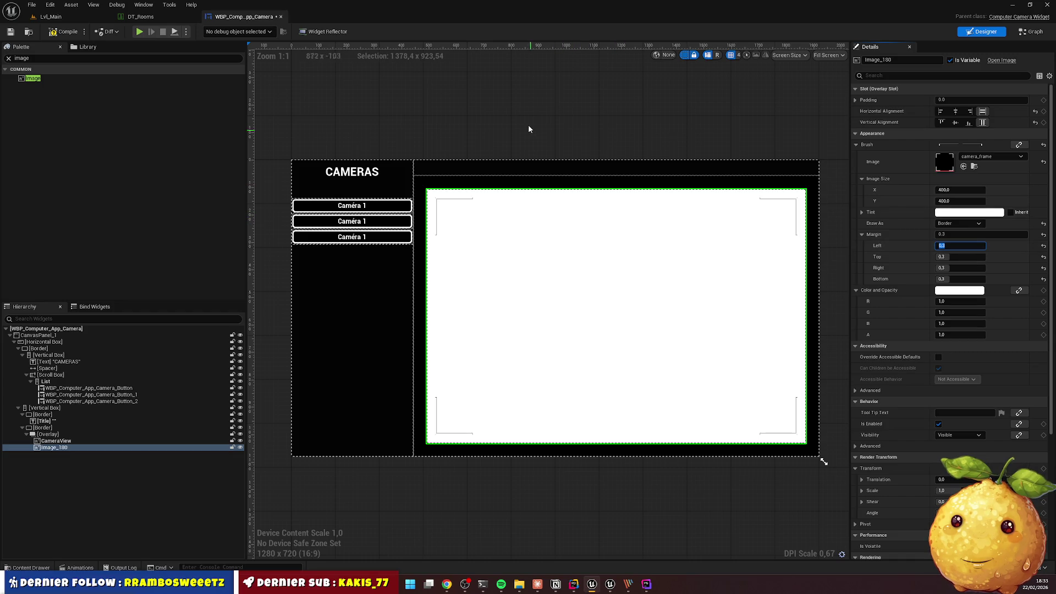
click(516, 94)
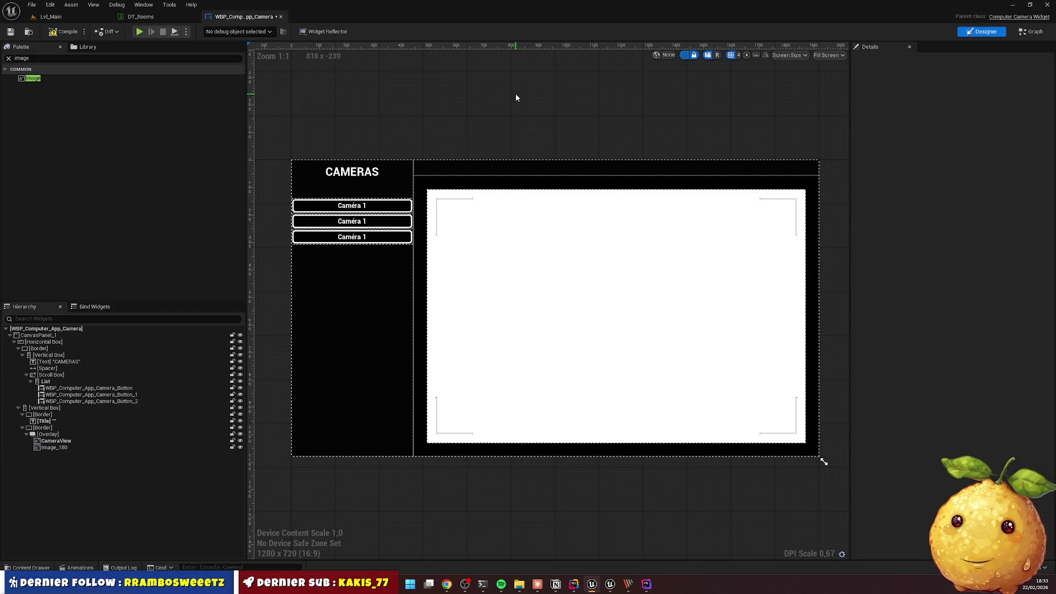
Switch to the Lvl_Main level and start Play In Editor
click(51, 17)
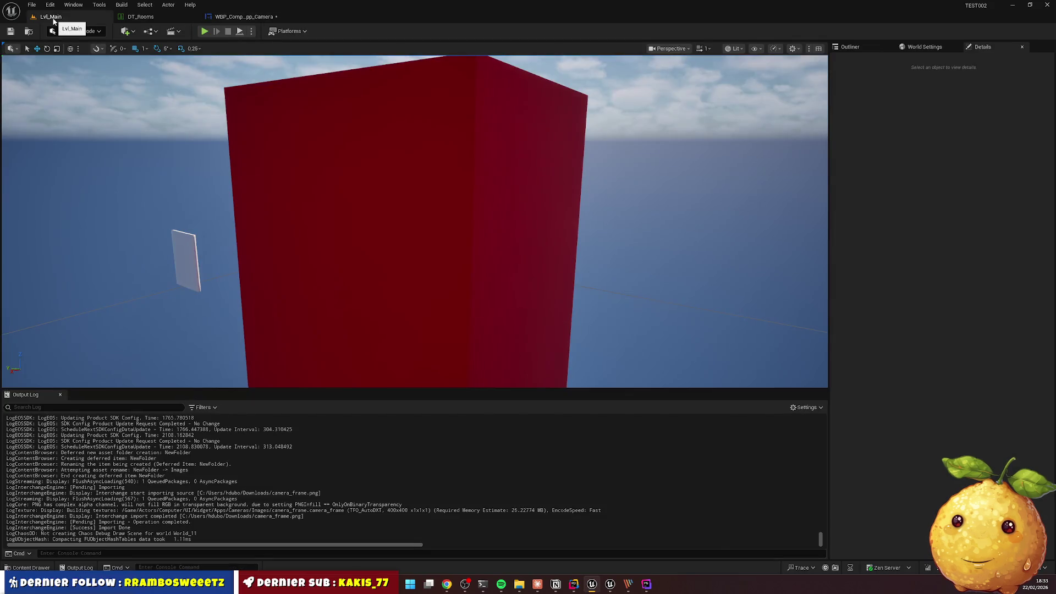
click(244, 16)
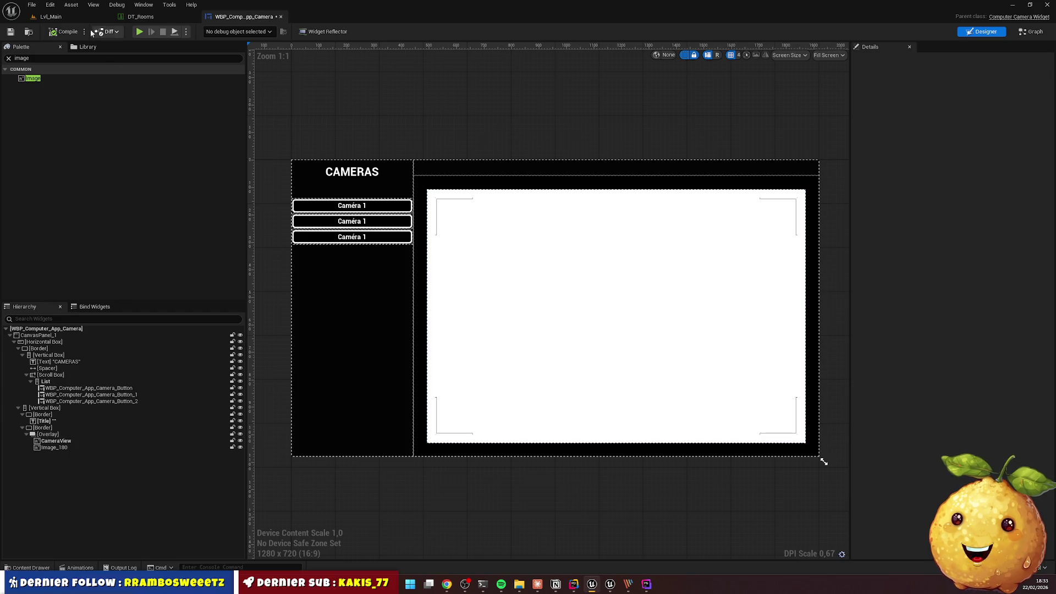
click(63, 16)
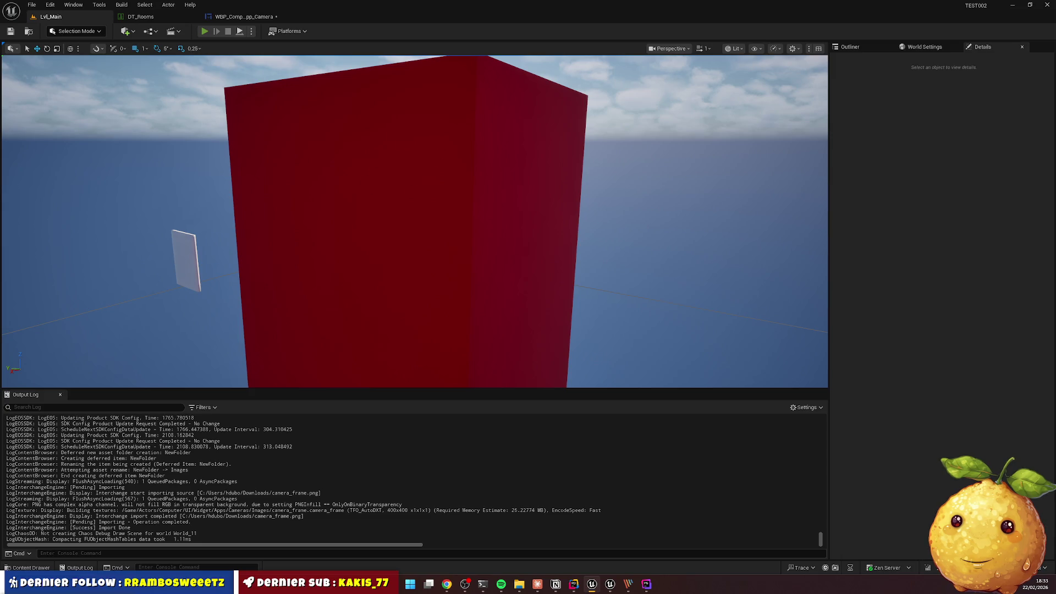
click(204, 31)
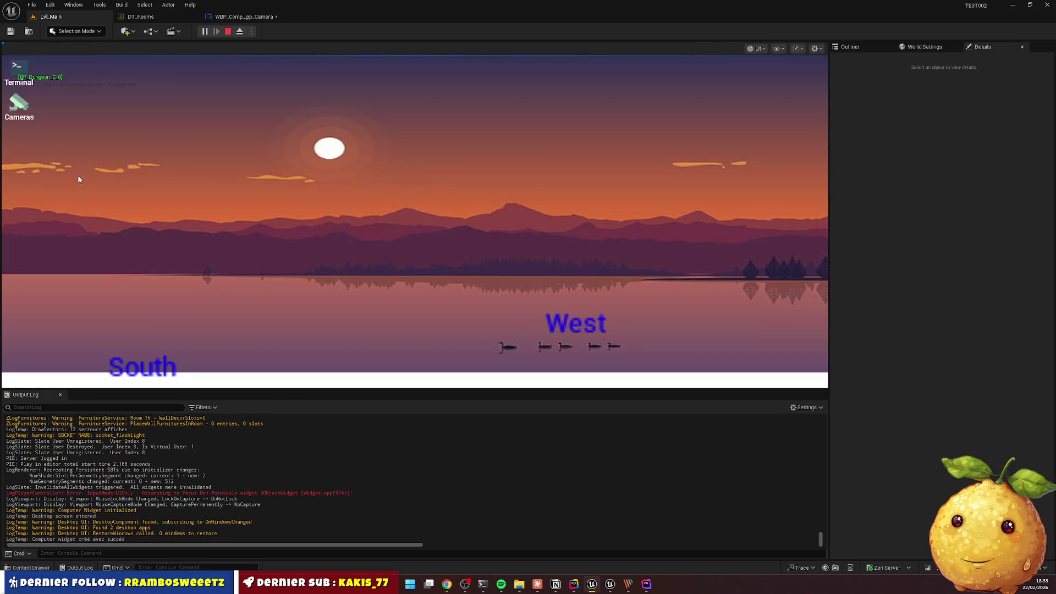
Open the in-game Cameras app, view the Remise (12) feed, and close it
double_click(18, 105)
click(101, 170)
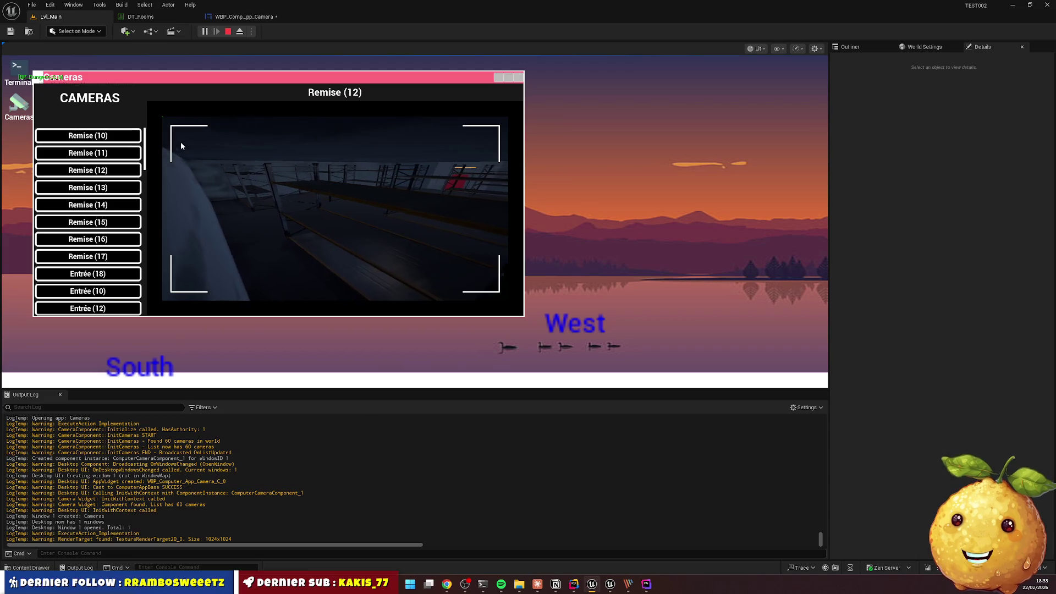
key(Tab)
Stop the play session and return to the camera widget designer
key(super)
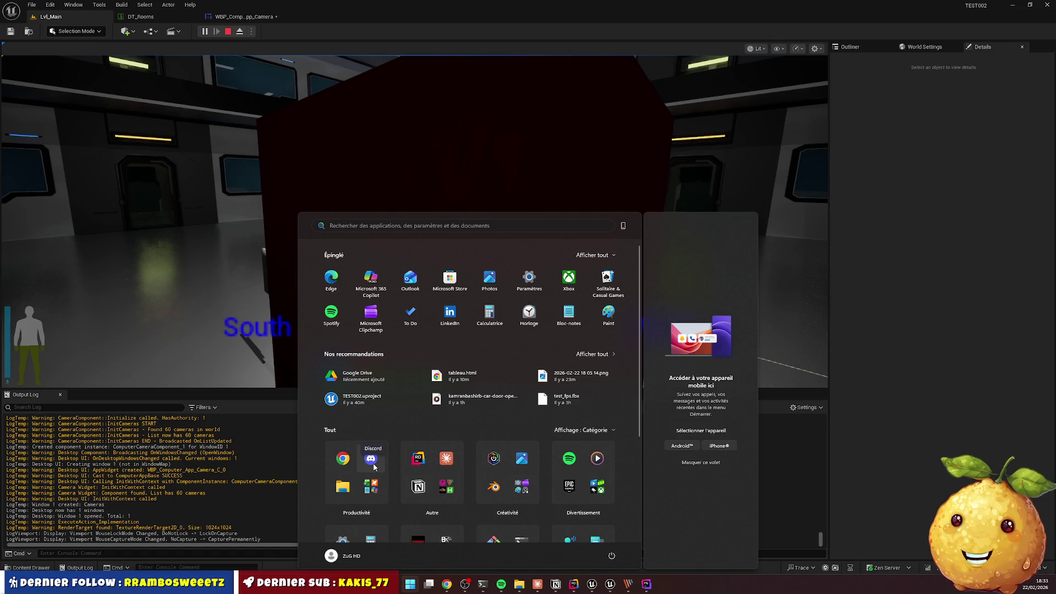
mouse_move(640, 585)
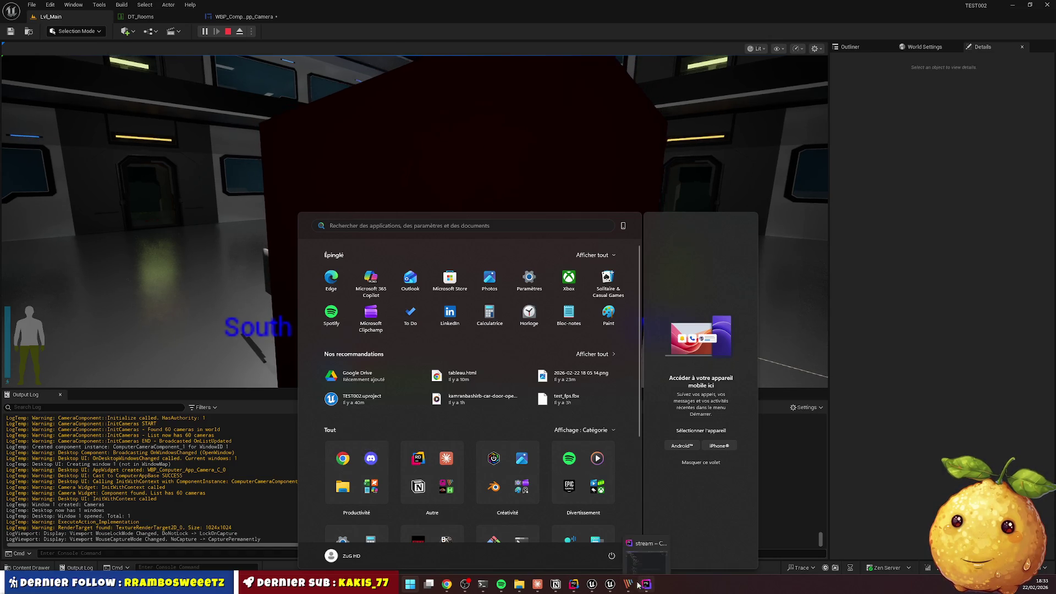
key(Escape)
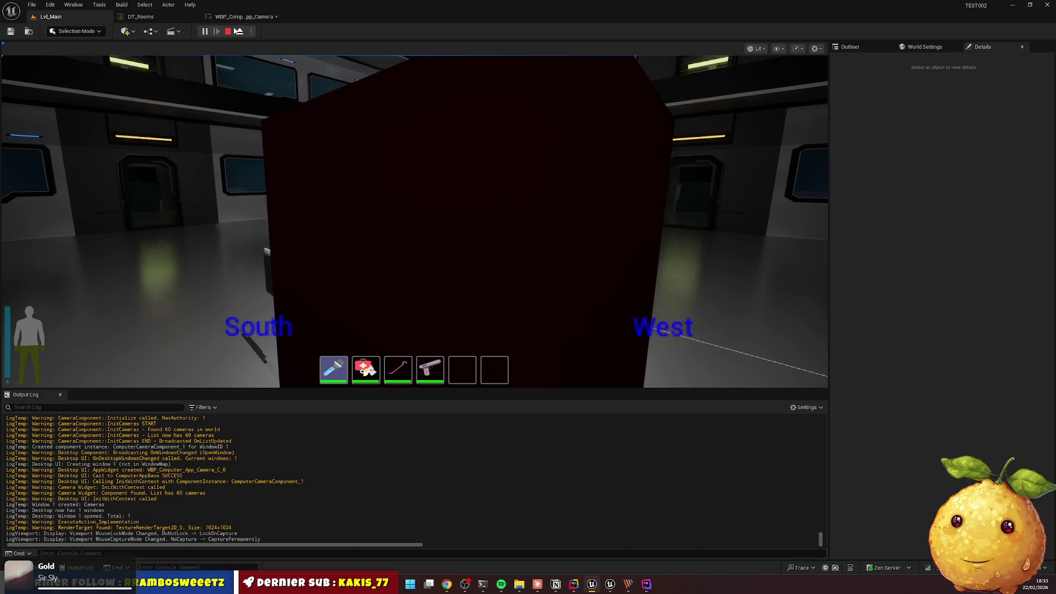
key(Escape)
click(244, 17)
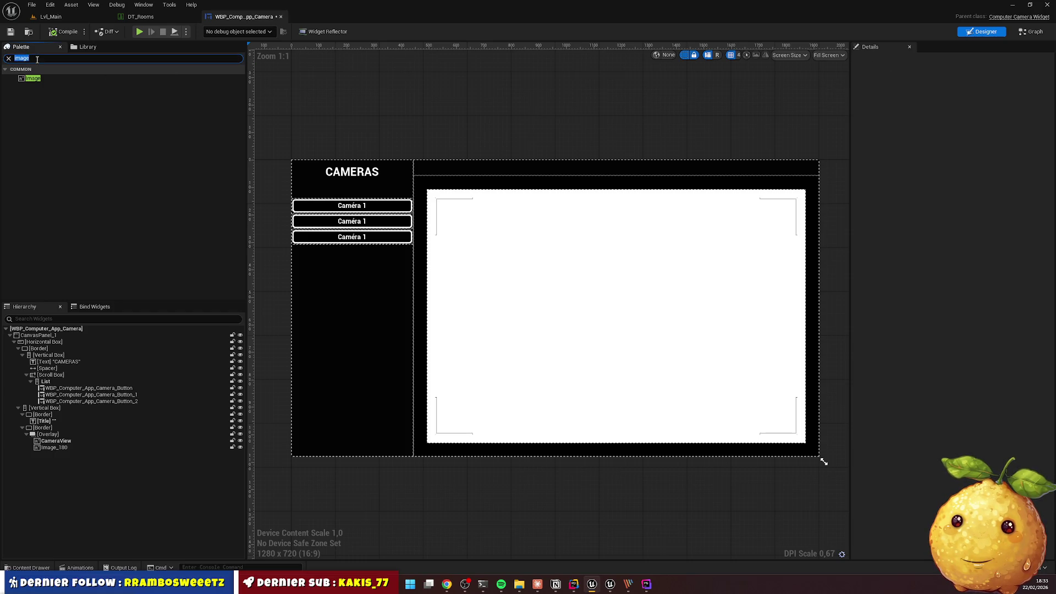
Drop a Border widget from the Palette into the Overlay below CameraView and Image_180, then select it
key(BackSpace)
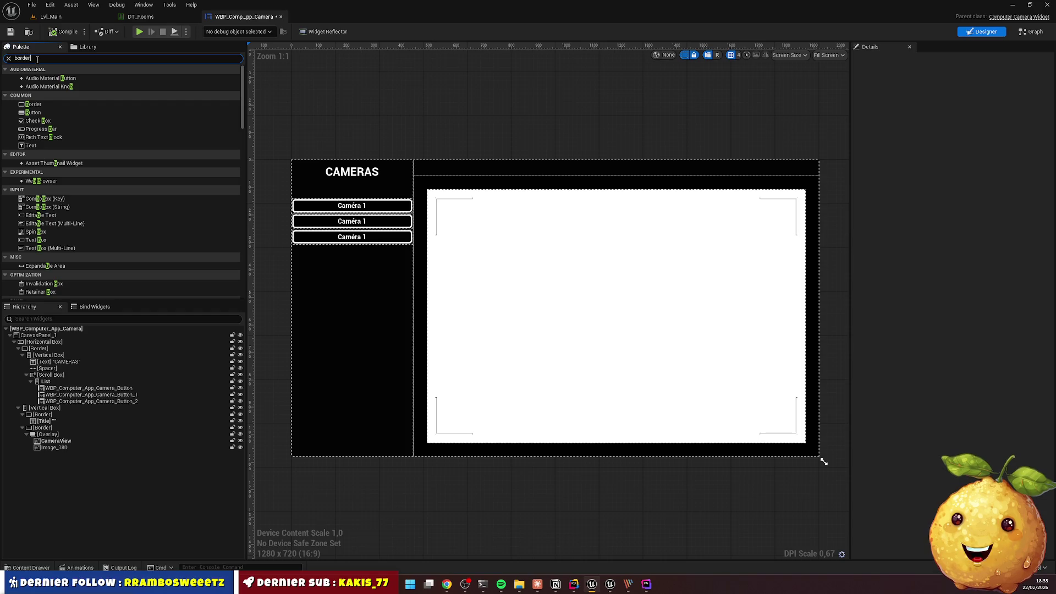
text(order)
drag(46, 79, 66, 435)
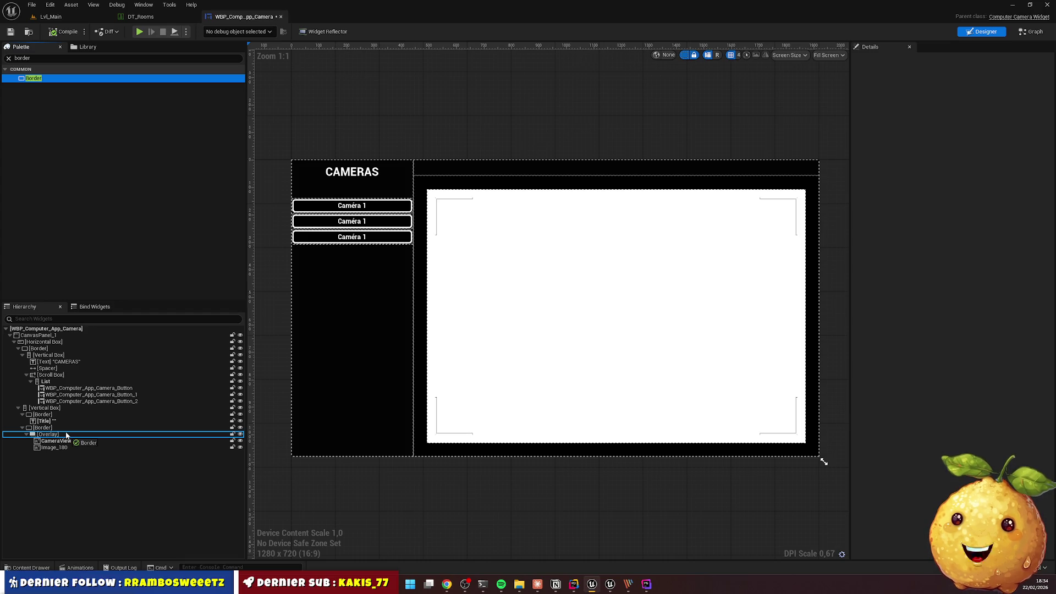
drag(66, 435, 66, 435)
click(59, 454)
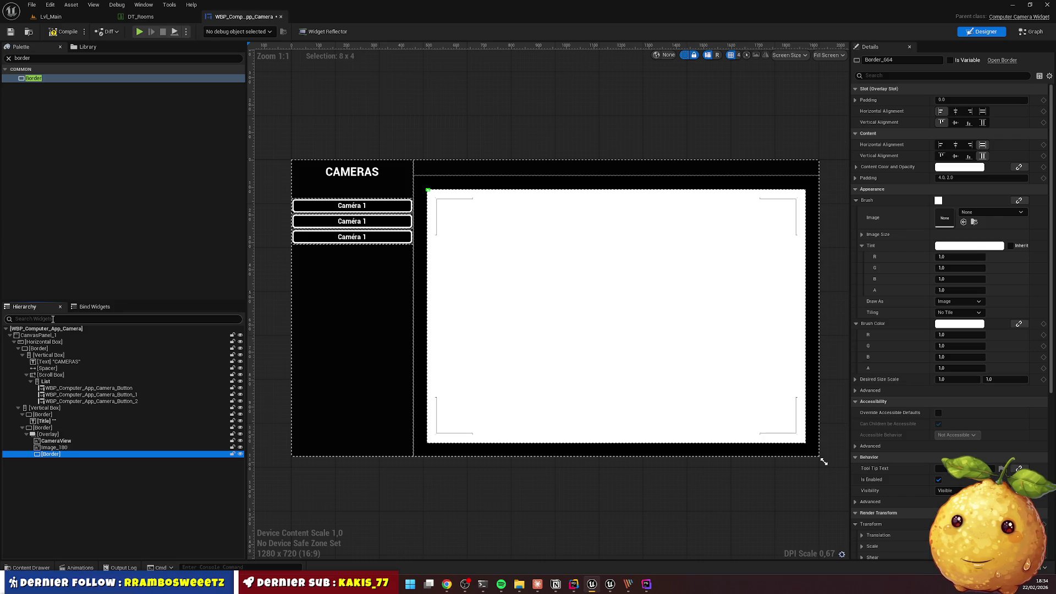
Add a Canvas Panel to the Overlay and move CameraView, Image_180, Border and Size Box into it
click(53, 319)
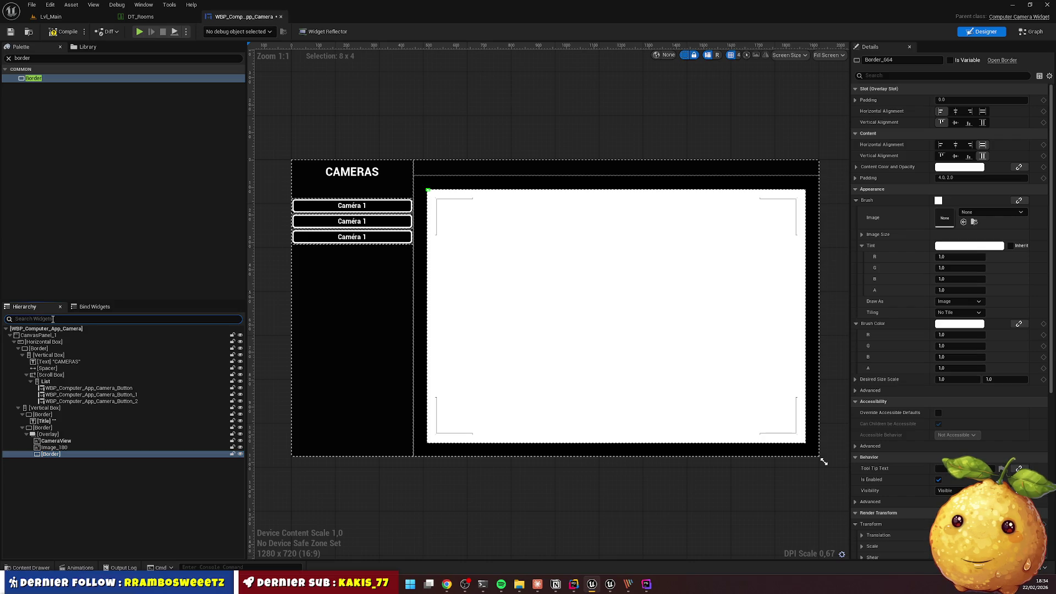
click(55, 441)
shift+click(53, 460)
drag(53, 460, 60, 468)
Set the Canvas Panel's horizontal and vertical alignment to Fill
click(58, 440)
click(985, 111)
click(985, 122)
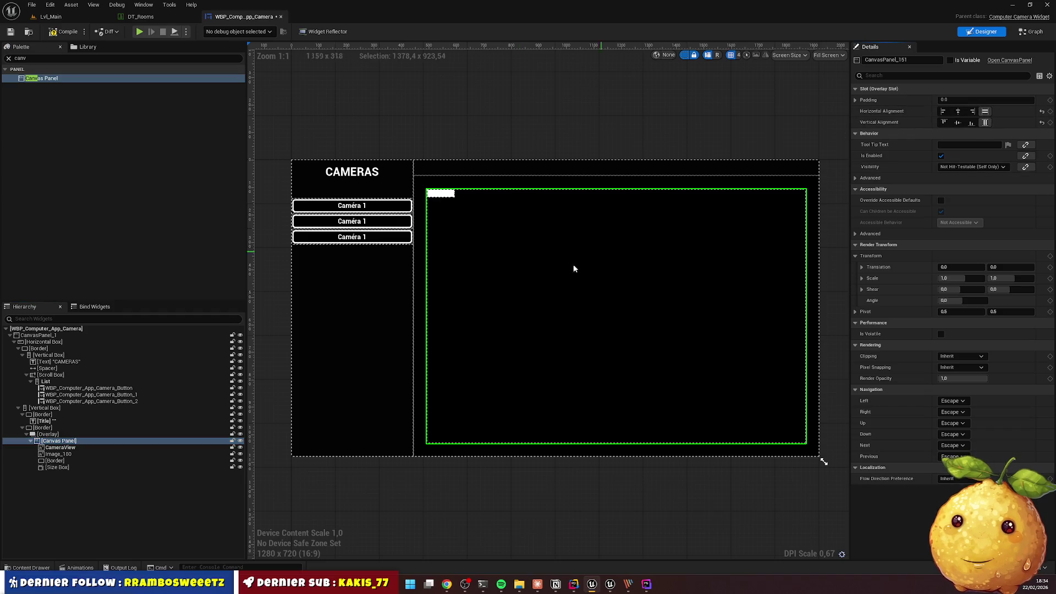
click(61, 447)
click(968, 102)
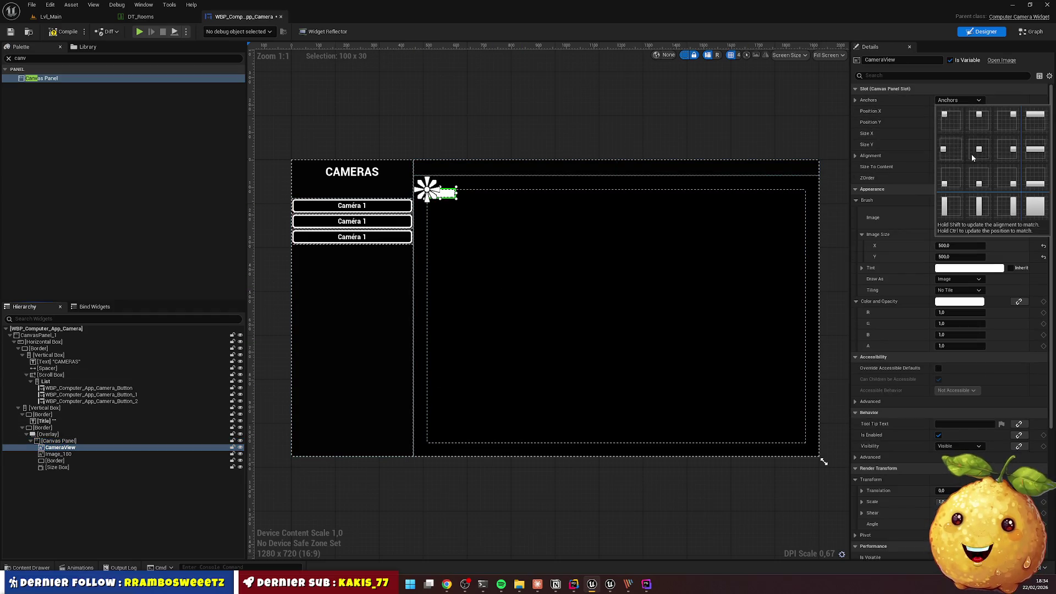
Anchor CameraView top-left, then try Size To Content and a width of 0
click(953, 126)
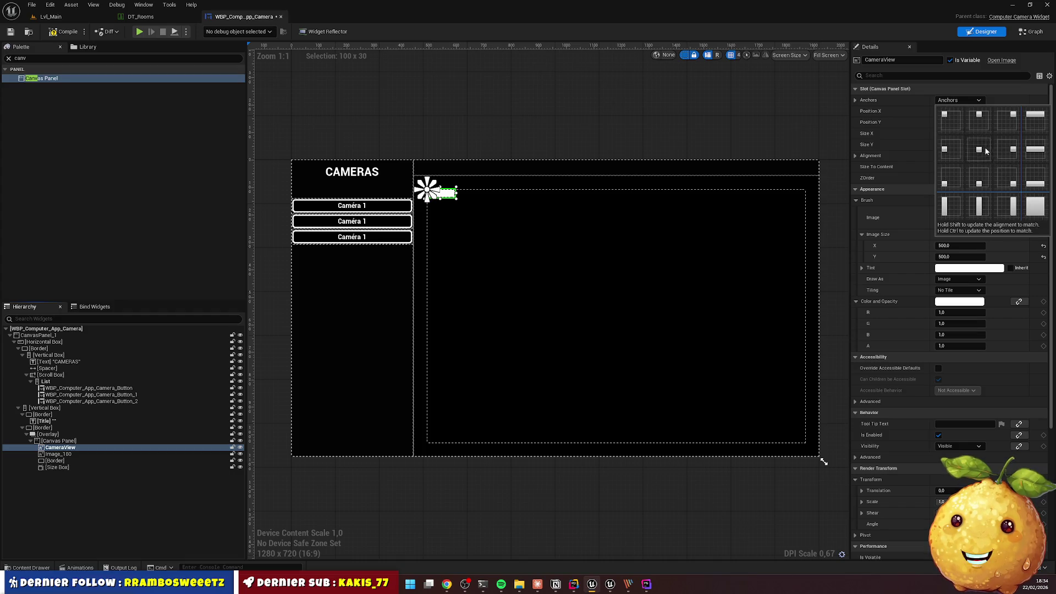
click(965, 101)
ctrl+click(946, 123)
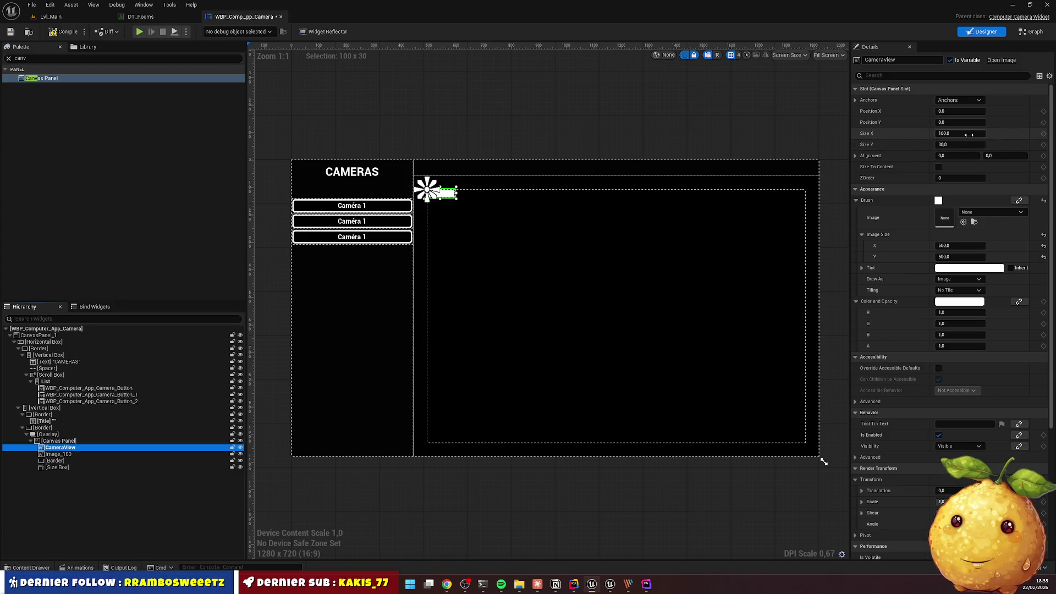
click(939, 167)
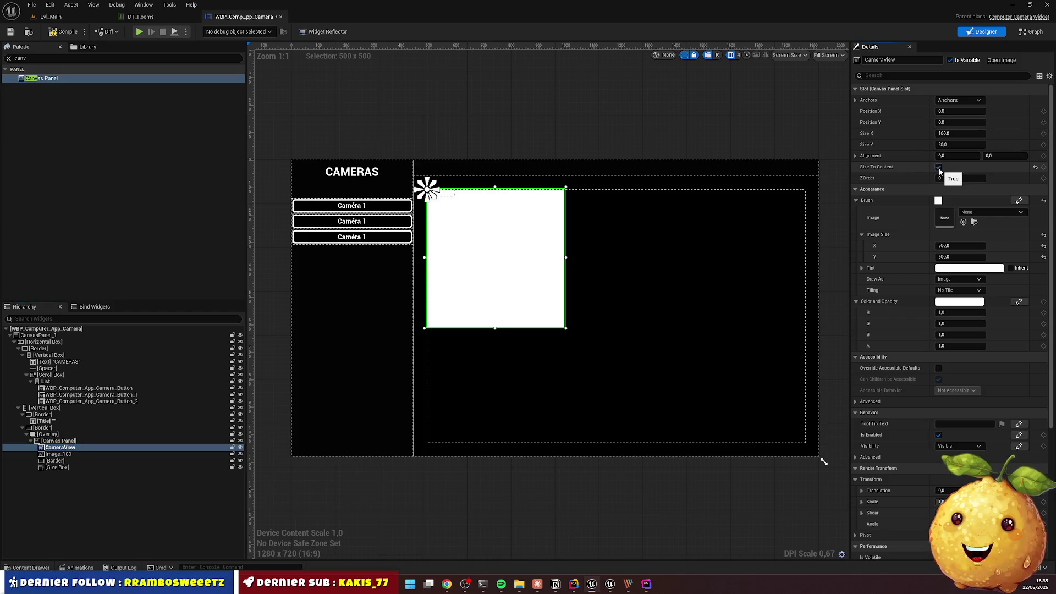
click(960, 134)
text(0)
key(Tab)
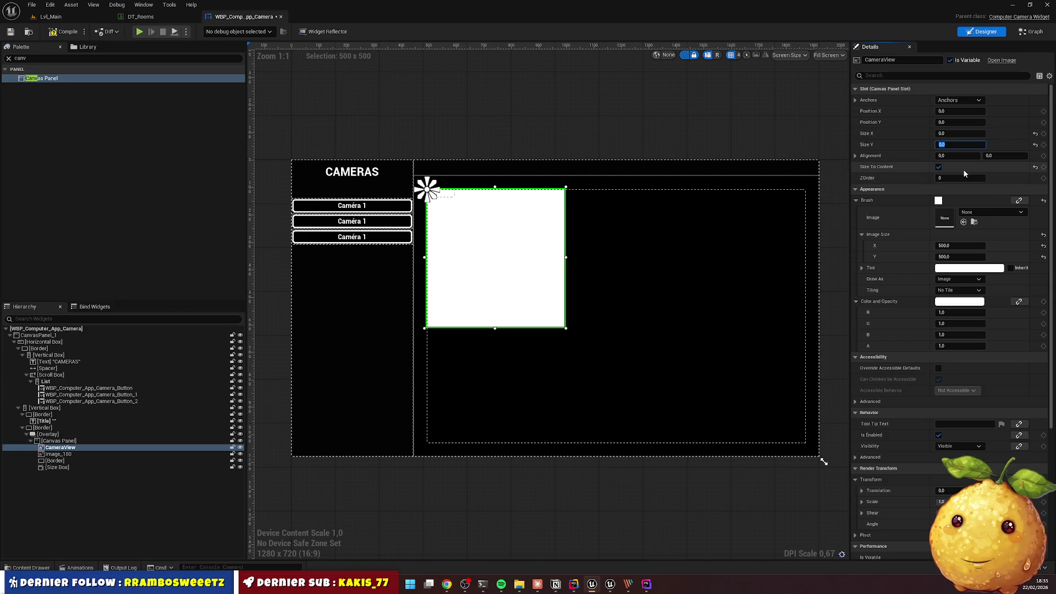
click(939, 167)
click(939, 167)
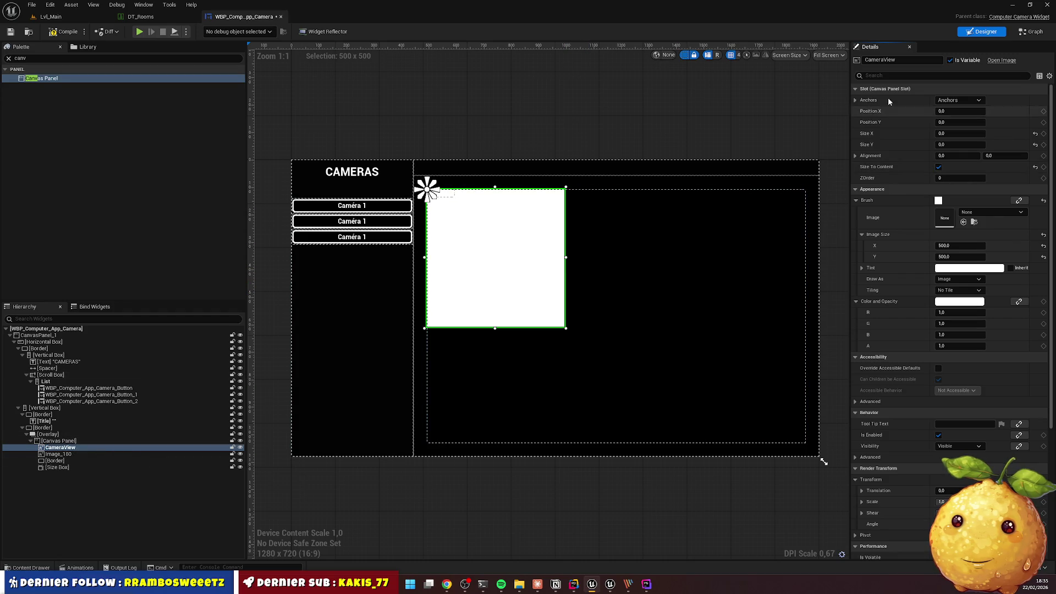
Stretch CameraView over the full canvas with right and bottom offsets 0 and Size To Content off
click(958, 100)
click(1034, 207)
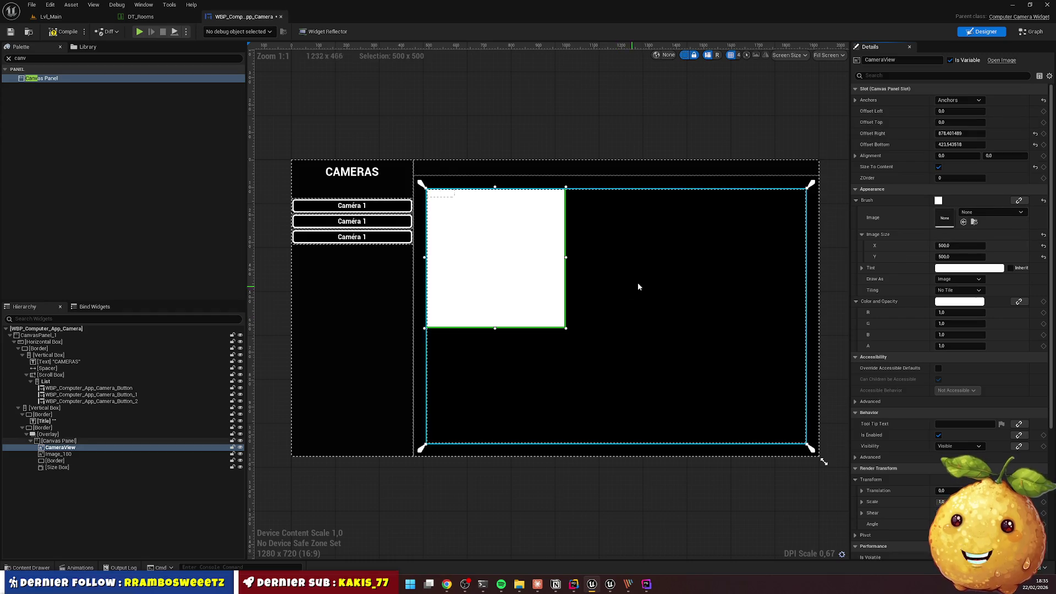
click(960, 133)
text(0)
key(Tab)
text(0)
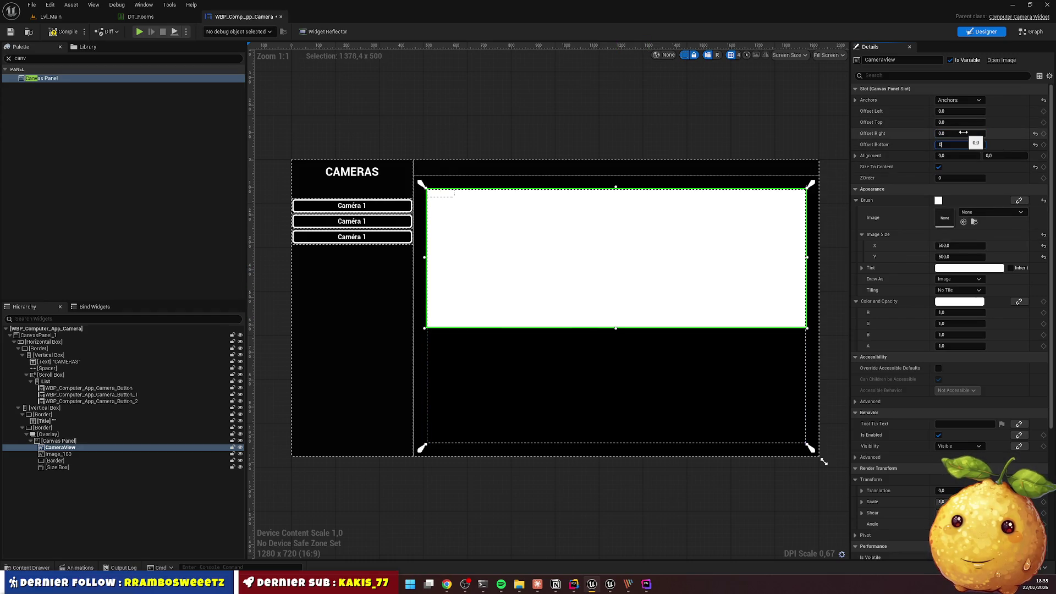
key(Return)
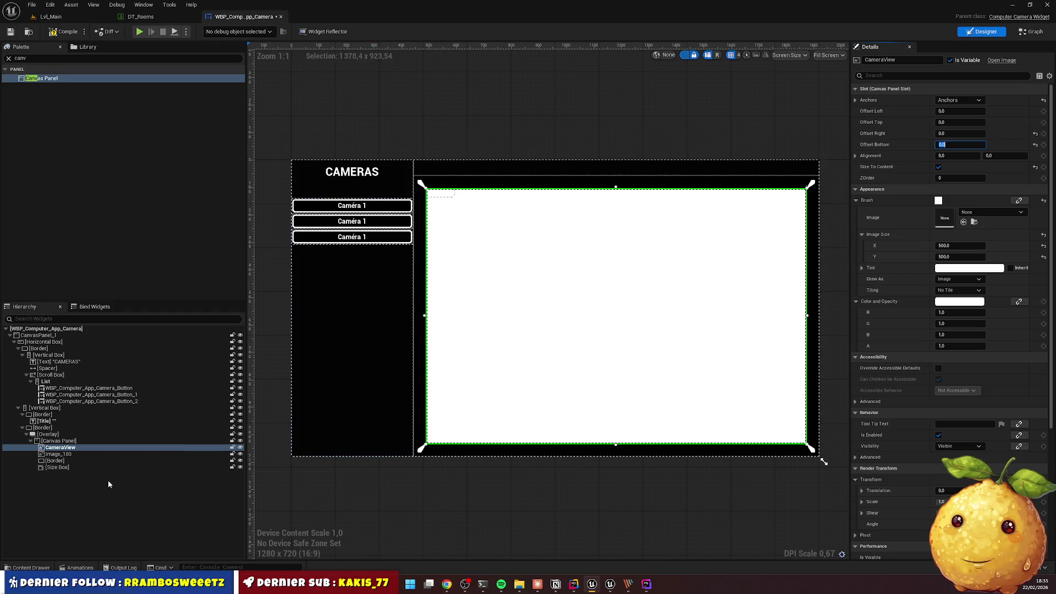
click(938, 167)
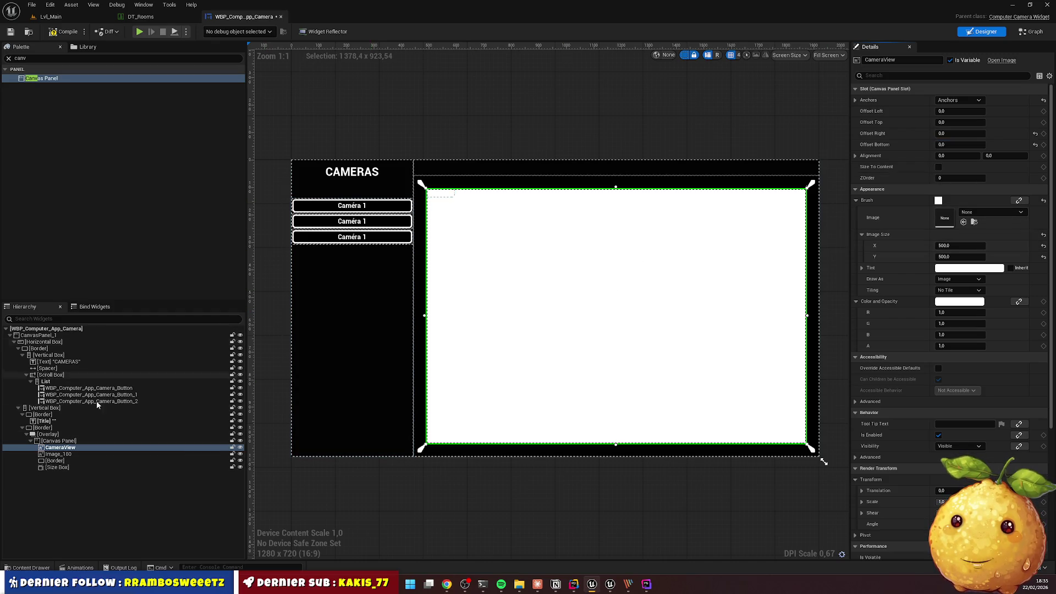
Stretch the Image_180 frame across the full canvas with right and bottom offsets 0
click(66, 454)
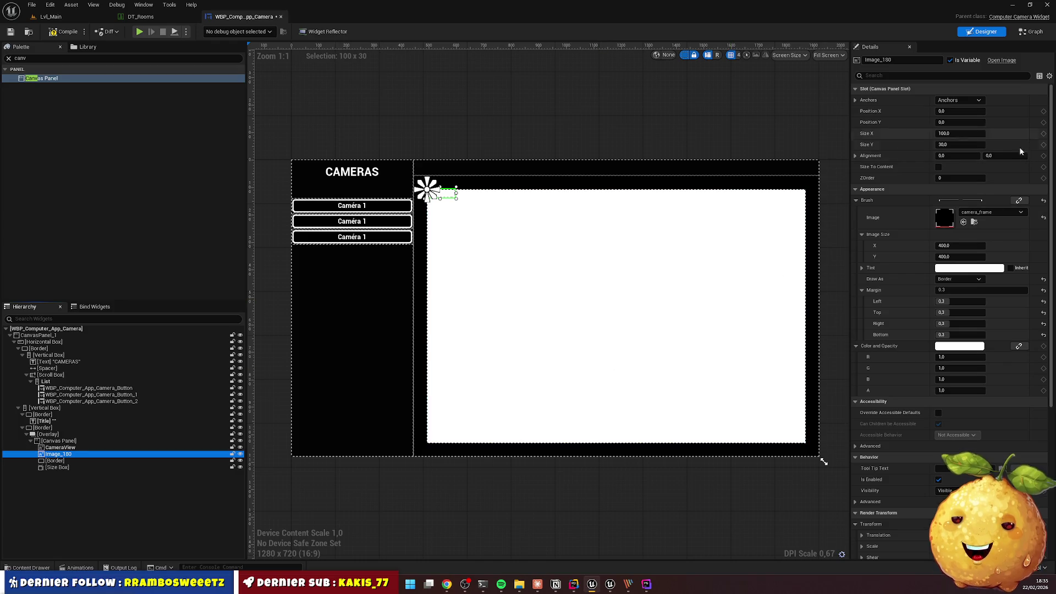
click(960, 99)
click(1030, 199)
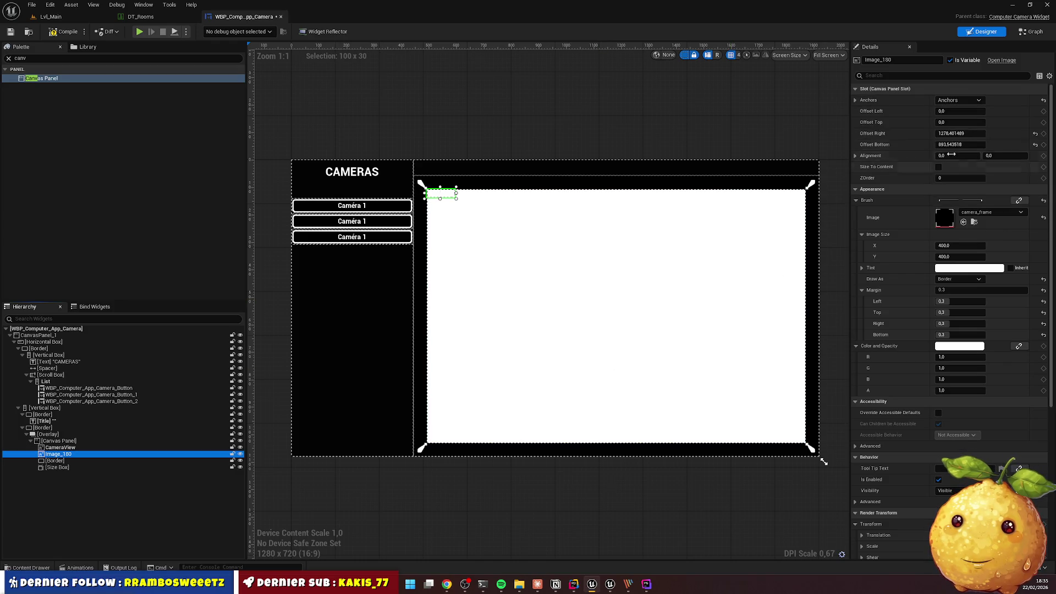
click(957, 134)
text(0)
key(Tab)
text(0)
key(Return)
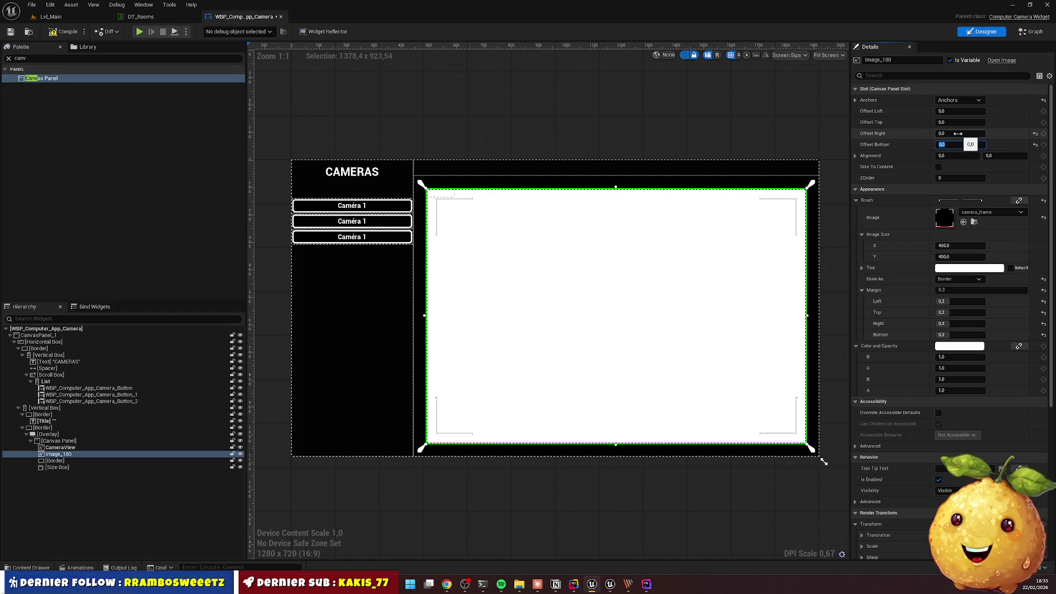
click(55, 461)
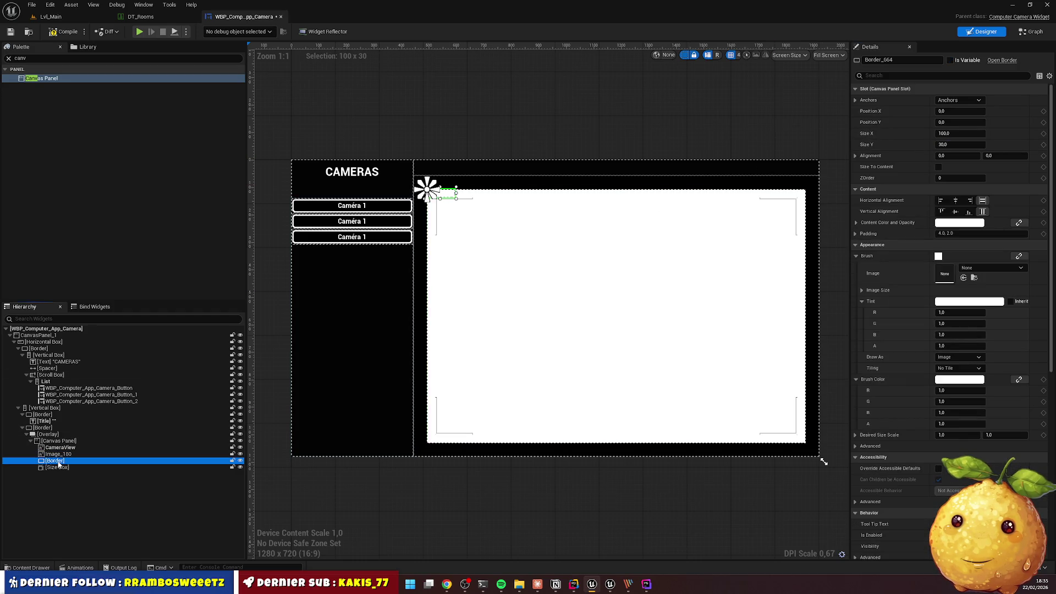
Keep the Border anchored top-left and set its Position X and Y to 50
click(975, 101)
click(949, 124)
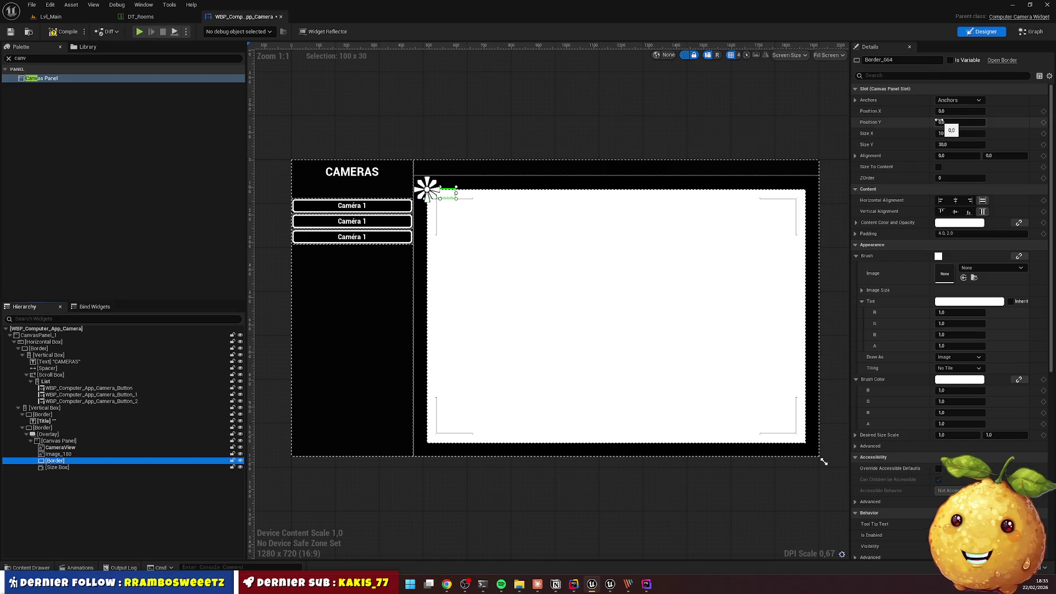
click(960, 111)
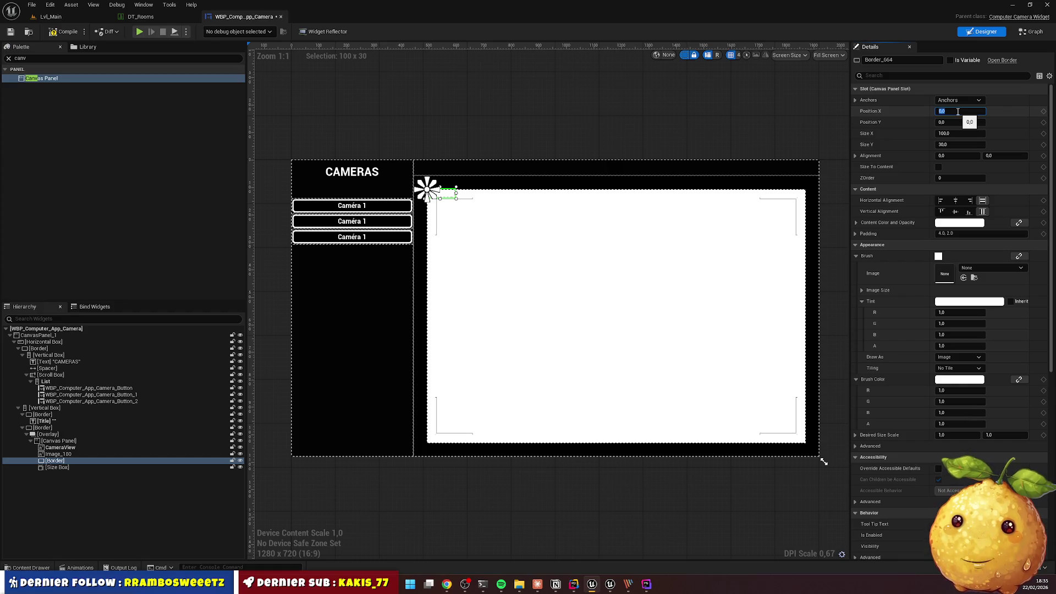
key(Tab)
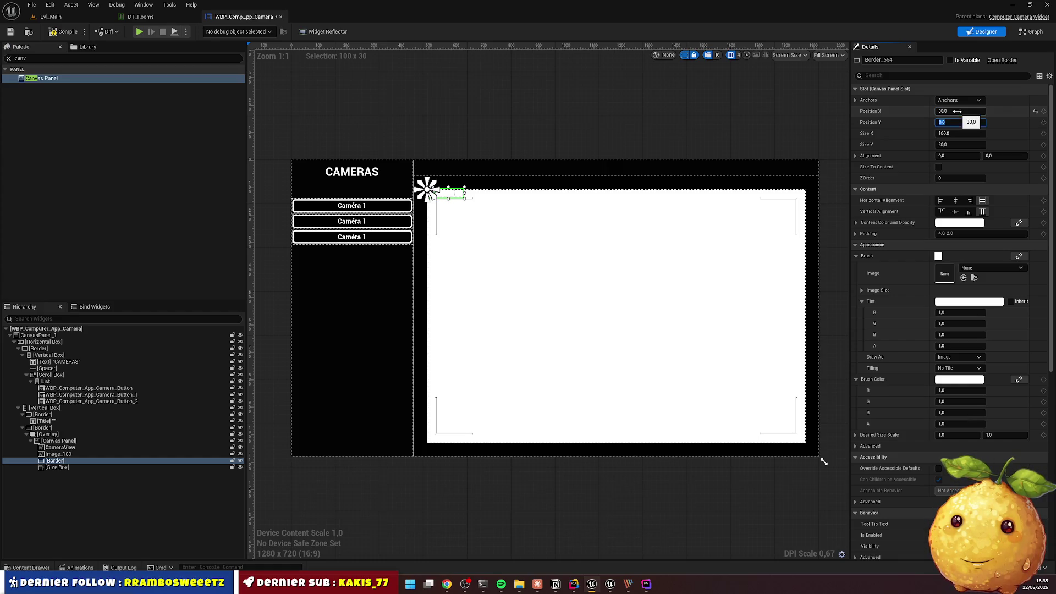
text(0)
key(Tab)
text(0)
key(Return)
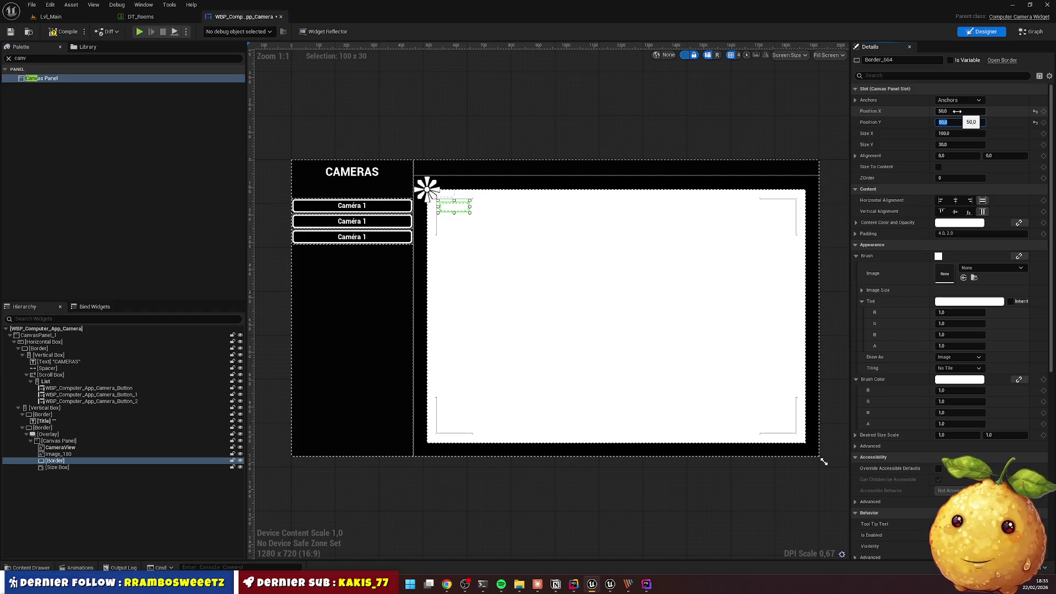
key(Tab)
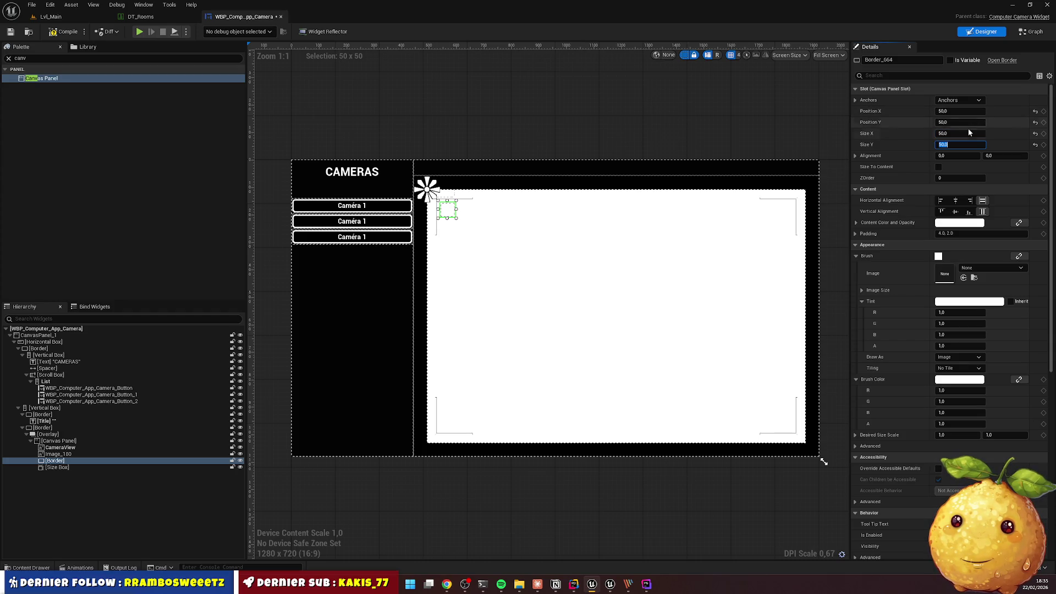
Set the Border's Brush Color to red, leaving its content colour white
click(954, 223)
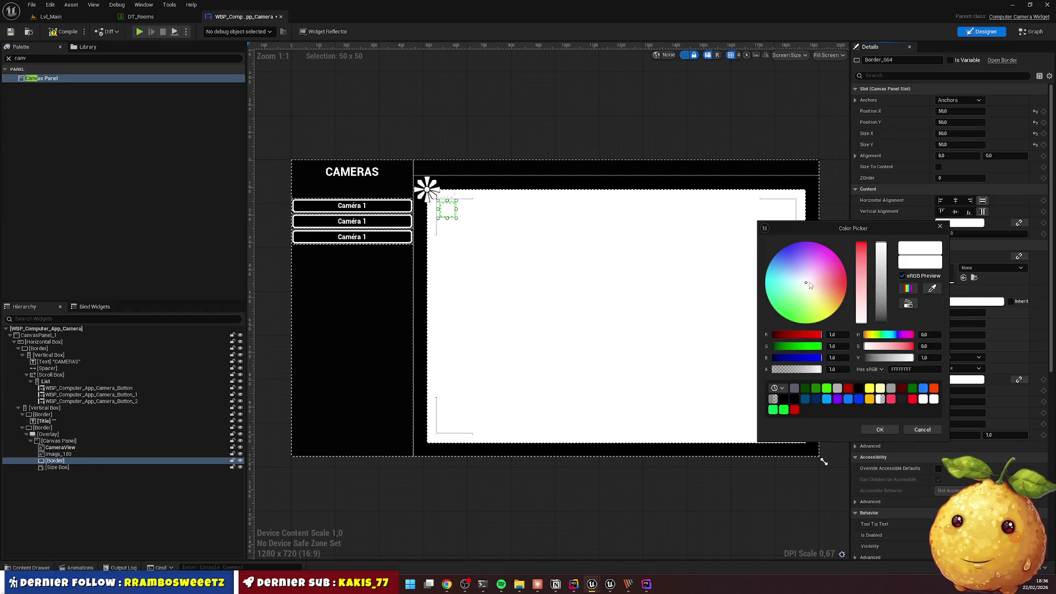
click(849, 389)
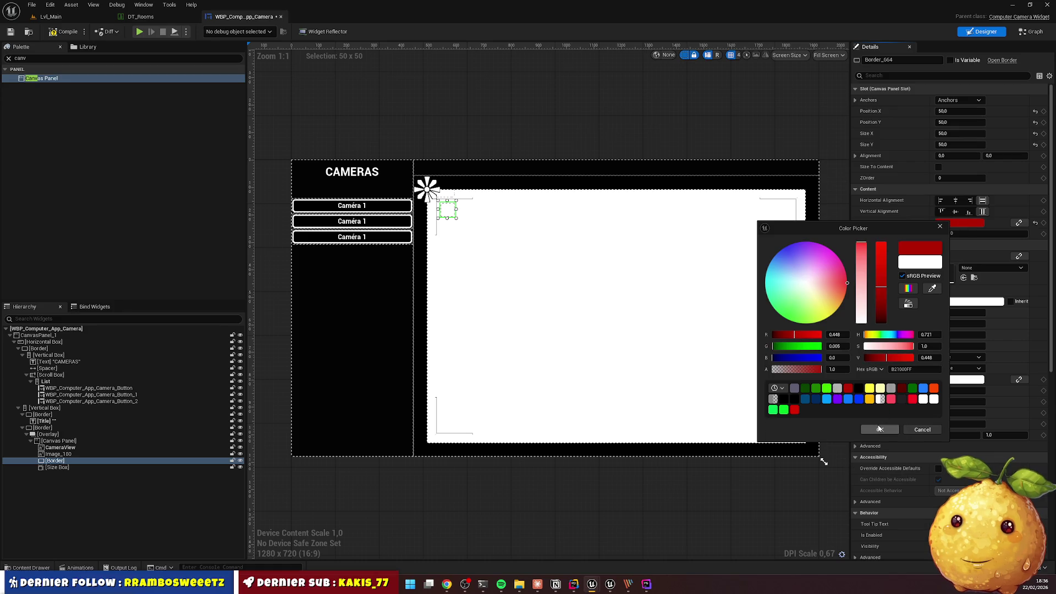
click(879, 429)
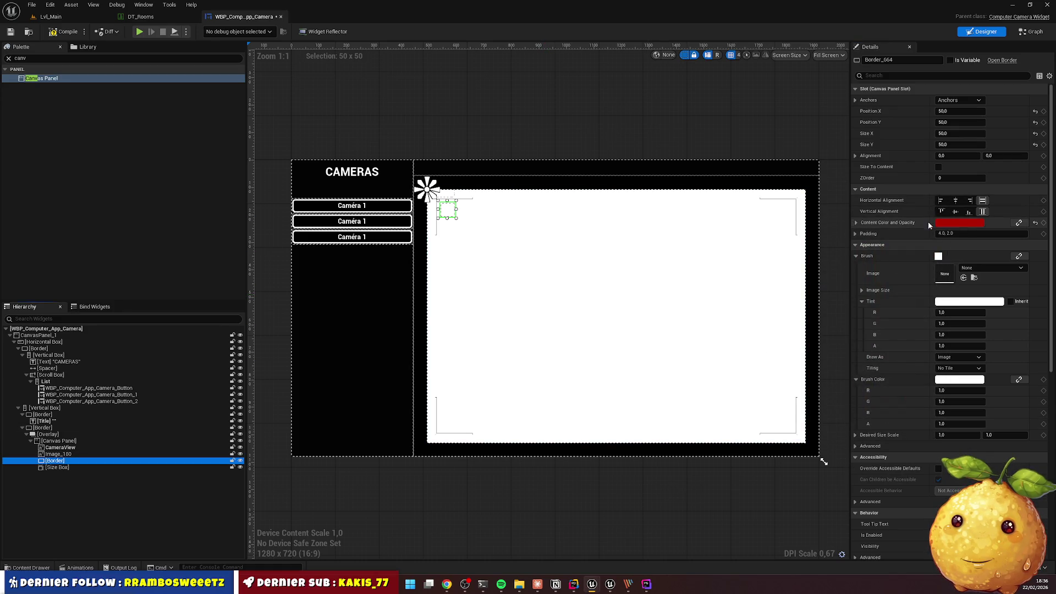
click(1036, 222)
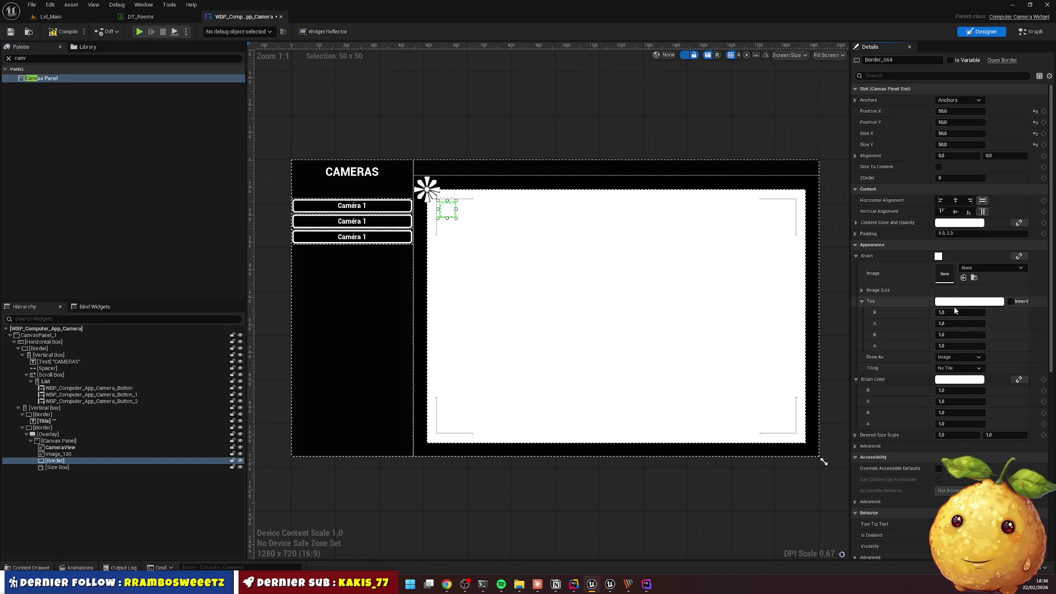
click(955, 382)
click(863, 505)
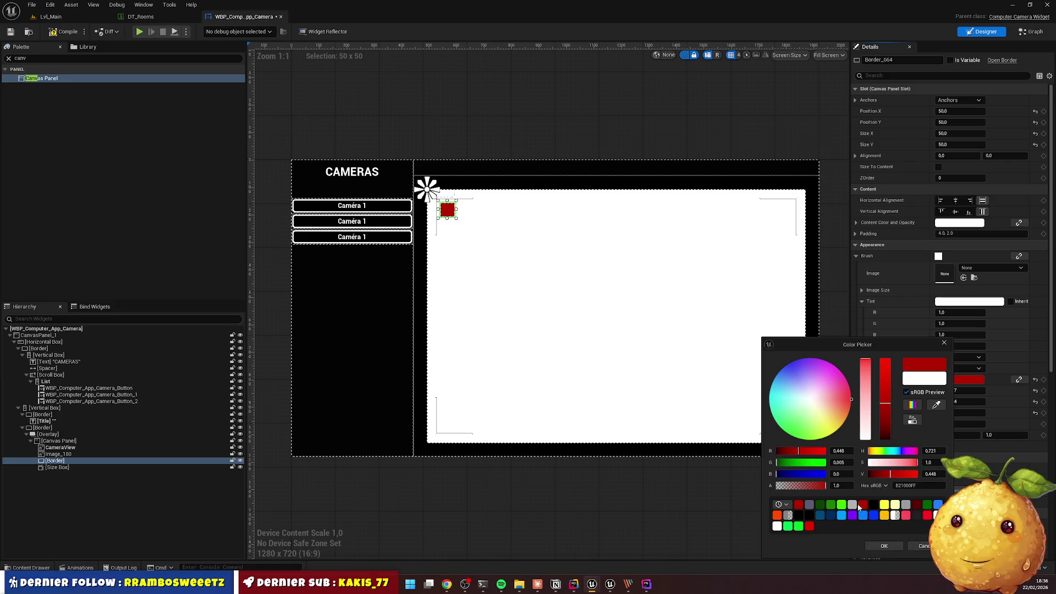
click(809, 527)
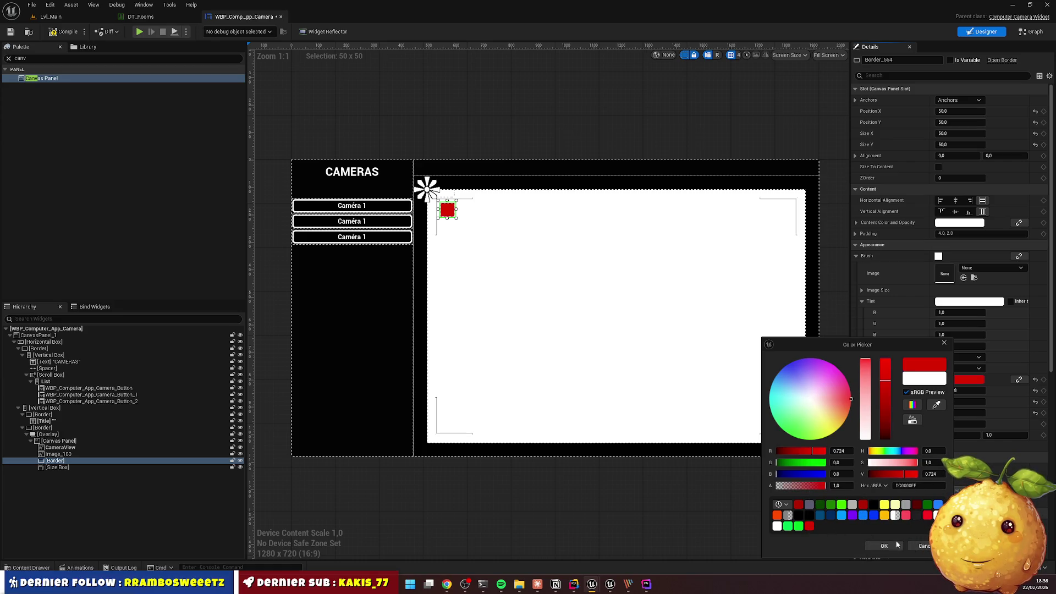
click(884, 546)
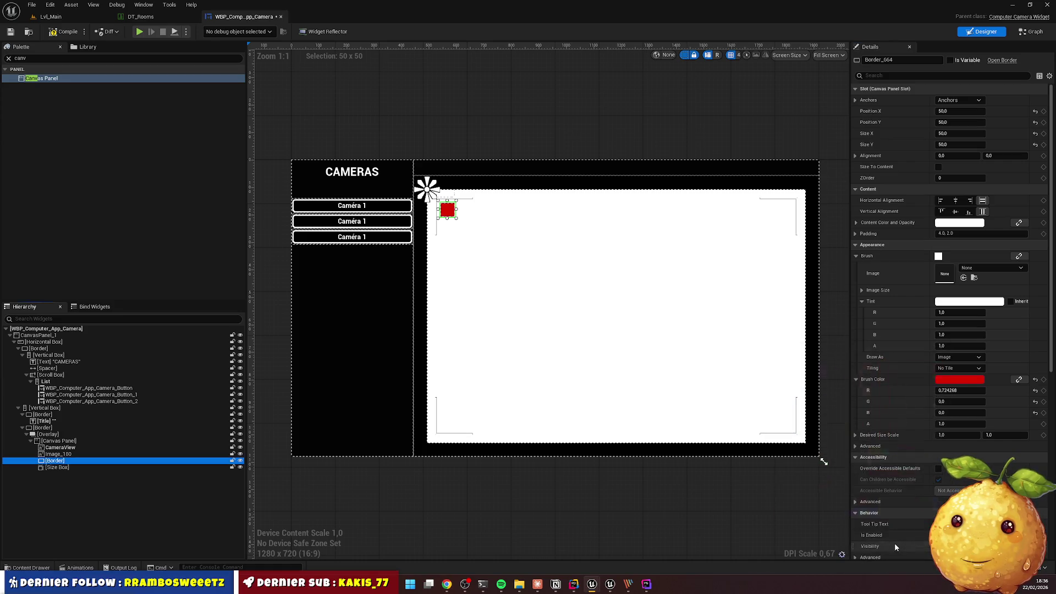
Change the Border's Draw As to Rounded Box so it appears as a red circle
click(954, 358)
click(956, 395)
click(477, 118)
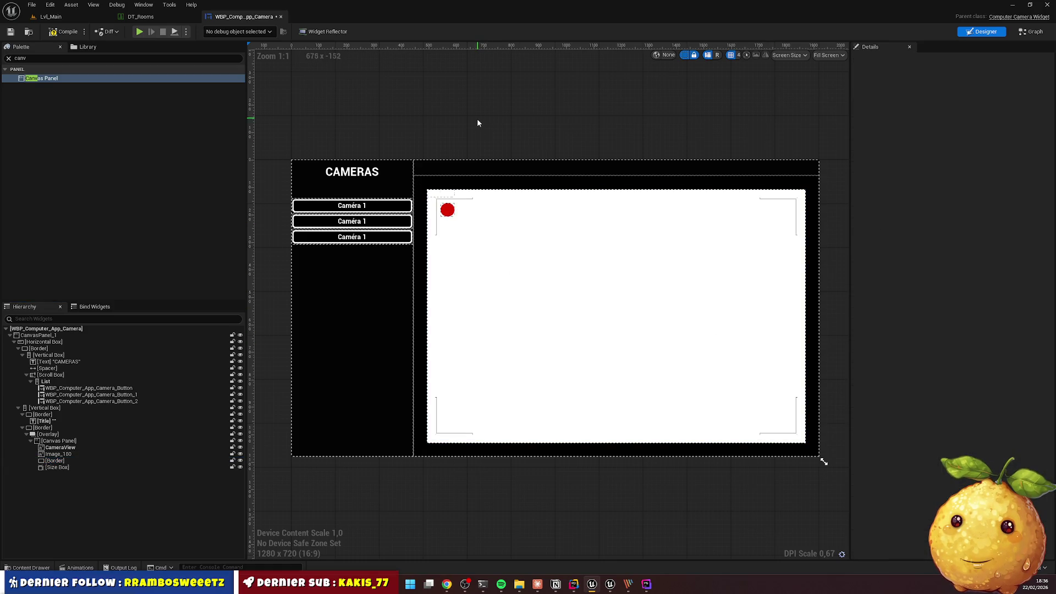
click(58, 455)
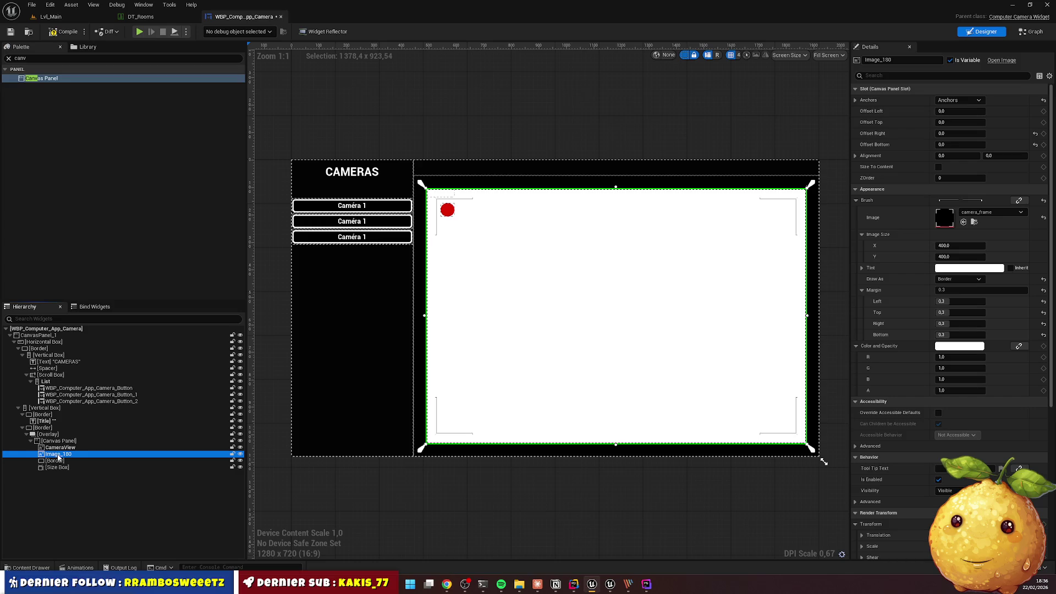
click(17, 460)
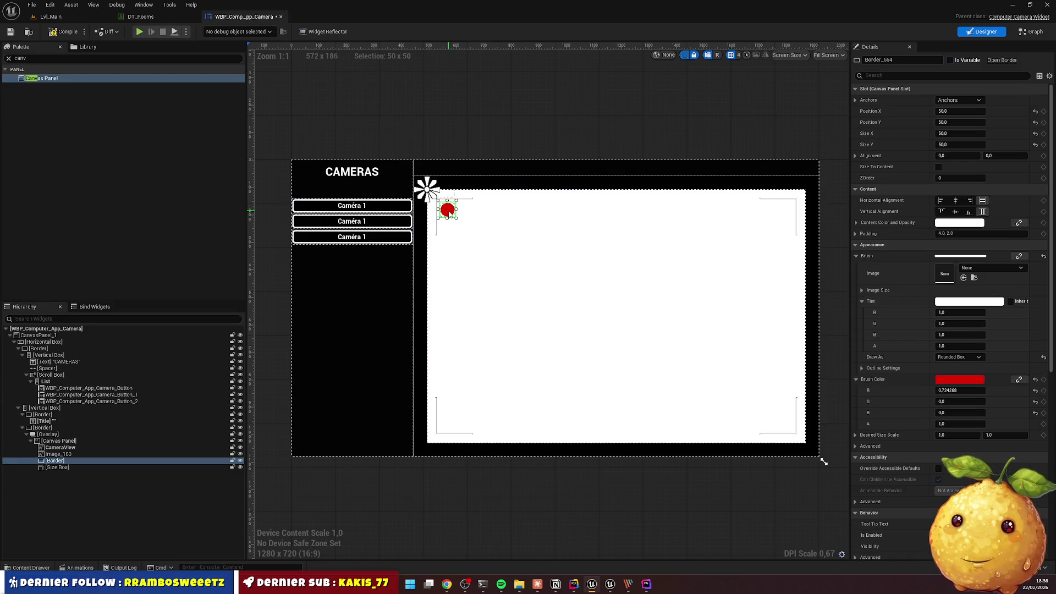
Wrap the red dot Border with a Horizontal Box
right_click(55, 460)
mouse_move(121, 427)
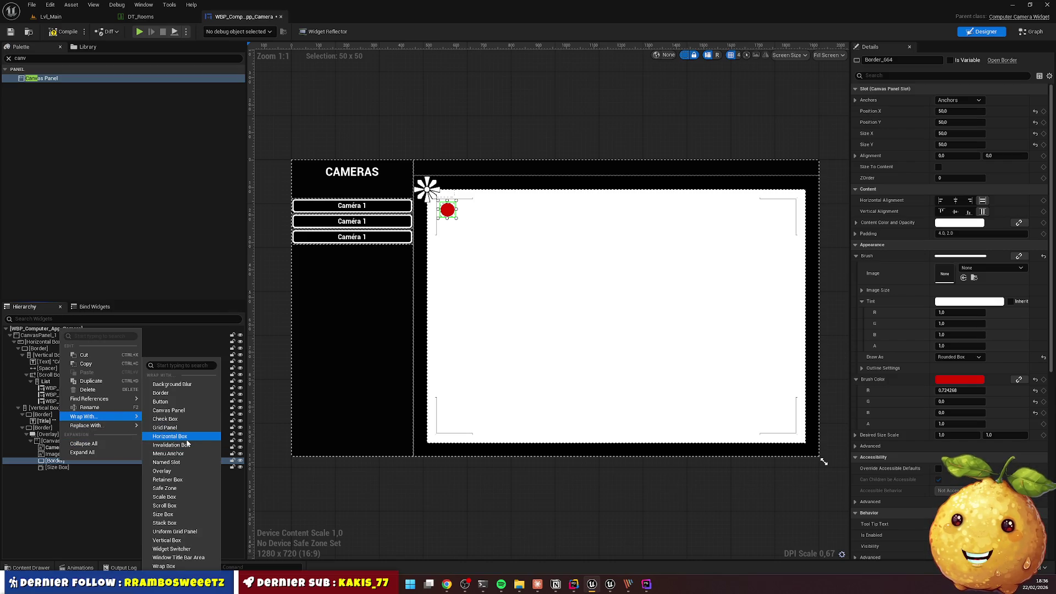
click(185, 437)
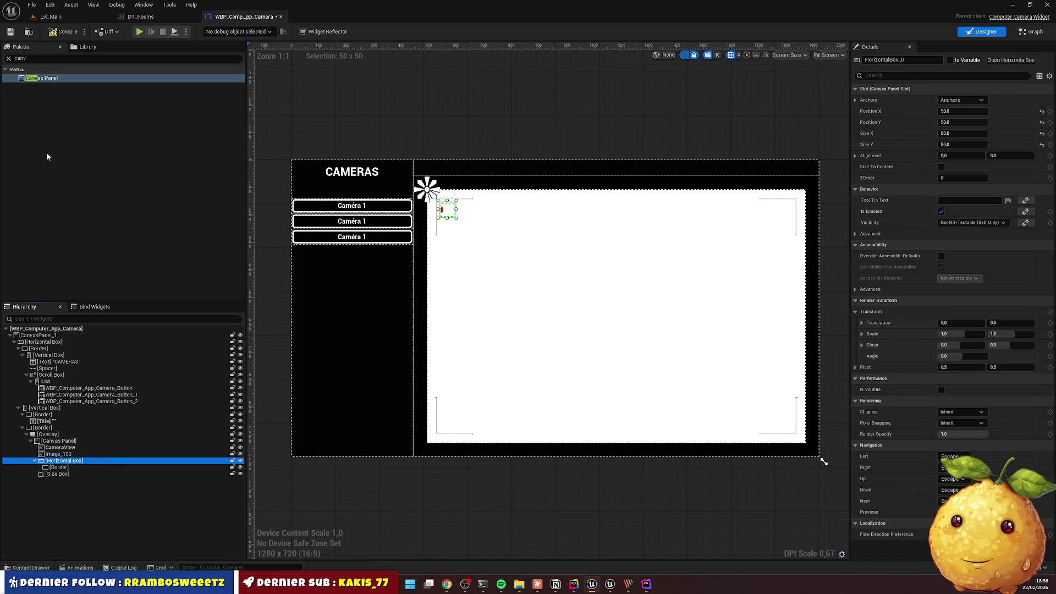
Add a Spacer and a Text Block from the Palette into the Horizontal Box
click(31, 57)
text(spacer)
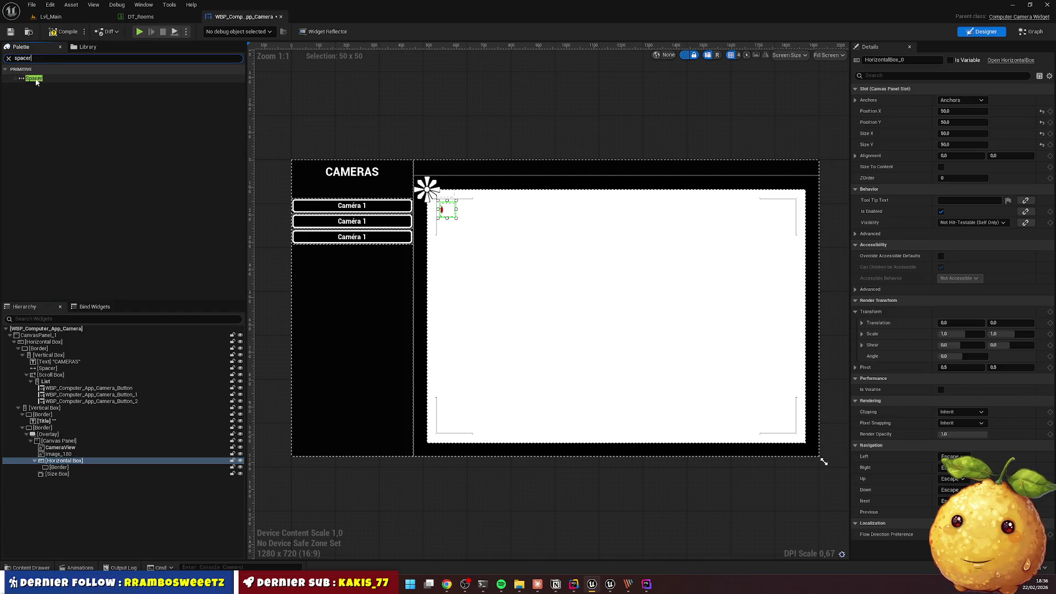
mouse_move(33, 78)
mouse_down()
mouse_move(66, 335)
mouse_move(62, 464)
mouse_up()
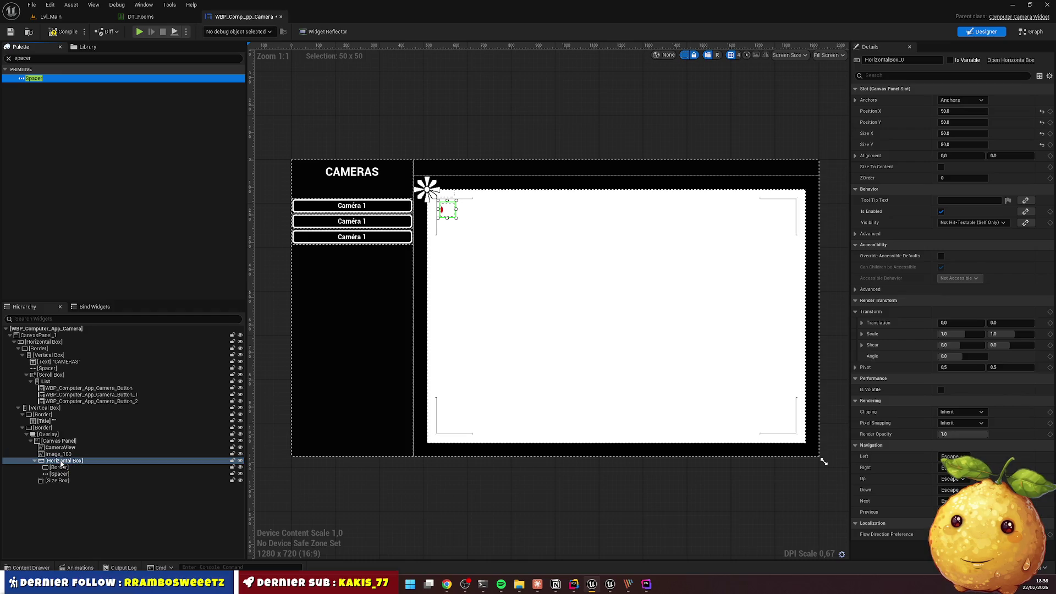
click(41, 59)
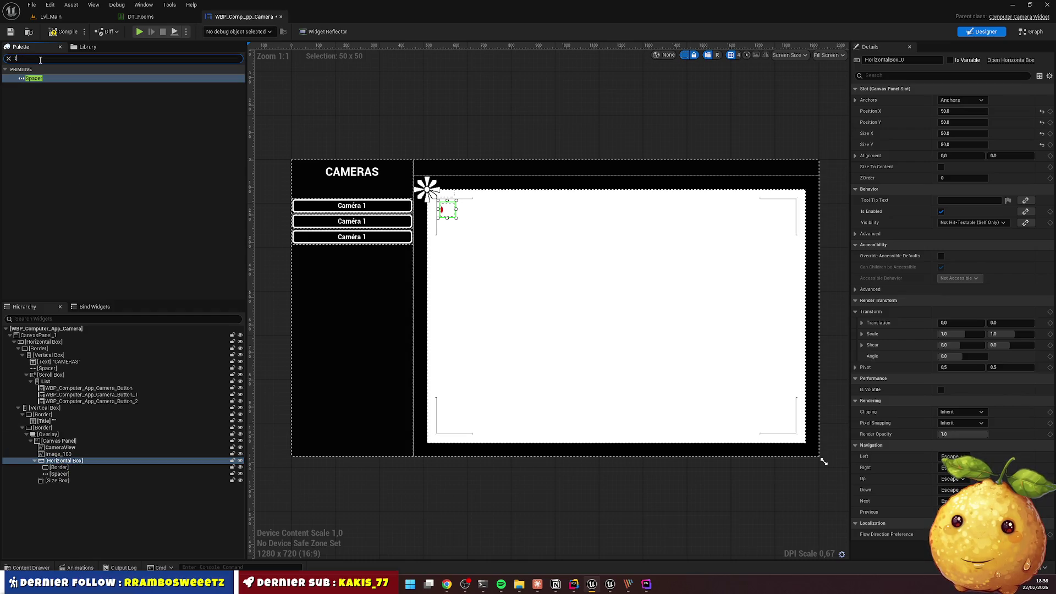
text(ext)
drag(38, 89, 74, 465)
drag(74, 463, 74, 465)
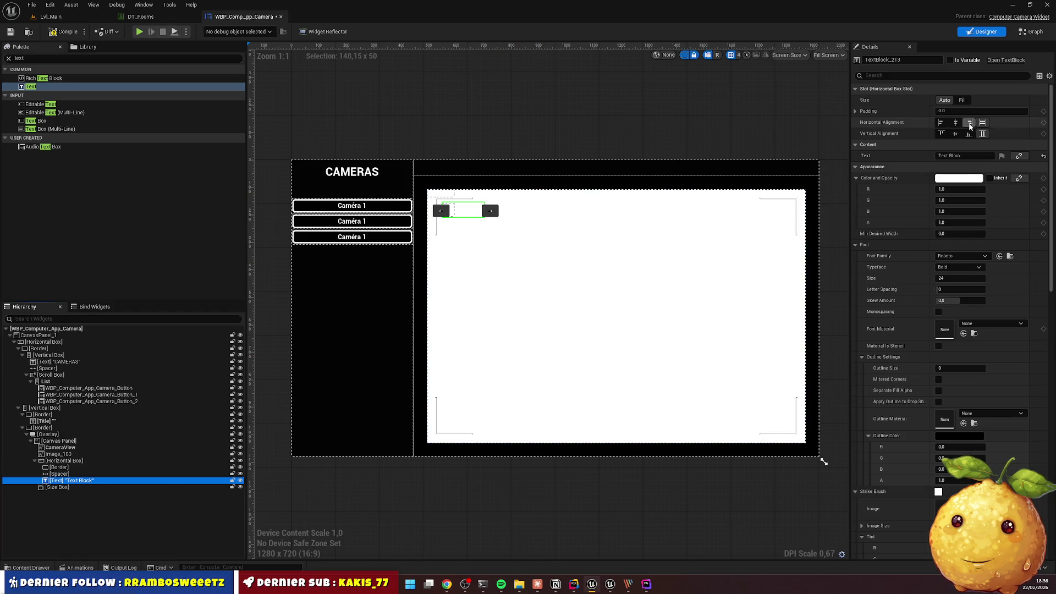
Set the Text Block's content to 'REC', then check the Spacer and Horizontal Box
click(961, 156)
text(EC)
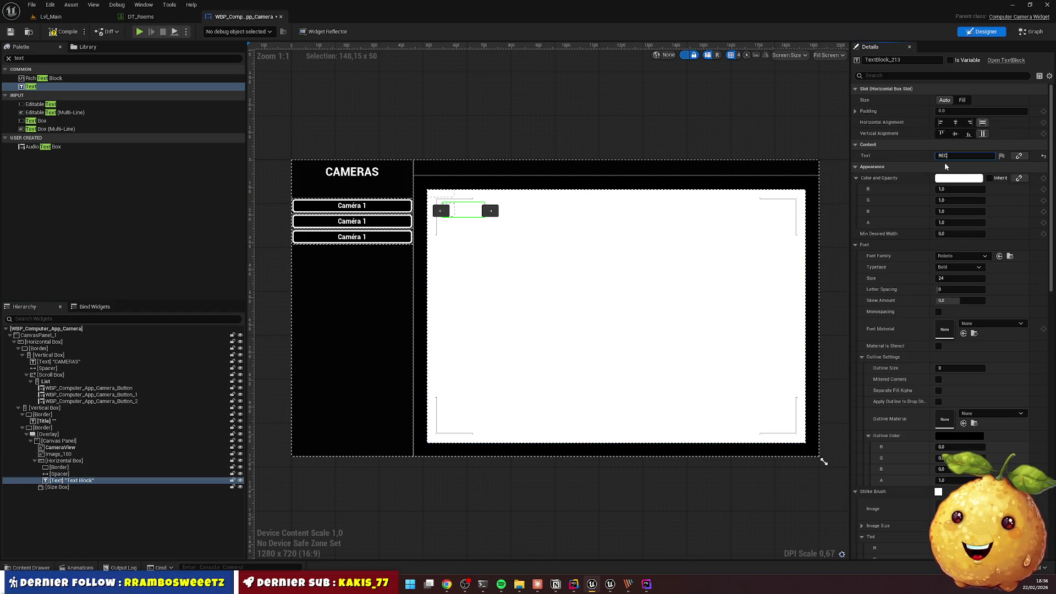
click(93, 476)
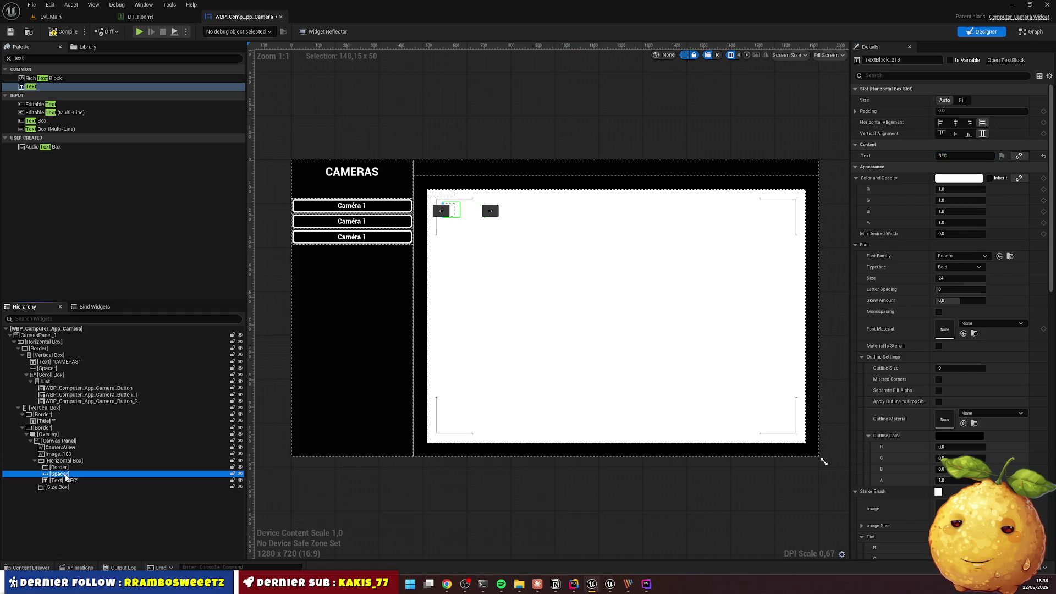
click(960, 156)
text(10)
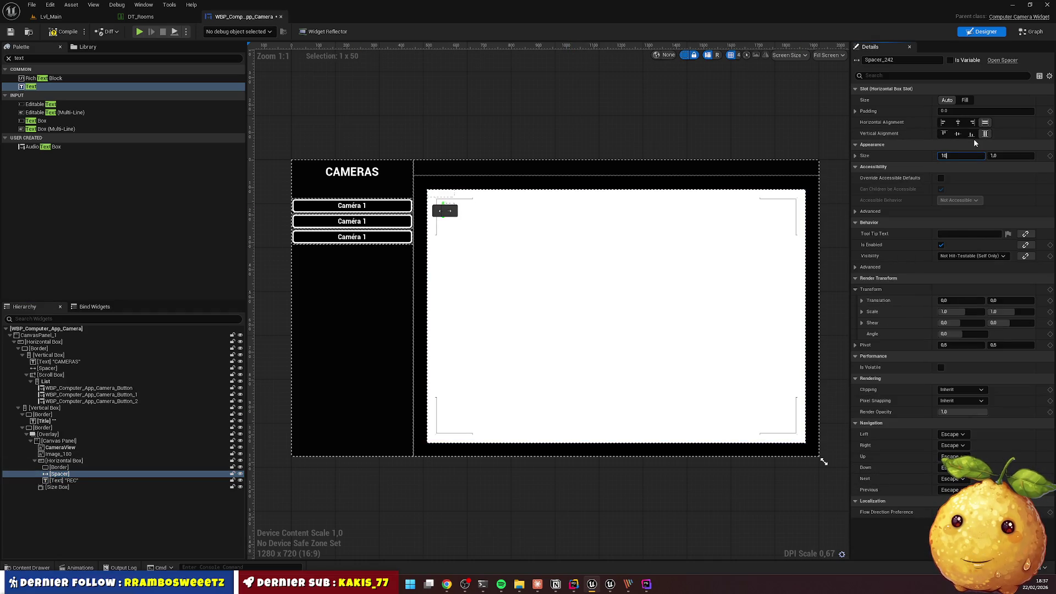
click(497, 132)
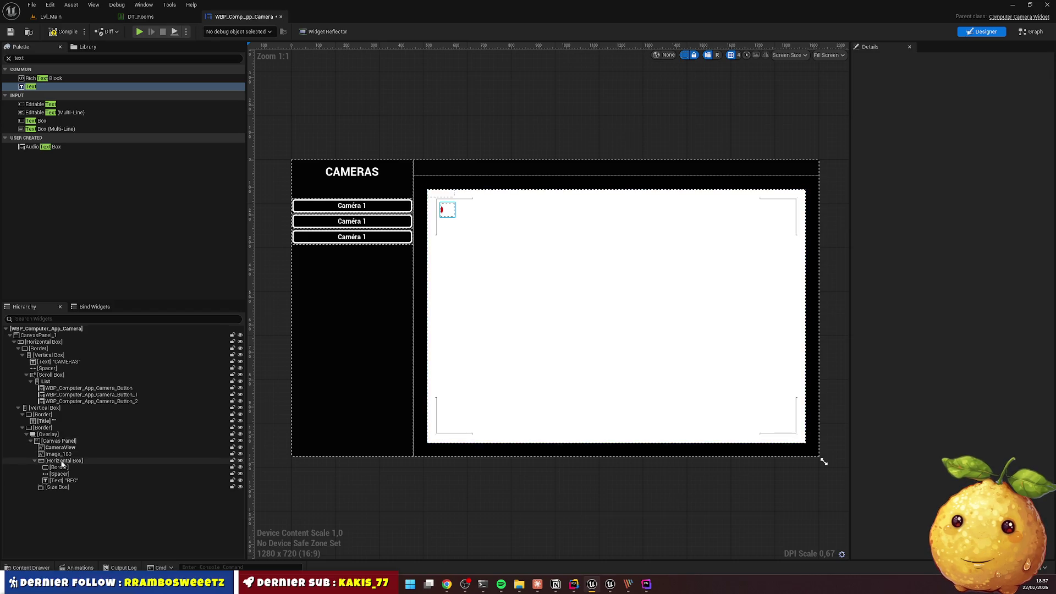
click(61, 462)
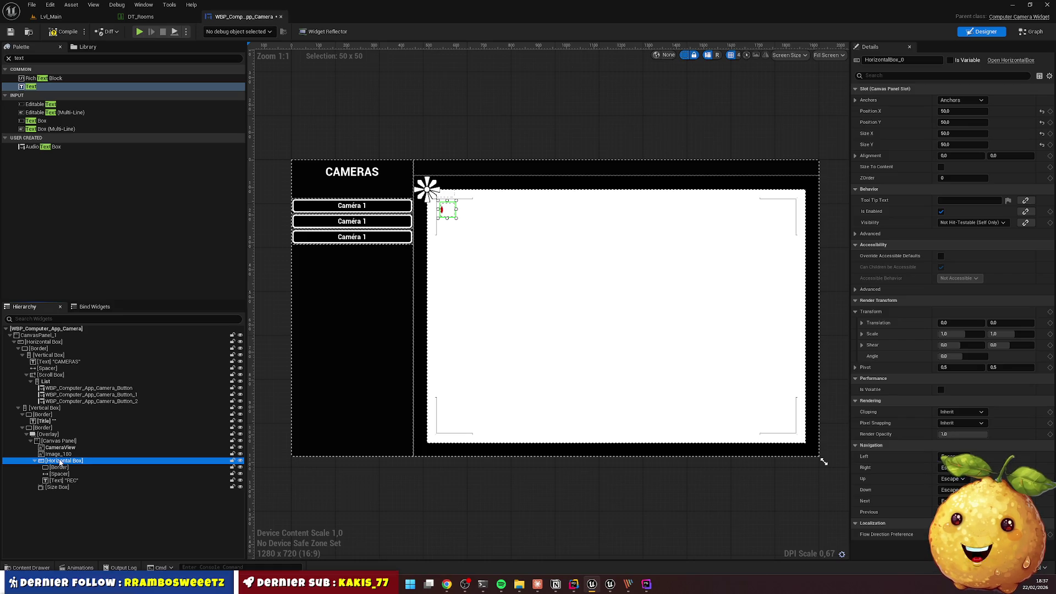
right_click(61, 462)
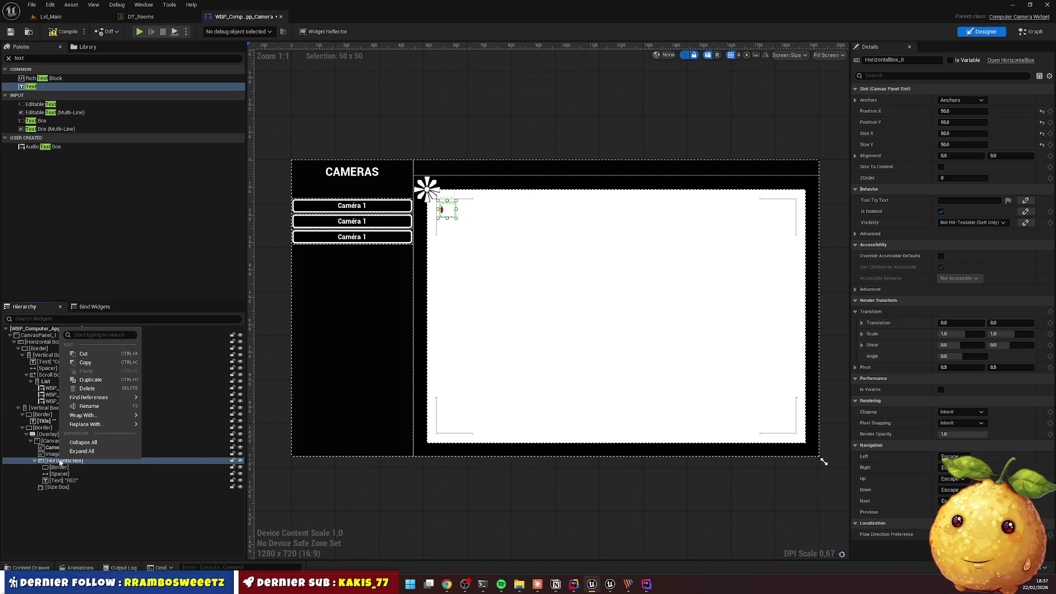
Turn Size To Content off and size the Horizontal Box to 200 wide by 50 tall
click(942, 167)
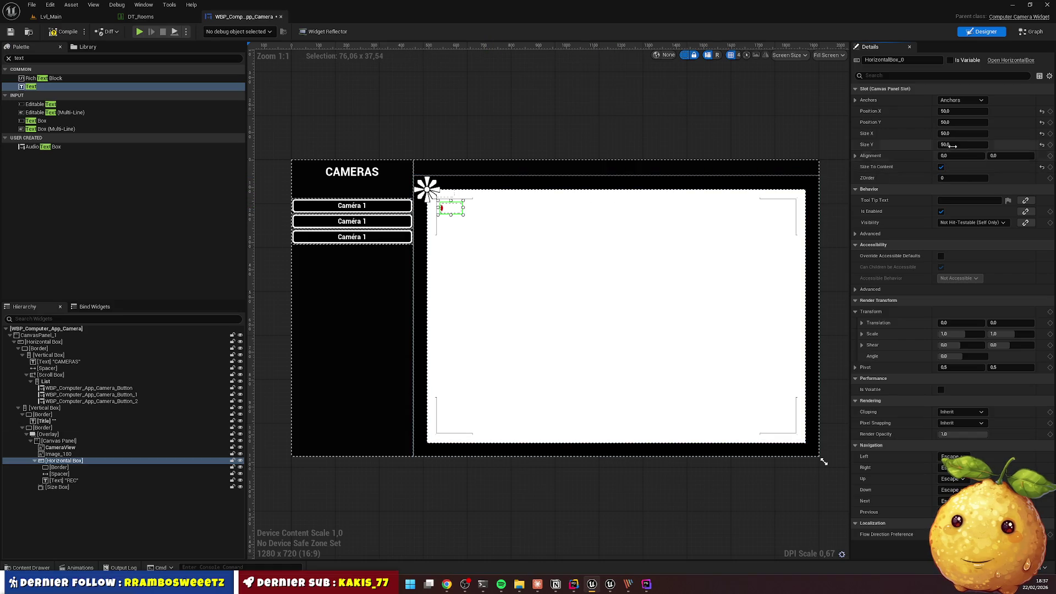
click(958, 134)
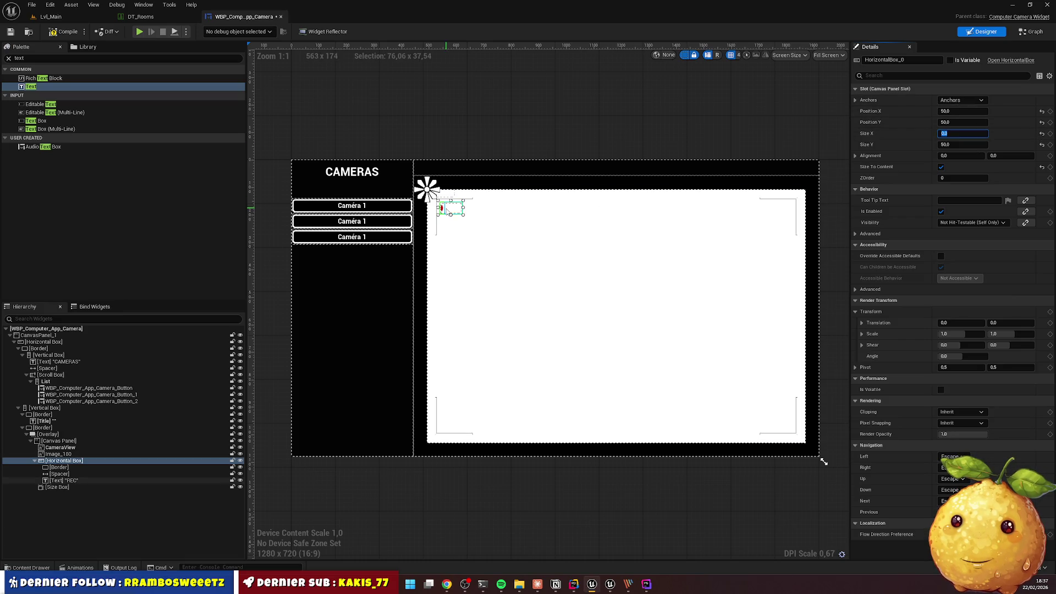
drag(464, 207, 467, 207)
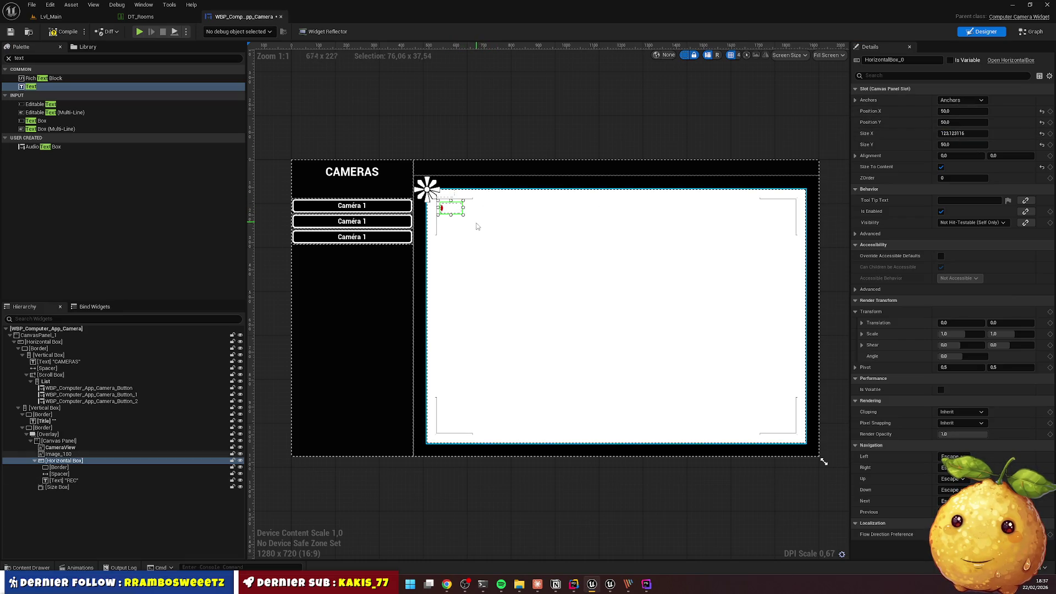
click(941, 168)
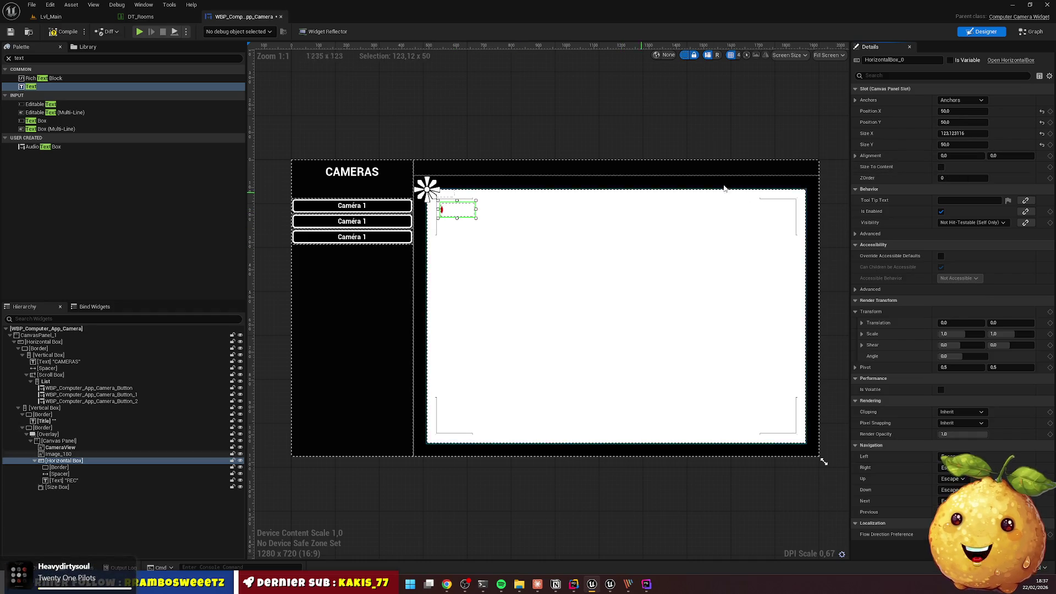
click(973, 136)
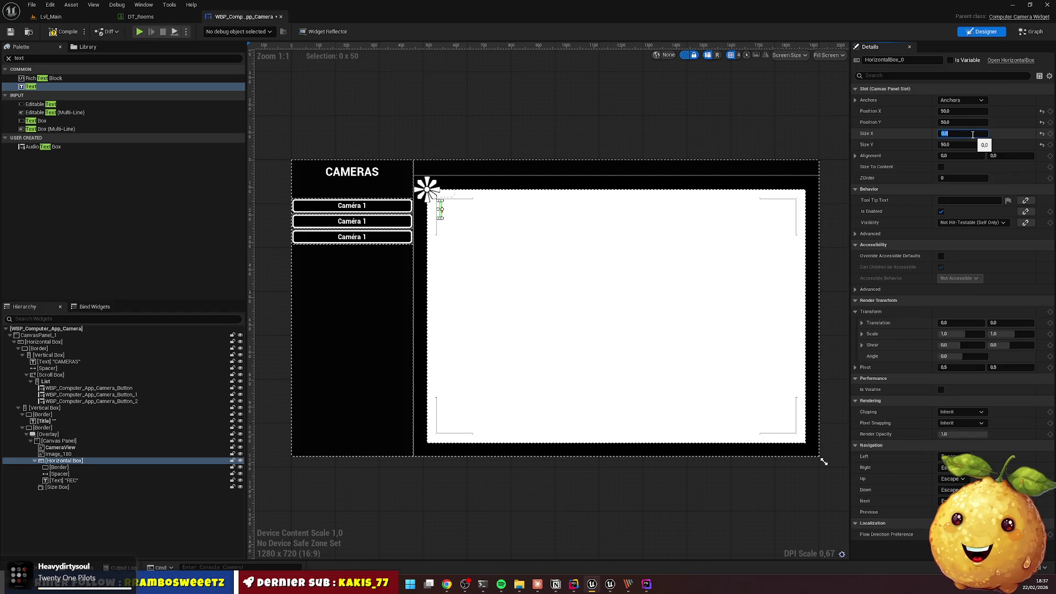
key(BackSpace)
text(50)
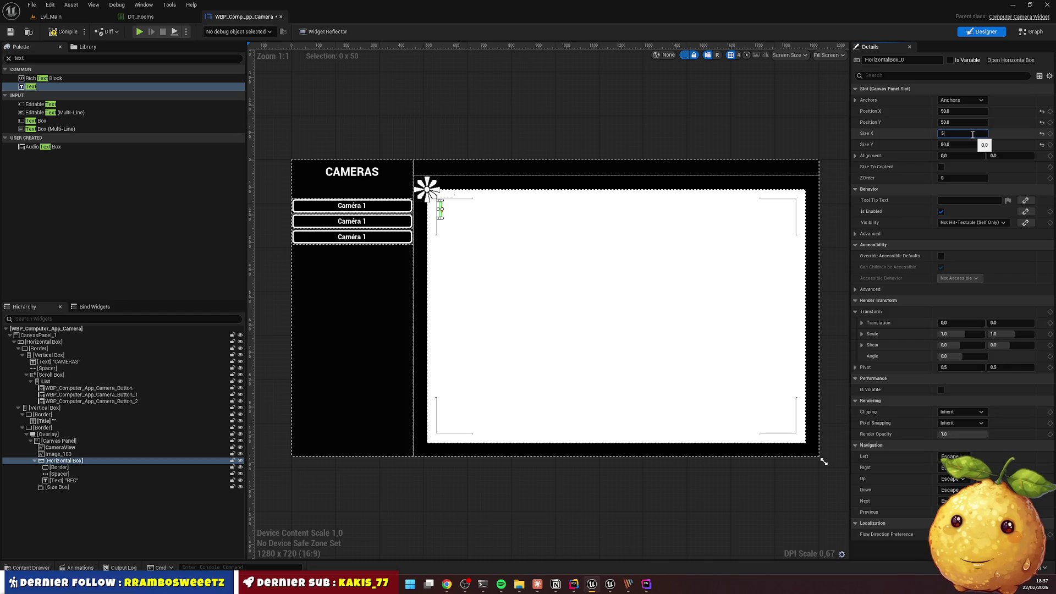
key(Return)
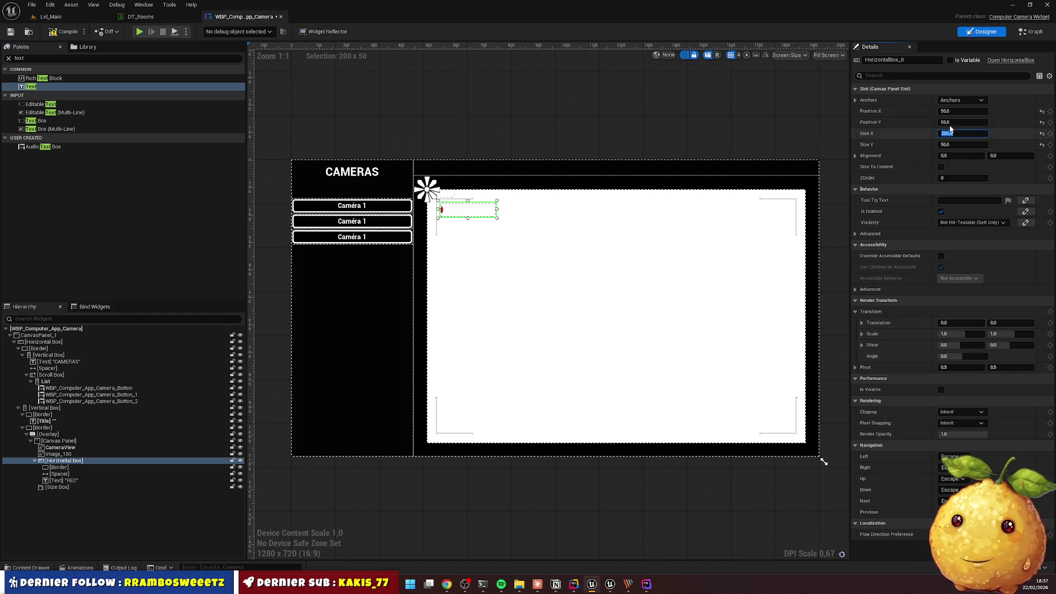
click(492, 166)
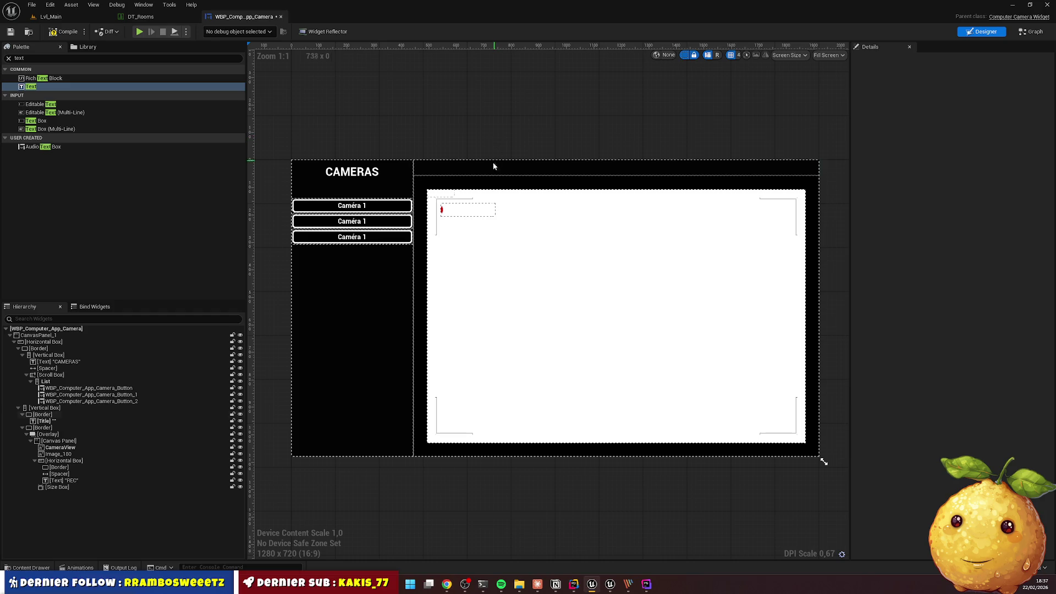
click(467, 214)
click(65, 467)
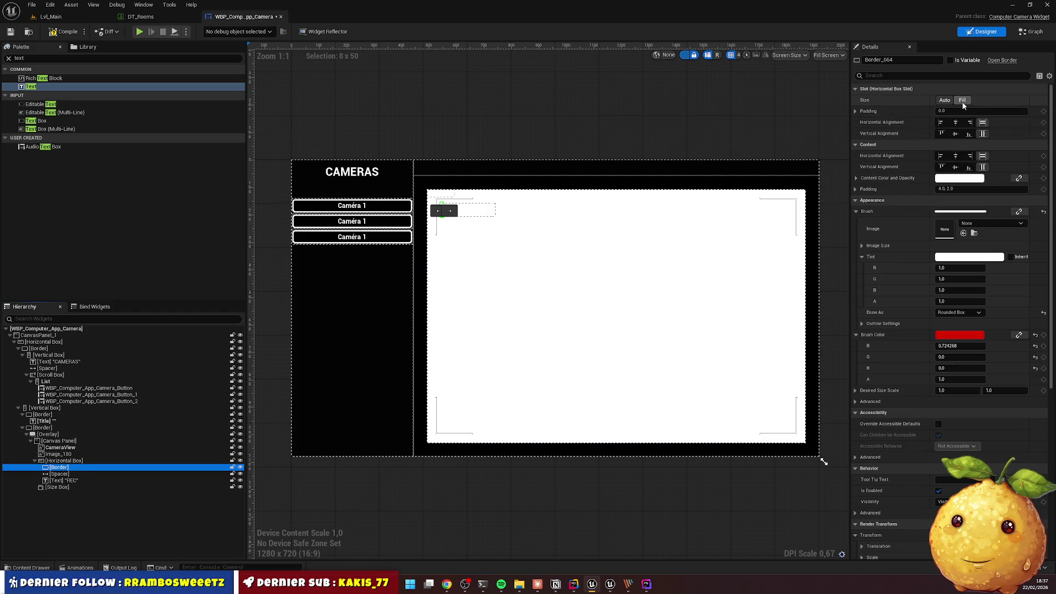
Try the red dot's horizontal alignment and set the Border's outline width to 10
click(962, 101)
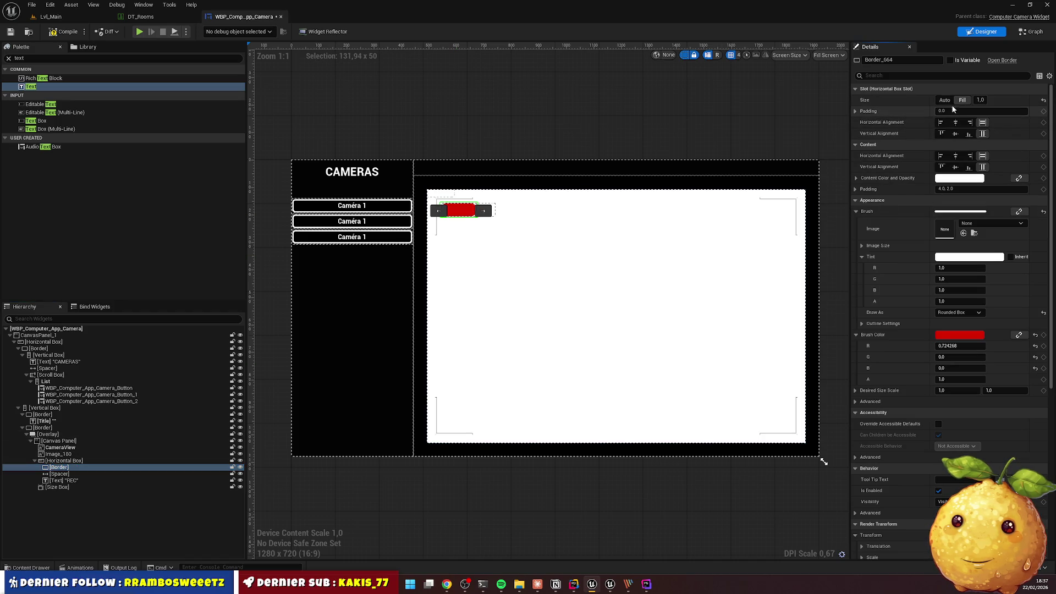
click(944, 101)
click(63, 480)
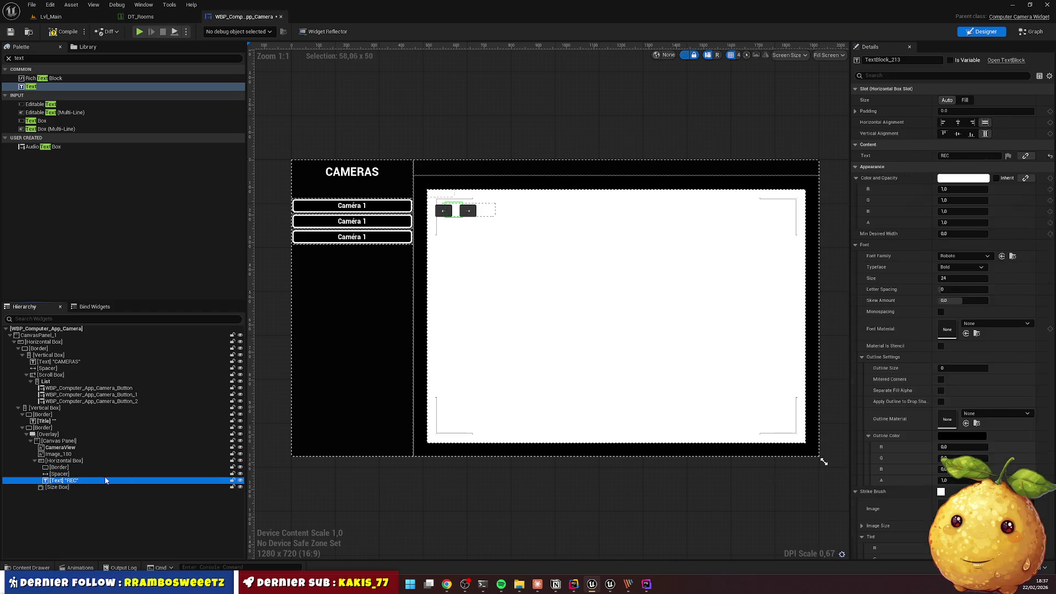
key(Escape)
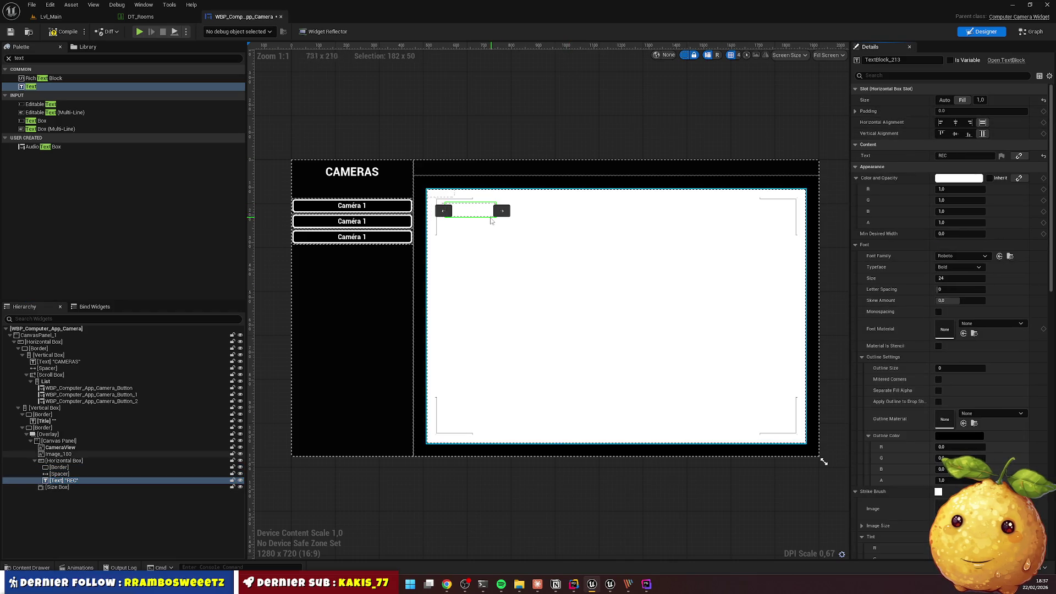
scroll(446, 215, up, 3)
scroll(445, 214, up, 8)
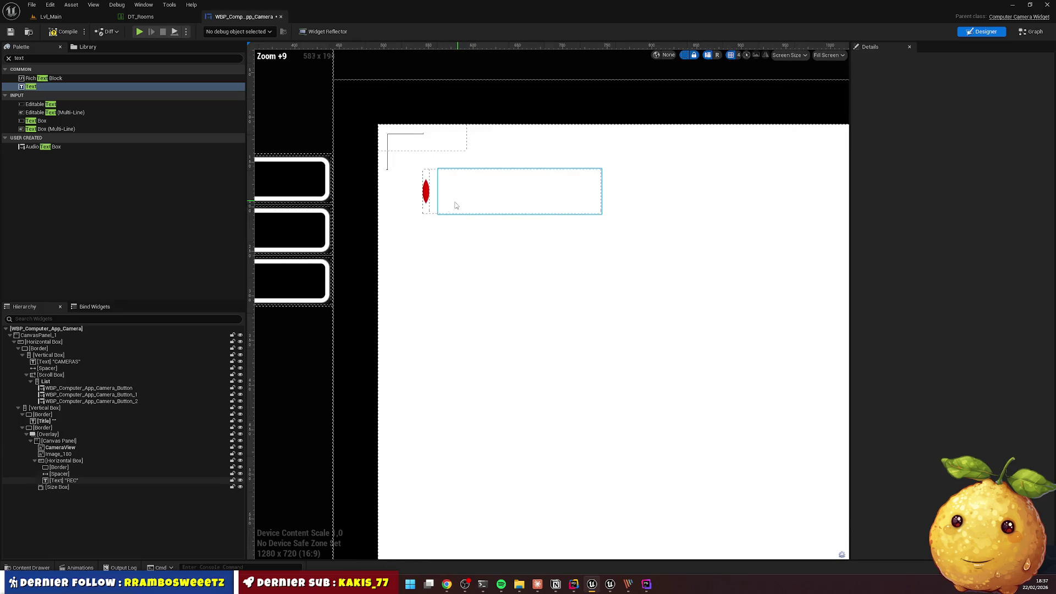
click(427, 187)
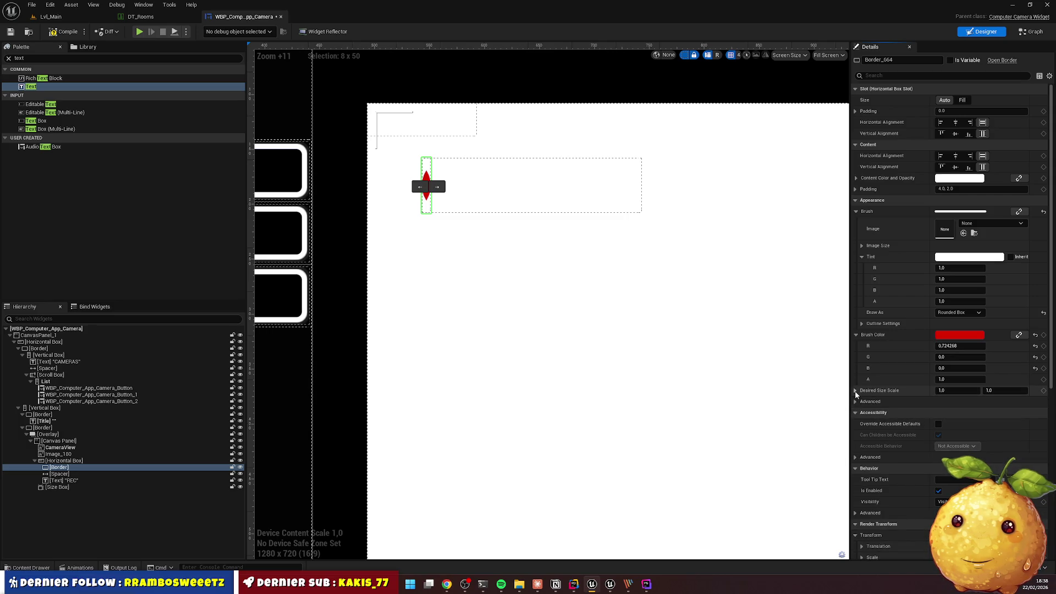
click(863, 323)
click(950, 336)
text(16)
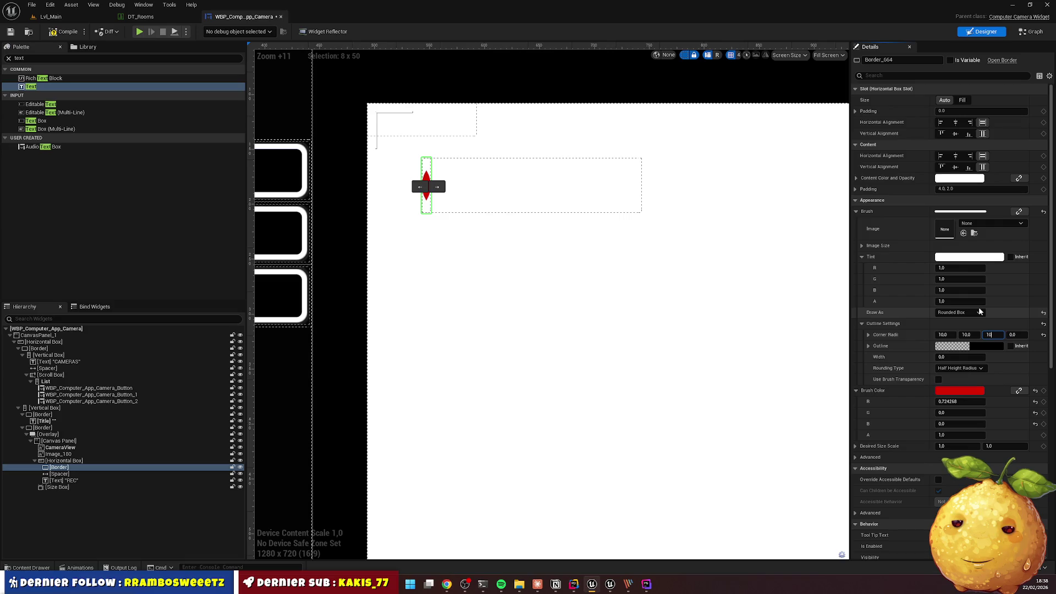
click(957, 357)
key(Return)
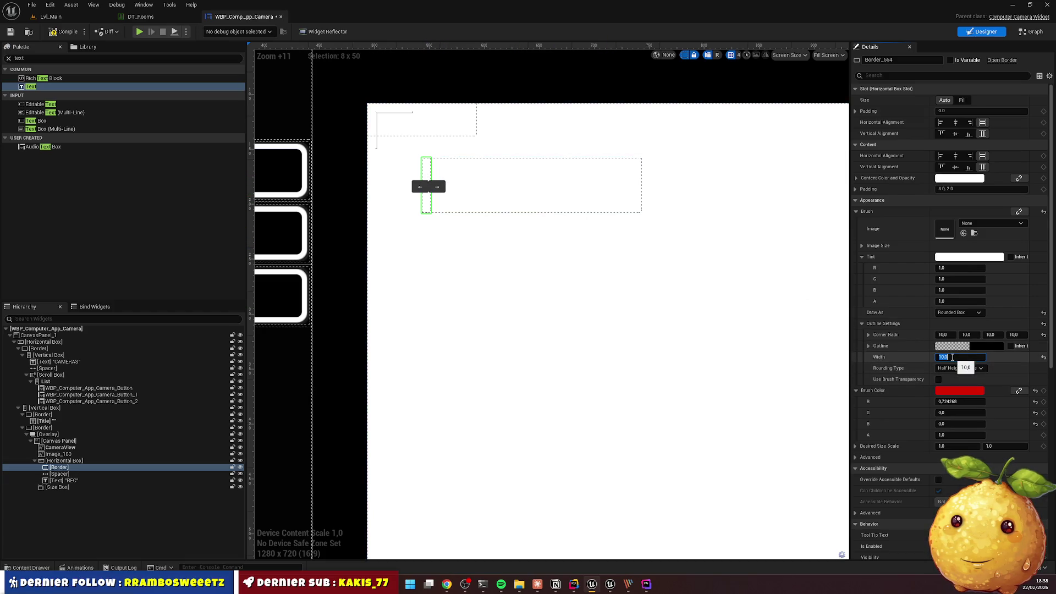
Make the red dot fill its slot vertically and set the outline width to 2.0
click(963, 100)
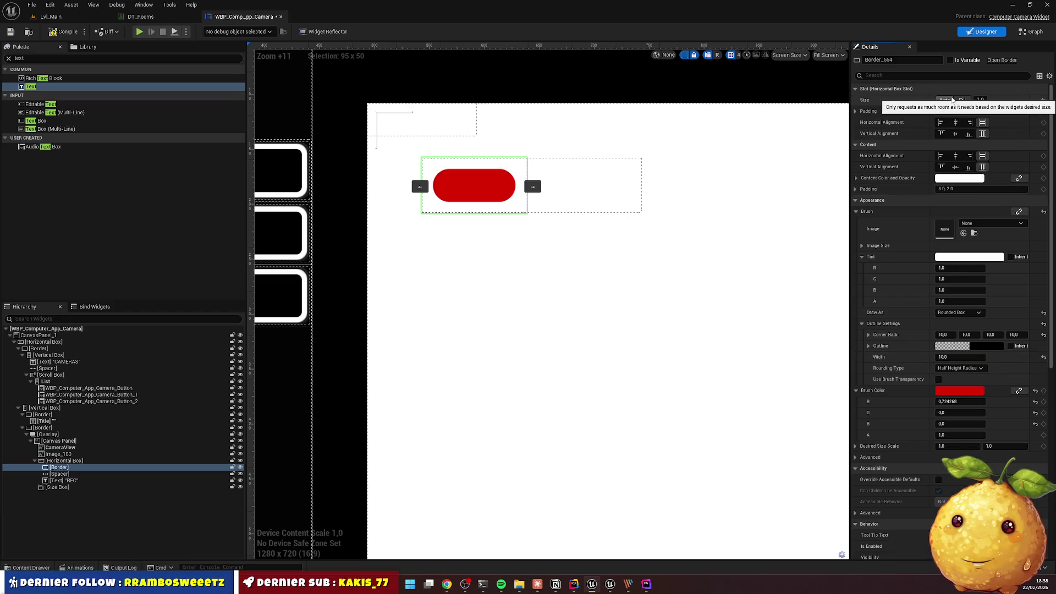
click(945, 101)
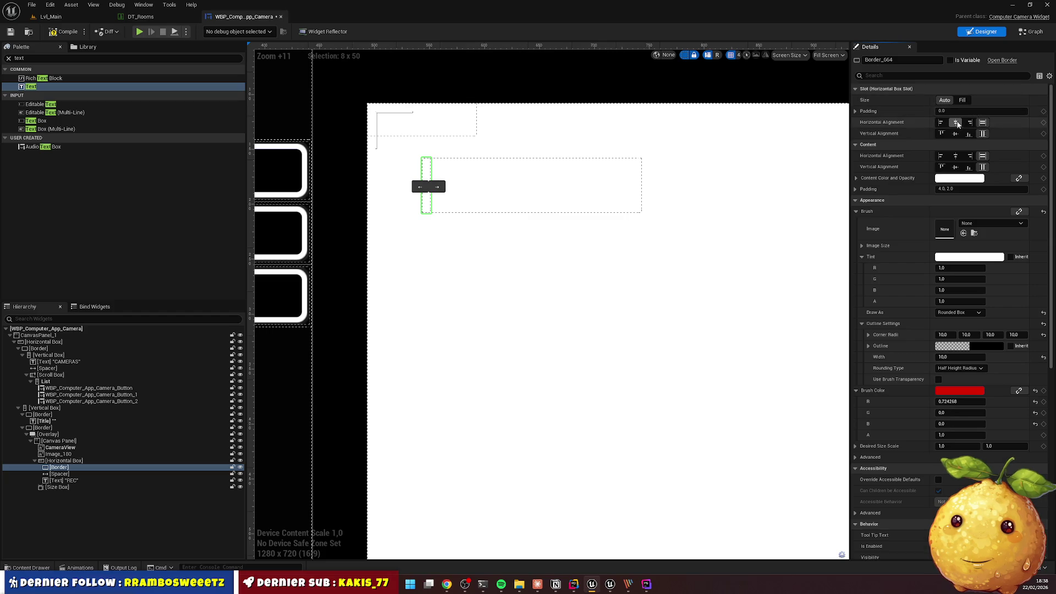
click(941, 123)
click(942, 133)
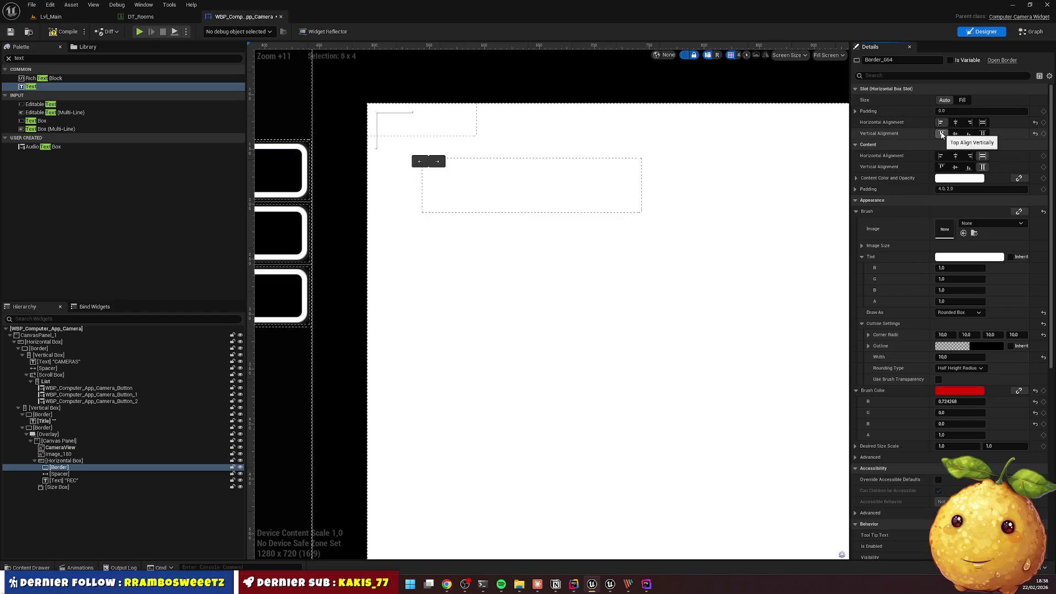
click(982, 133)
click(983, 123)
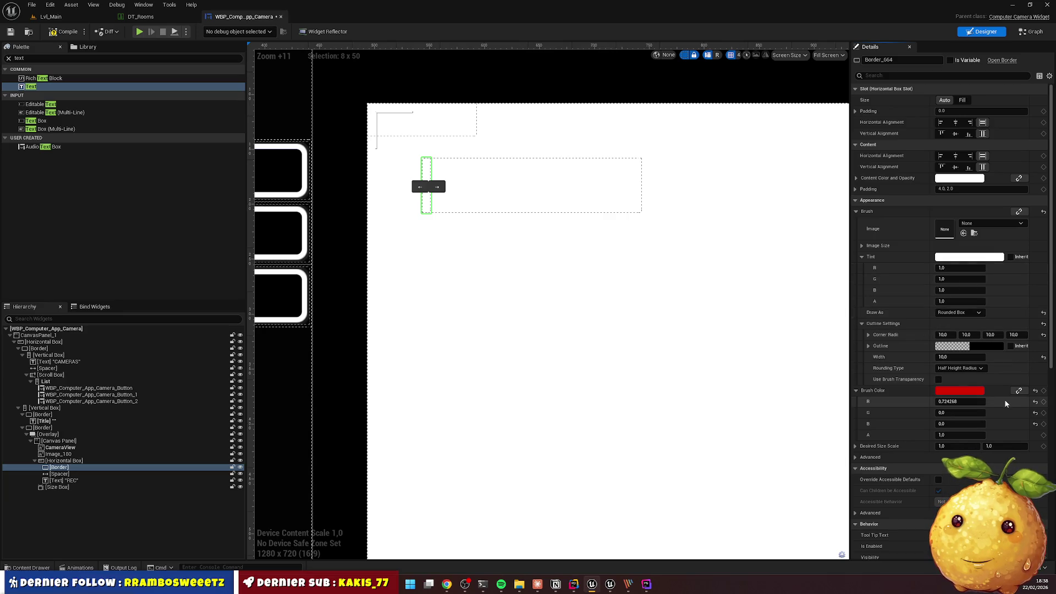
click(960, 356)
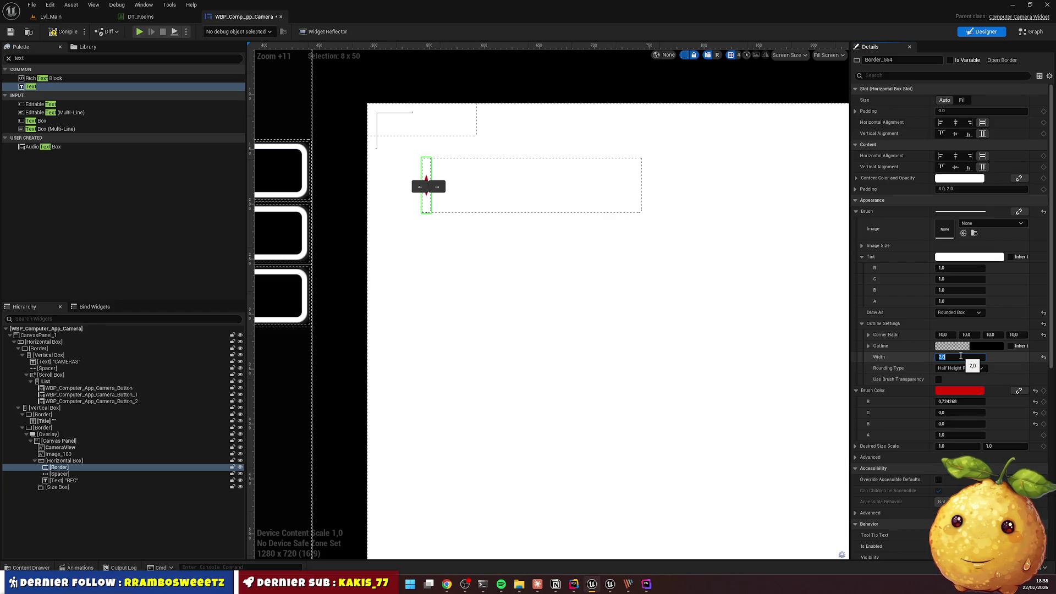
key(Return)
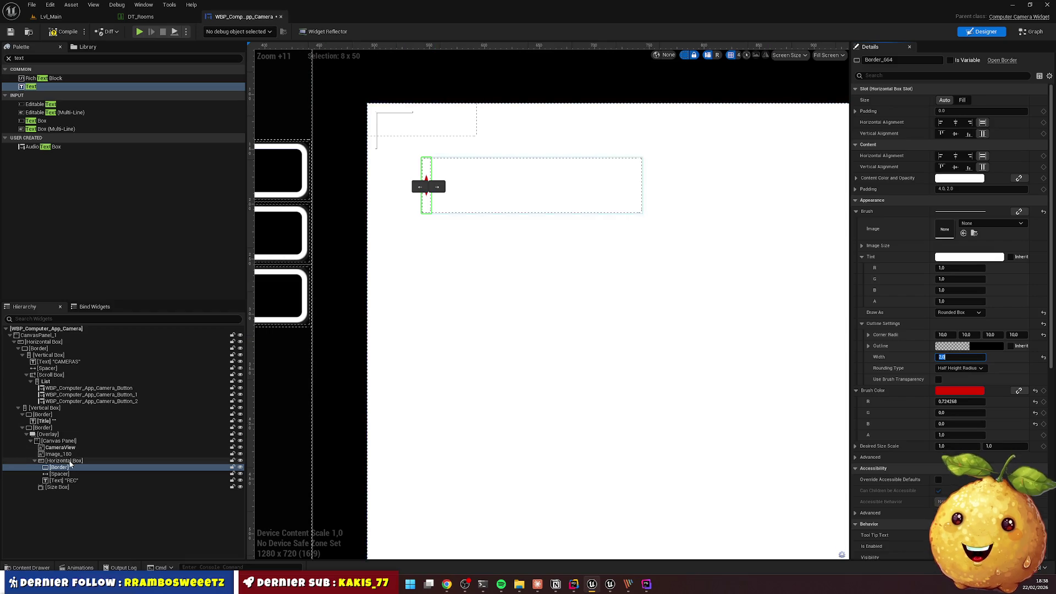
Wrap the dot's Border in a Size Box with width and height overrides of 50
right_click(70, 467)
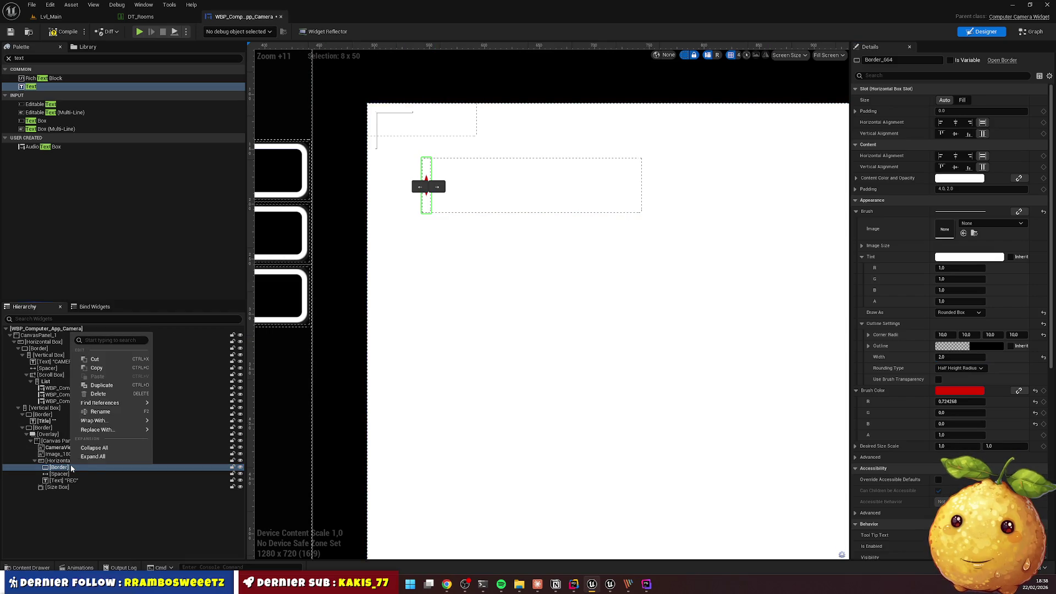
mouse_move(110, 420)
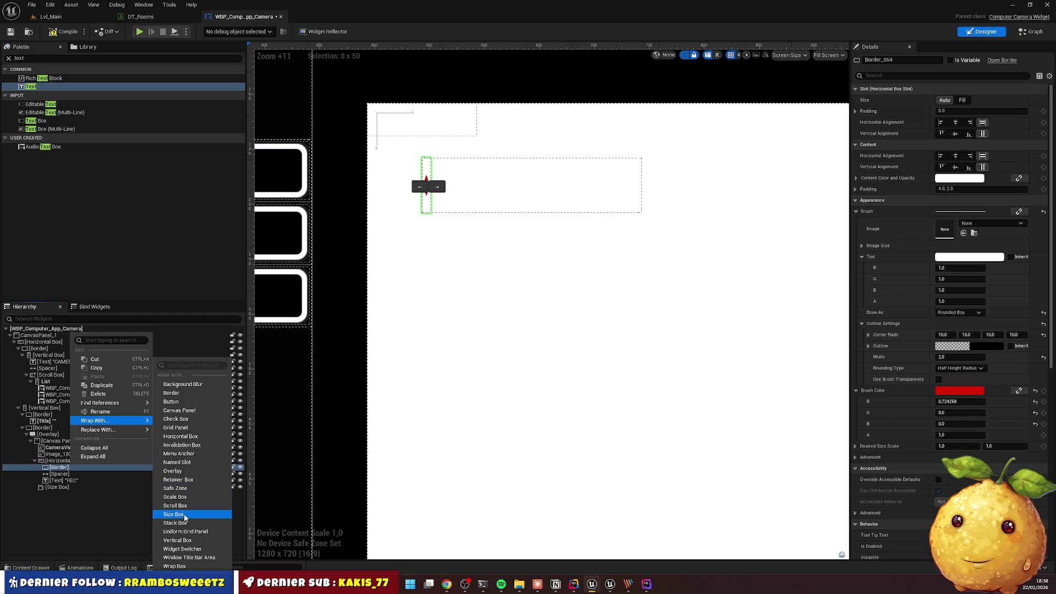
click(184, 515)
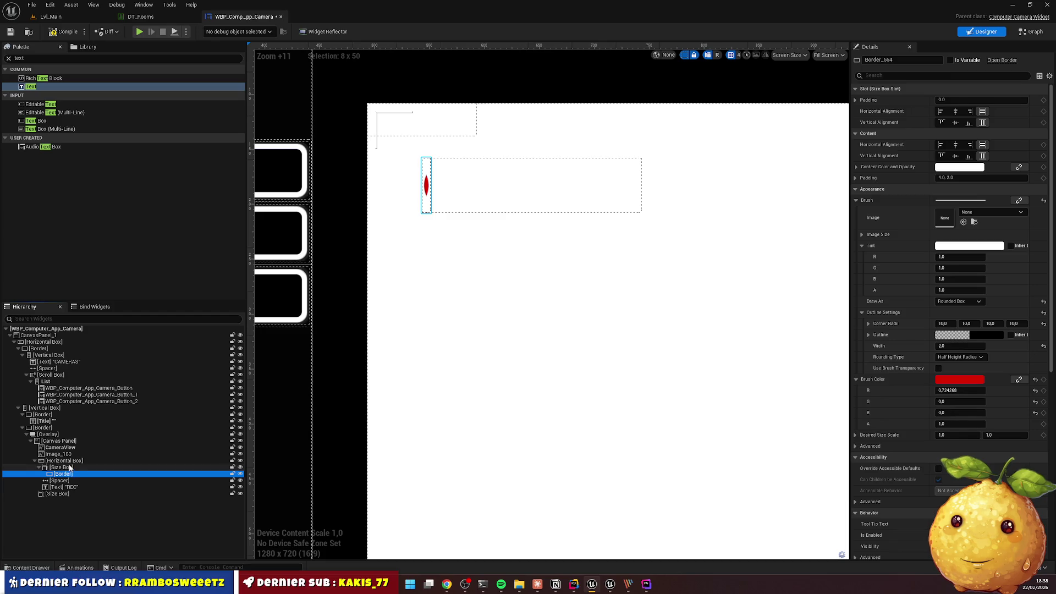
click(70, 467)
click(863, 156)
click(863, 166)
click(959, 155)
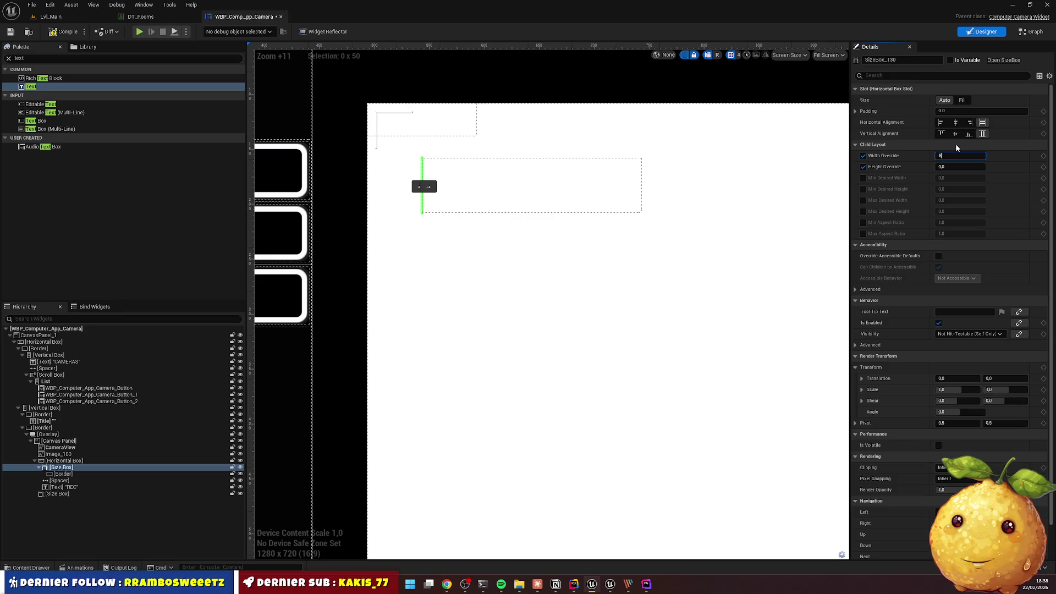
text(0)
key(Return)
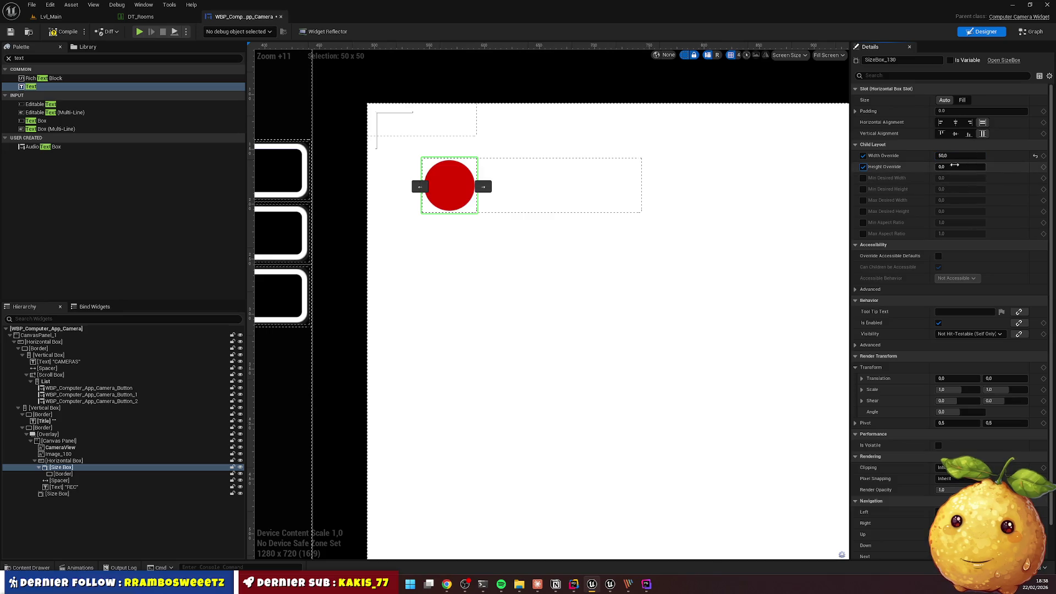
text(50)
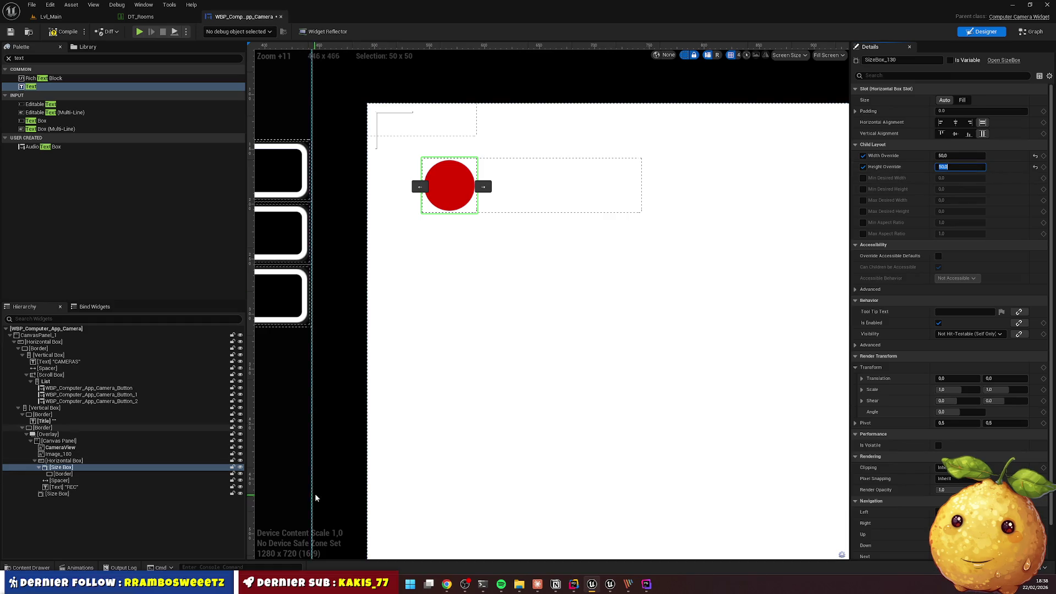
Review the Spacer and REC text settings, then save WBP_Computer_App_Camera
click(62, 480)
click(65, 487)
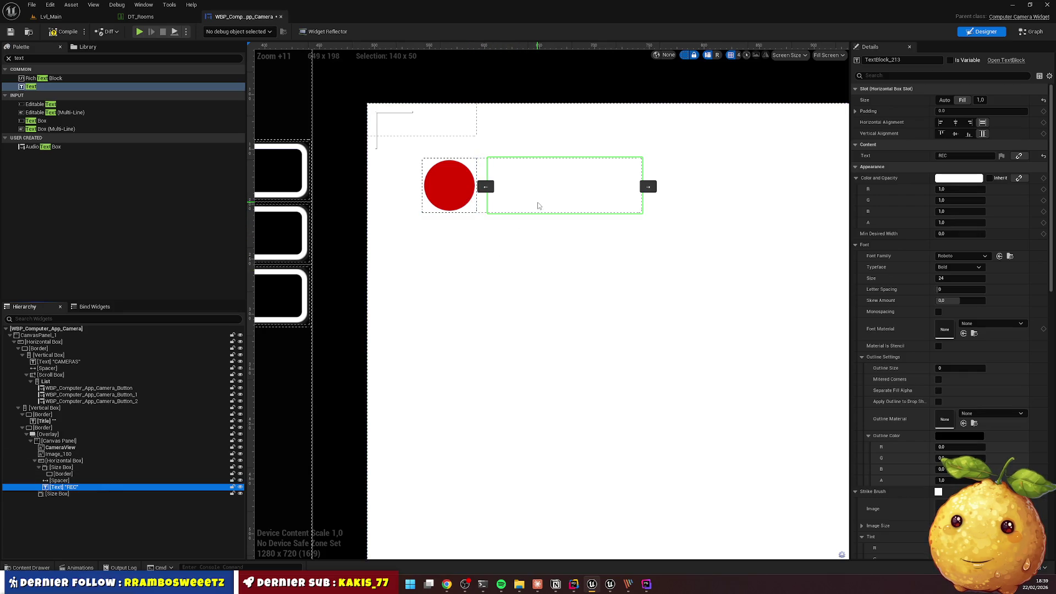
click(556, 90)
scroll(469, 147, down, 3)
scroll(469, 147, down, 9)
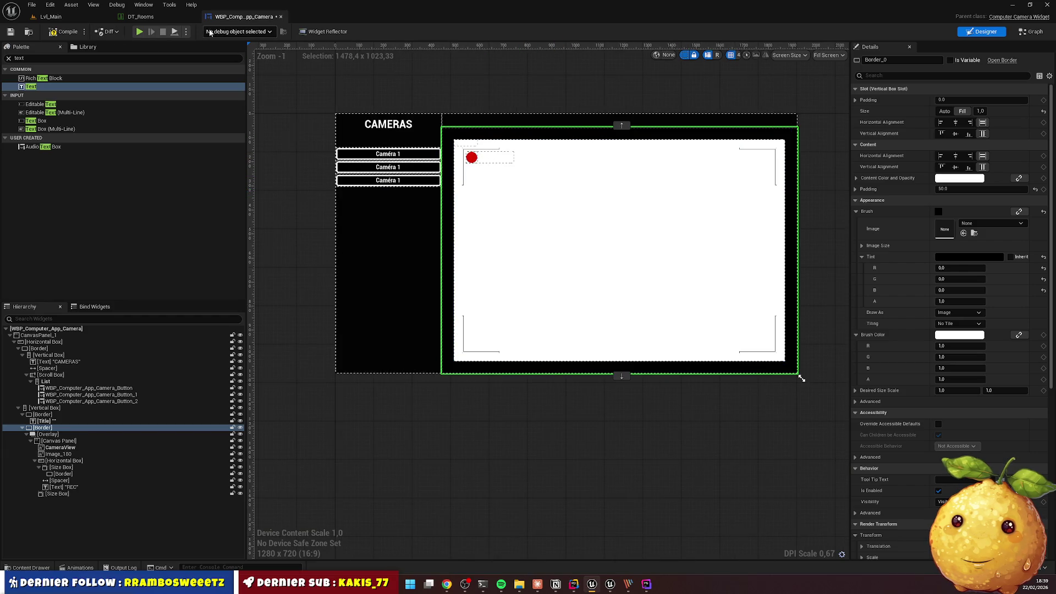
key(ctrl+s)
click(77, 16)
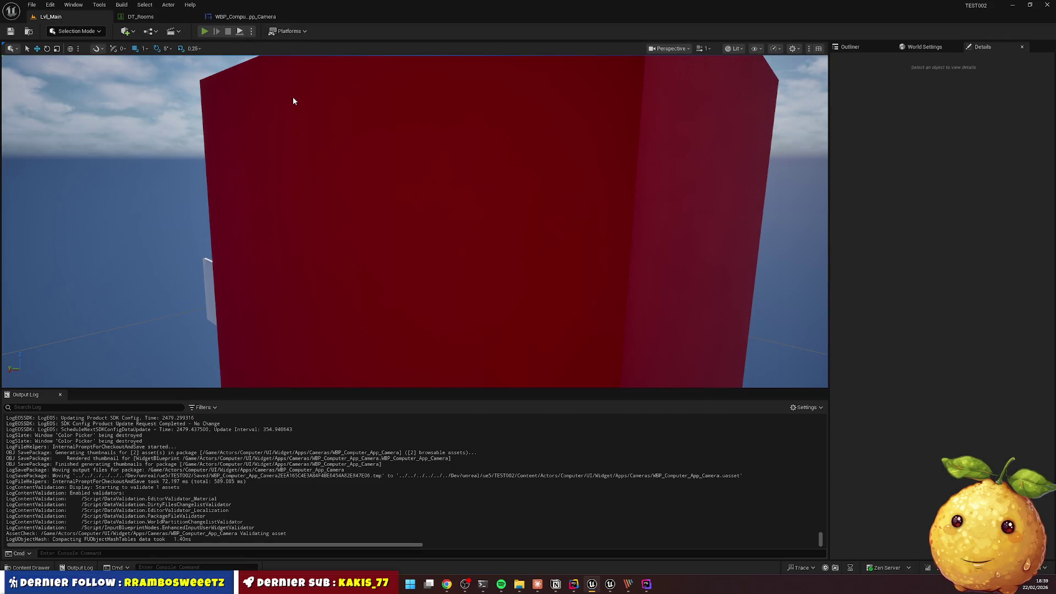
Start a brief play test of Lvl_Main, stop it, and tilt the view toward the red box
key(alt+p)
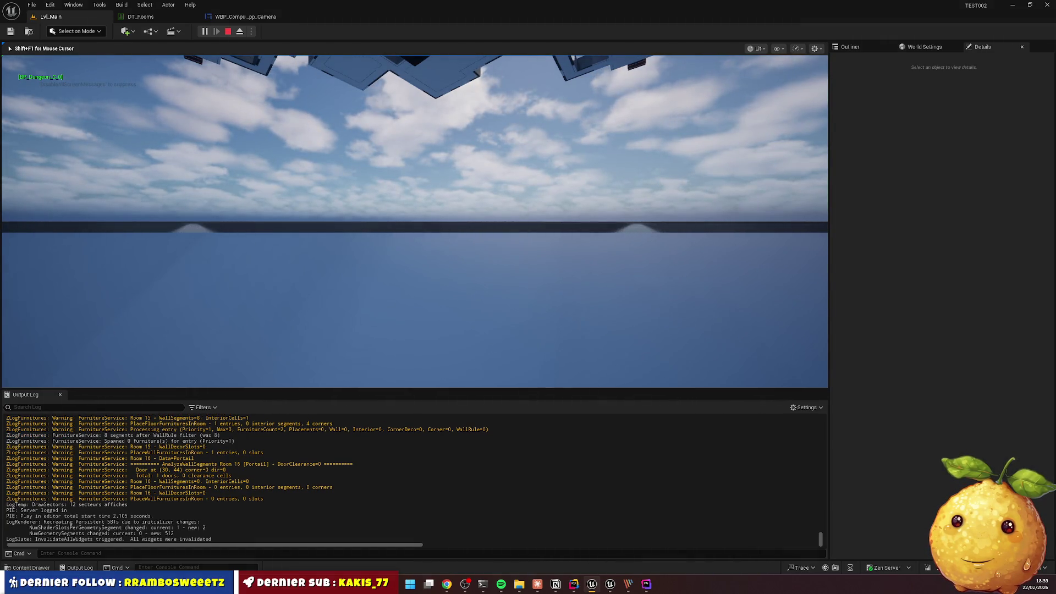
key(super)
click(329, 111)
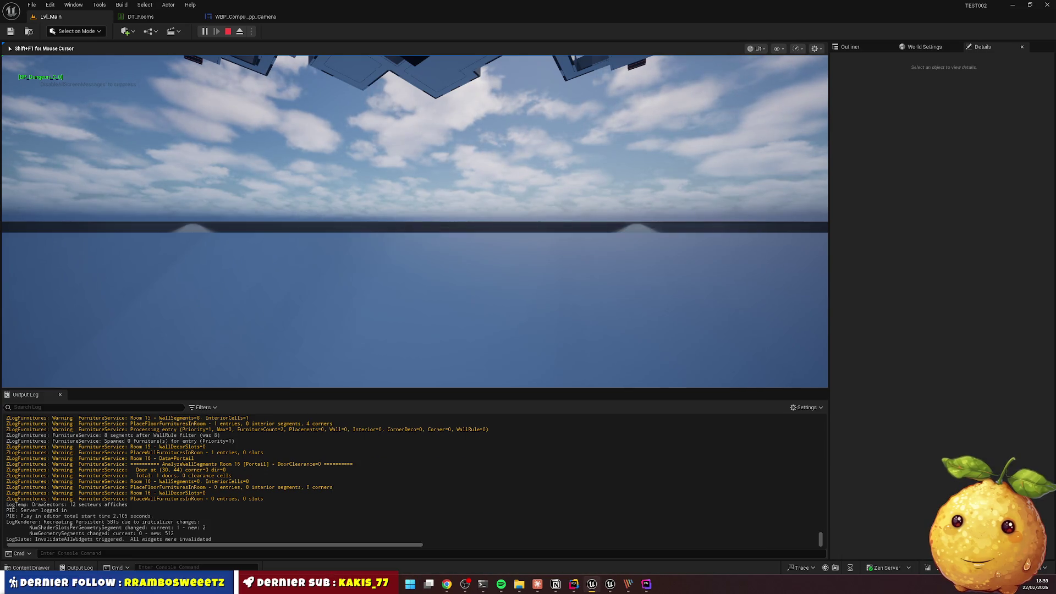
click(226, 33)
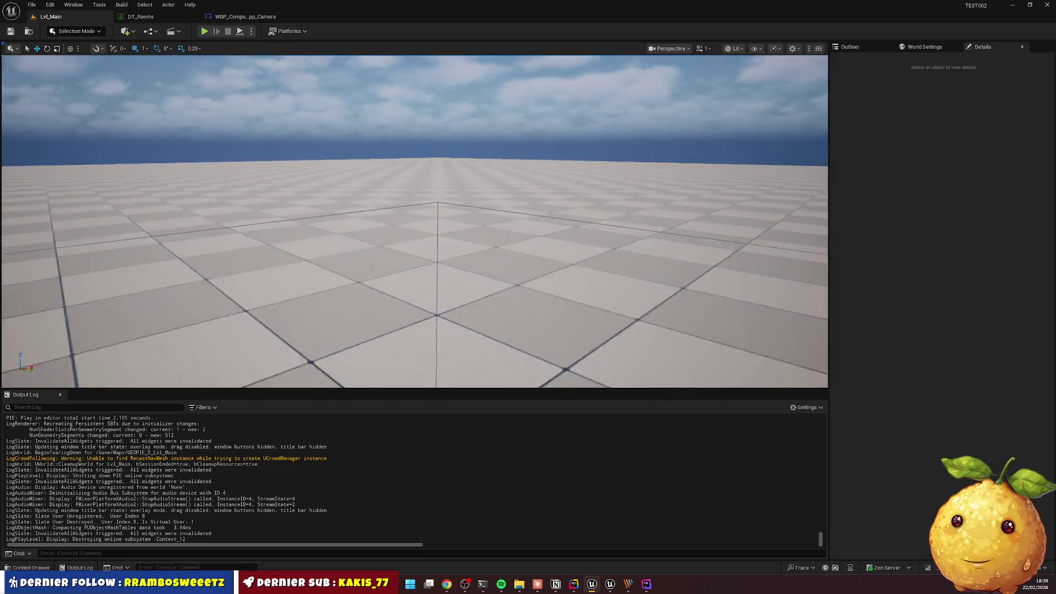
mouse_move(415, 275)
mouse_down()
mouse_move(414, 184)
mouse_move(464, 173)
mouse_move(449, 231)
mouse_move(412, 140)
mouse_up()
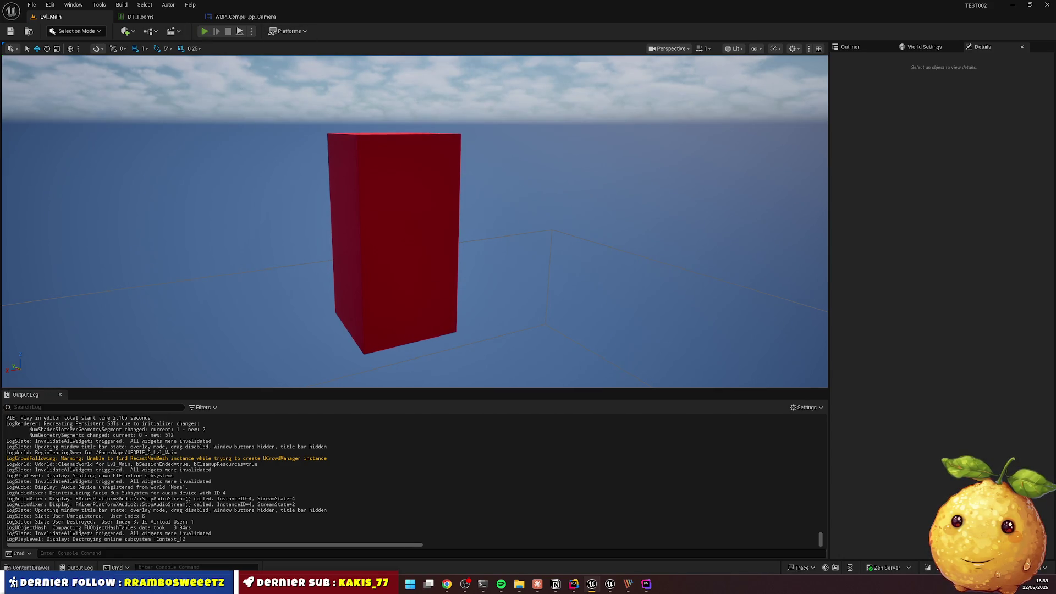
Replay, view camera Remise (12) in the Cameras app, then return to the camera widget blueprint
click(204, 31)
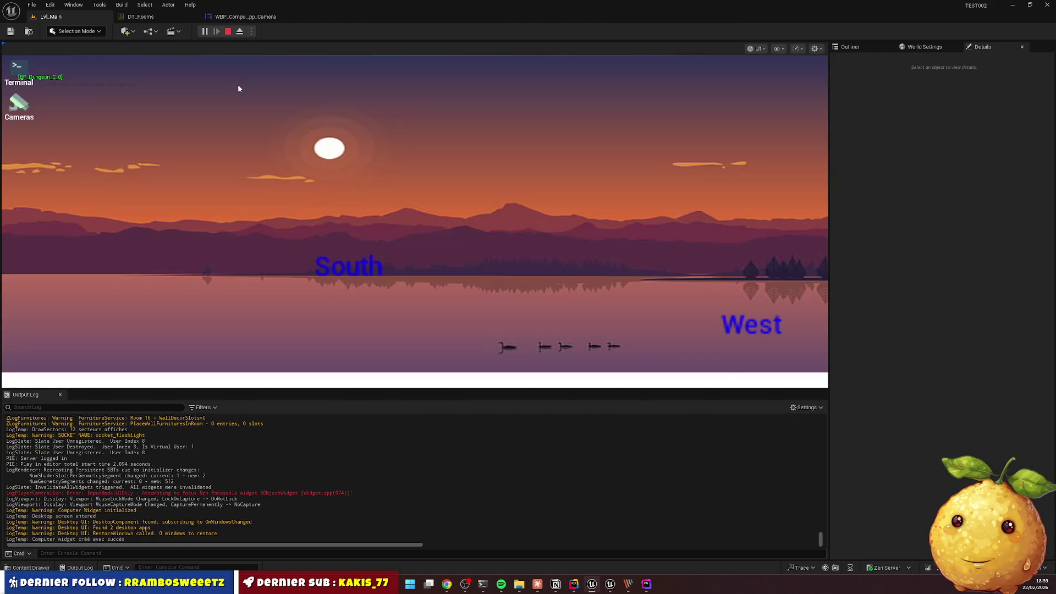
double_click(11, 104)
click(109, 173)
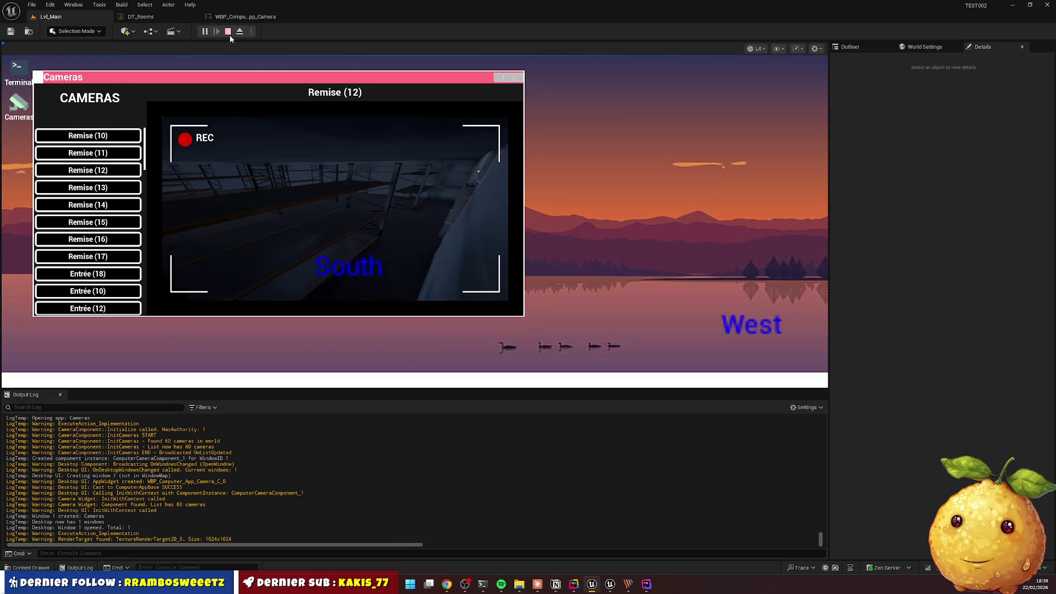
key(Escape)
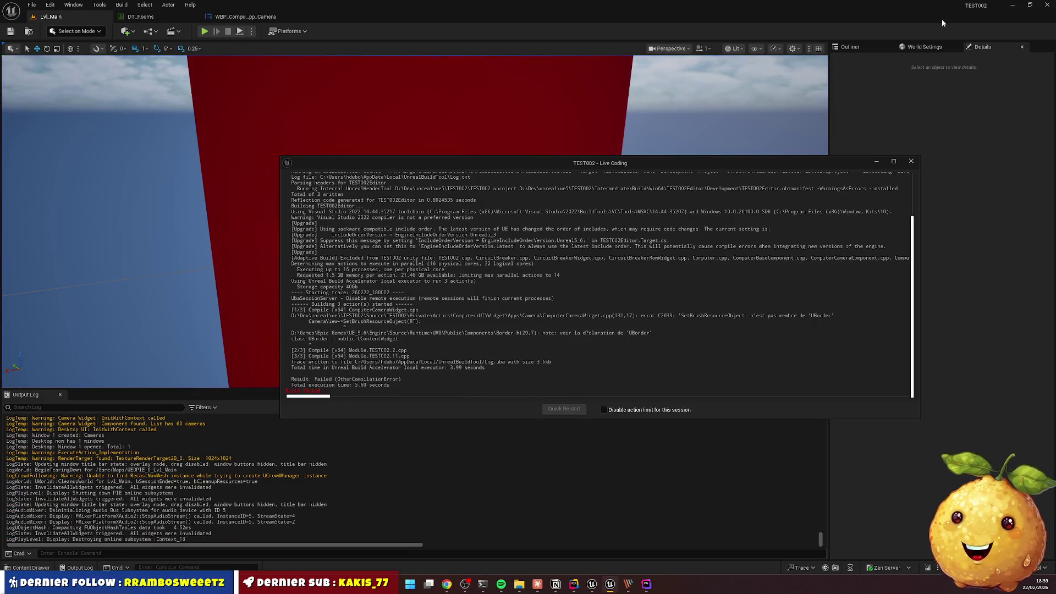
click(912, 162)
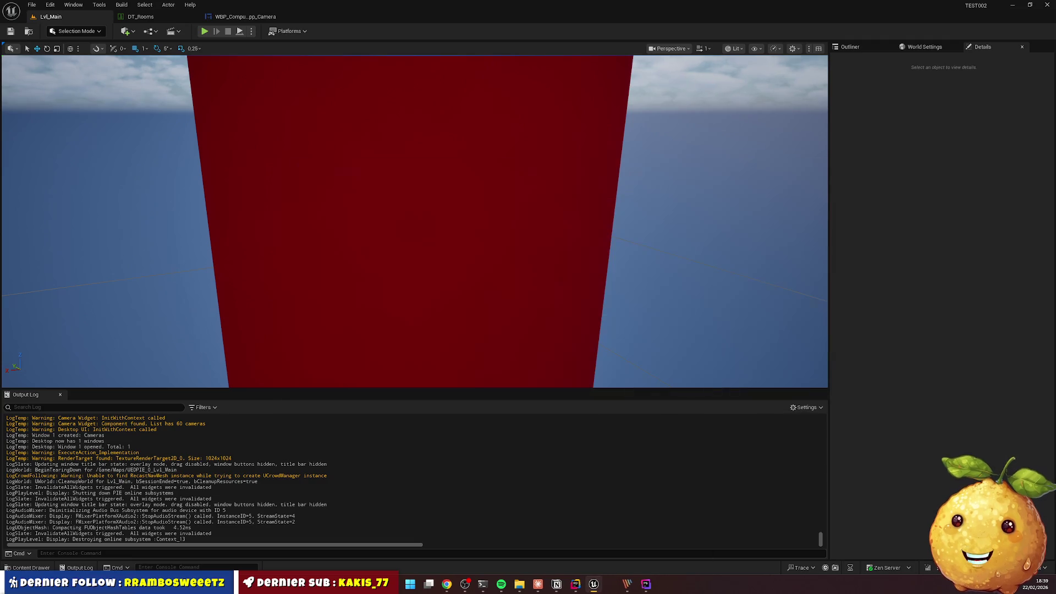
key(alt+Tab)
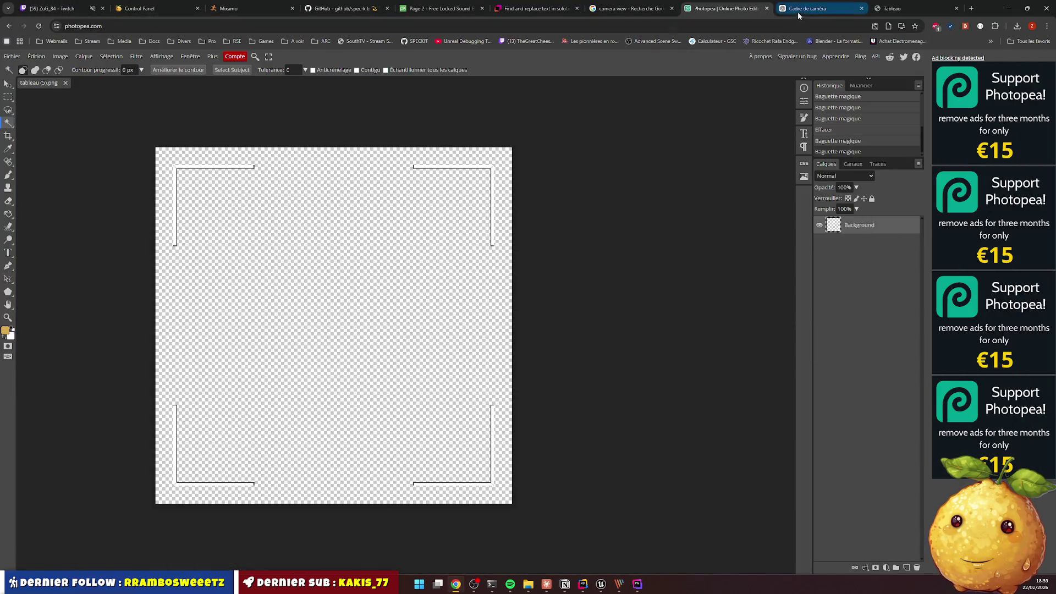
click(602, 585)
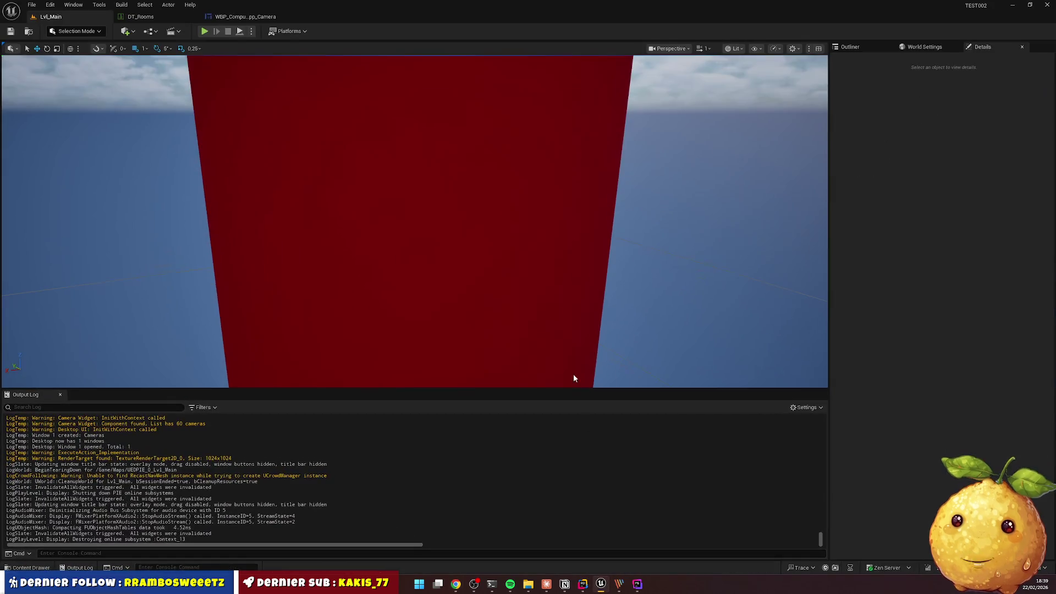
click(245, 16)
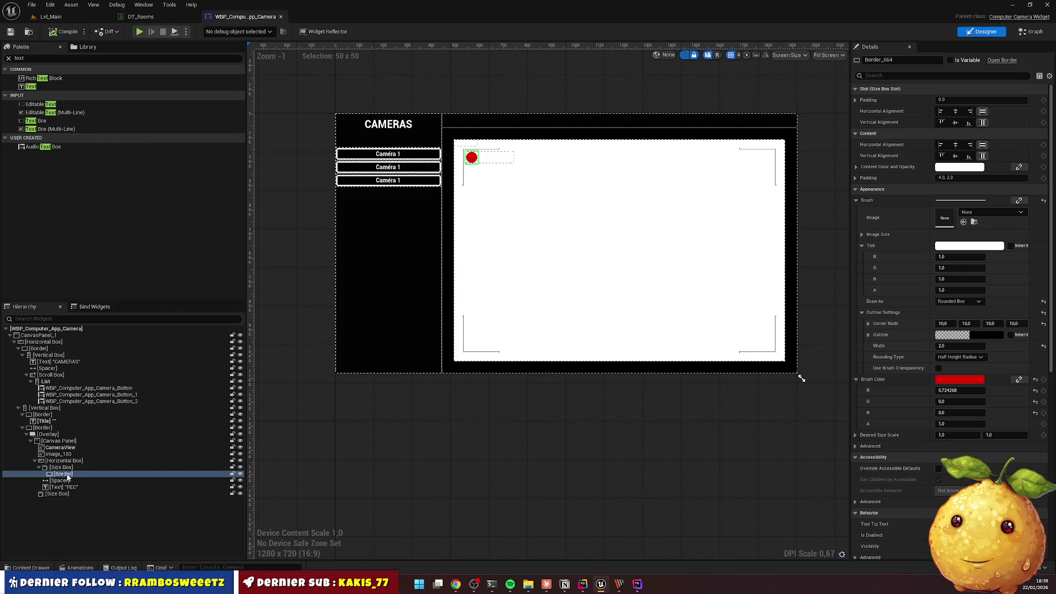
Set the REC dot's Size Box Width Override to 40
click(61, 467)
click(956, 156)
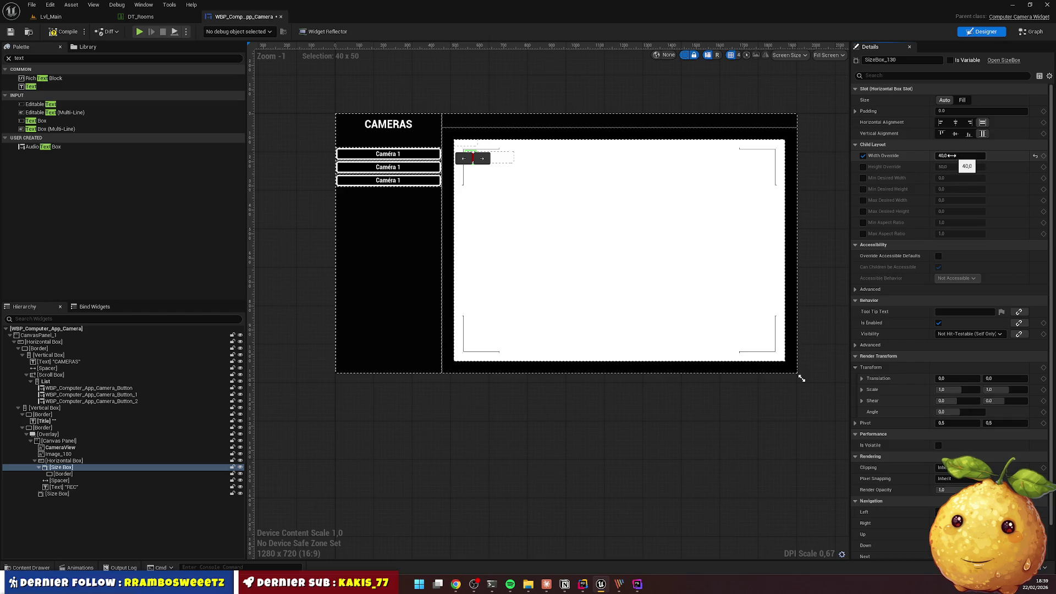
click(562, 98)
scroll(474, 160, up, 3)
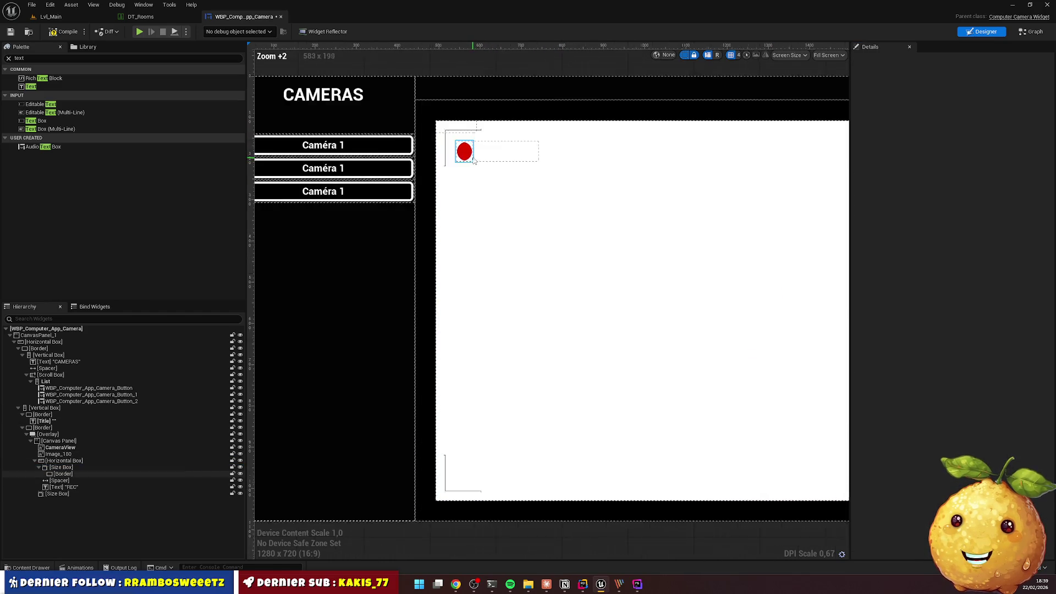
scroll(474, 160, up, 8)
Enable the Size Box Height Override at 40, then centre the dot Border's content horizontally
click(460, 135)
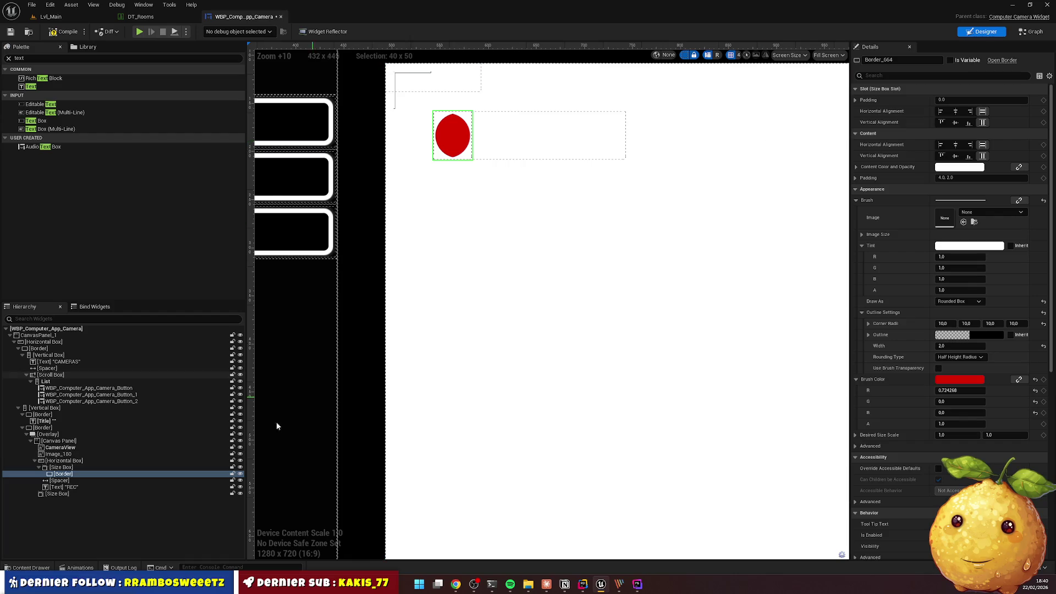
click(69, 468)
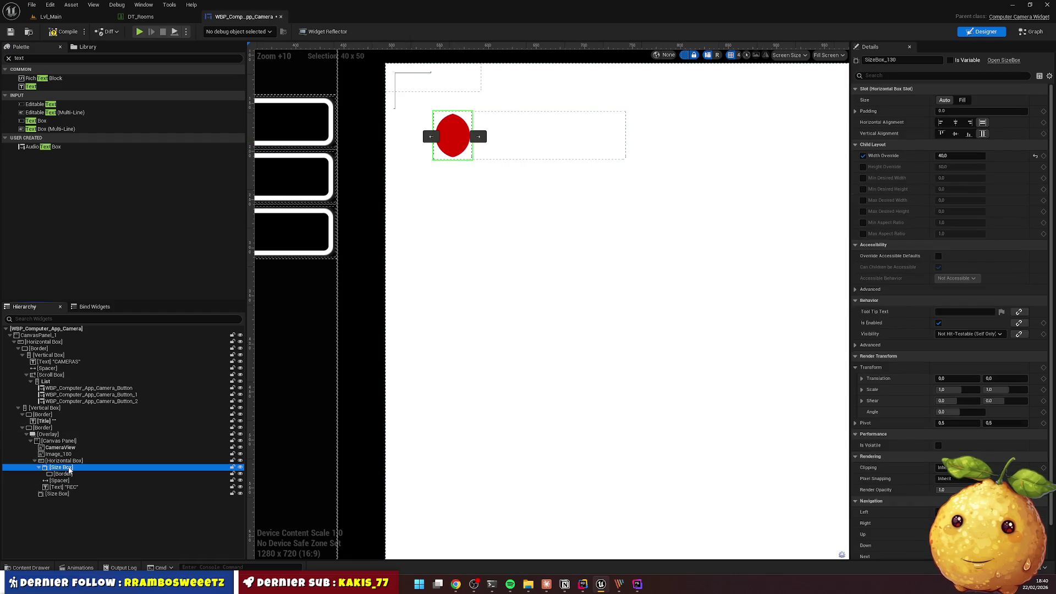
click(863, 166)
click(952, 168)
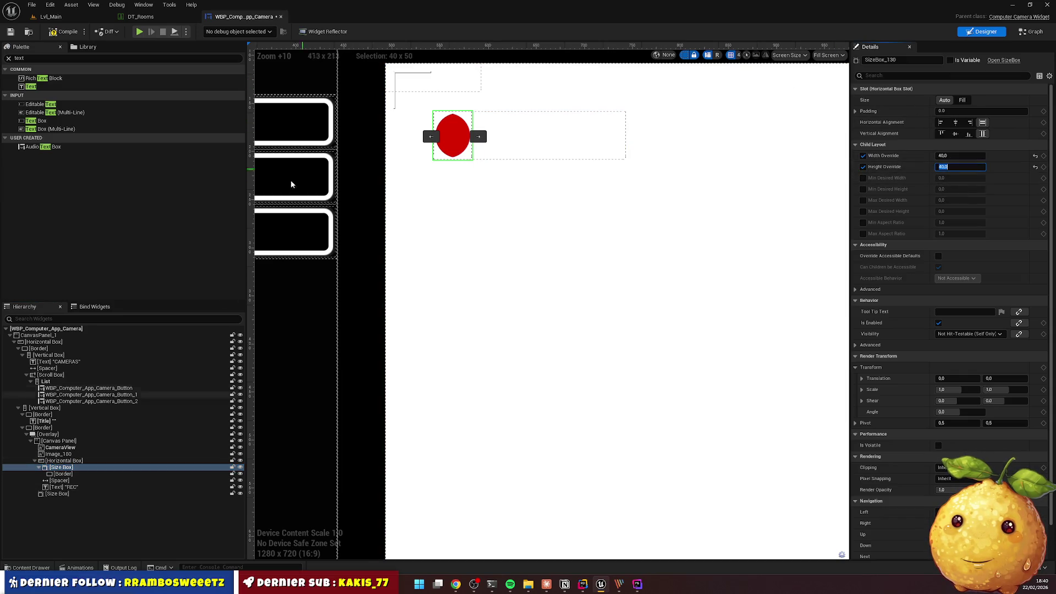
click(62, 474)
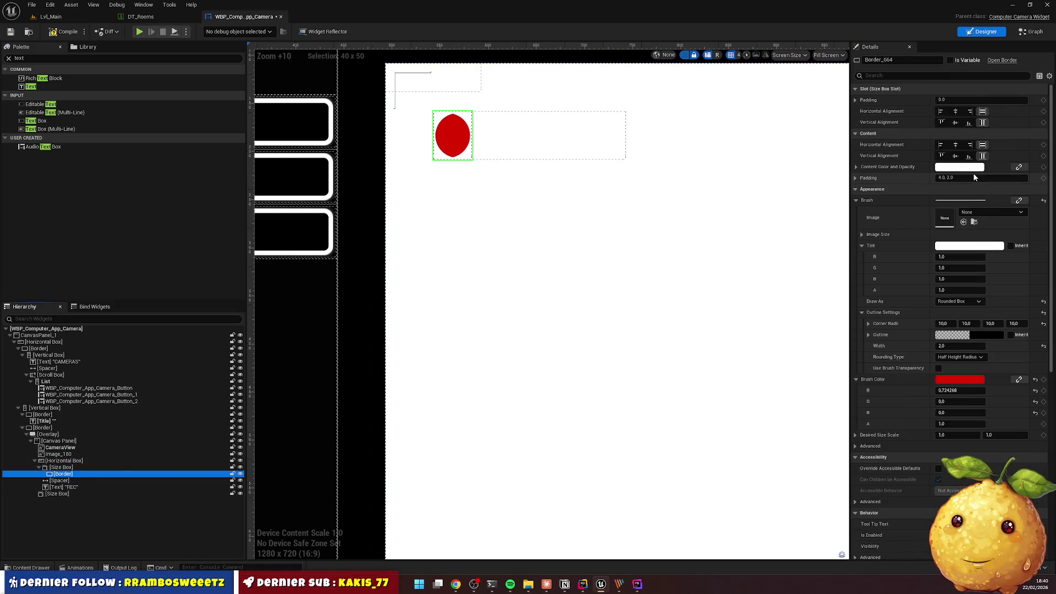
click(956, 144)
Centre the Border's content vertically, set all corner radii to 1 and outline width to 0
click(956, 156)
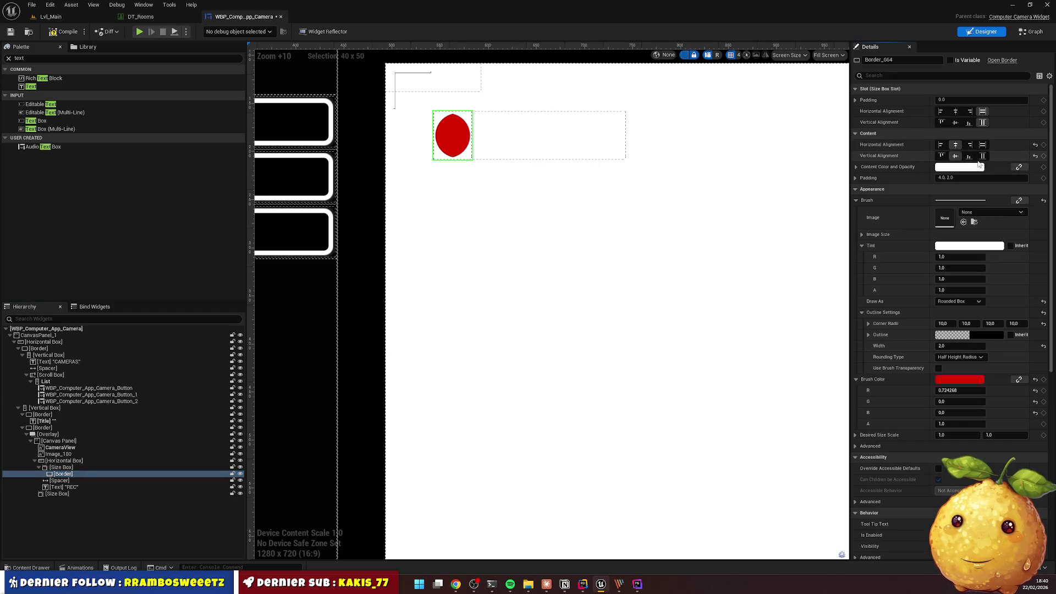
click(943, 323)
text(1)
key(Tab)
text(1)
key(Tab)
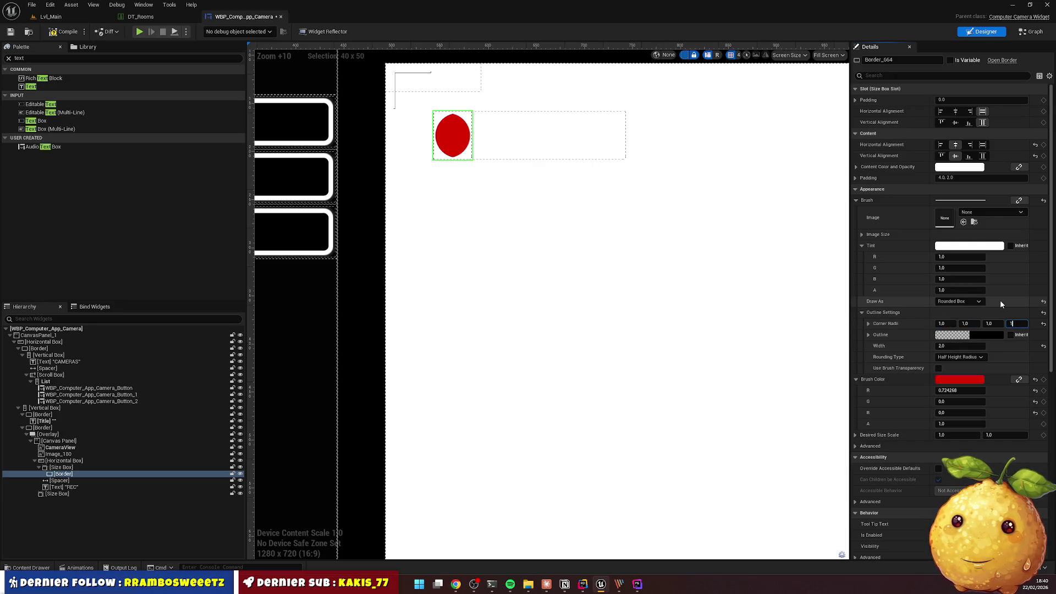
key(Tab)
text(0)
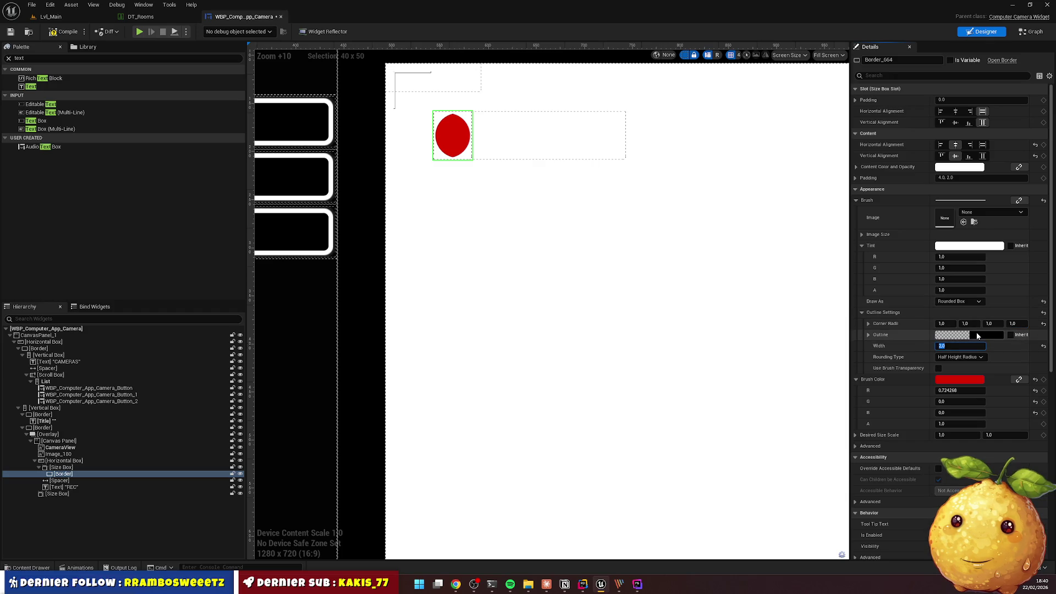
key(Return)
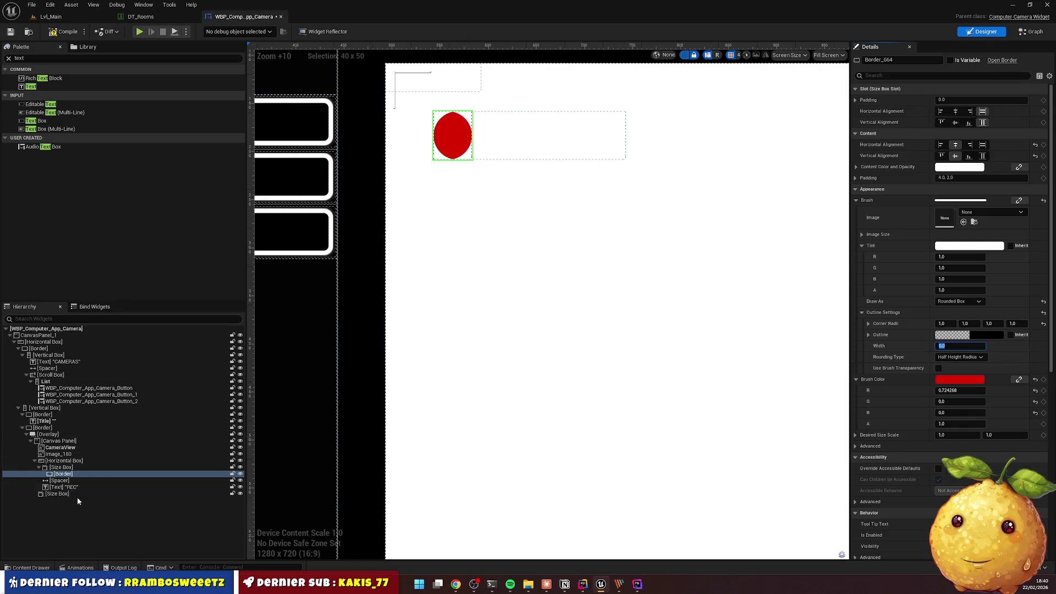
click(65, 468)
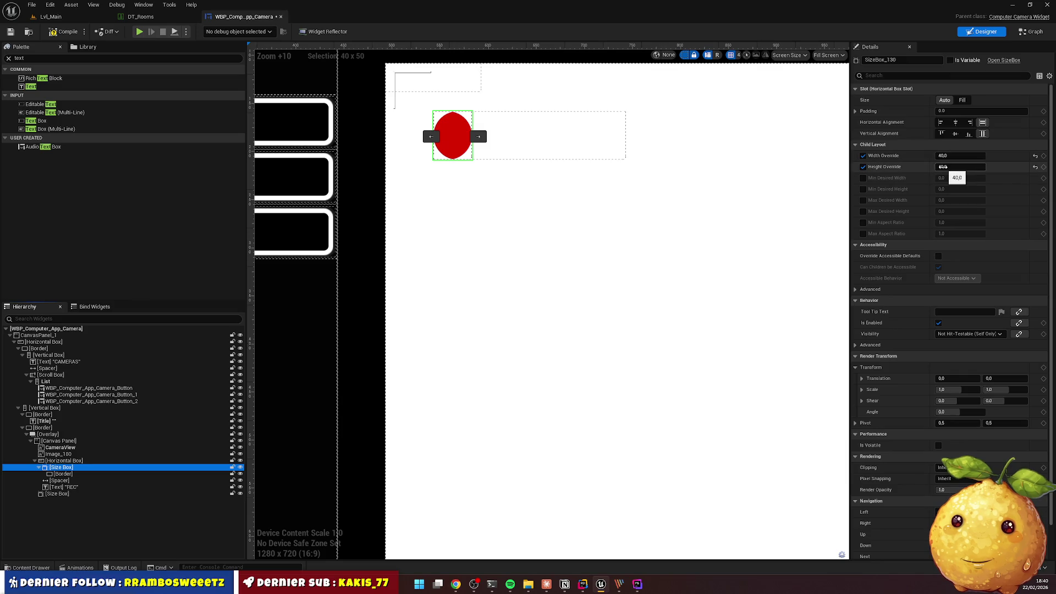
Centre the dot's Size Box in its row and make the REC text left-aligned with Fill
click(956, 122)
click(955, 133)
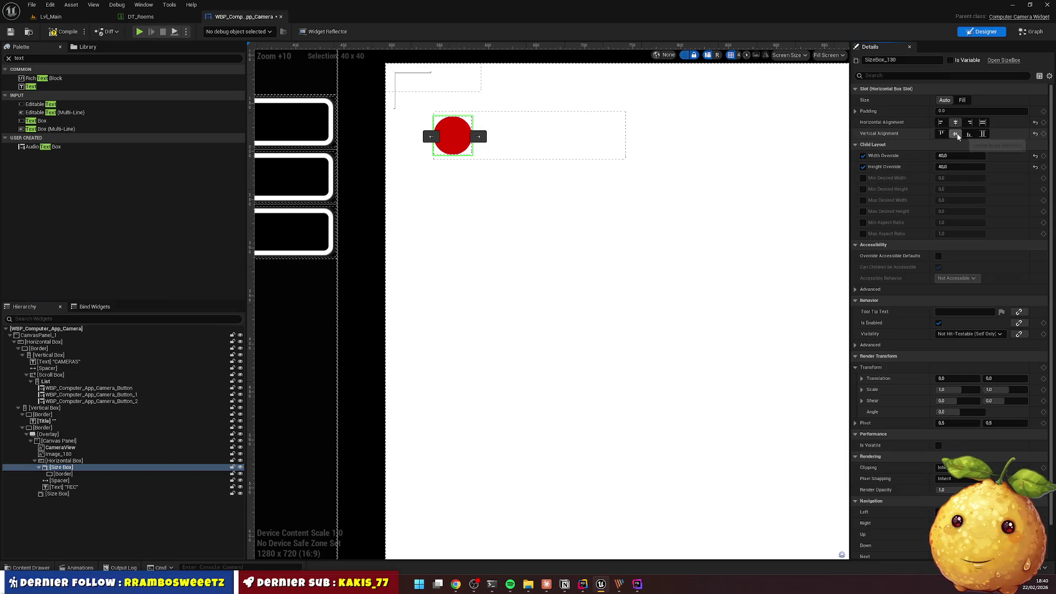
click(63, 487)
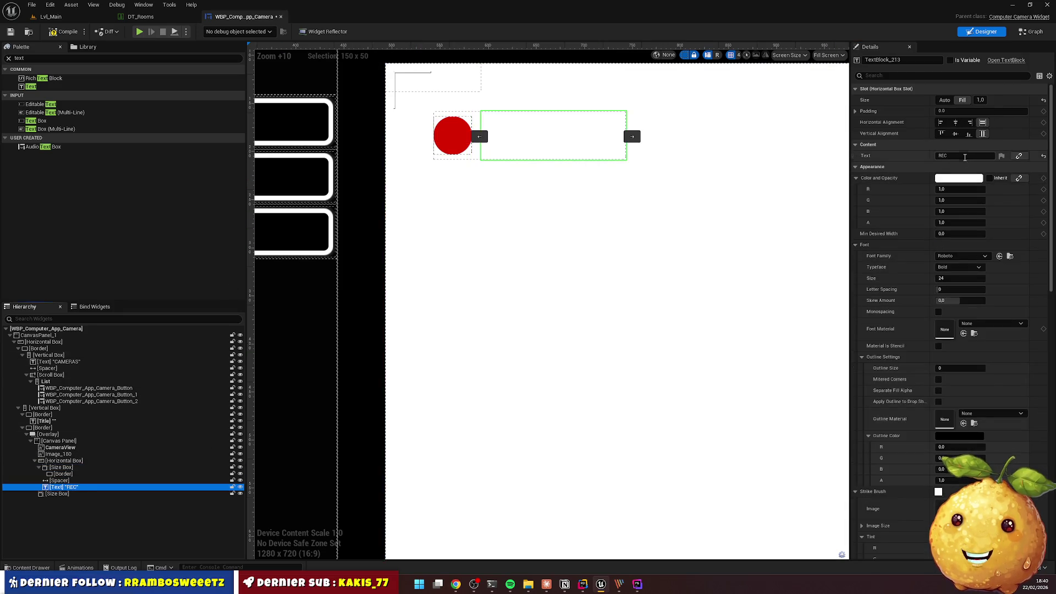
click(955, 122)
click(955, 134)
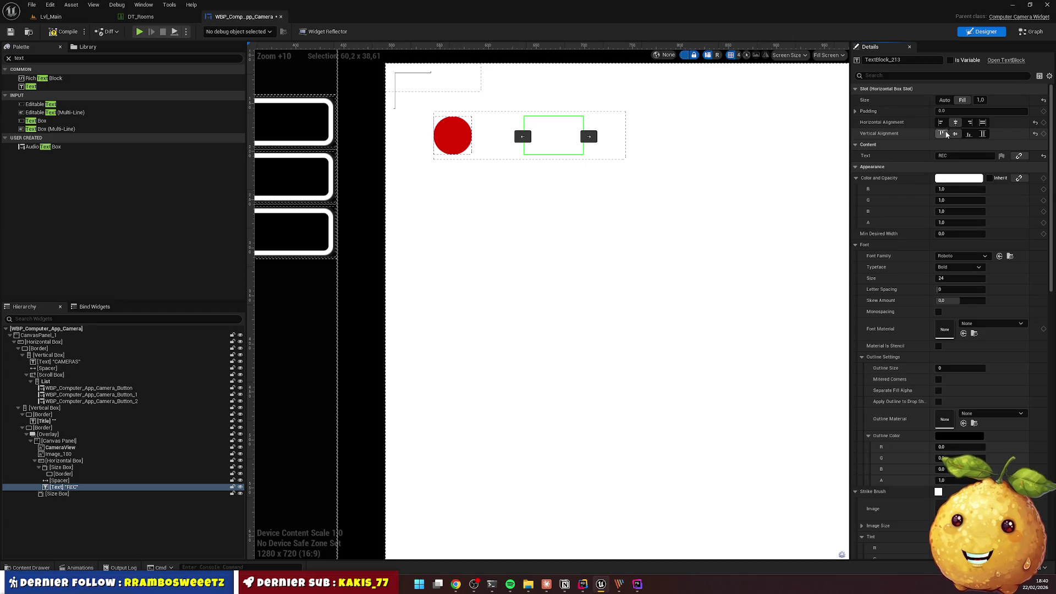
click(940, 122)
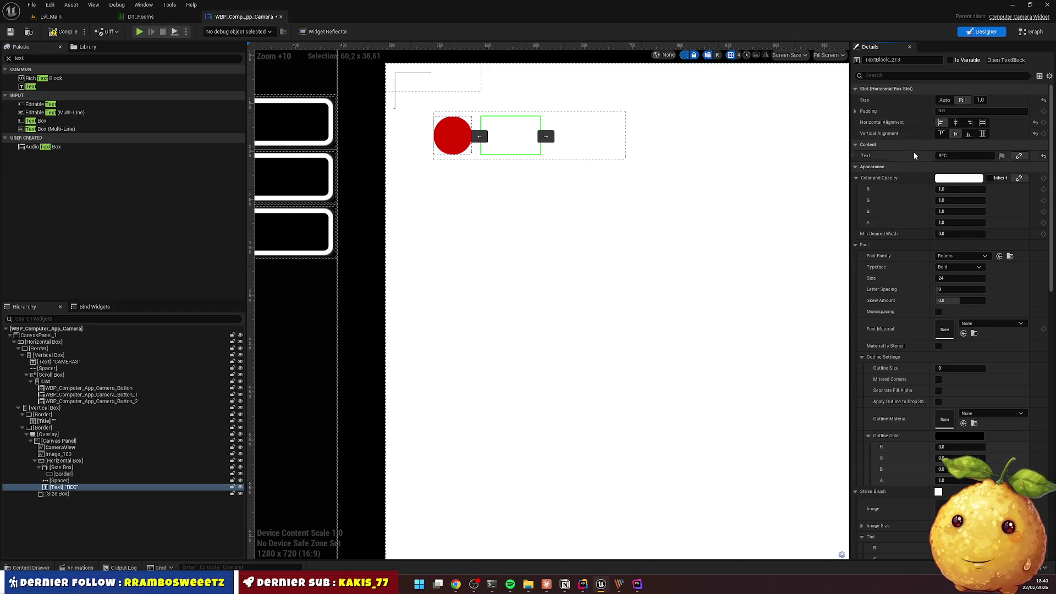
click(983, 124)
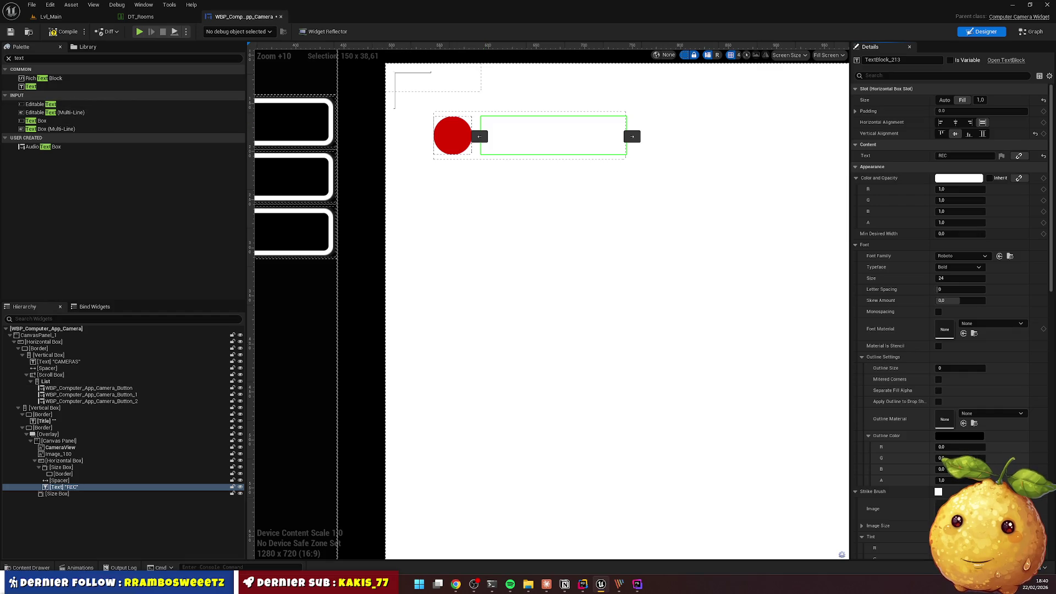
Compile and save the camera widget, then return to the Lvl_Main level
click(66, 32)
click(10, 31)
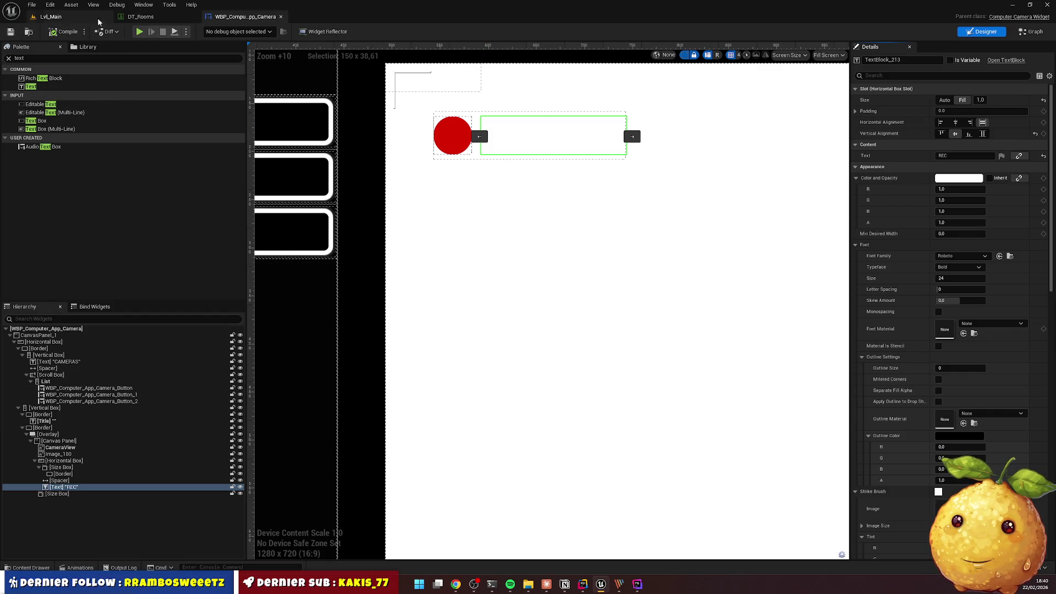
click(50, 16)
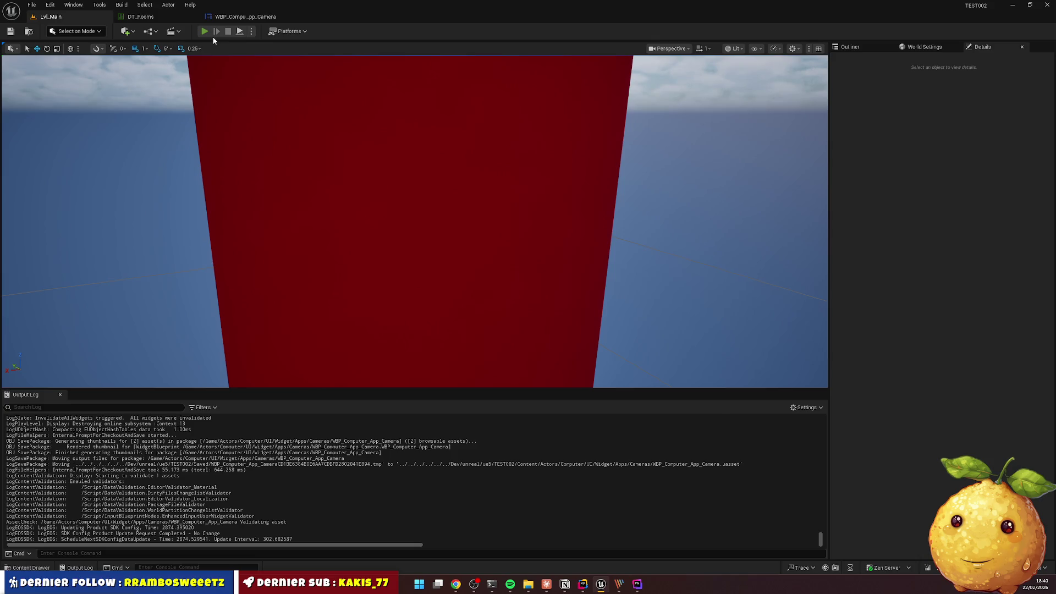
click(204, 31)
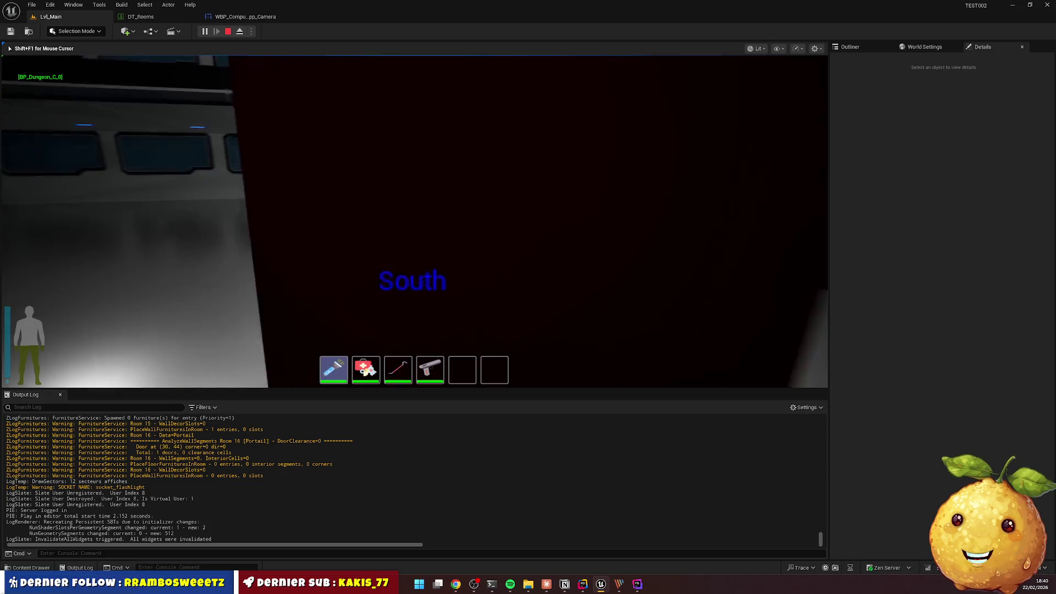
key(e)
double_click(52, 109)
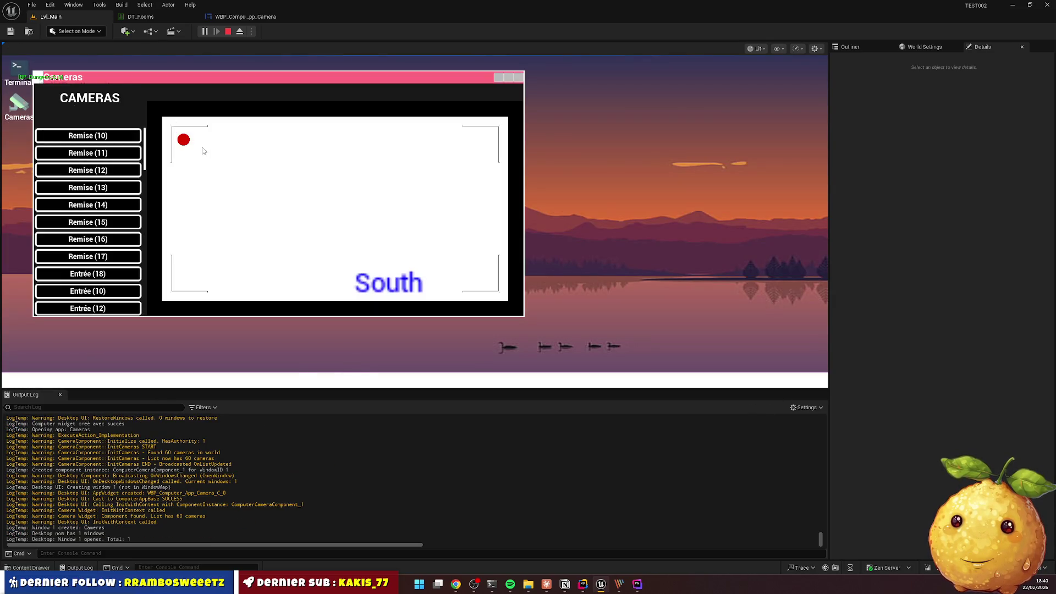
click(130, 204)
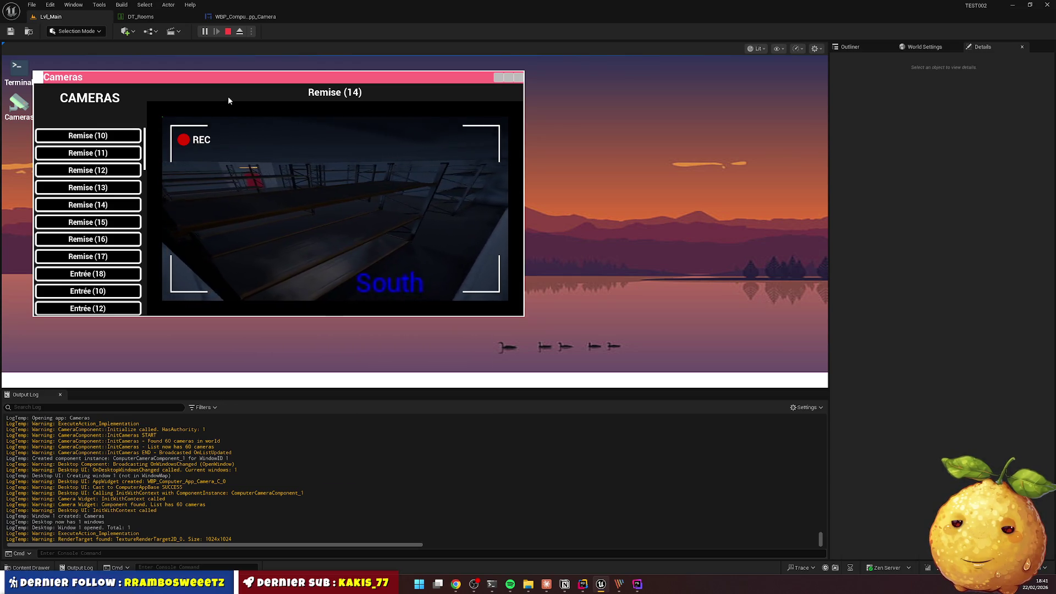
click(228, 31)
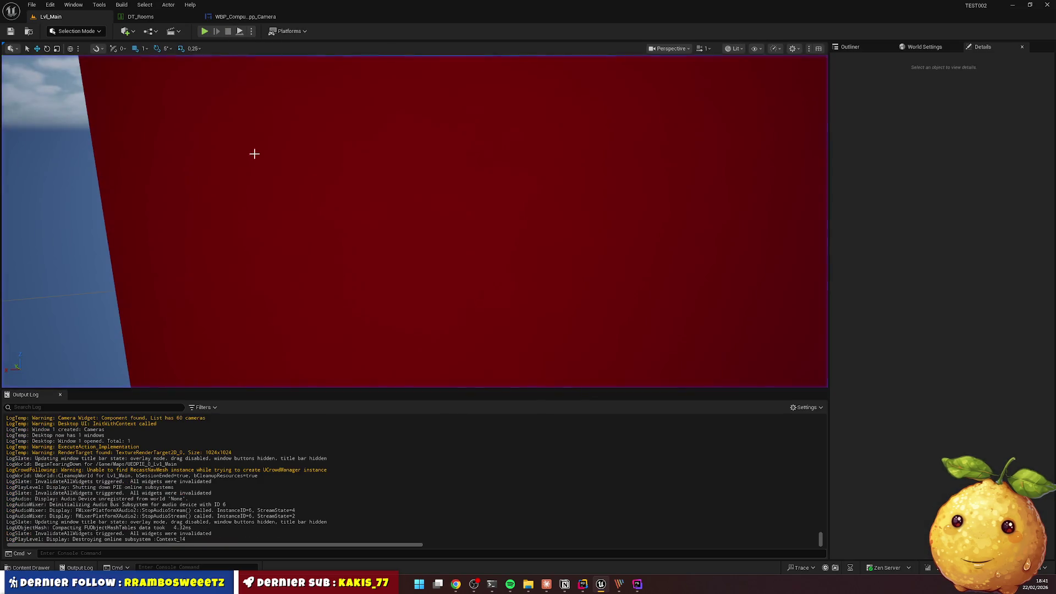
Resize the red dot's Size Box overrides to 30 × 30 and save the widget
click(245, 17)
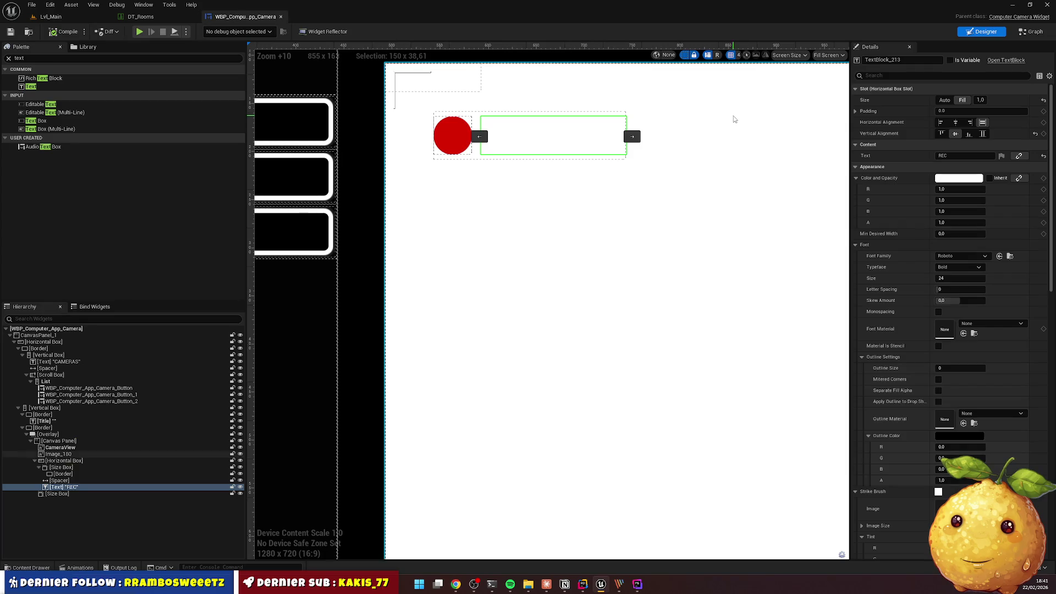
click(62, 481)
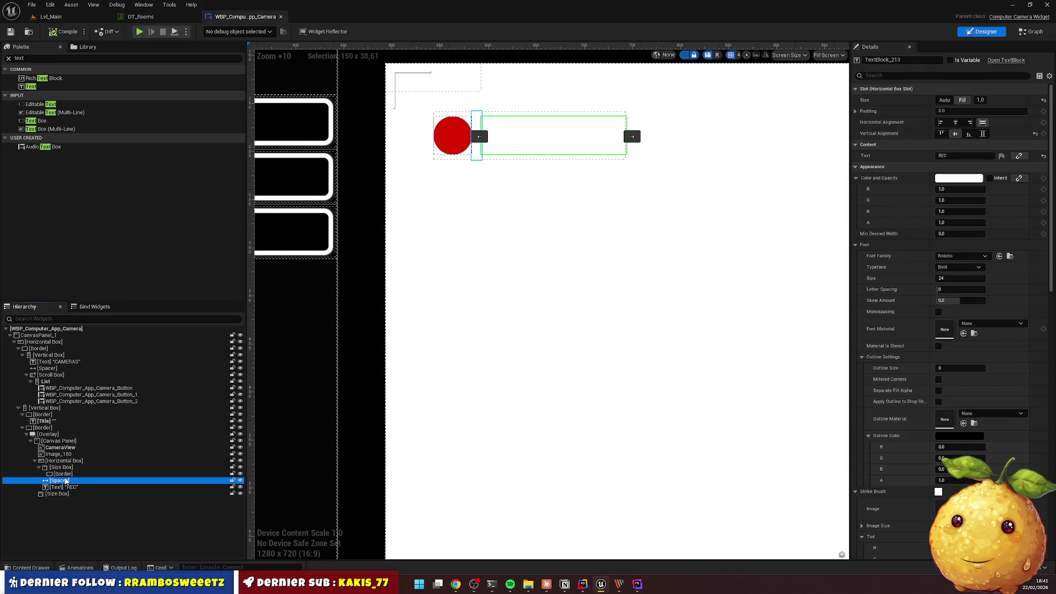
click(66, 474)
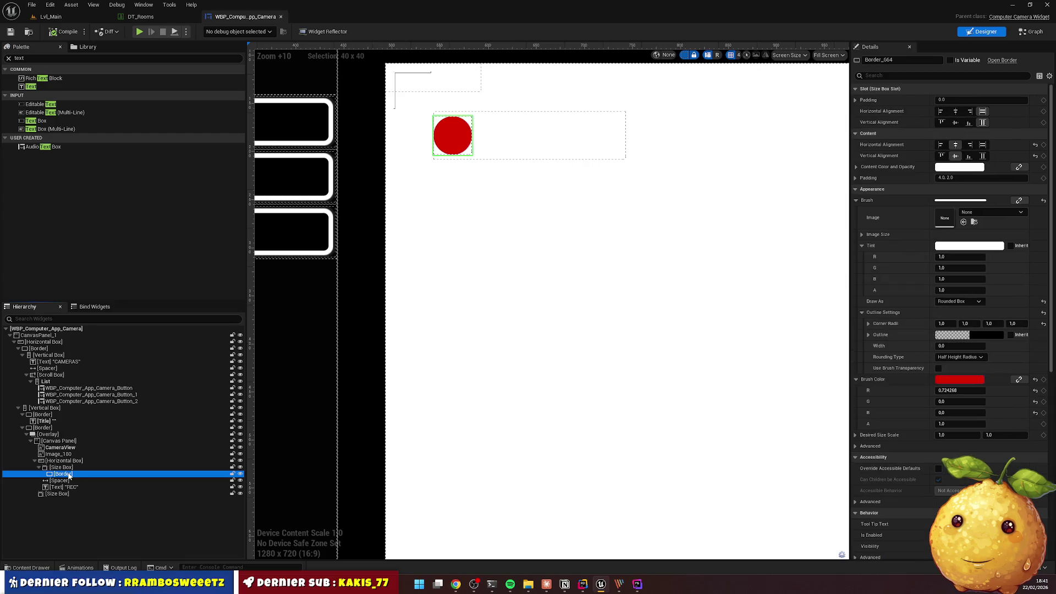
click(61, 467)
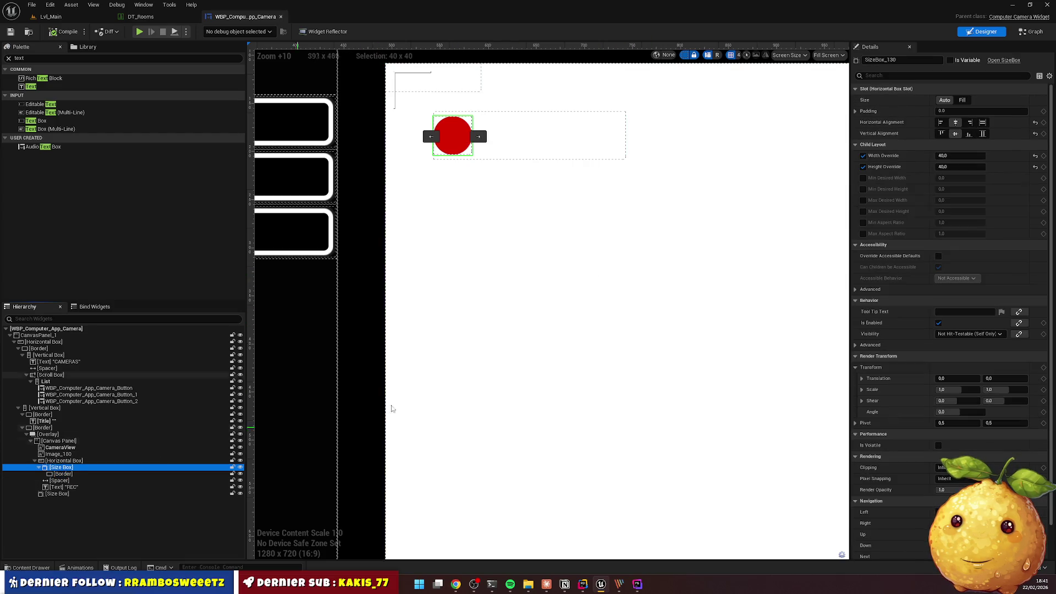
click(954, 156)
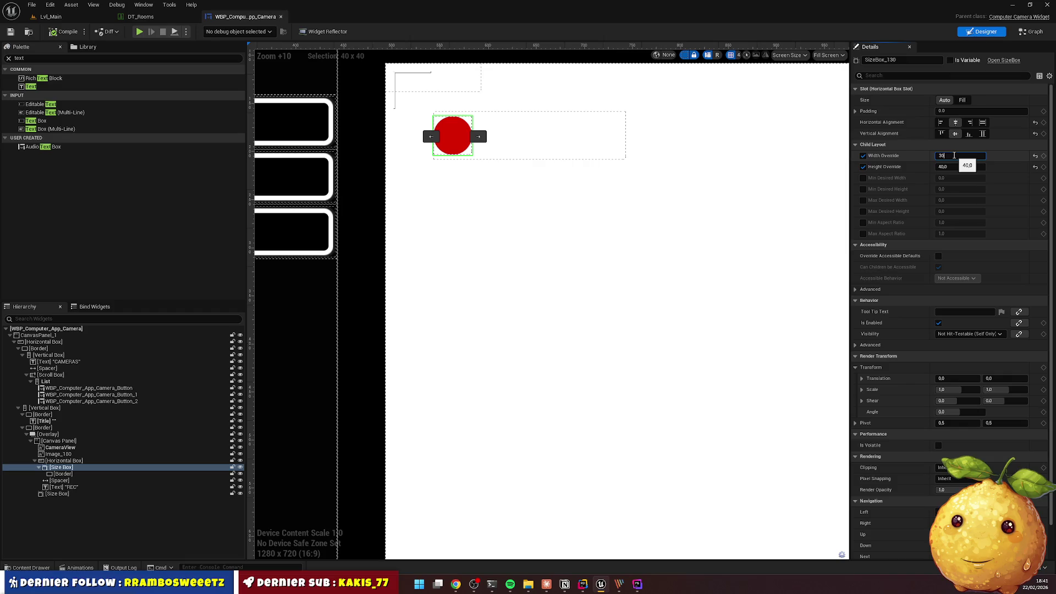
key(Return)
text(30)
key(Return)
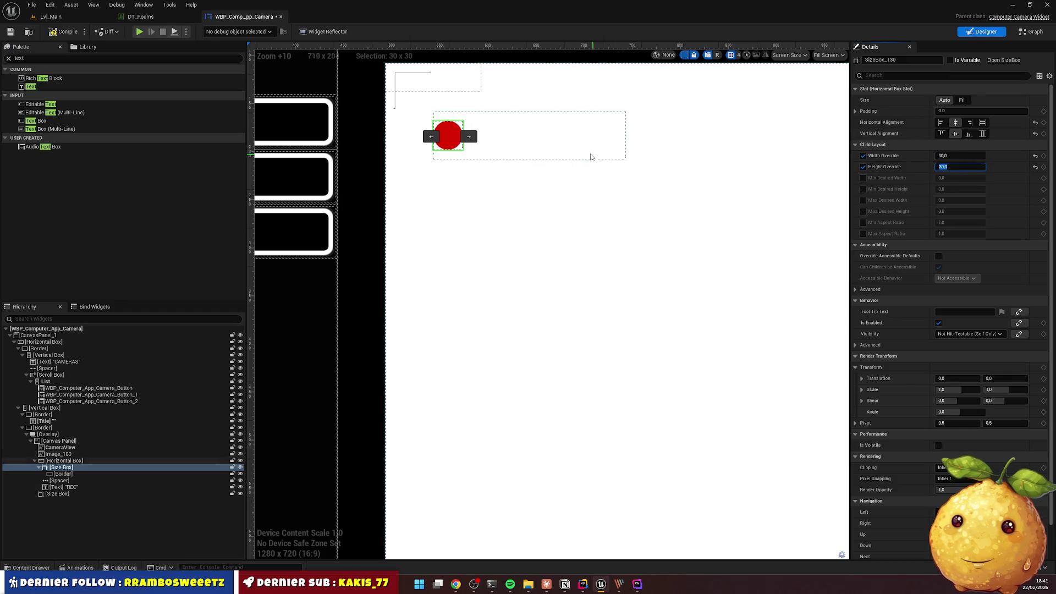
click(64, 31)
click(10, 32)
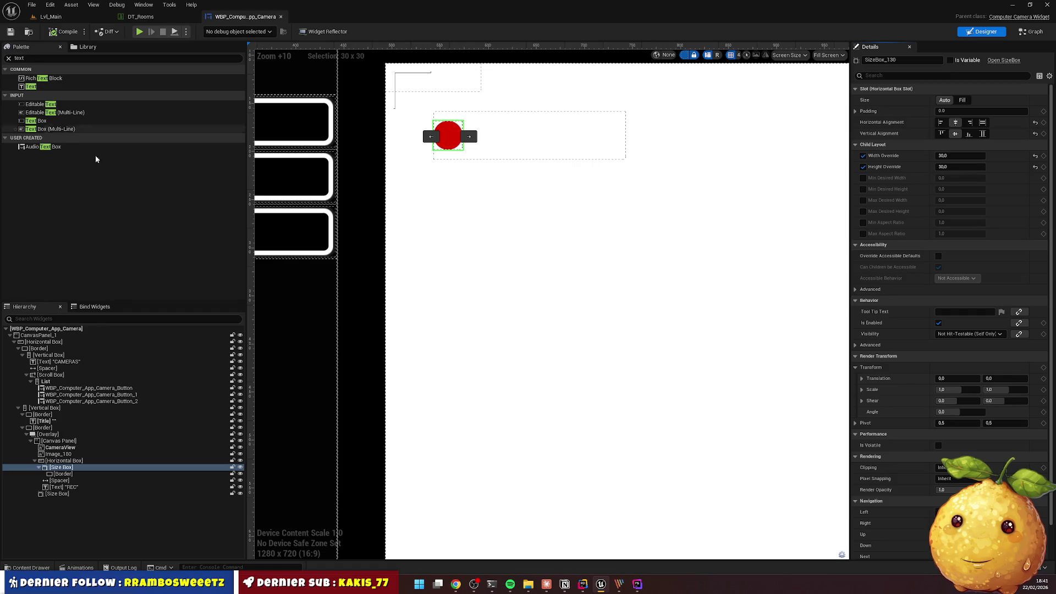
Set the REC Horizontal Box height to 30, save, and return to Lvl_Main
click(65, 461)
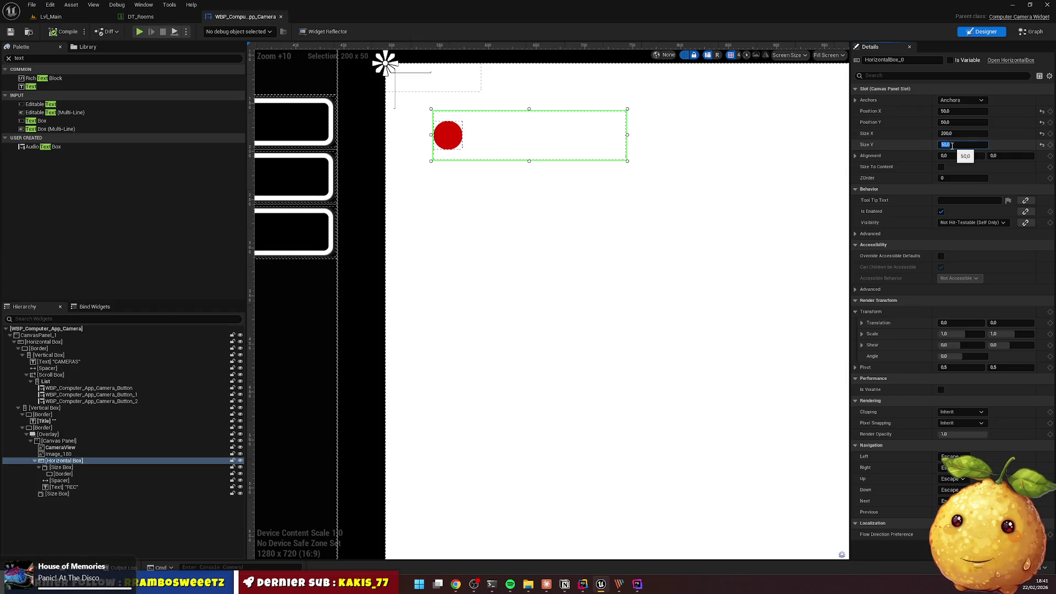
key(Return)
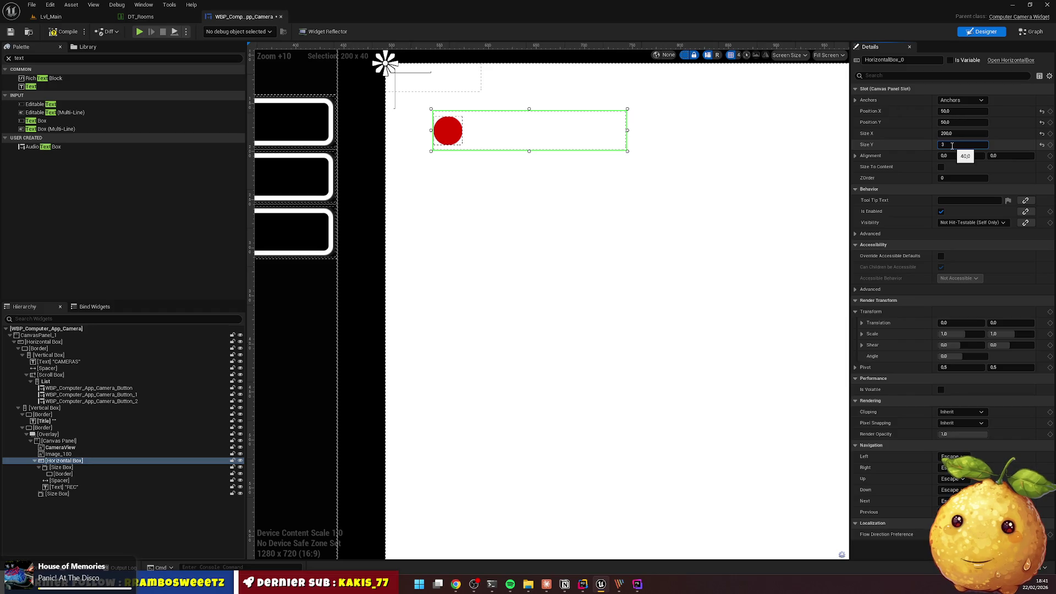
key(Return)
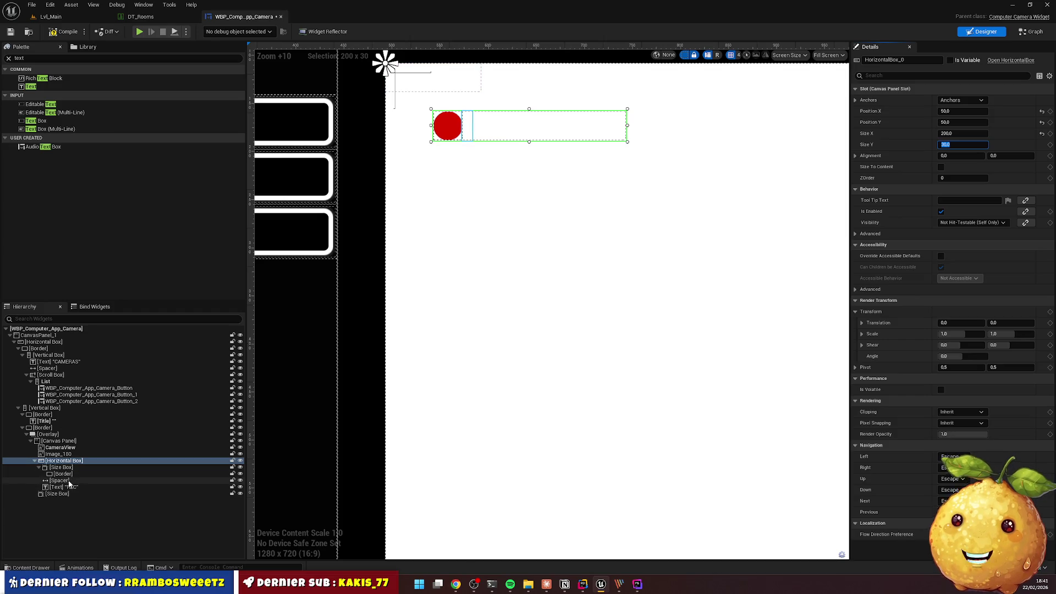
click(72, 481)
click(63, 487)
click(64, 32)
click(50, 17)
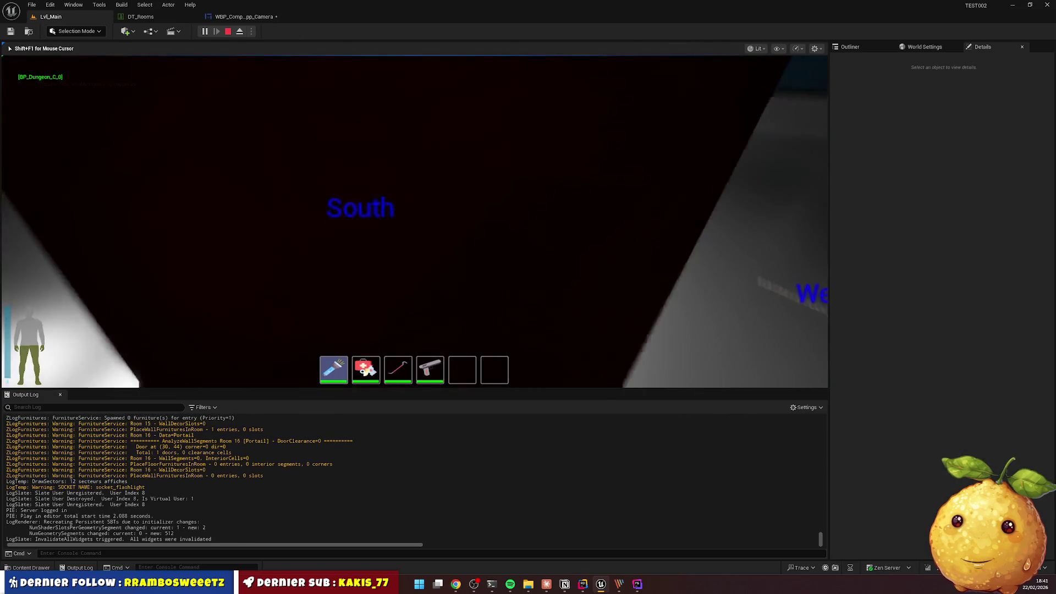
Check the Remise (13) feed's smaller REC indicator in the Cameras app, then return to the designer
key(e)
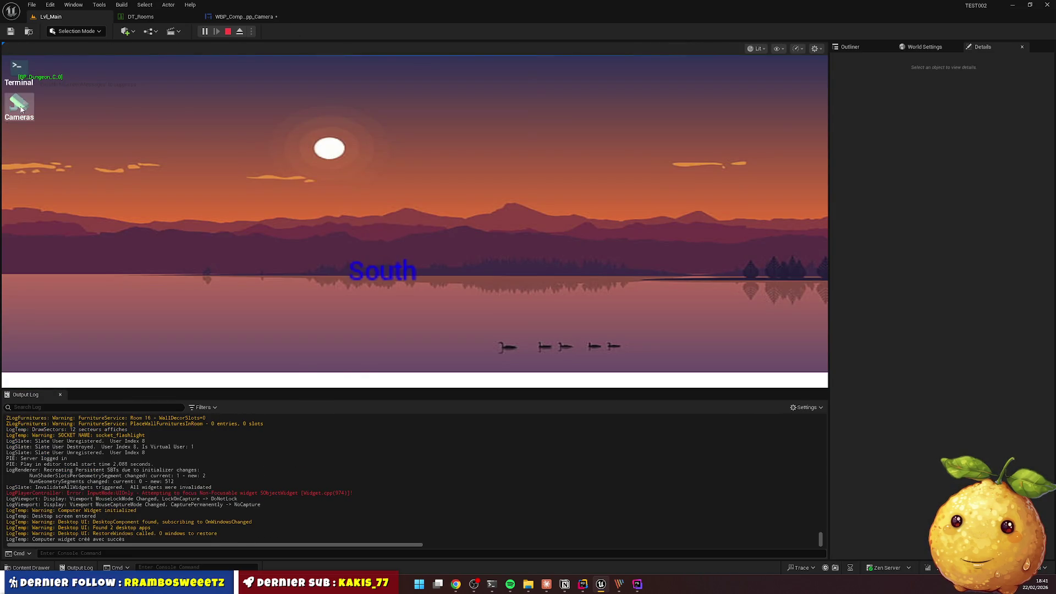
double_click(19, 105)
click(88, 187)
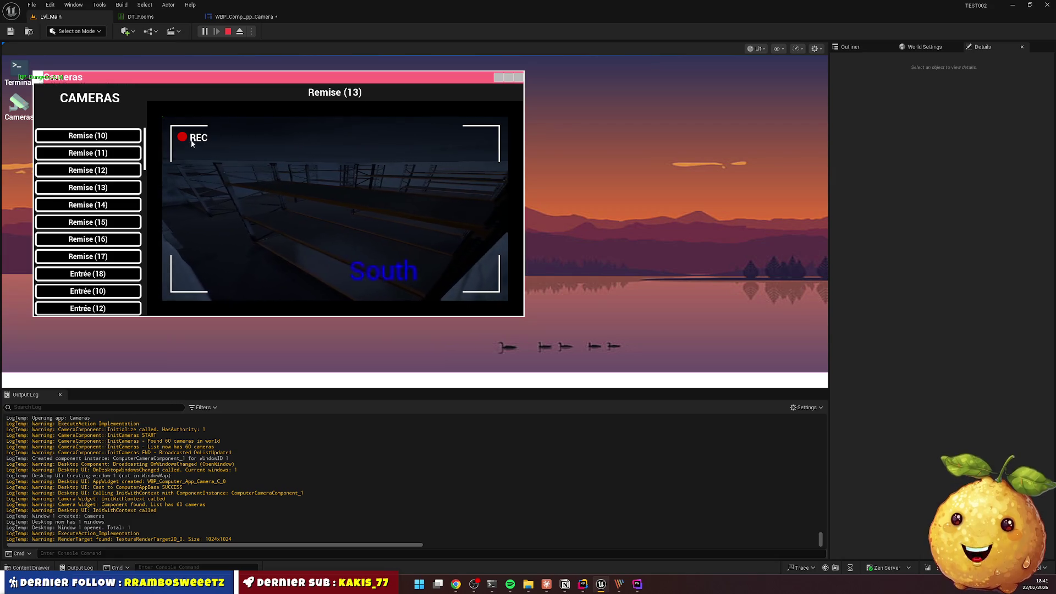
key(Tab)
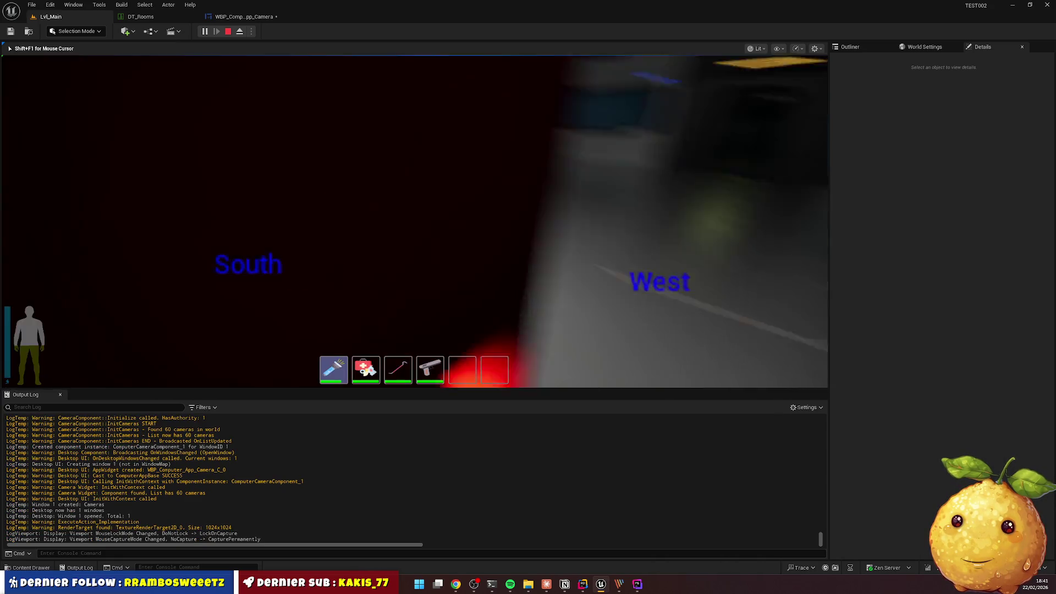
key(super)
click(246, 17)
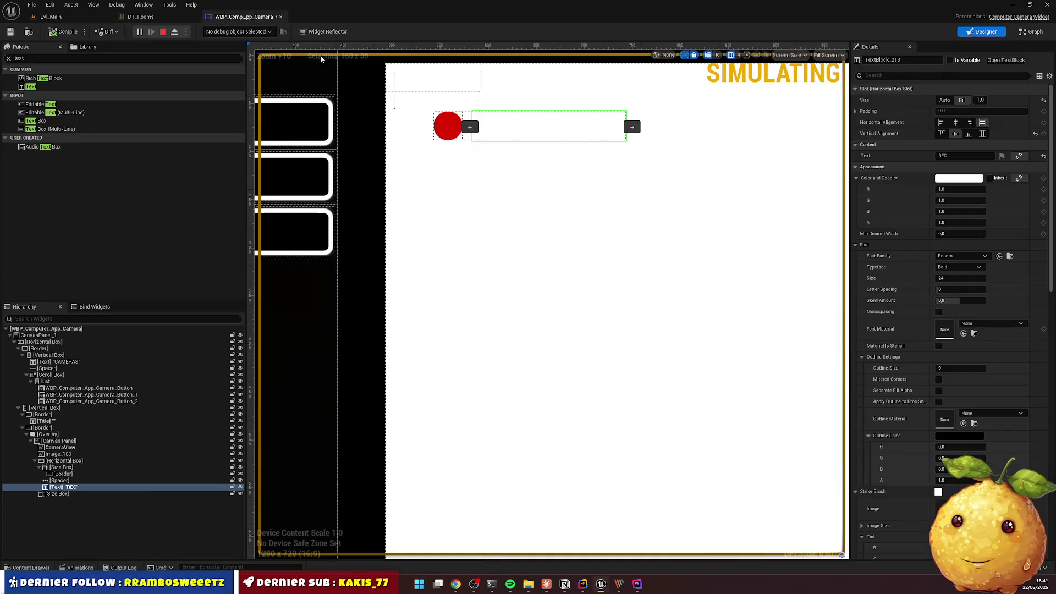
Adjust the REC text's font size and colour, ending with the colour white
click(72, 487)
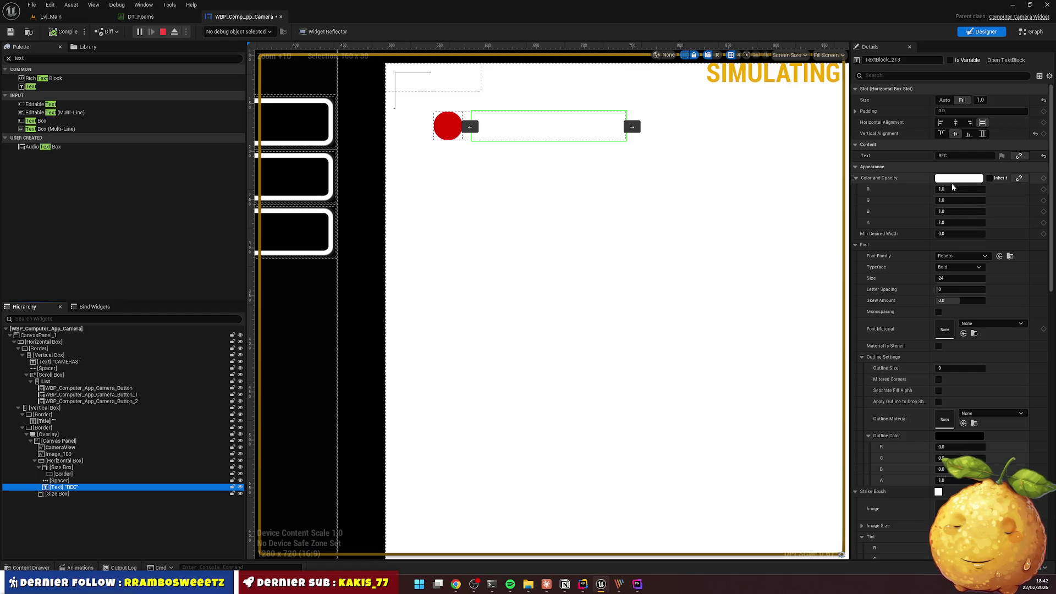
click(961, 279)
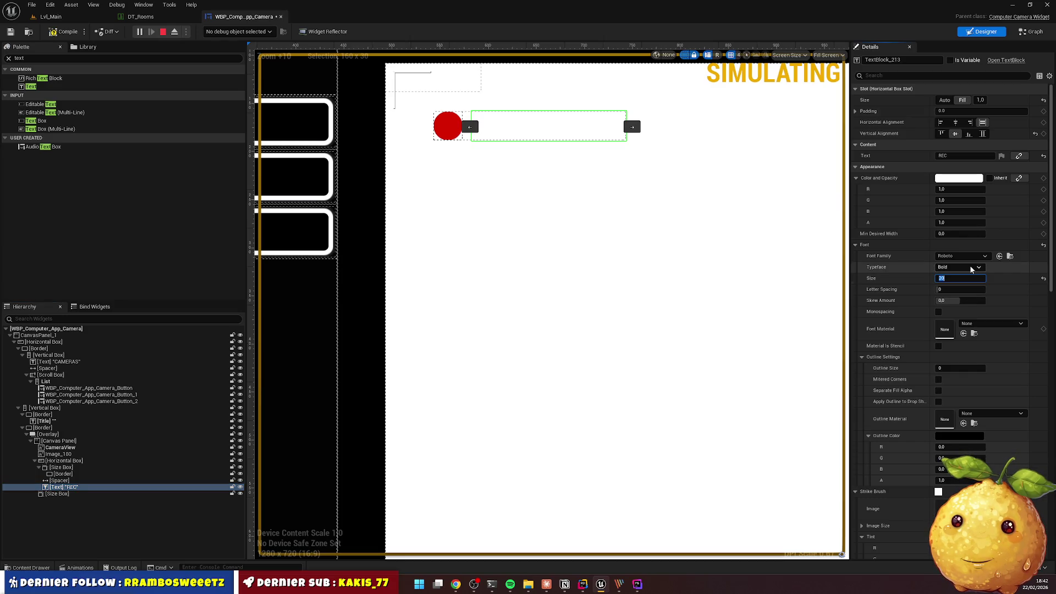
click(944, 179)
click(876, 280)
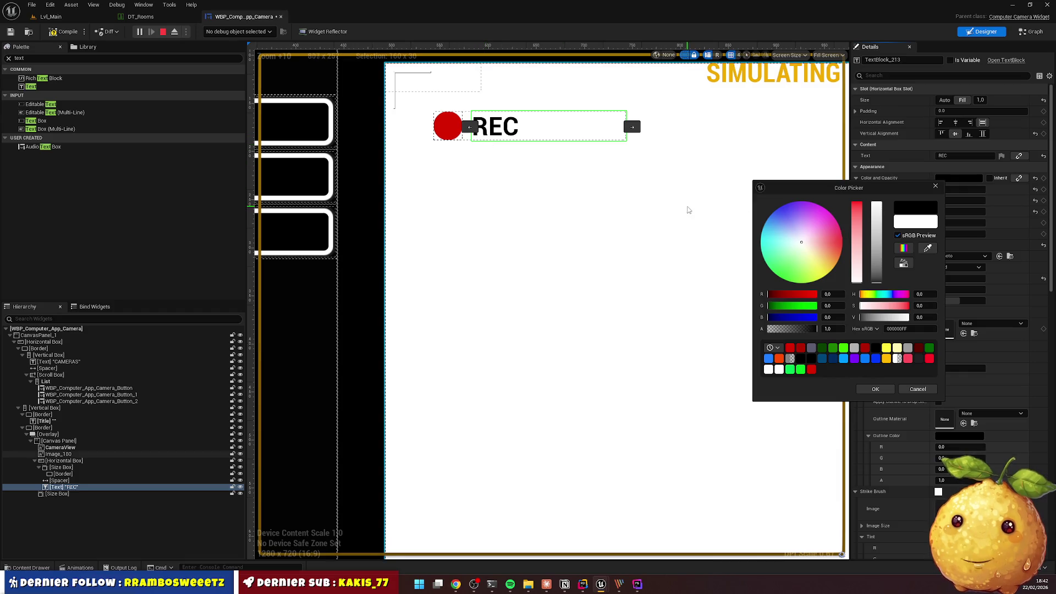
click(936, 185)
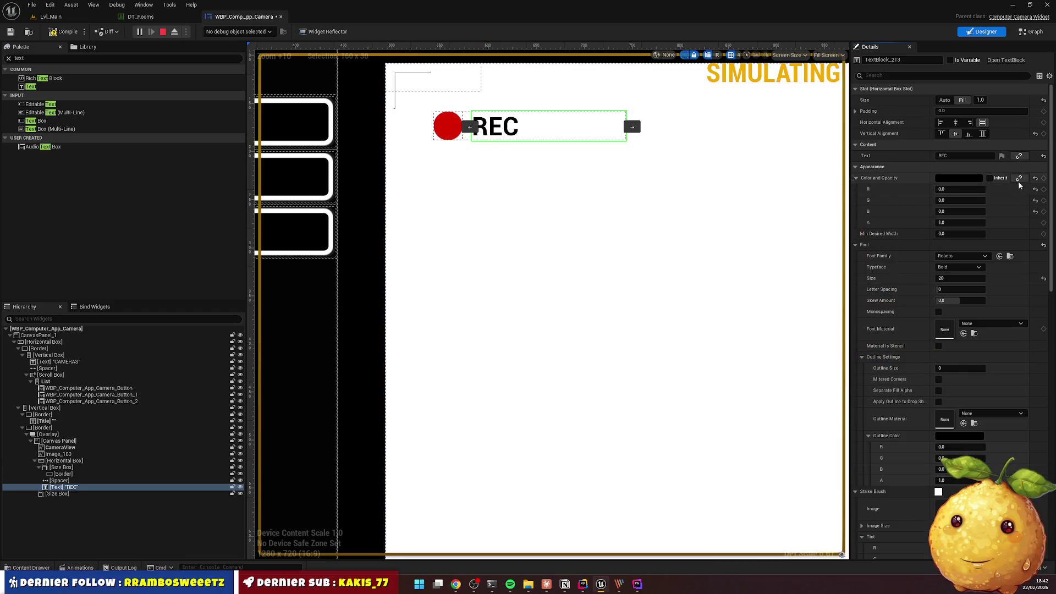
click(1034, 179)
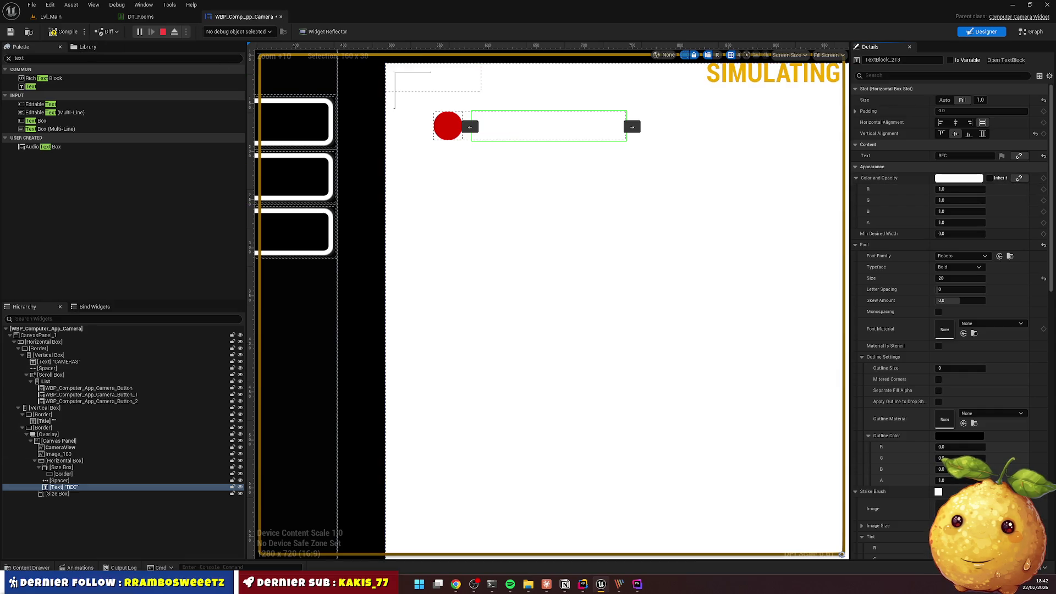
Stop the old play session and start Play in Editor on Lvl_Main
click(164, 32)
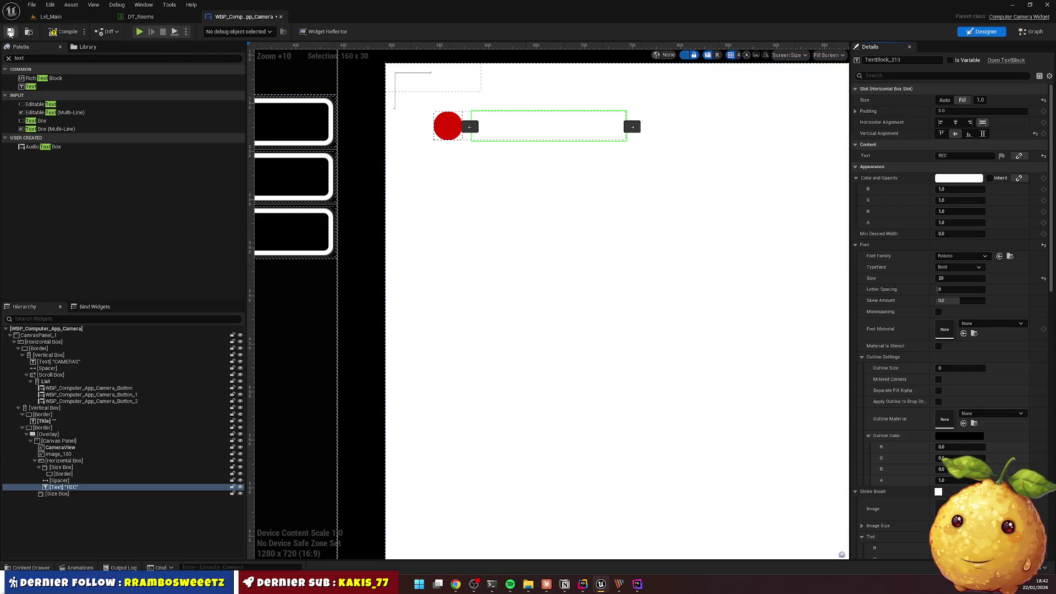
click(51, 16)
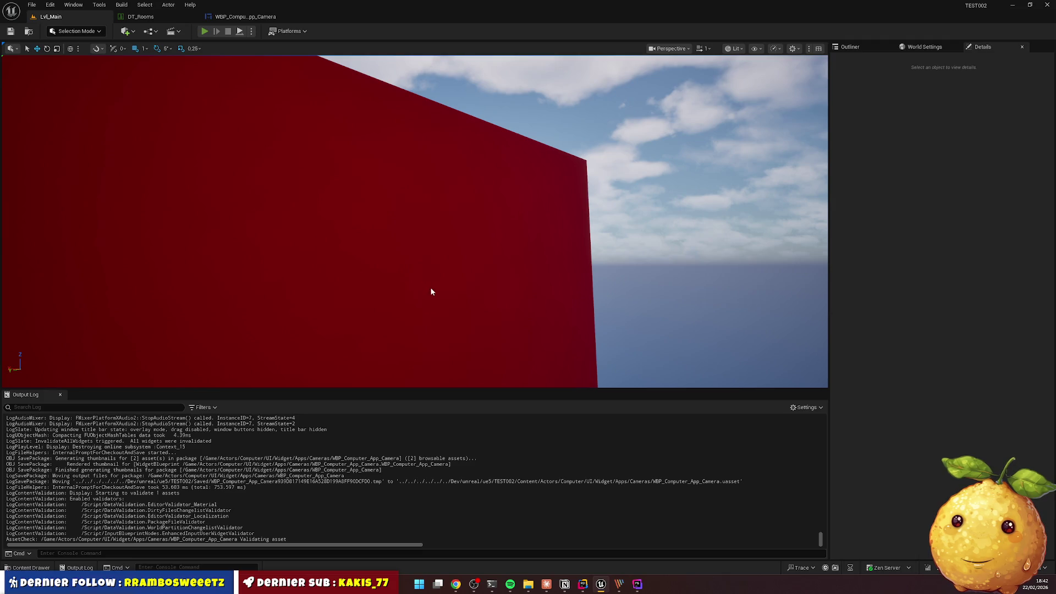
key(alt+p)
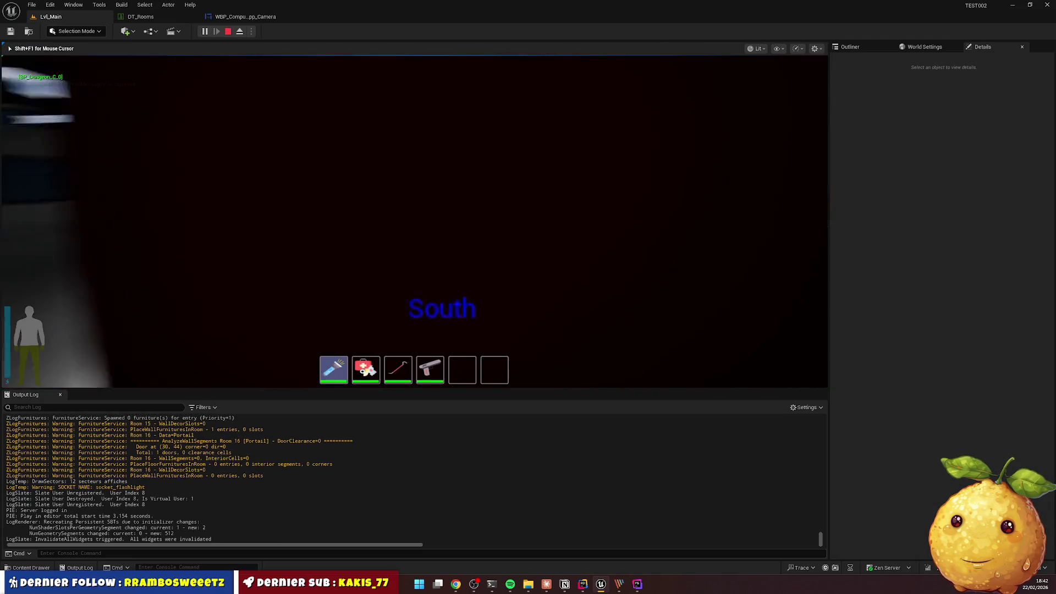
Check the white REC overlay in the Cameras app, exit, and switch to Photopea's frame image
key(e)
double_click(19, 104)
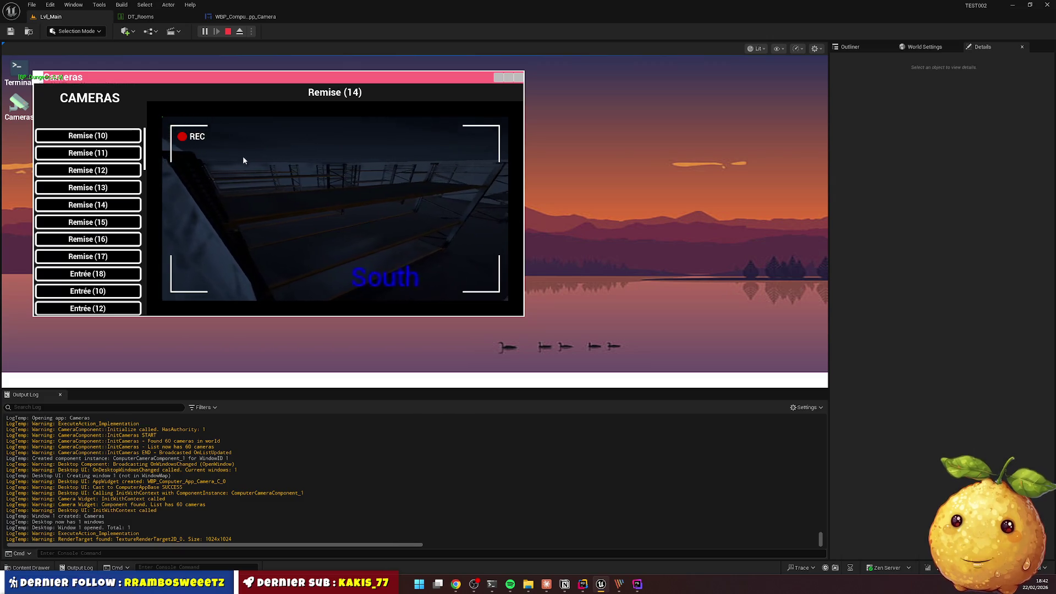
key(e)
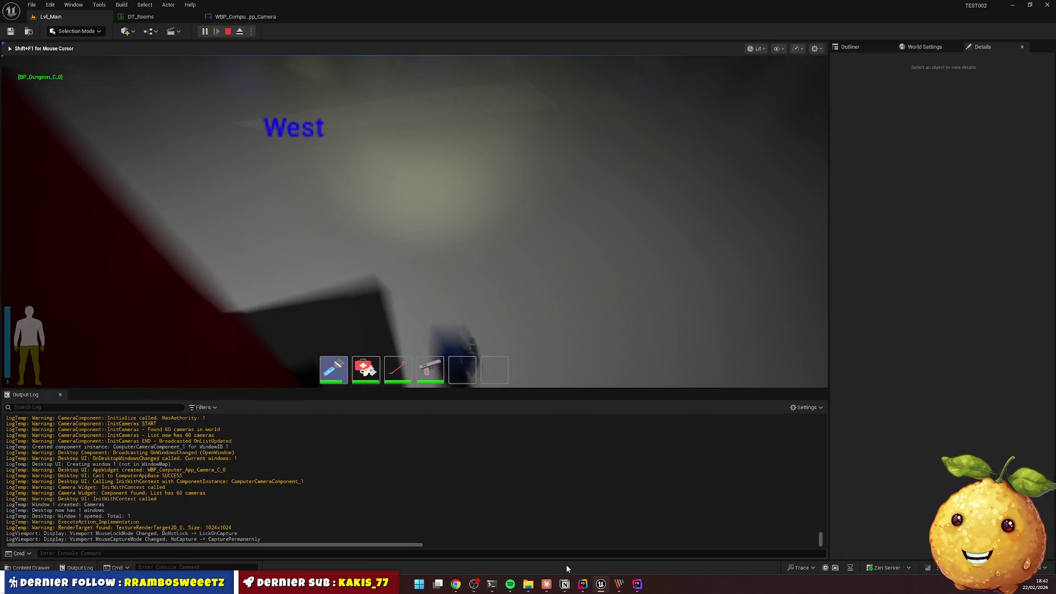
key(alt+Tab)
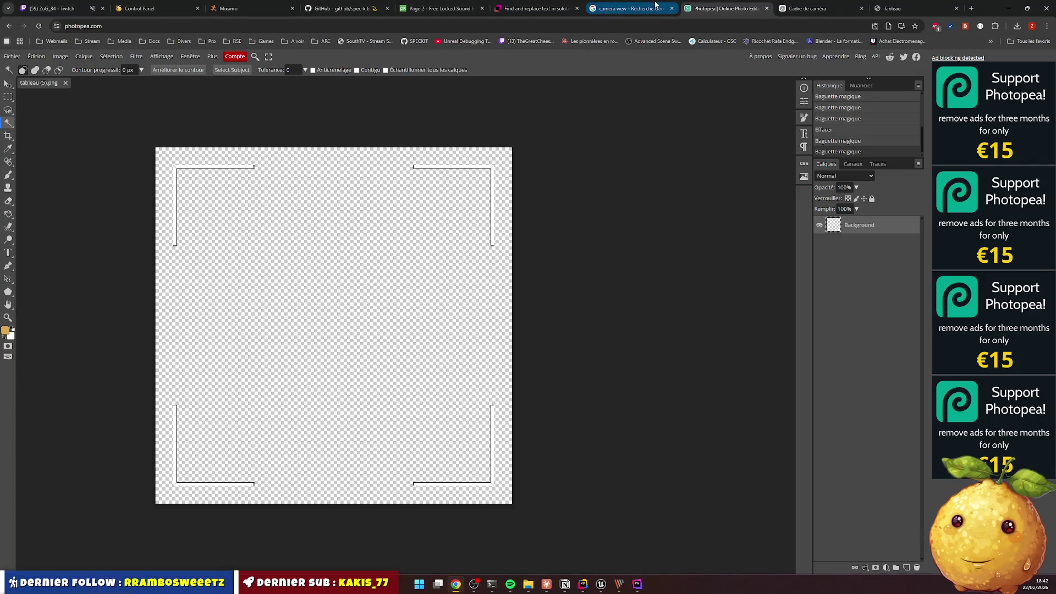
Minimize the browser to get back to the Unreal Editor
mouse_move(642, 14)
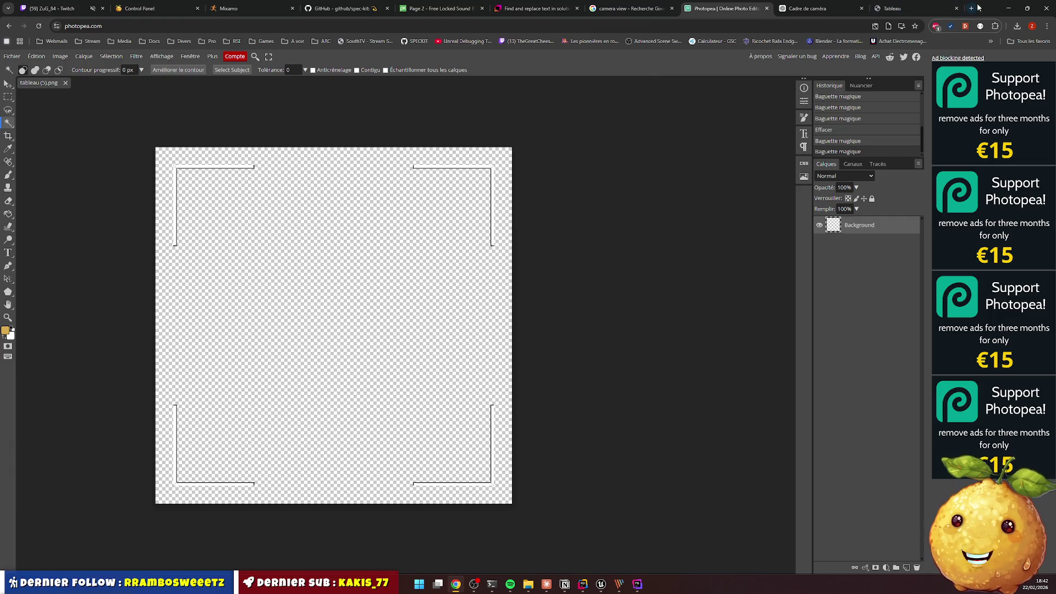
click(1006, 8)
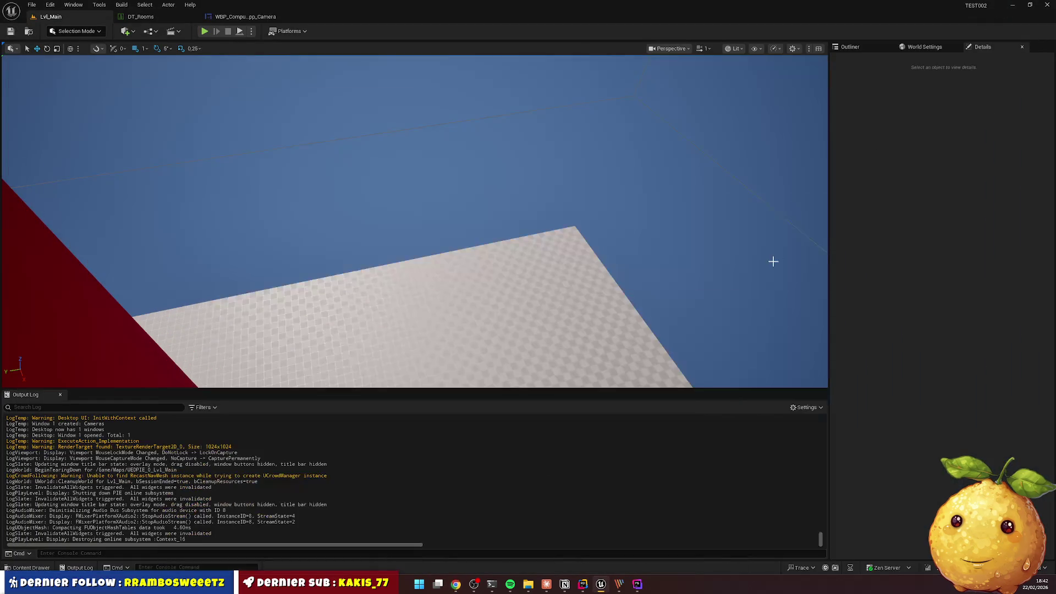
Return to the camera widget designer and delete the stray empty Size Box
click(639, 586)
click(638, 584)
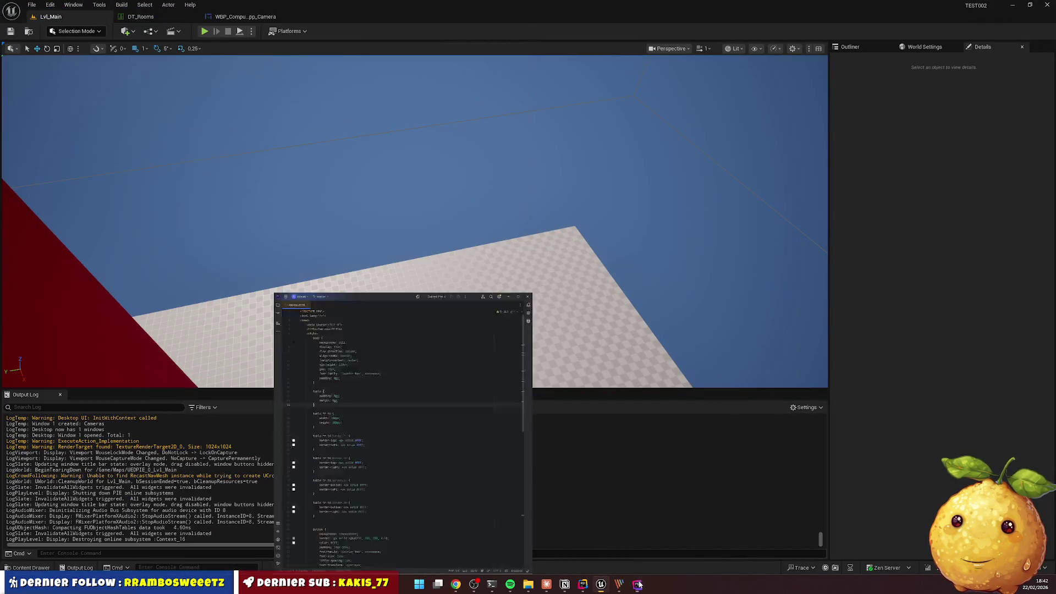
click(582, 585)
click(607, 587)
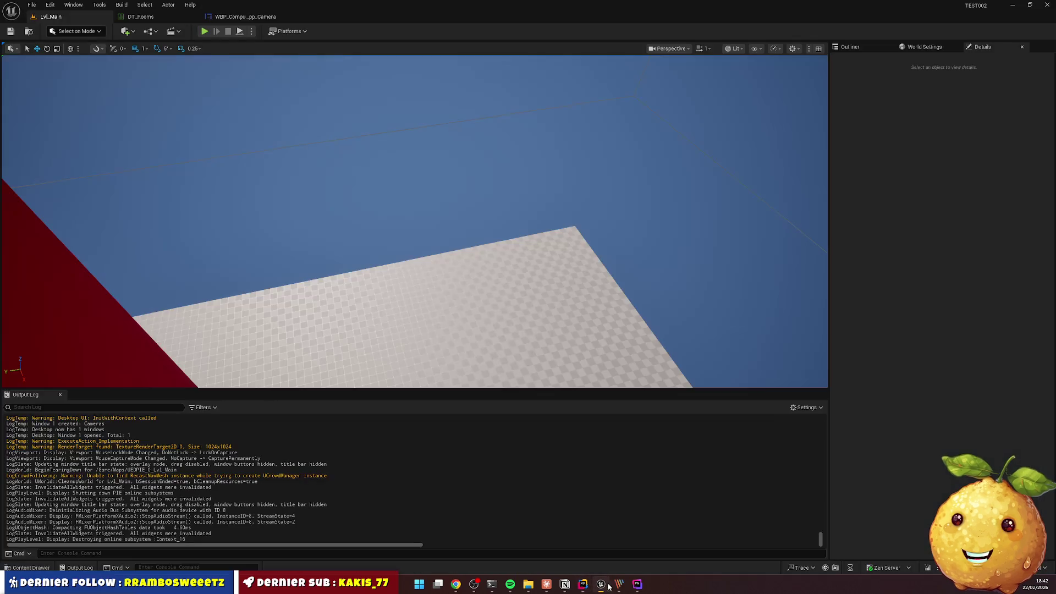
click(243, 17)
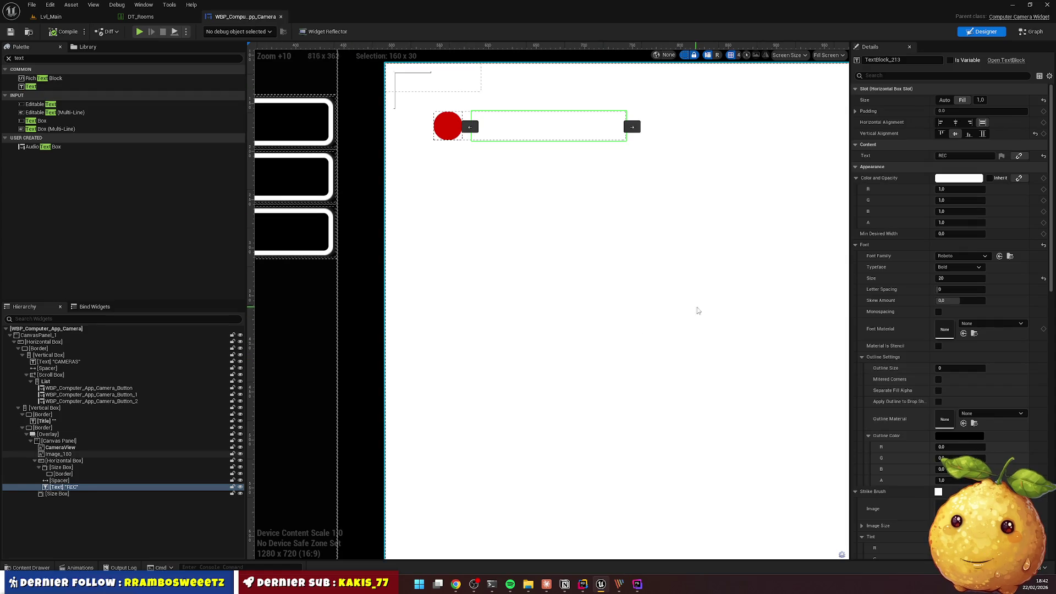
scroll(587, 254, down, 1)
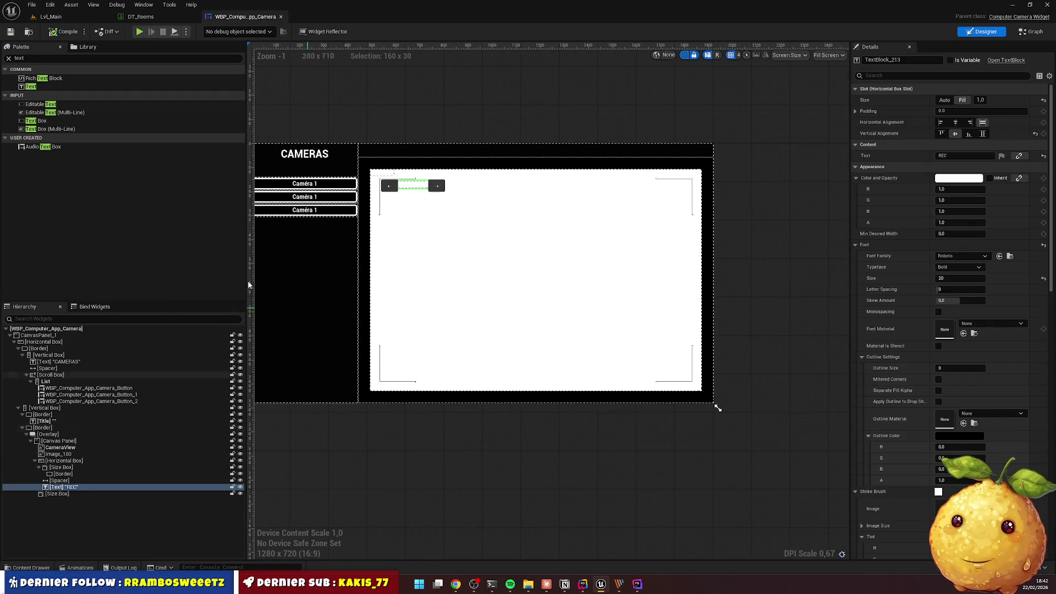
click(55, 494)
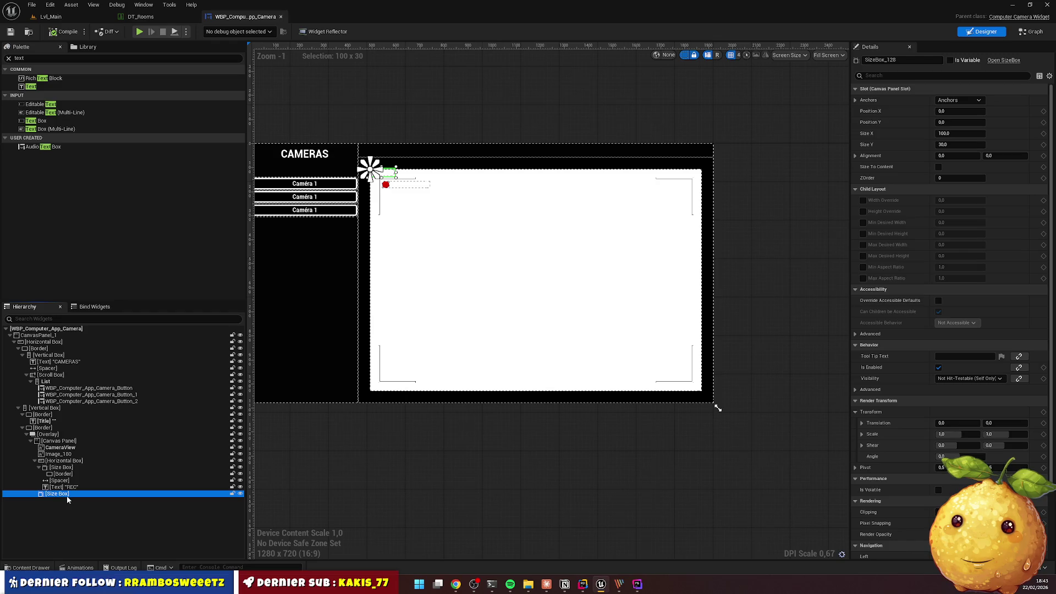
key(Delete)
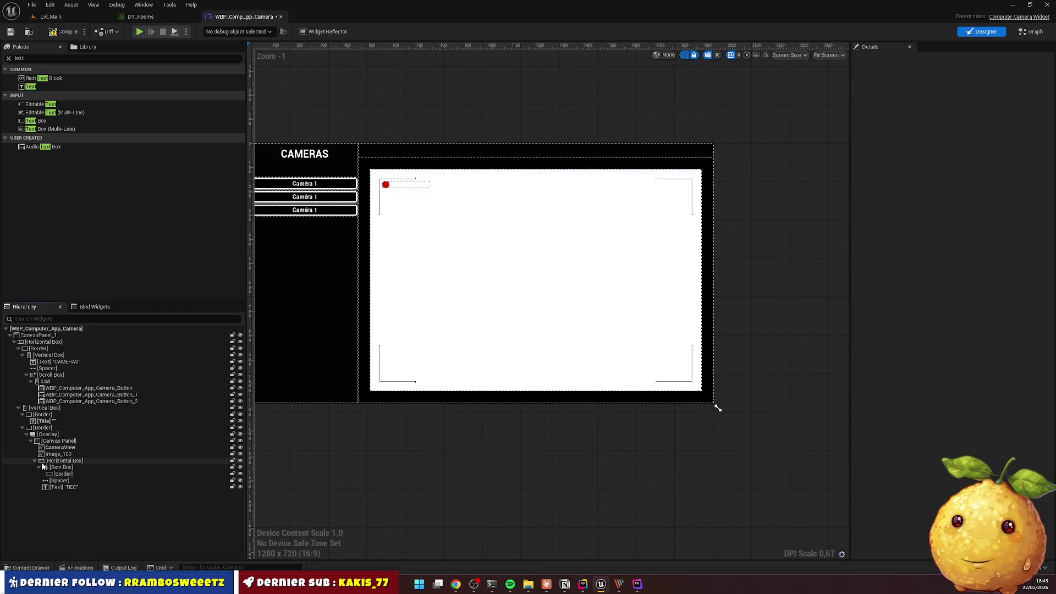
Rename the frame image to Frame and the REC Horizontal Box to Rec, then select both
click(35, 461)
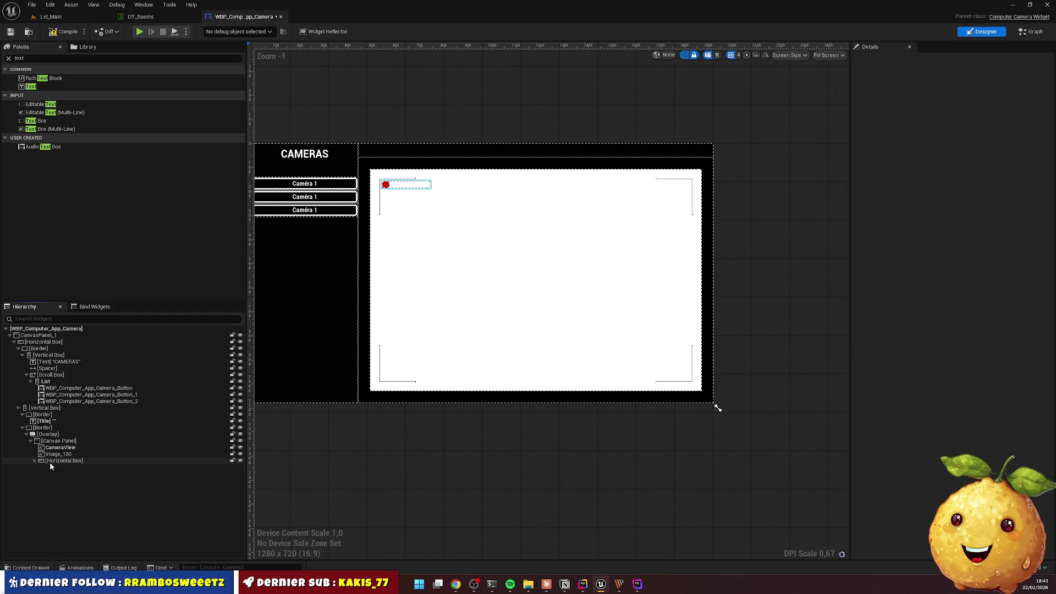
click(55, 455)
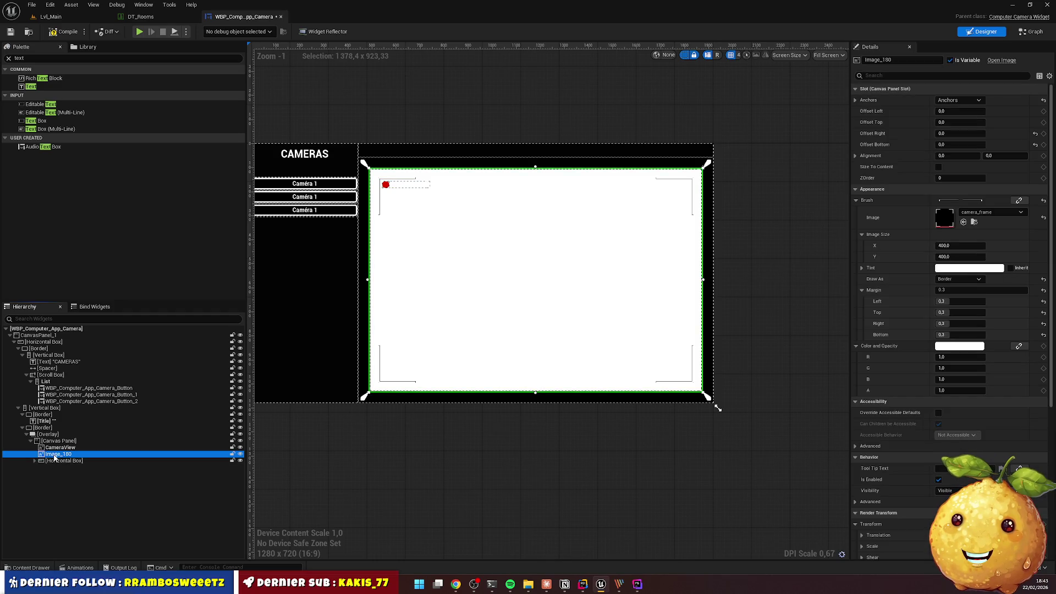
click(55, 456)
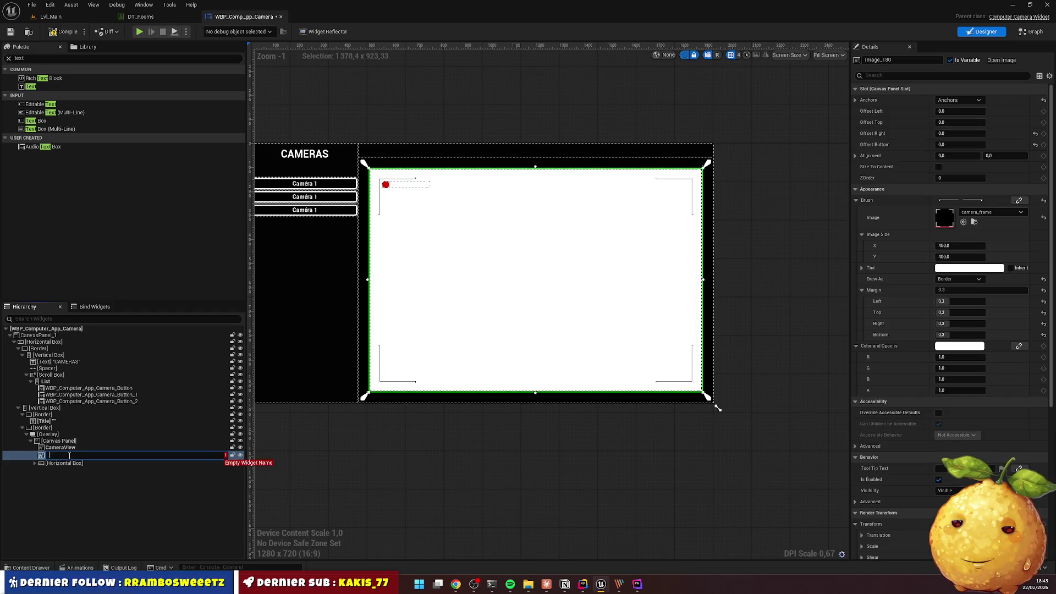
text(Frame)
key(Return)
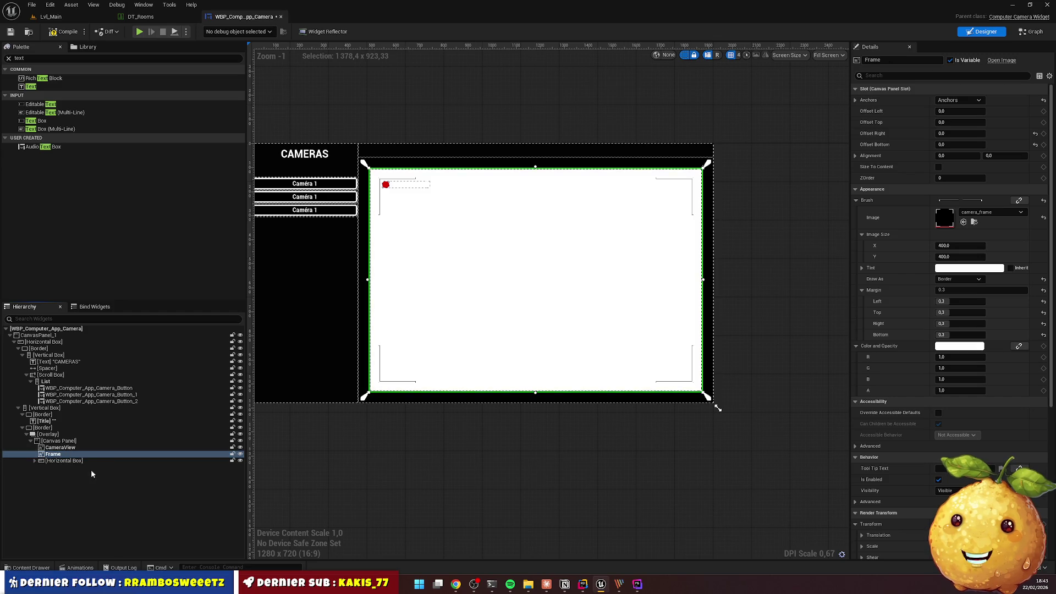
click(66, 462)
click(67, 462)
text(Rec)
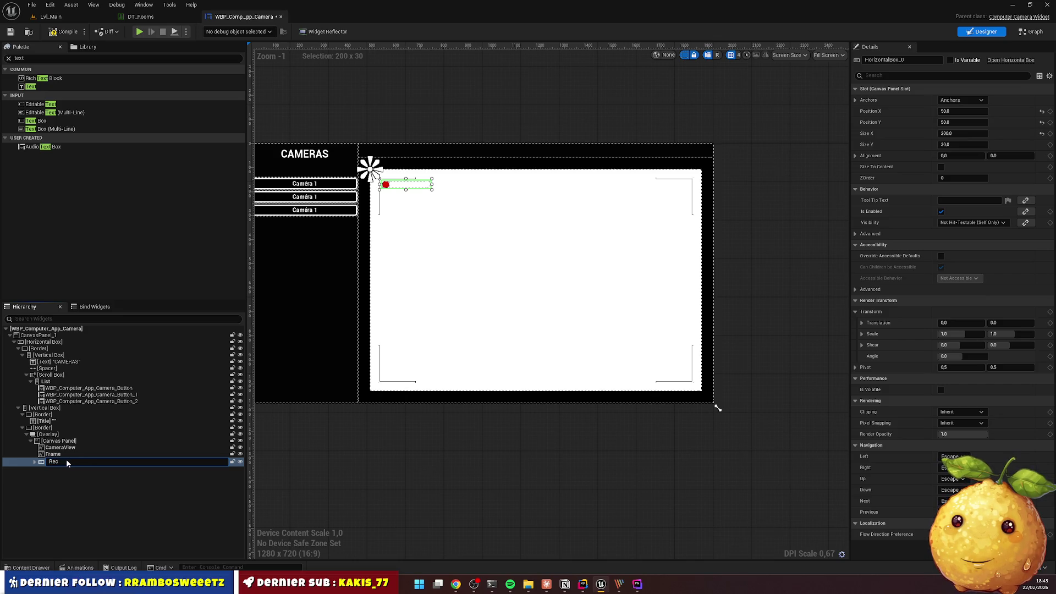
key(Return)
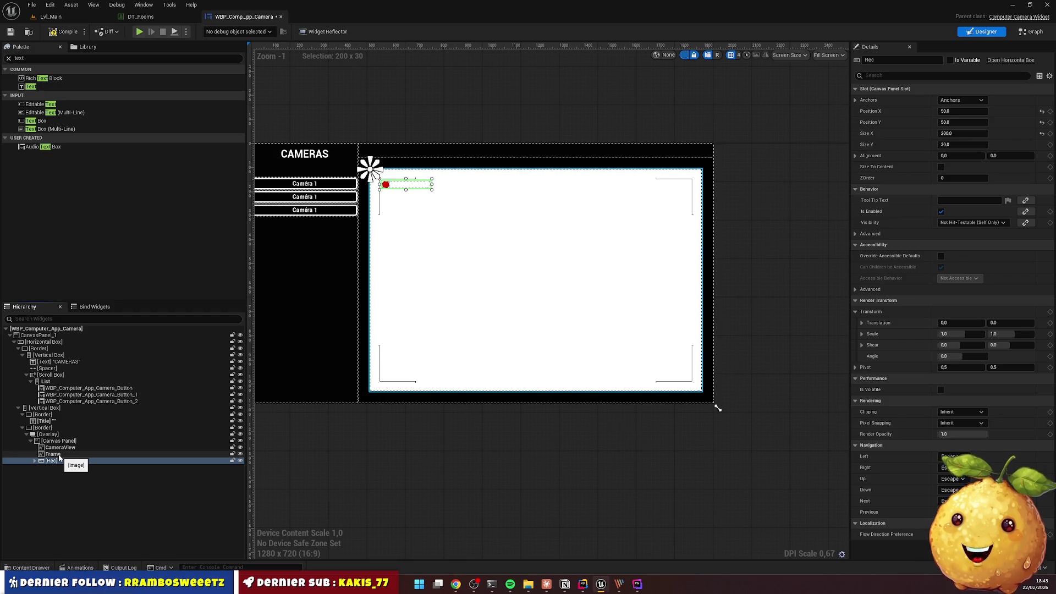
click(59, 455)
ctrl+click(61, 461)
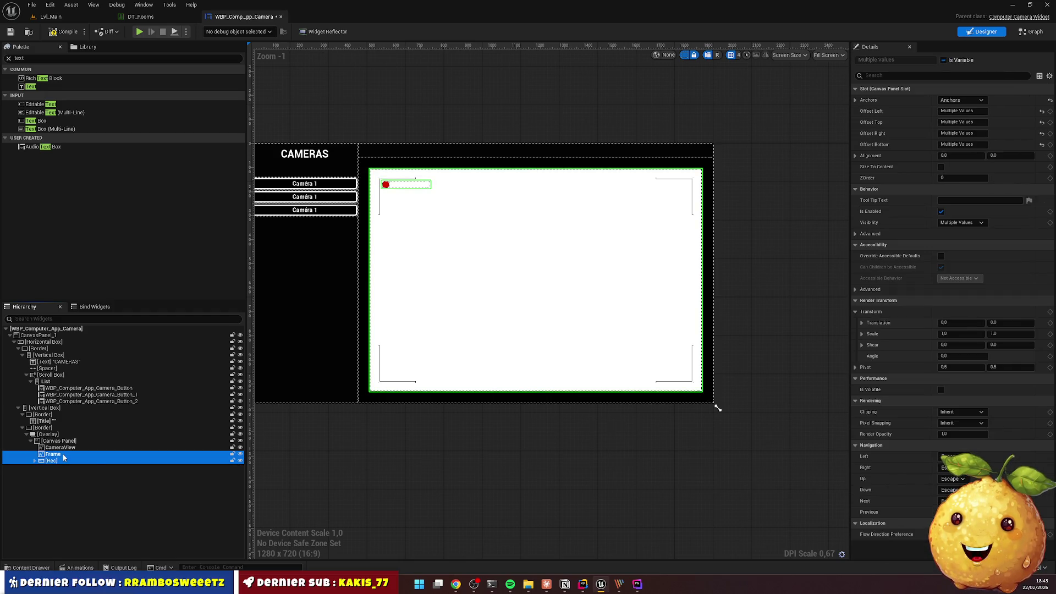
Wrap Frame and Rec together in a new Canvas Panel
right_click(99, 459)
mouse_move(110, 419)
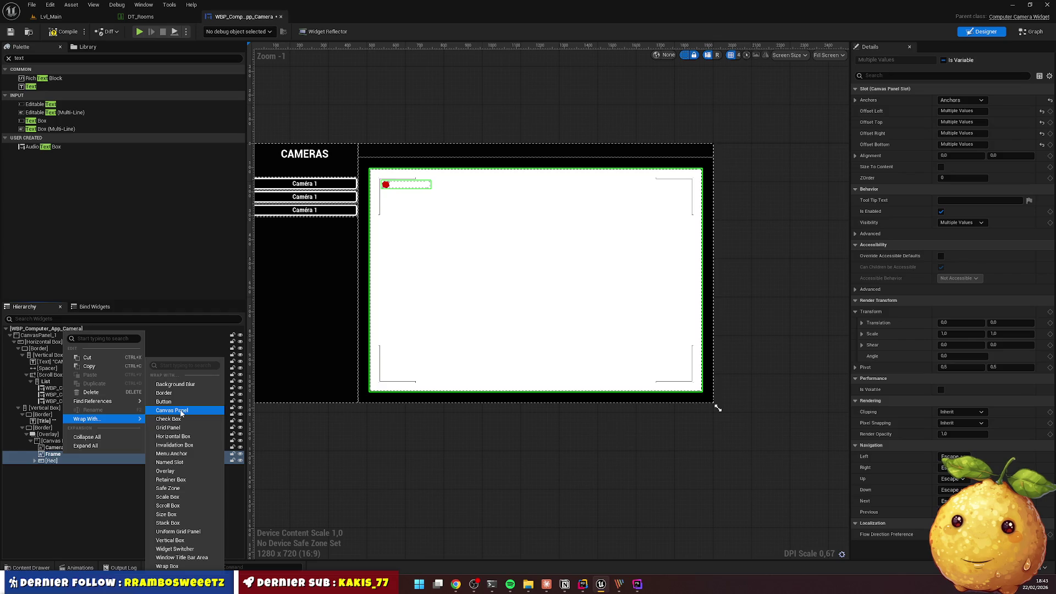
click(181, 413)
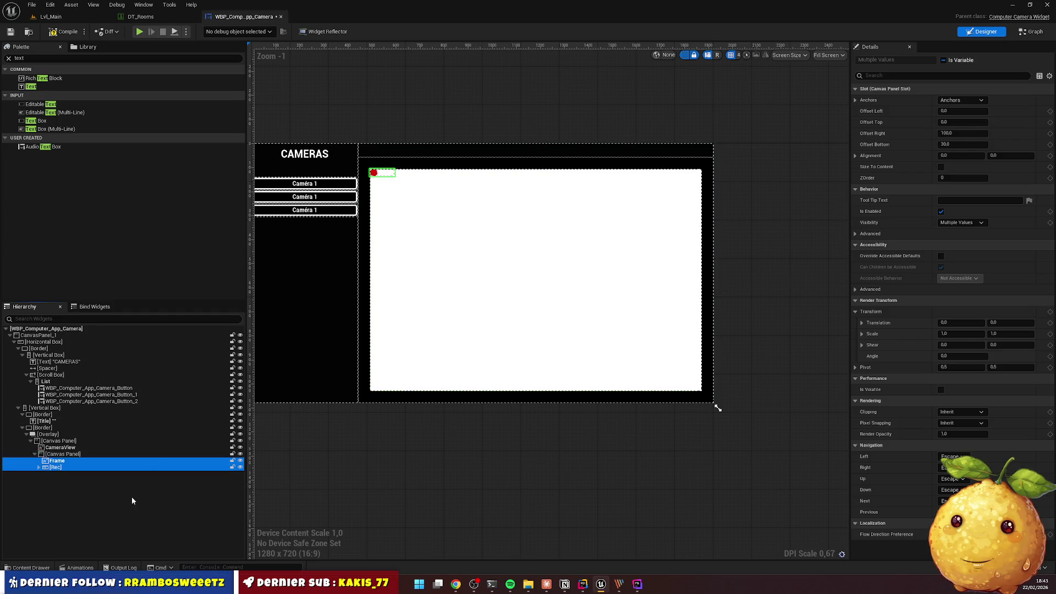
click(74, 454)
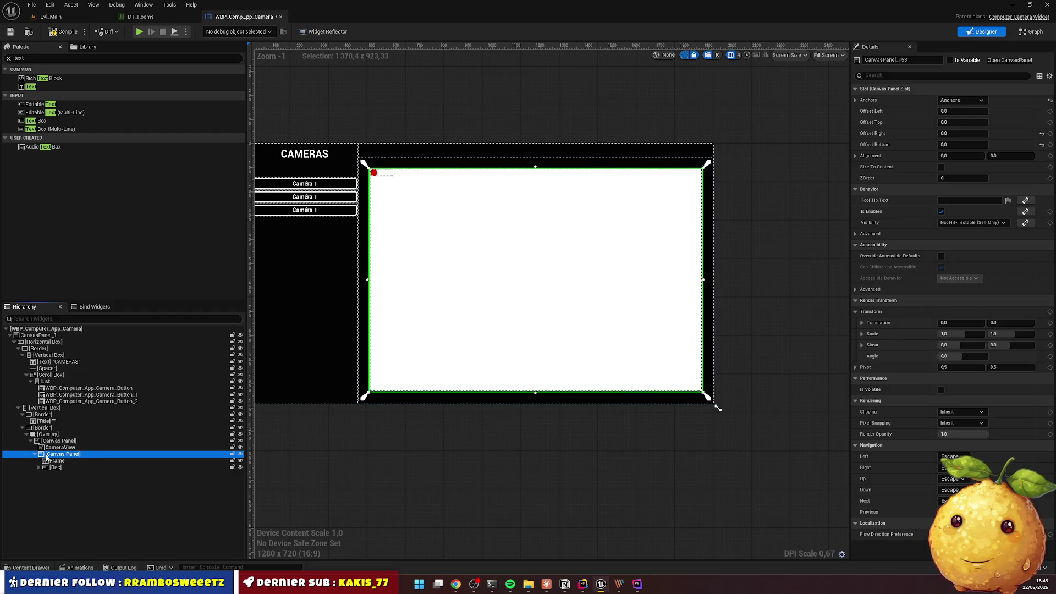
Compare the outer and inner Canvas Panels' settings and inspect the Frame image
click(59, 442)
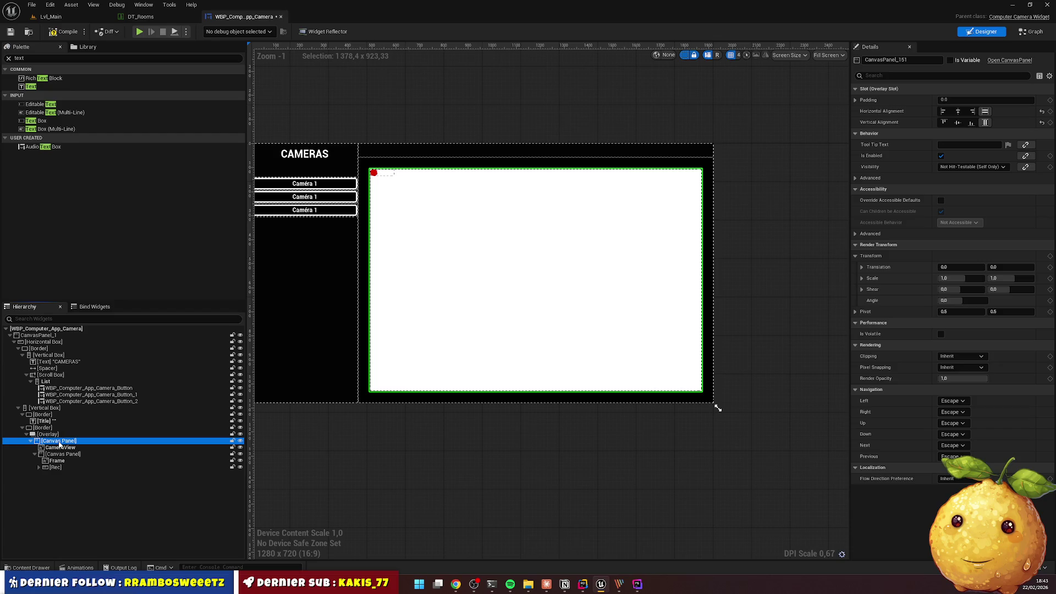
click(63, 455)
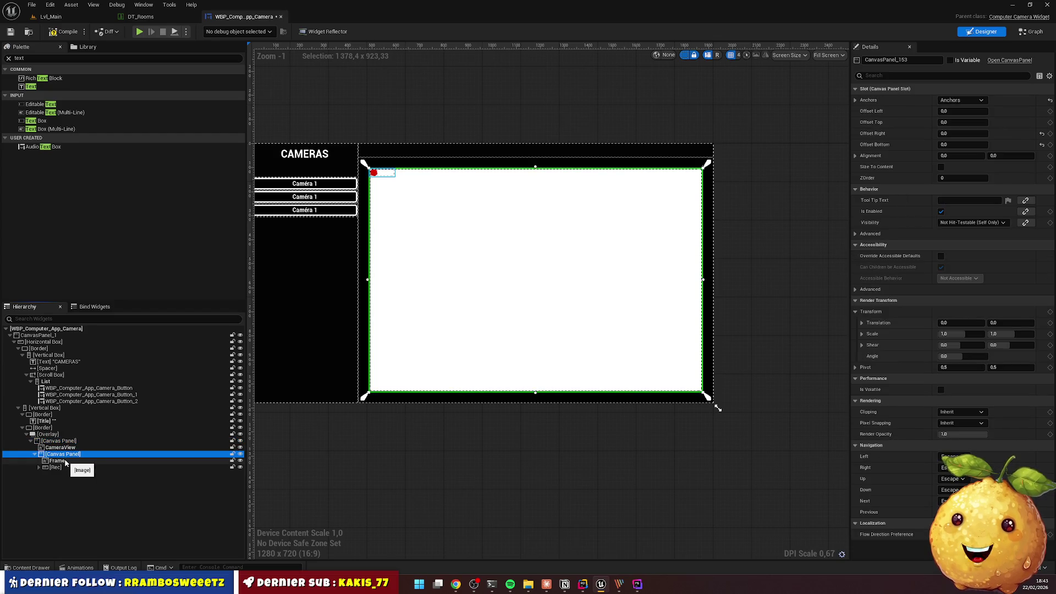
click(67, 442)
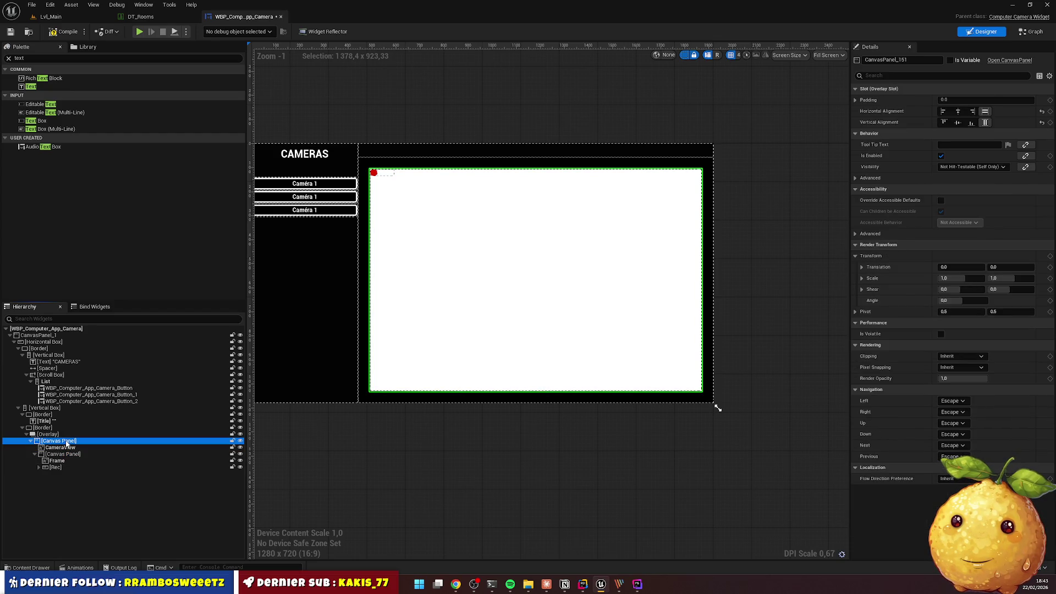
click(59, 461)
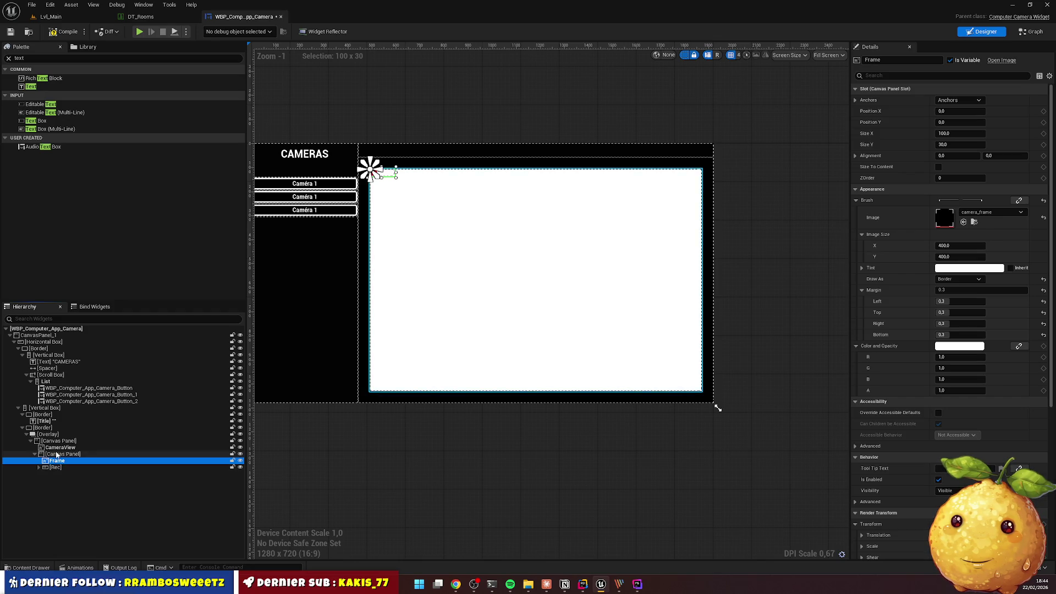
Stretch Frame to fill the inner Canvas Panel, with Offset Right and Bottom set to 0
click(59, 449)
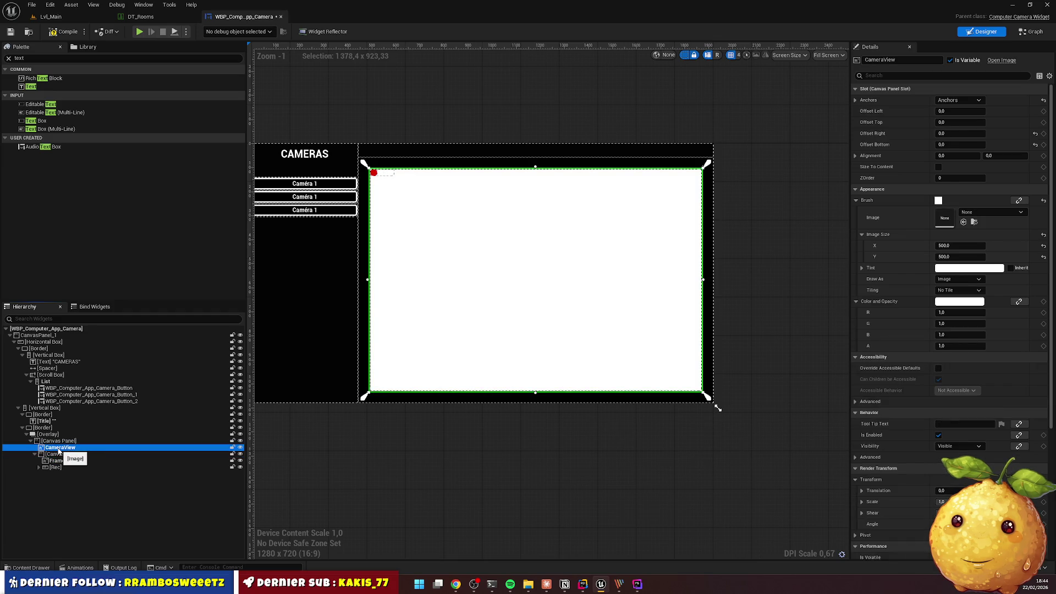
click(59, 454)
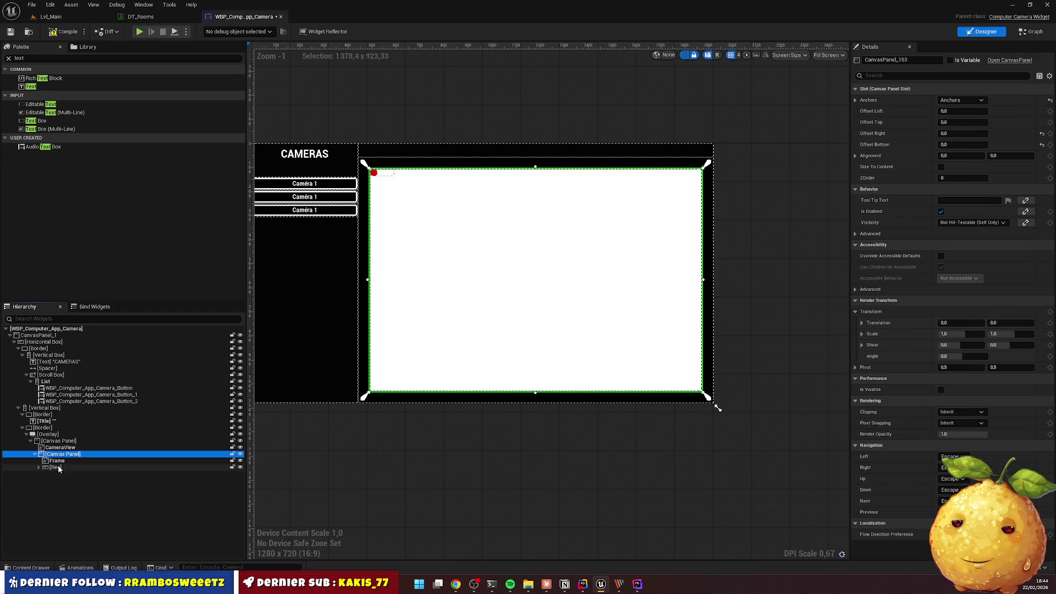
click(38, 467)
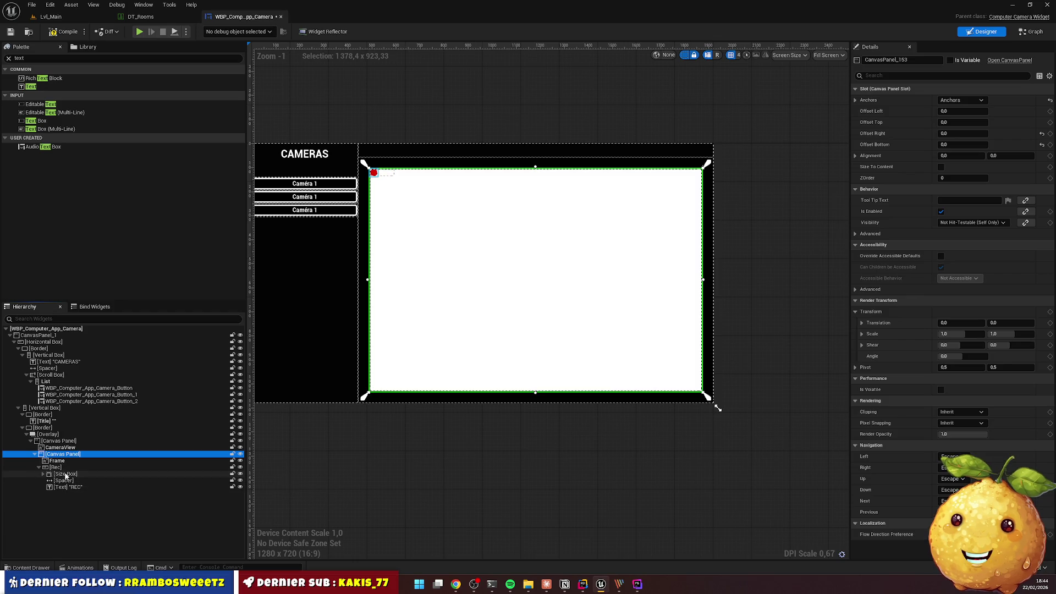
click(59, 462)
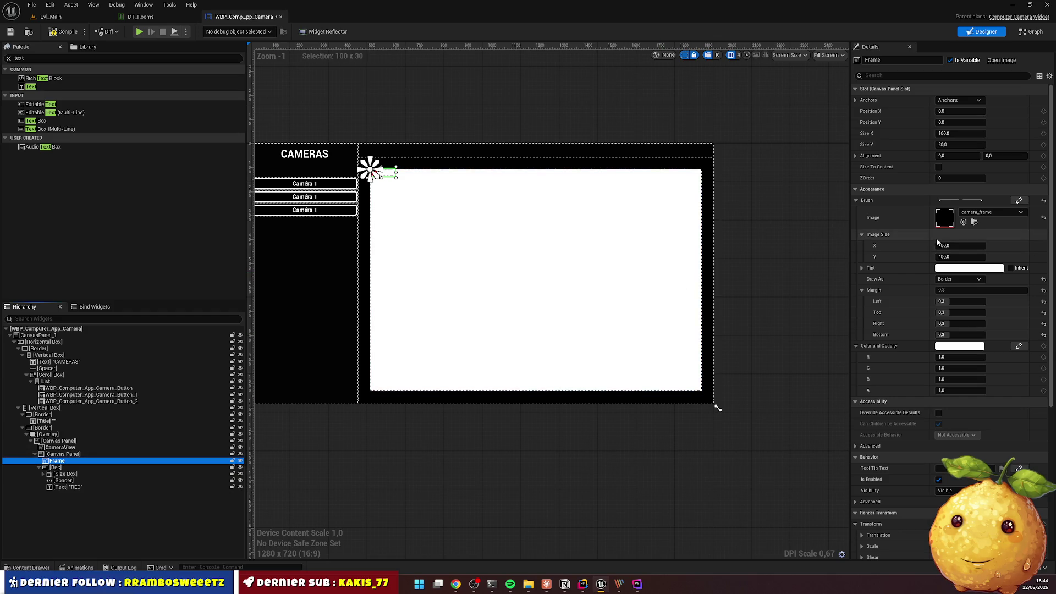
click(969, 102)
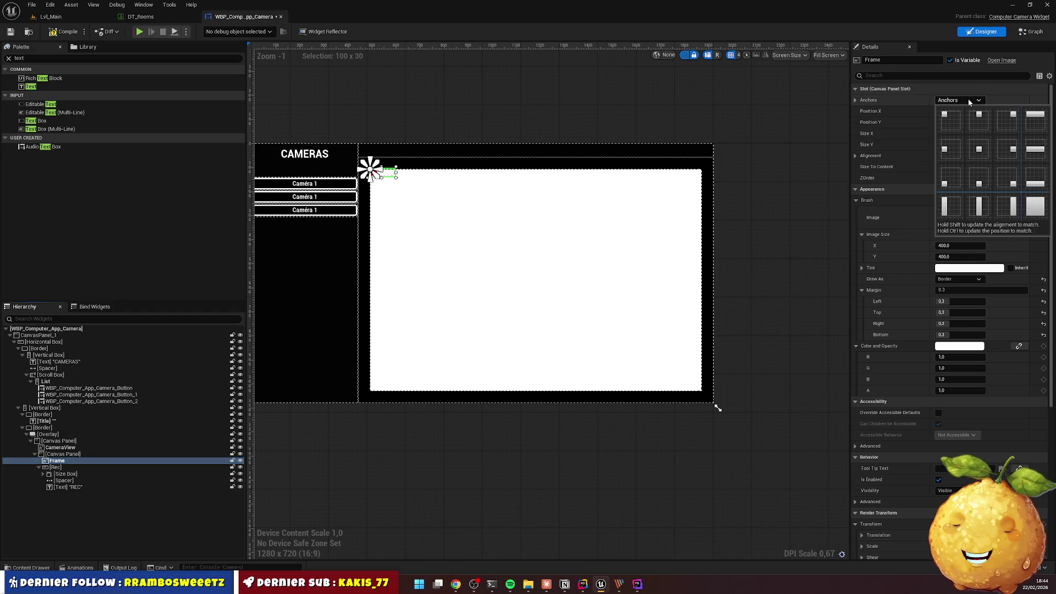
click(1036, 213)
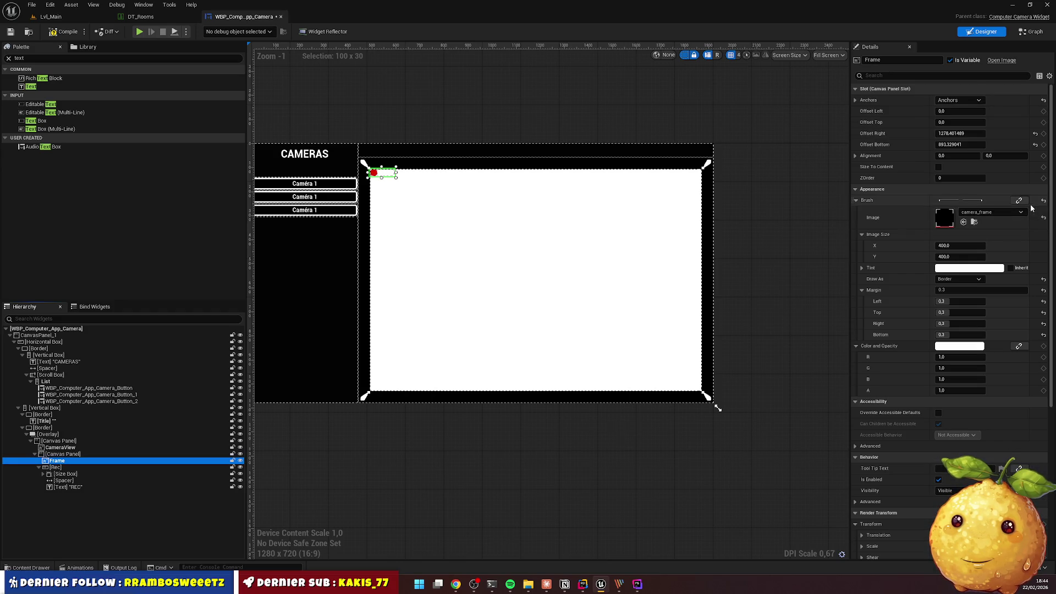
click(968, 133)
text(0)
key(Tab)
text(0)
key(Return)
Place the Rec indicator at position 50, 50 with a size of 30 × 30
click(62, 467)
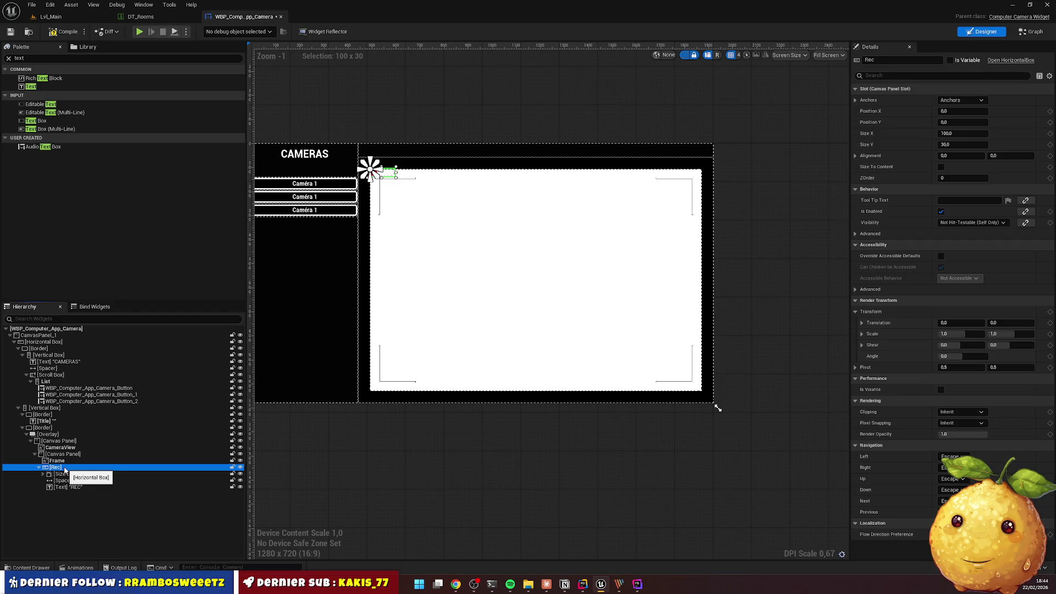
click(964, 101)
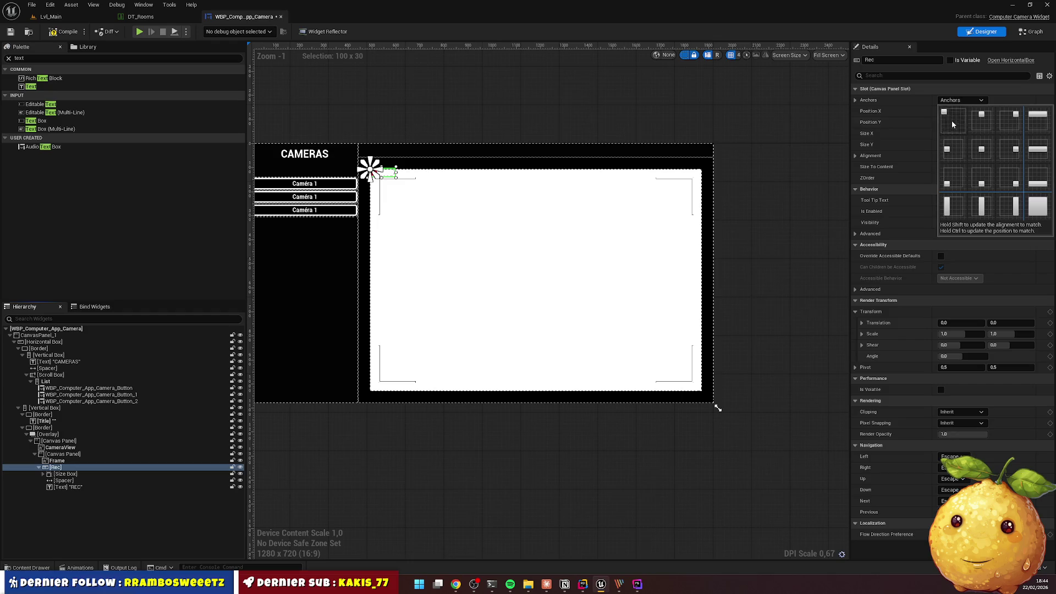
click(953, 121)
click(964, 134)
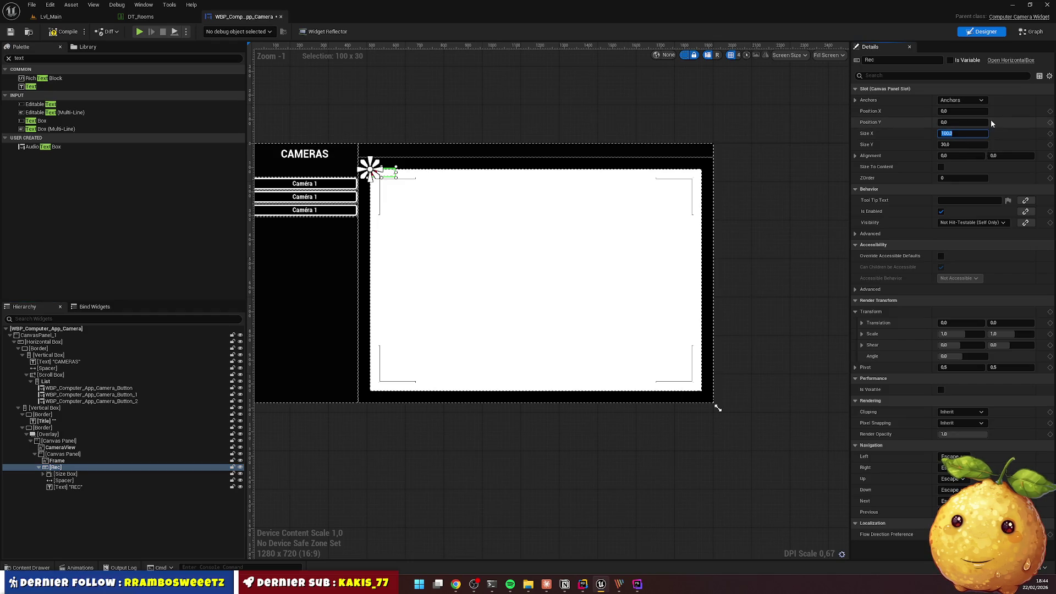
key(shift+Tab)
key(shift+Tab)
text(50)
key(Tab)
text(50)
key(Tab)
text(30)
key(Tab)
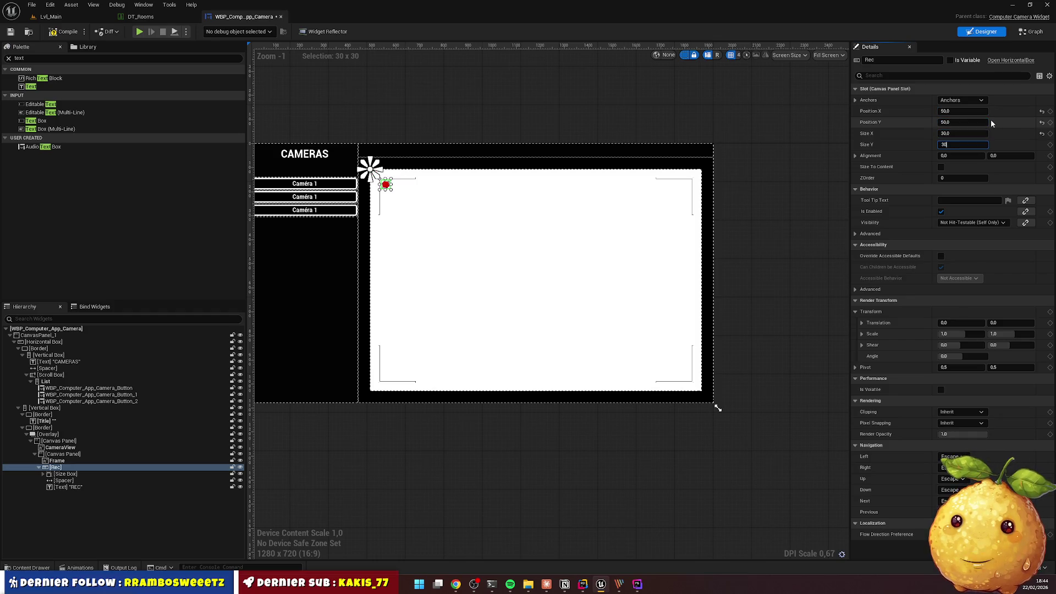
click(474, 128)
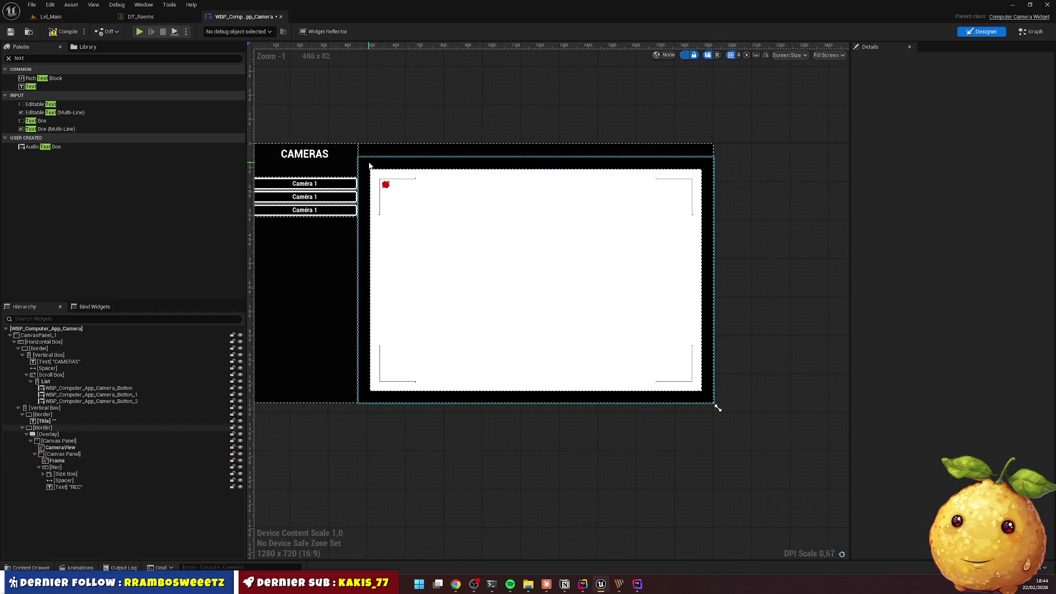
Rename the inner Canvas Panel holding Frame and Rec to UI
scroll(353, 191, up, 5)
scroll(353, 190, down, 7)
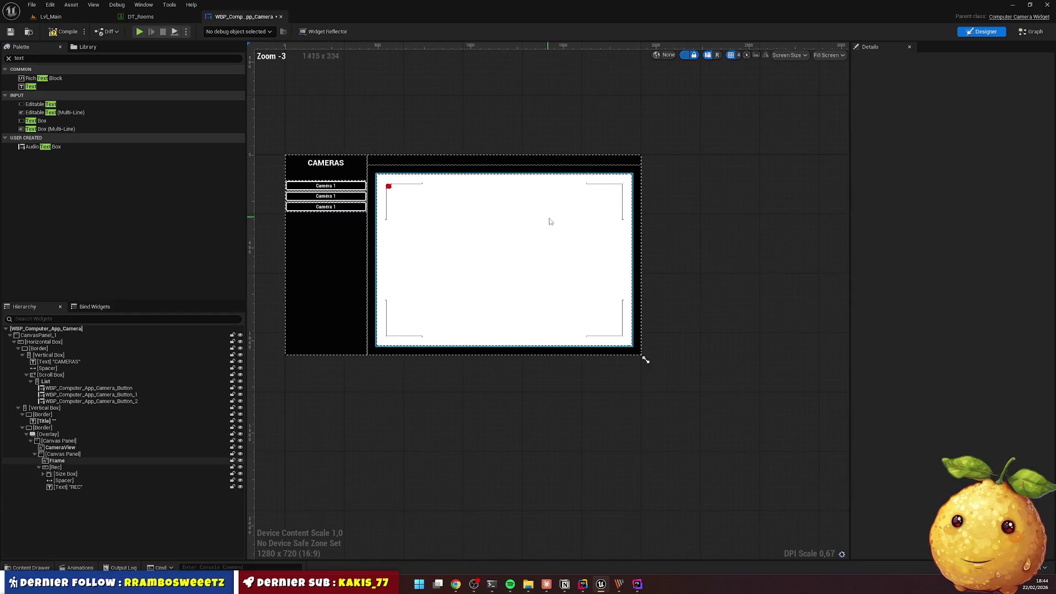
scroll(393, 207, up, 3)
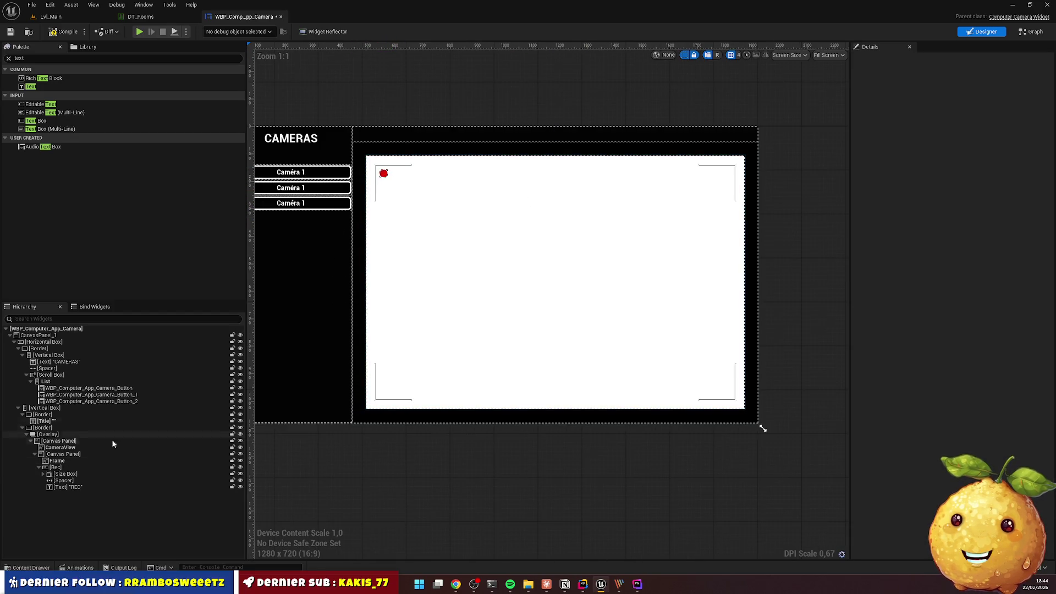
click(60, 467)
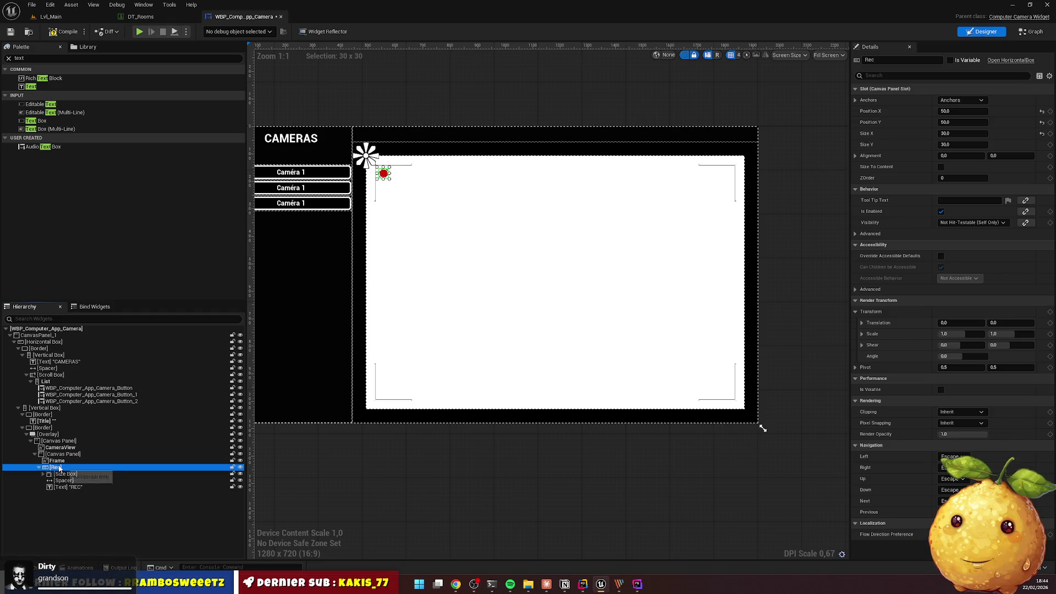
click(64, 454)
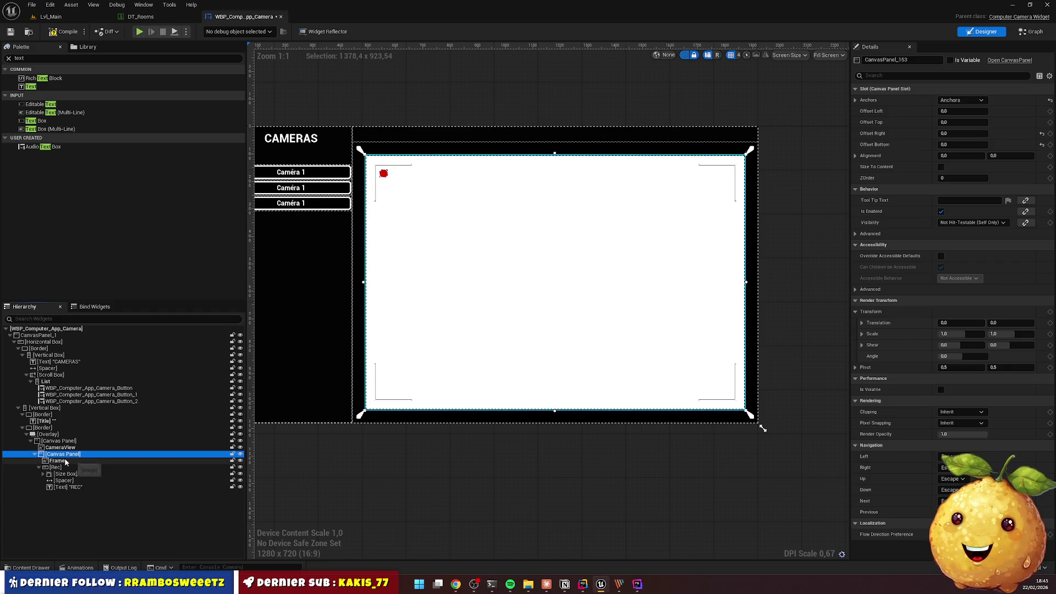
right_click(64, 456)
mouse_move(120, 423)
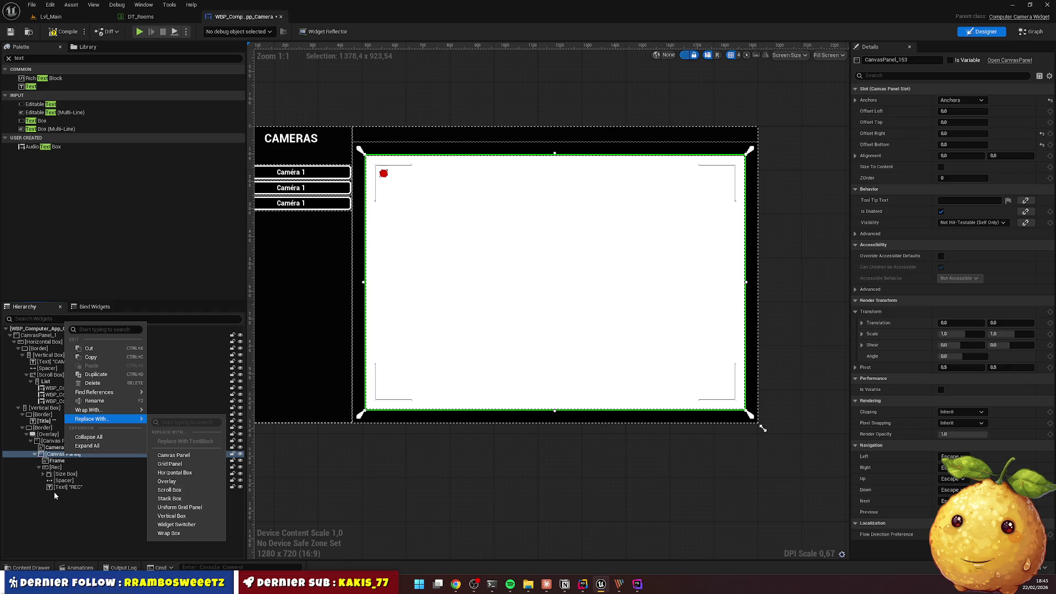
click(54, 492)
click(69, 454)
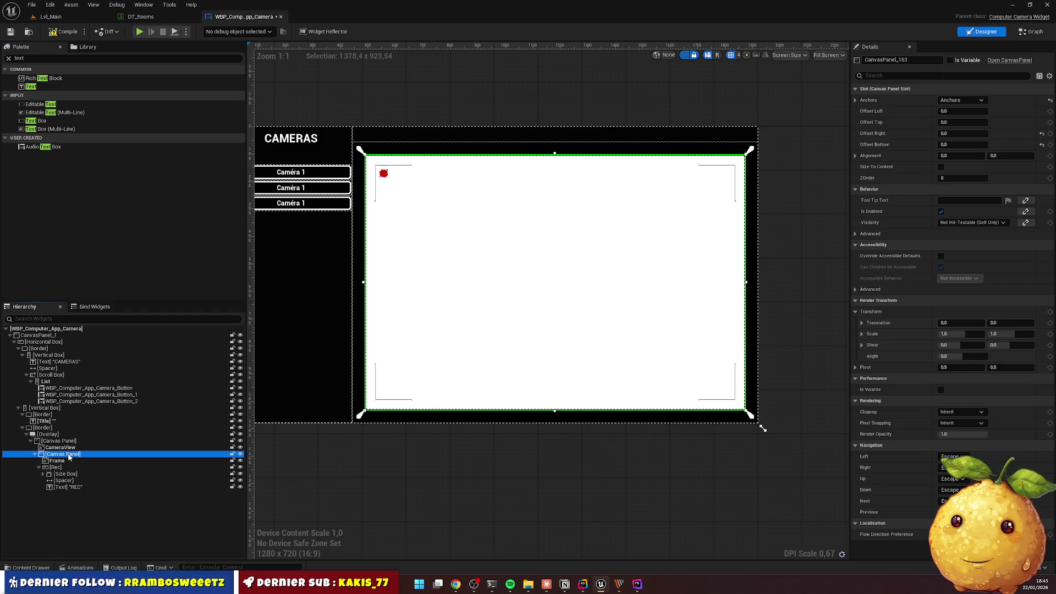
click(69, 454)
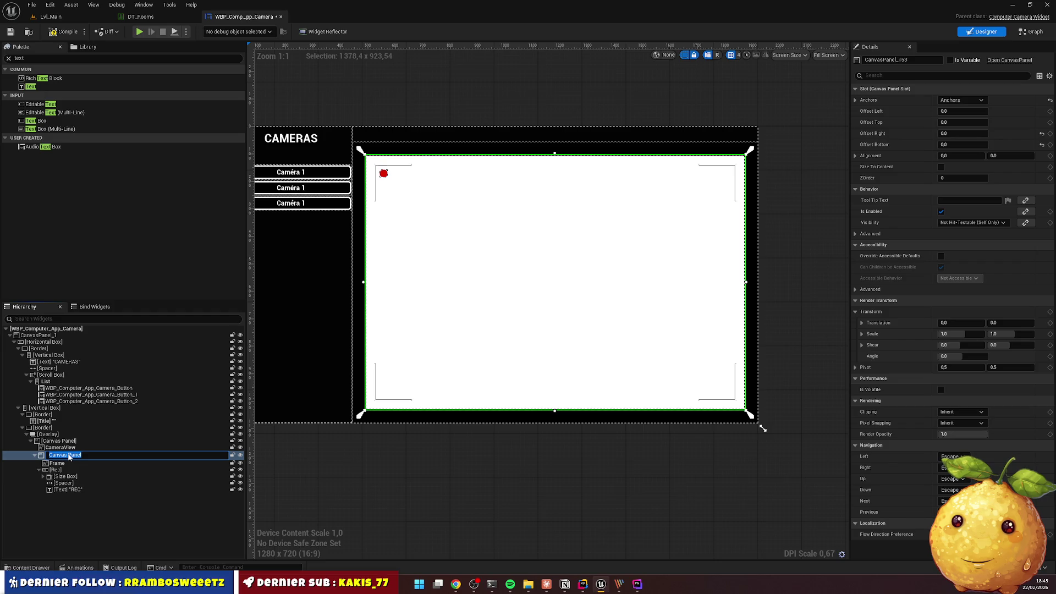
text(UI)
key(Return)
Save the camera widget blueprint and switch to the Lvl_Main level
click(36, 455)
click(57, 461)
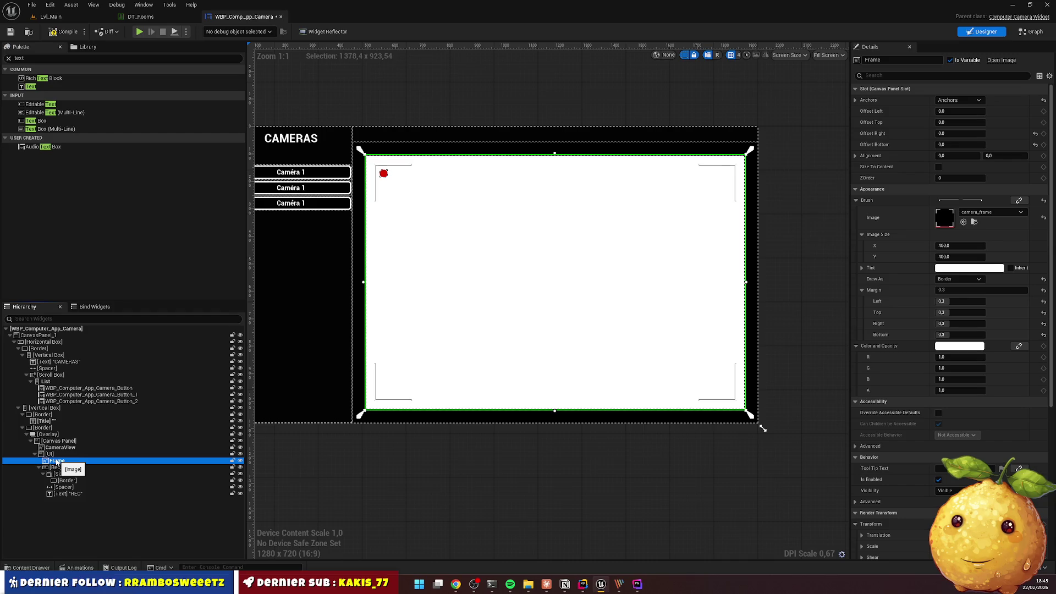
click(63, 468)
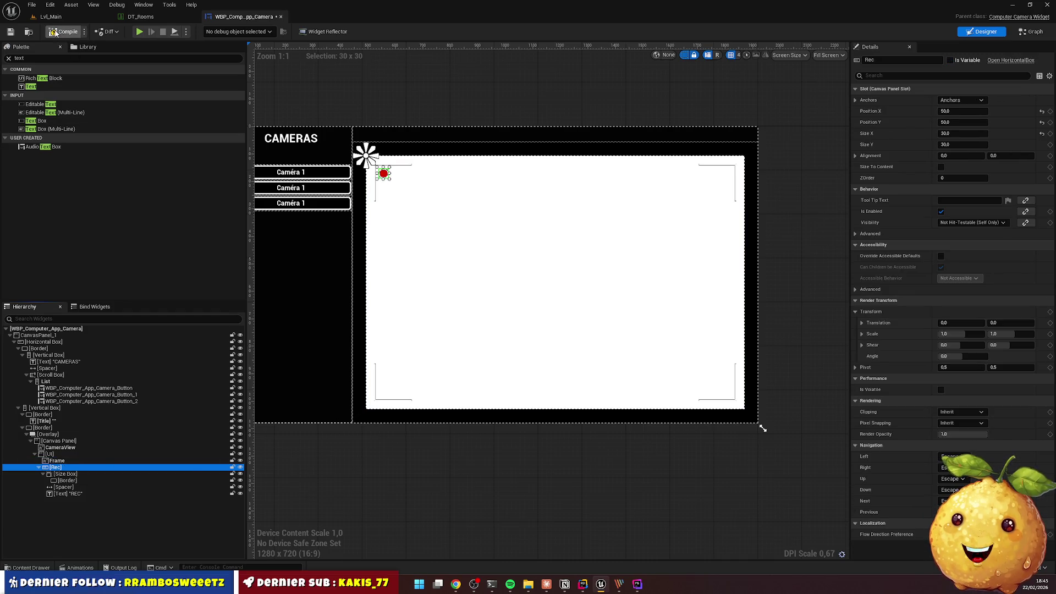
click(12, 31)
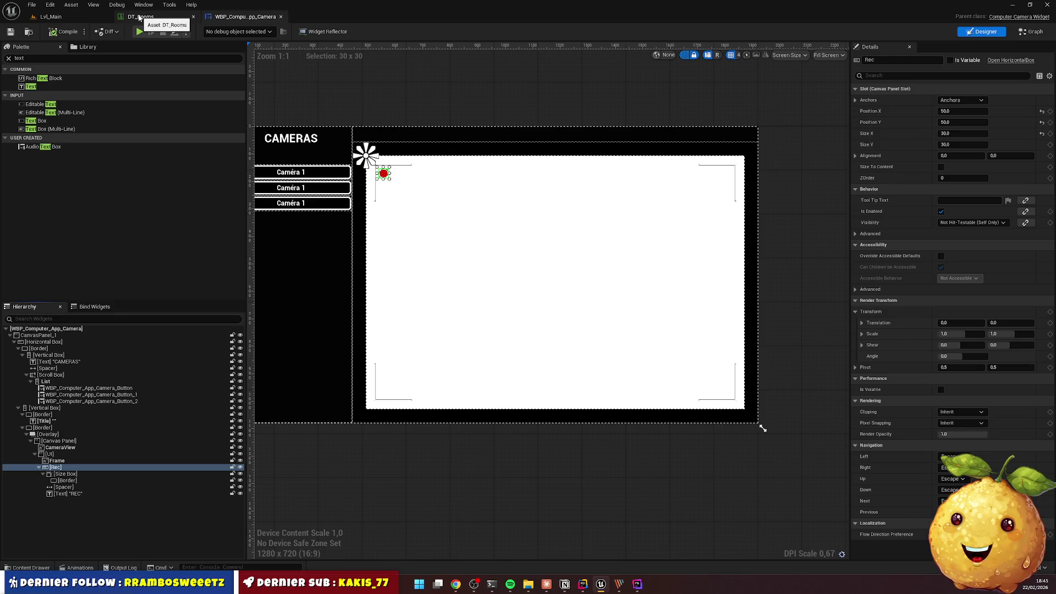
click(50, 16)
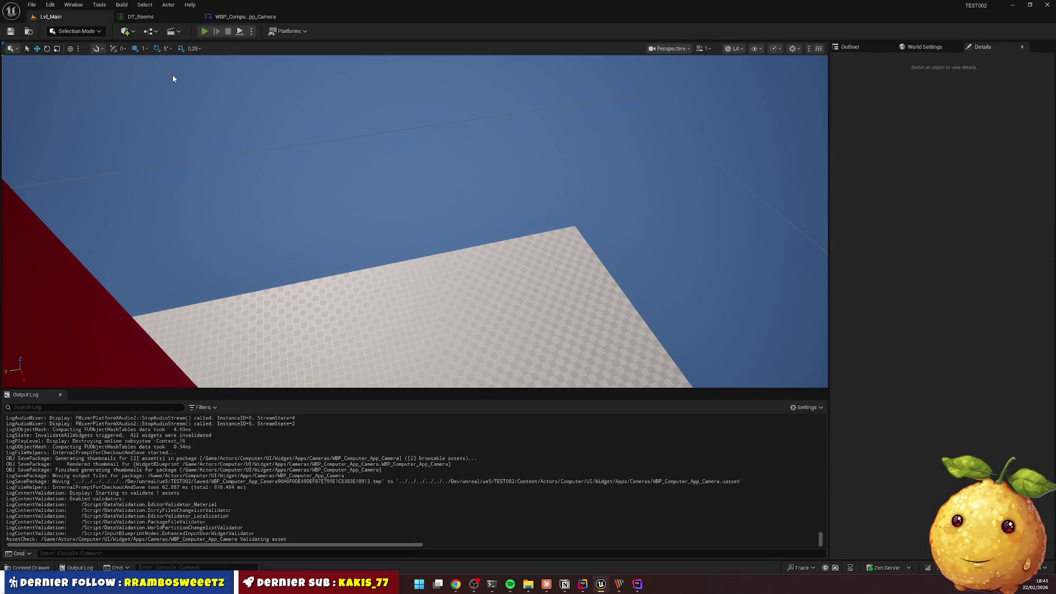
Play-test the REC overlay on the Remise (13) camera feed, then return to the camera widget
key(alt+p)
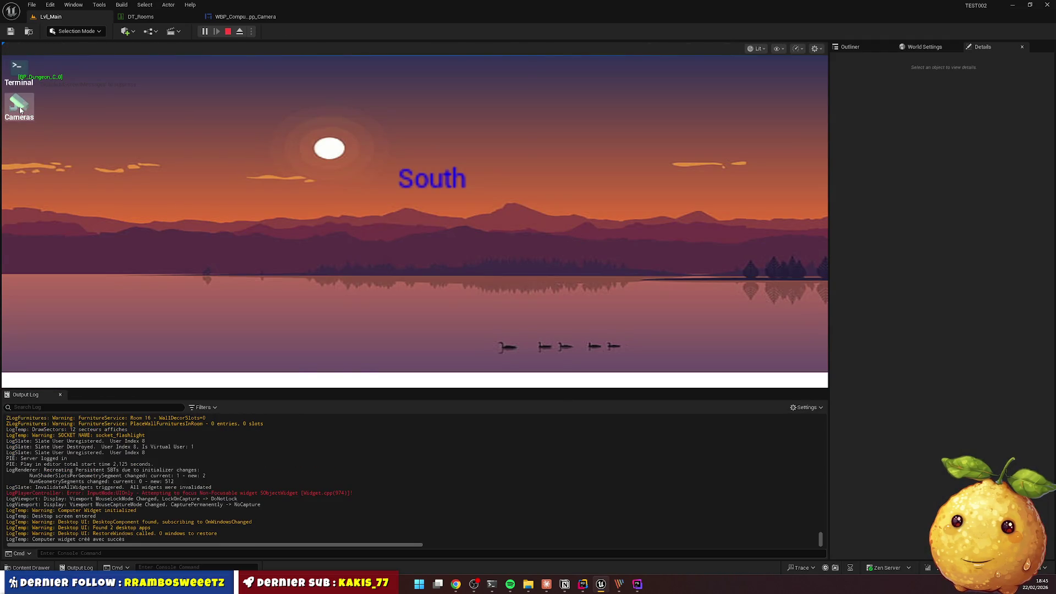
double_click(19, 104)
click(87, 188)
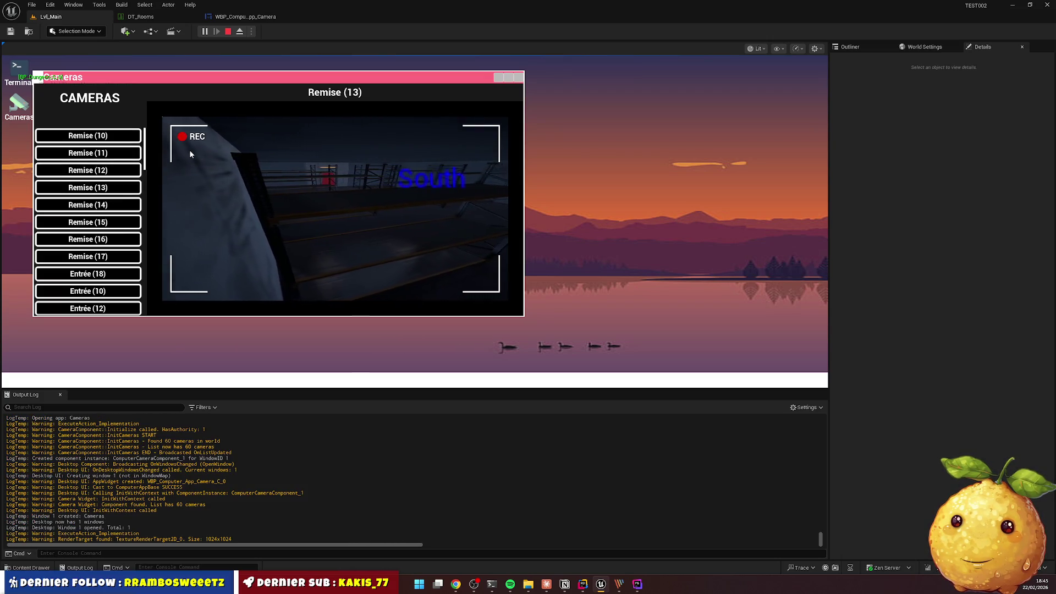
key(Escape)
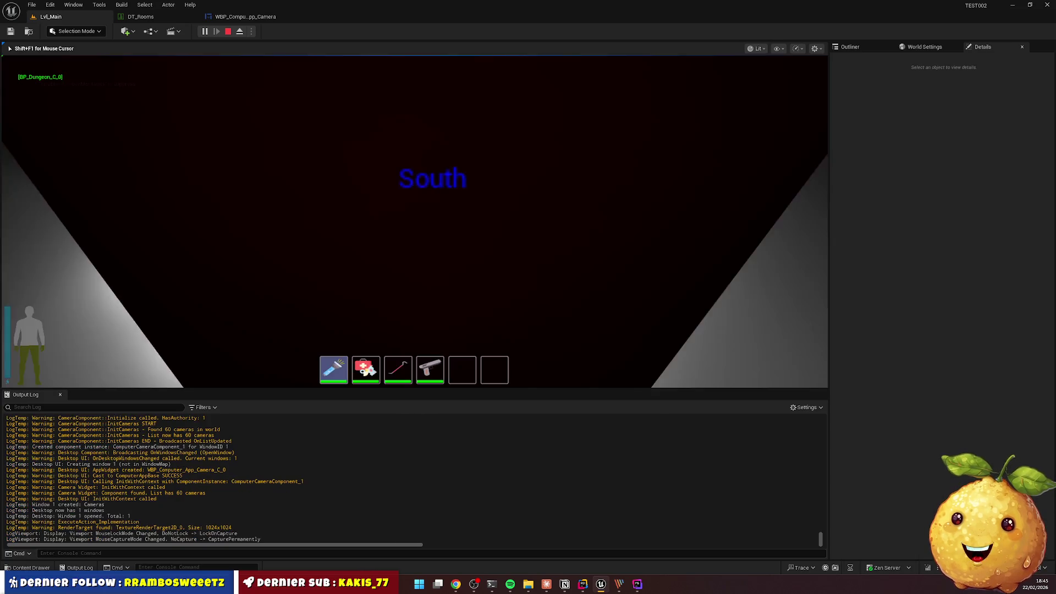
key(Escape)
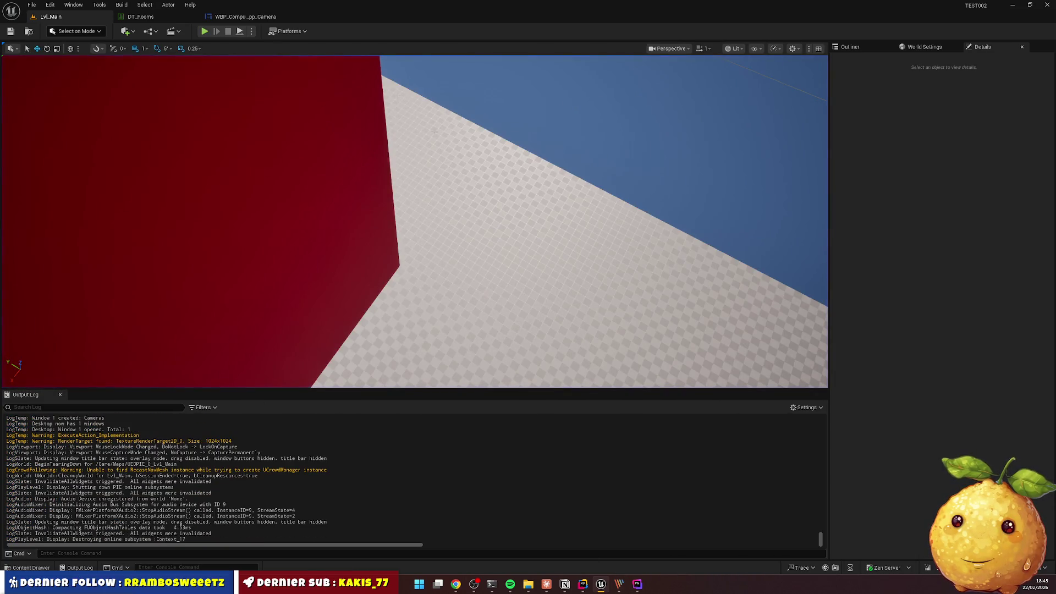
click(245, 17)
click(56, 460)
Wrap the UI panel in an Overlay and stretch UI's anchors over the full area
click(51, 454)
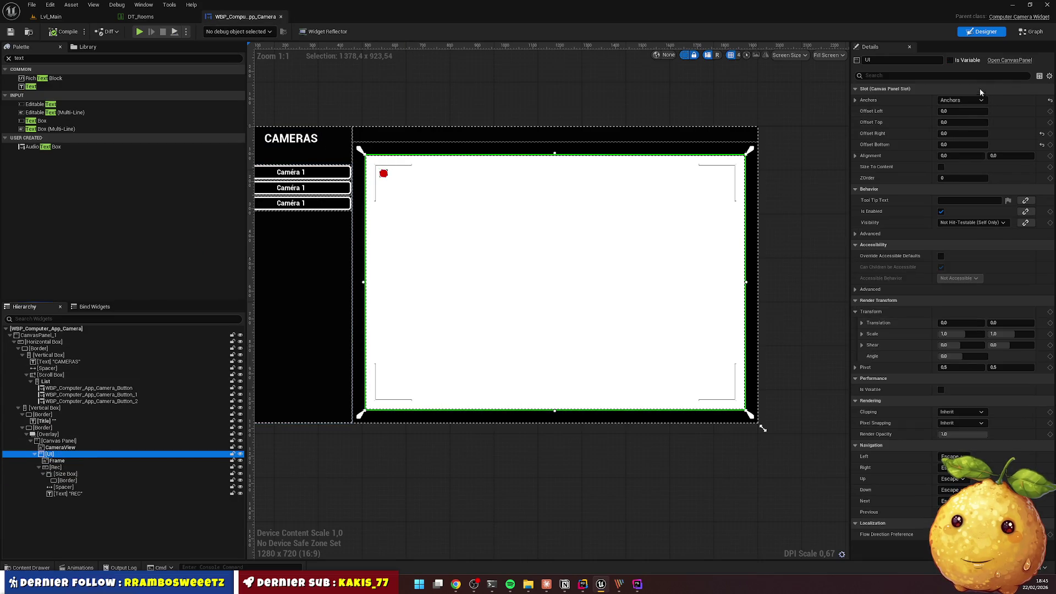
right_click(63, 458)
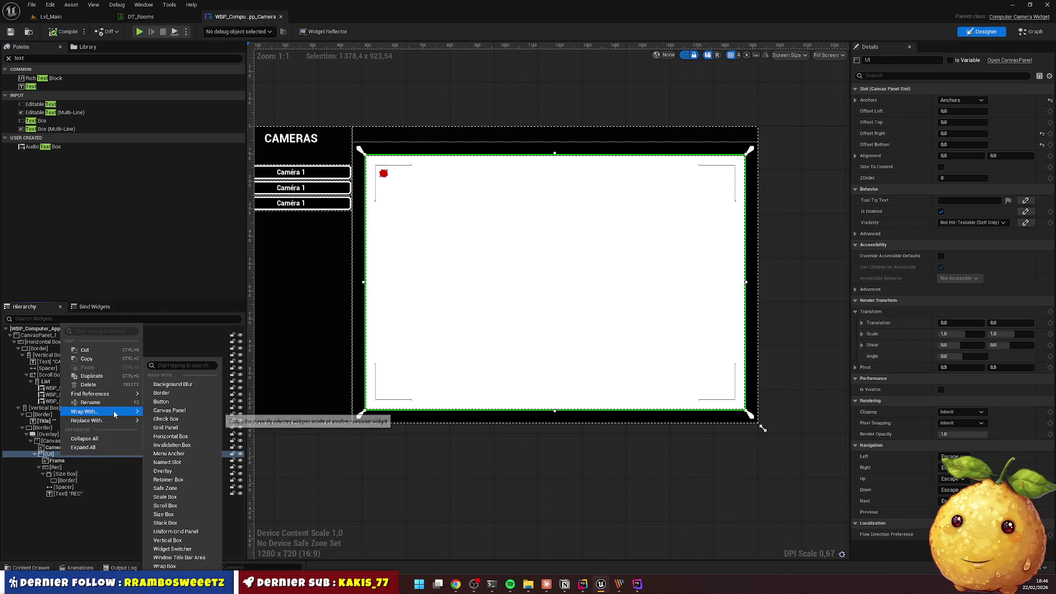
click(147, 479)
click(46, 435)
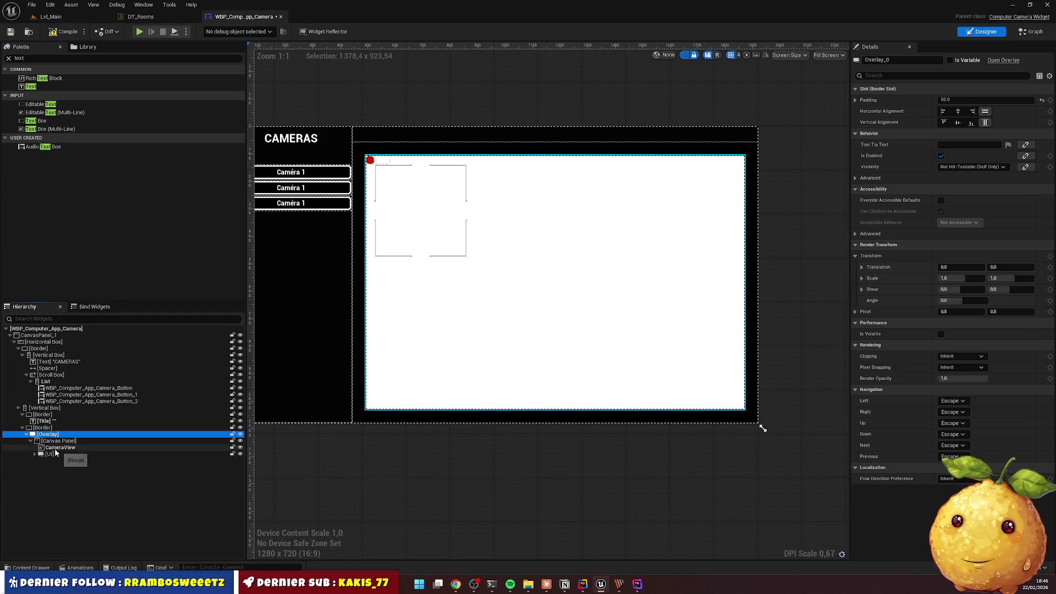
click(52, 455)
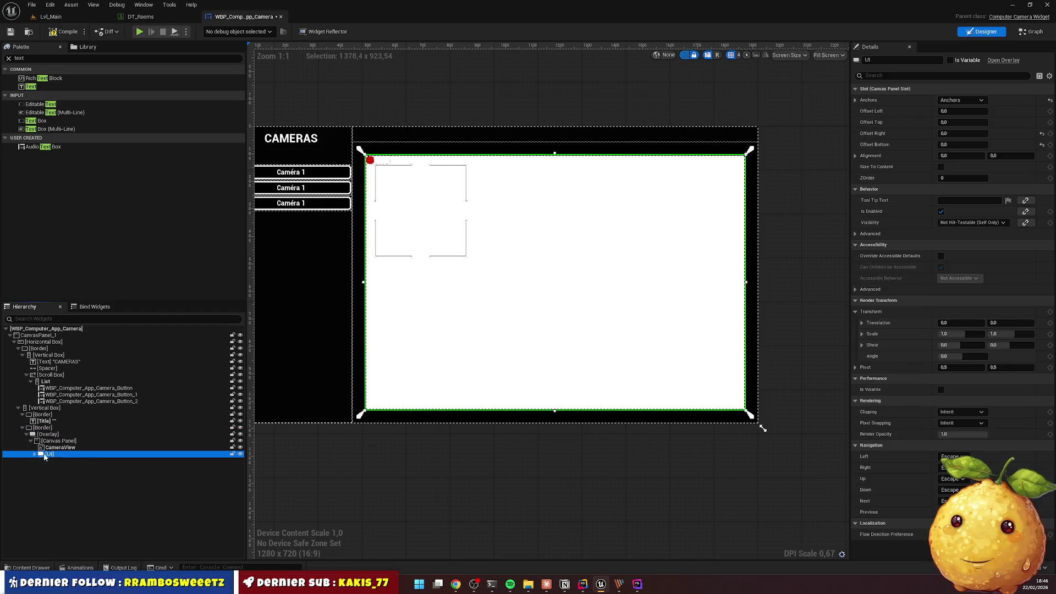
click(52, 435)
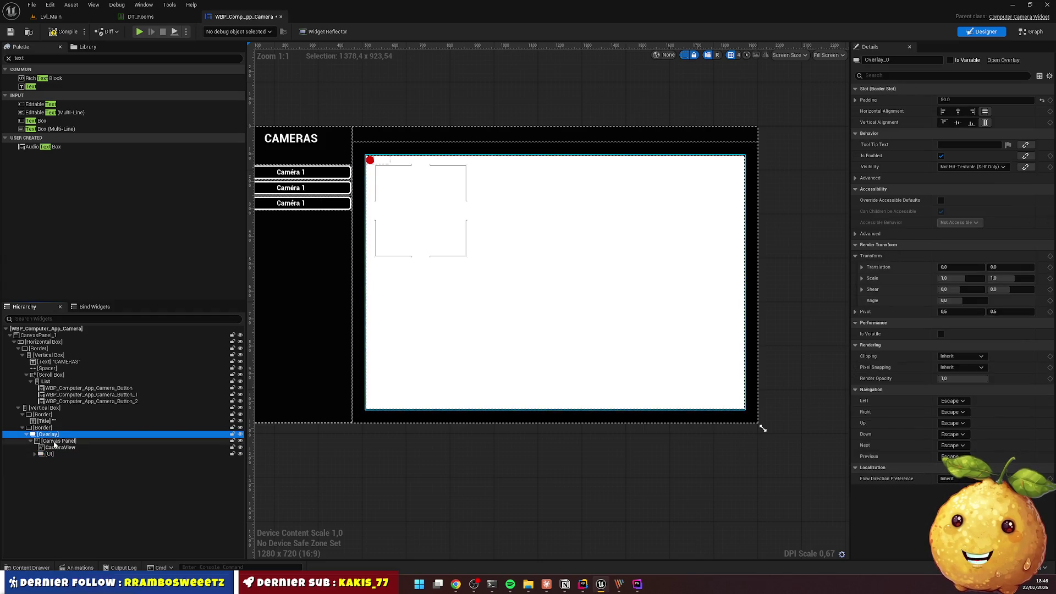
click(55, 441)
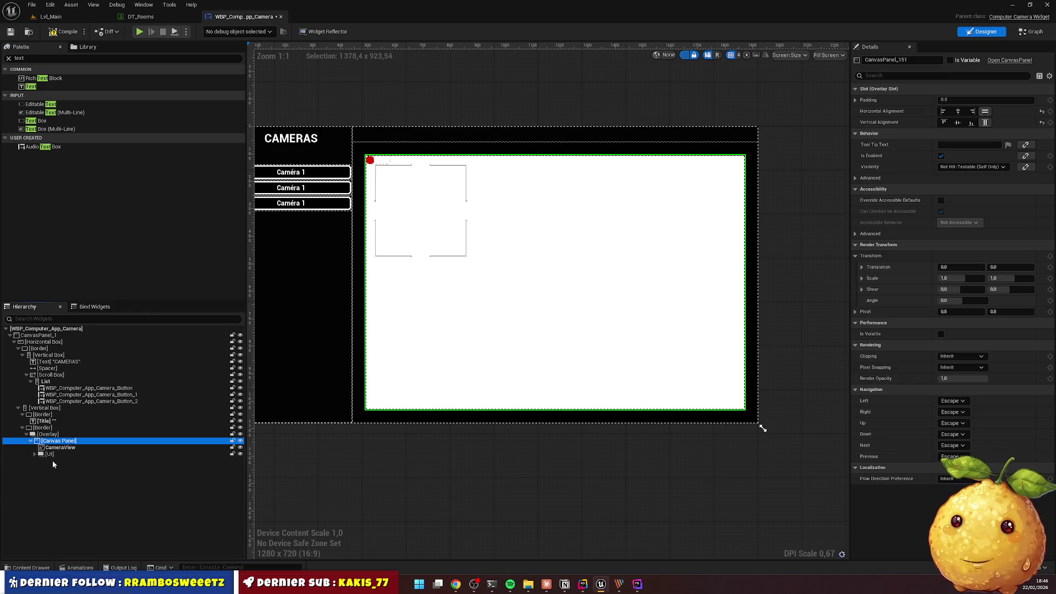
click(51, 454)
click(962, 100)
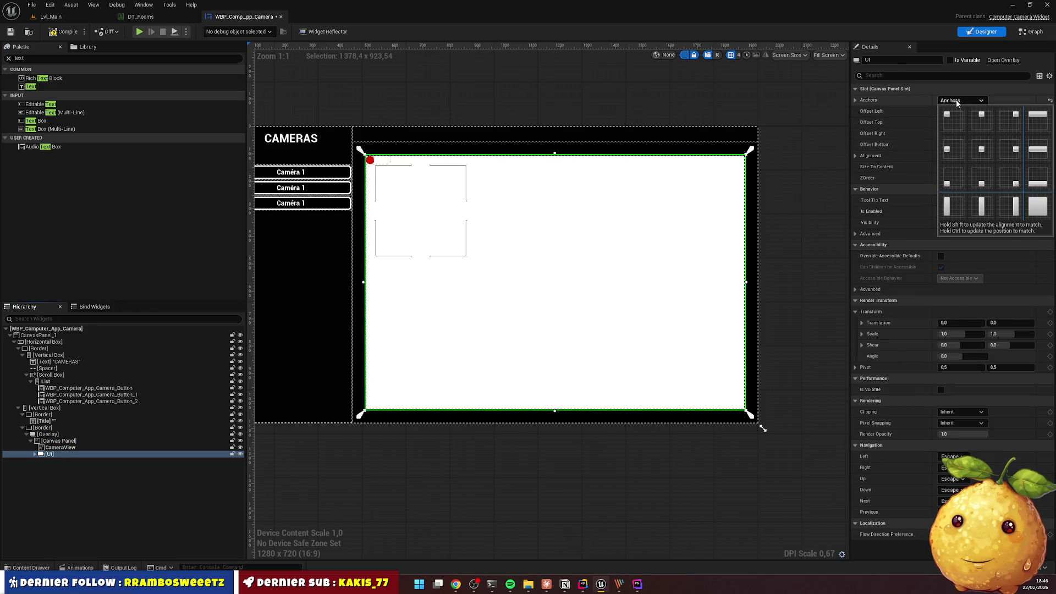
click(1036, 206)
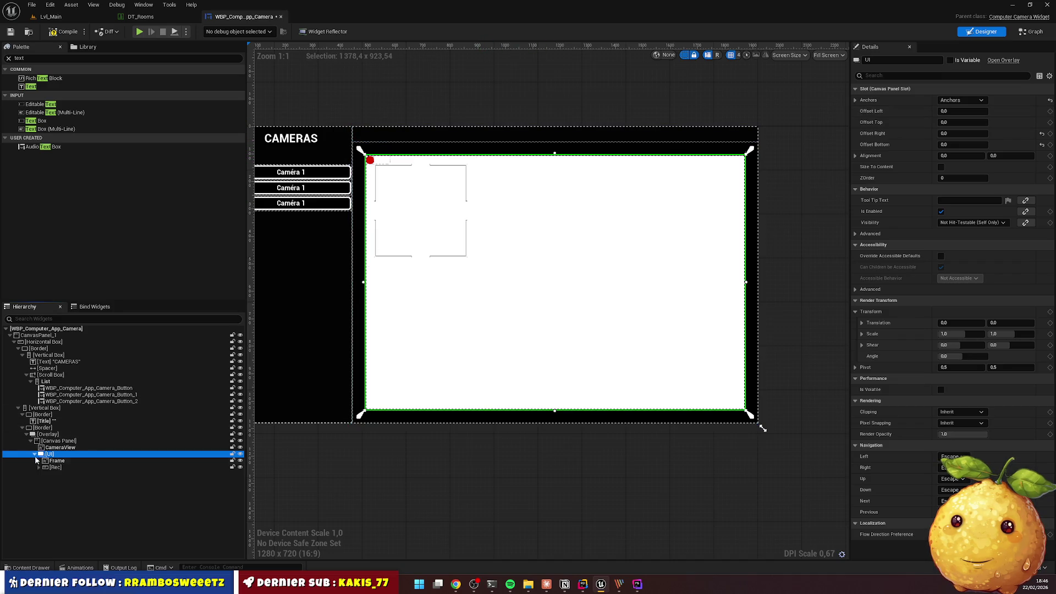
Make Frame fill the full width and height
click(55, 461)
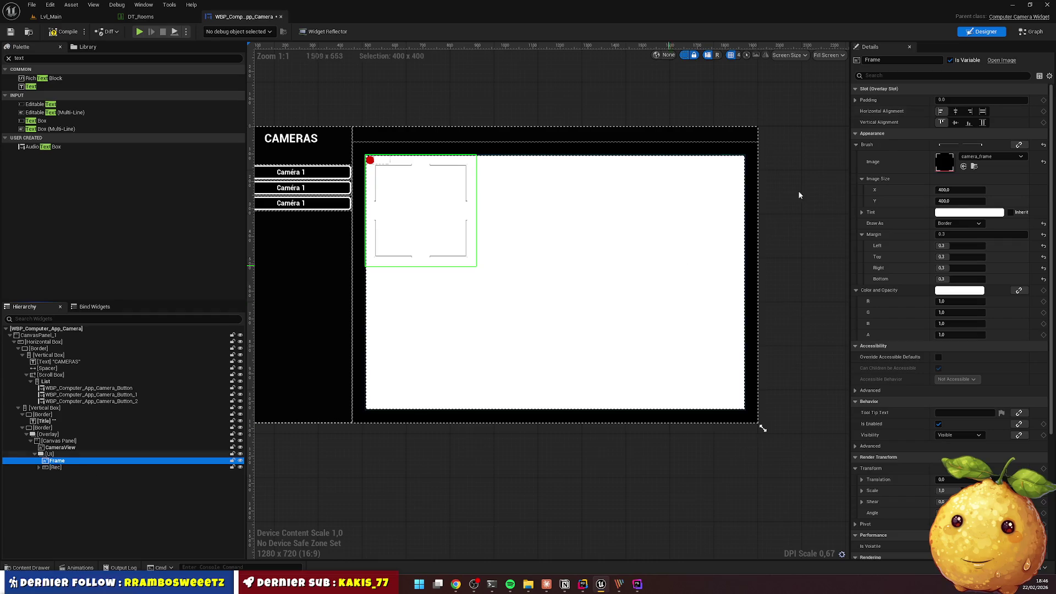
click(983, 112)
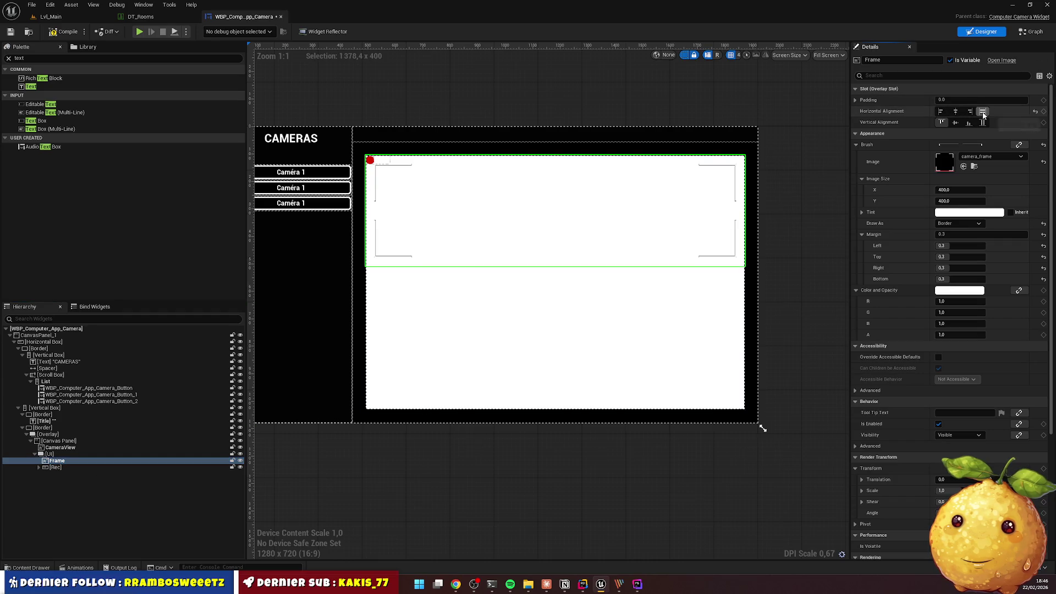
click(983, 122)
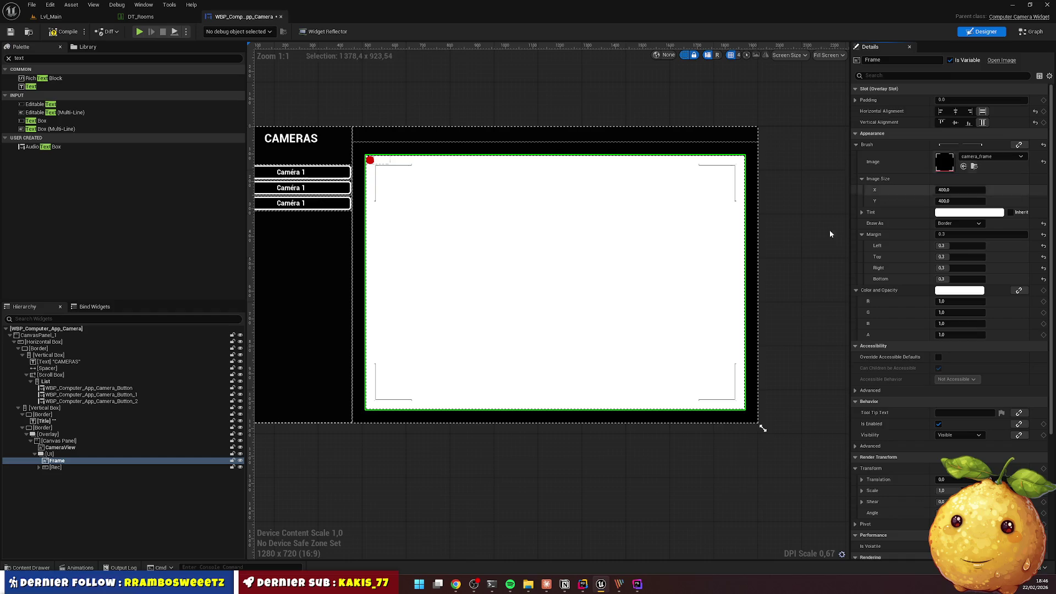
Check the Rec group's Size Box and Border, then save and compile the widget blueprint
click(69, 466)
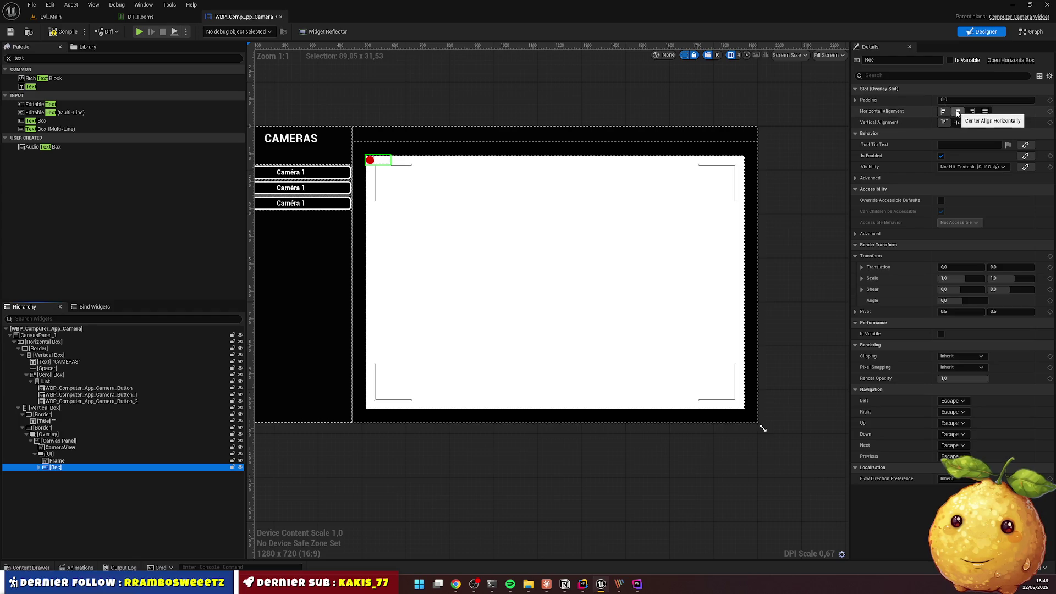
click(39, 467)
click(66, 475)
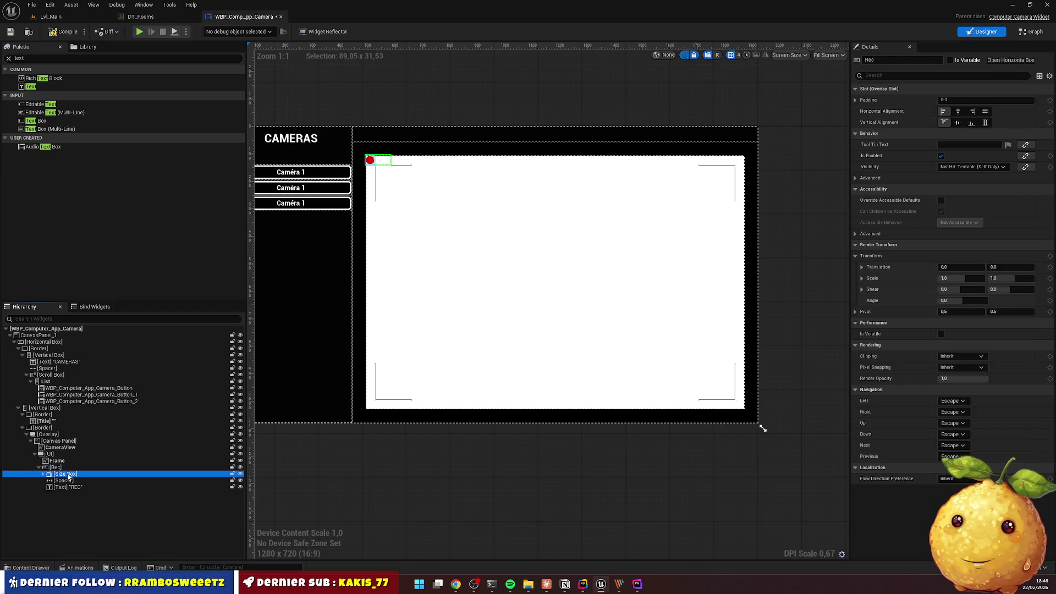
click(132, 501)
key(ctrl+s)
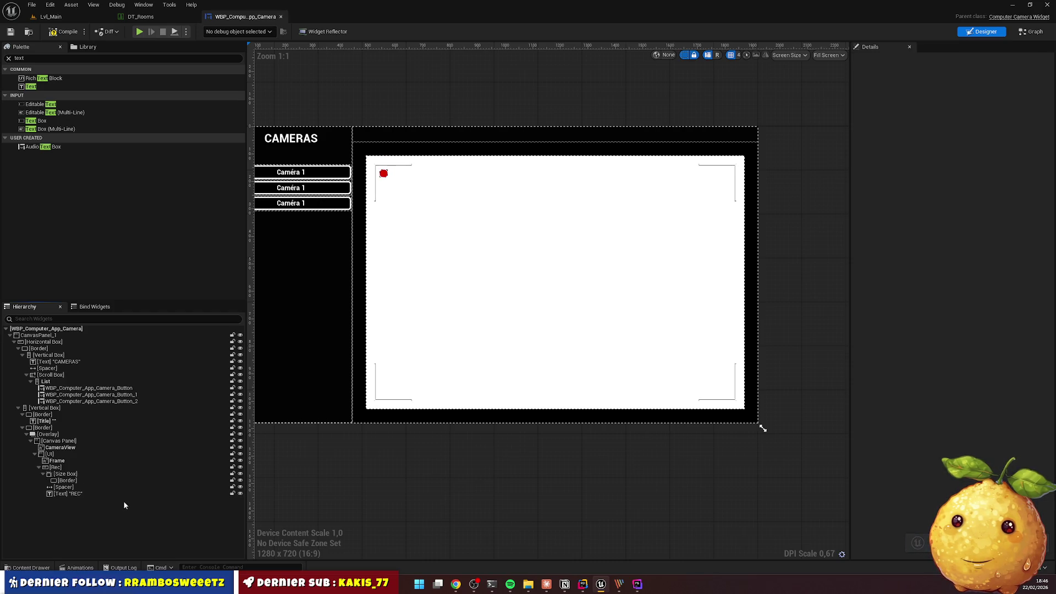
click(53, 454)
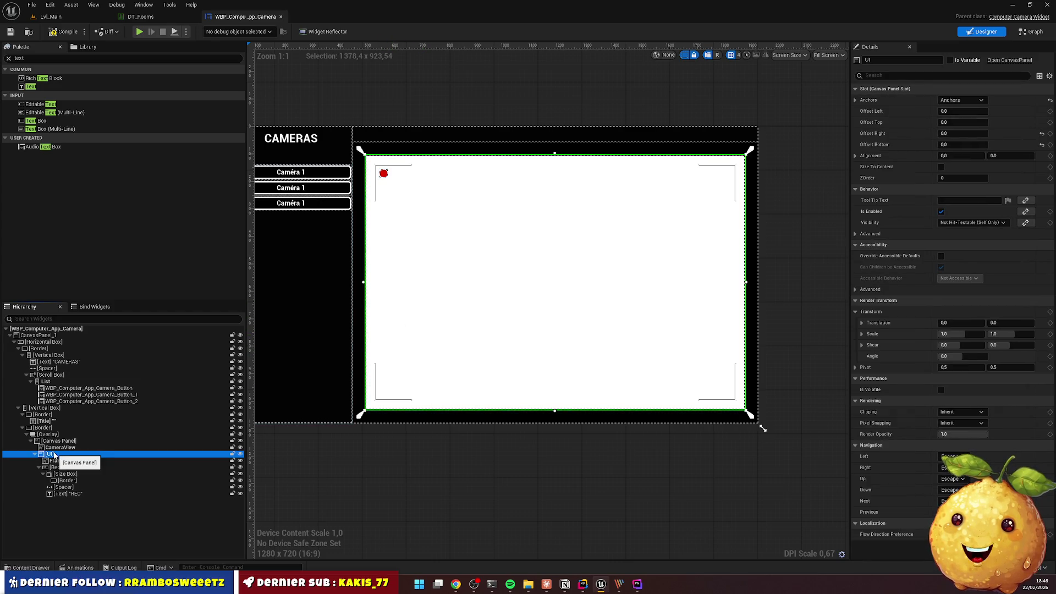
click(53, 31)
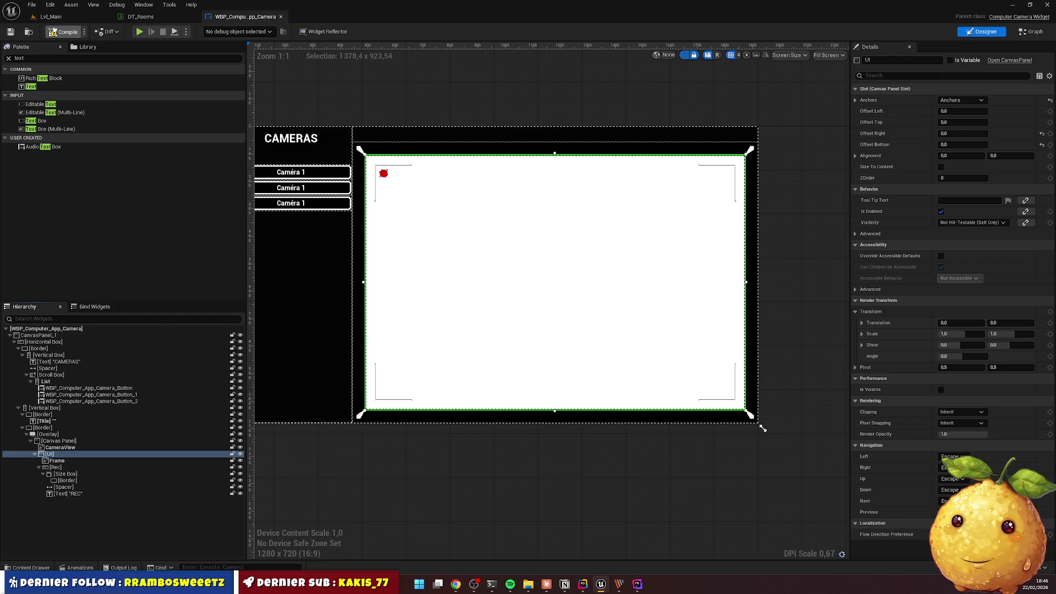
click(39, 467)
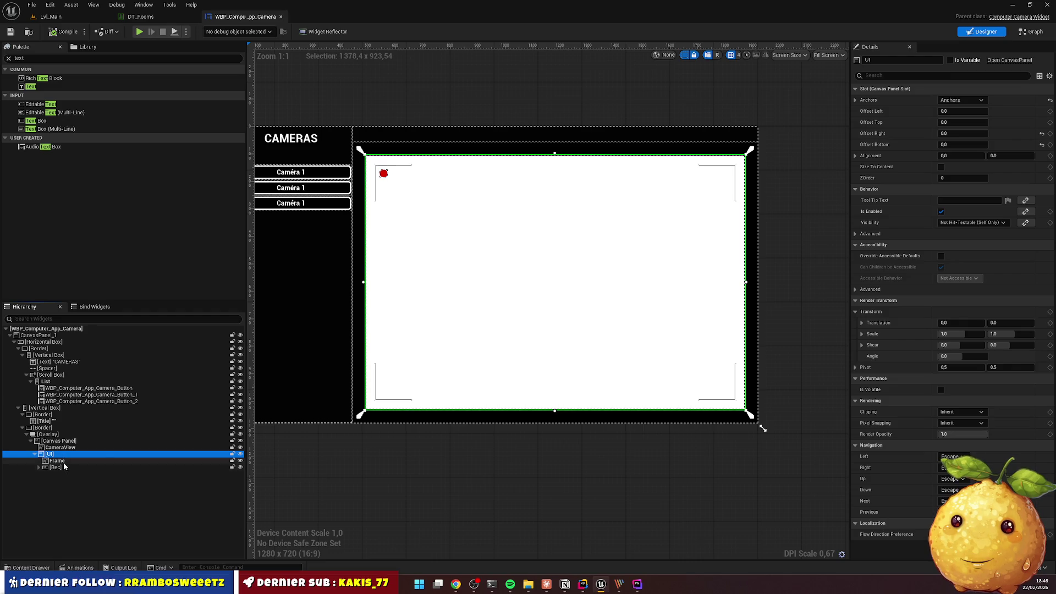
click(61, 467)
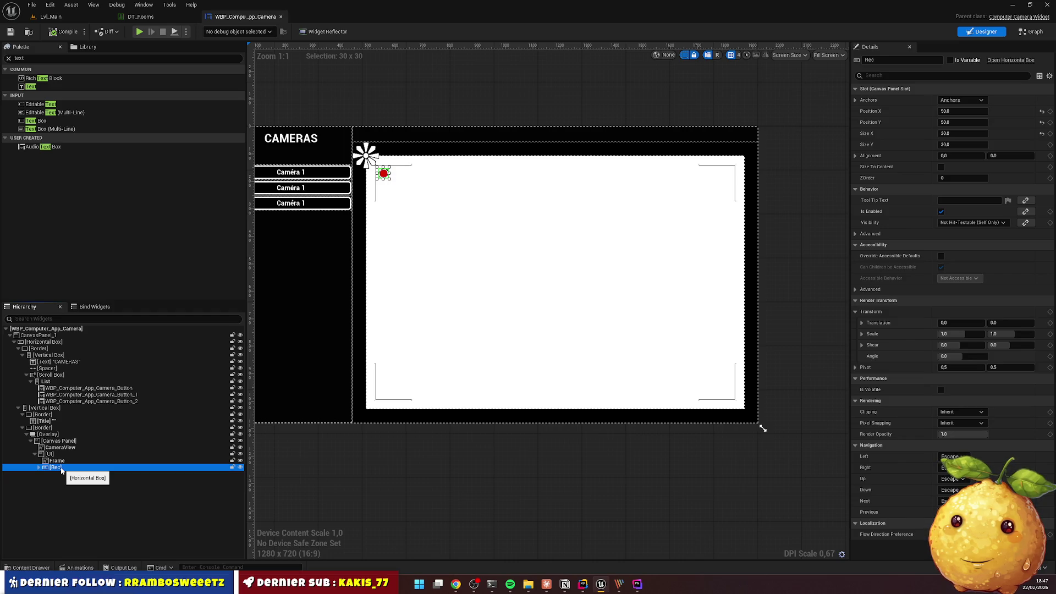
click(46, 58)
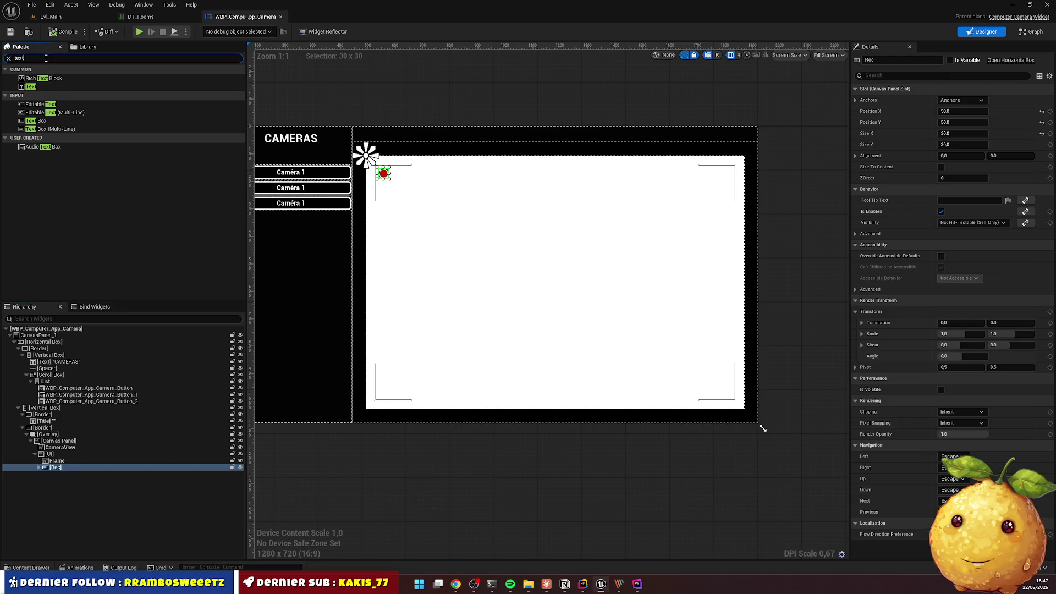
Add a Vertical Box into the UI canvas, anchored to the bottom-right corner
key(ctrl+a)
text(vertic)
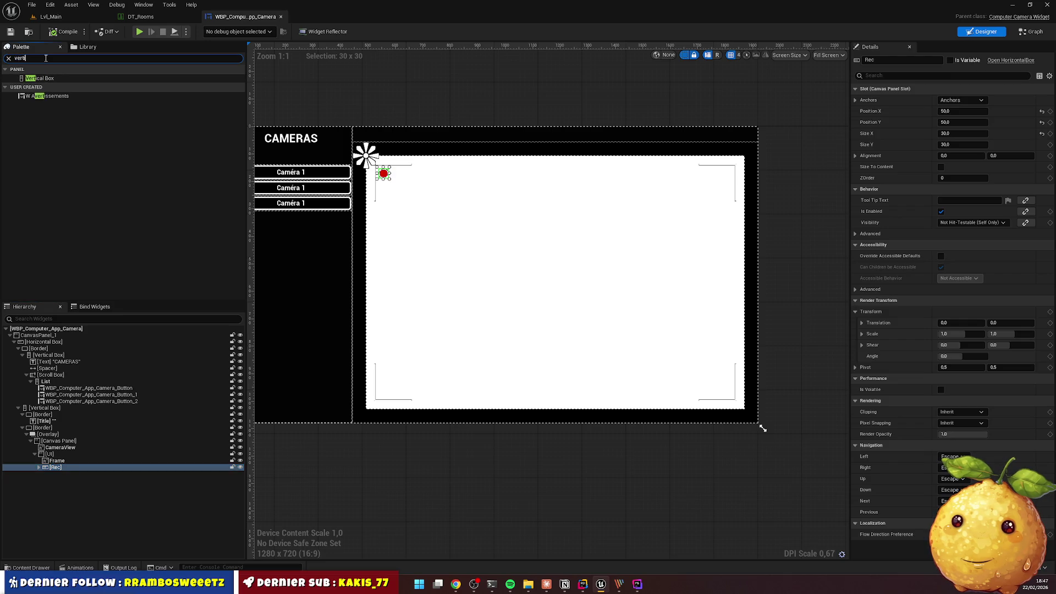
mouse_move(40, 78)
mouse_down()
mouse_move(48, 322)
mouse_move(85, 446)
mouse_move(58, 456)
mouse_move(69, 453)
mouse_move(68, 479)
mouse_up()
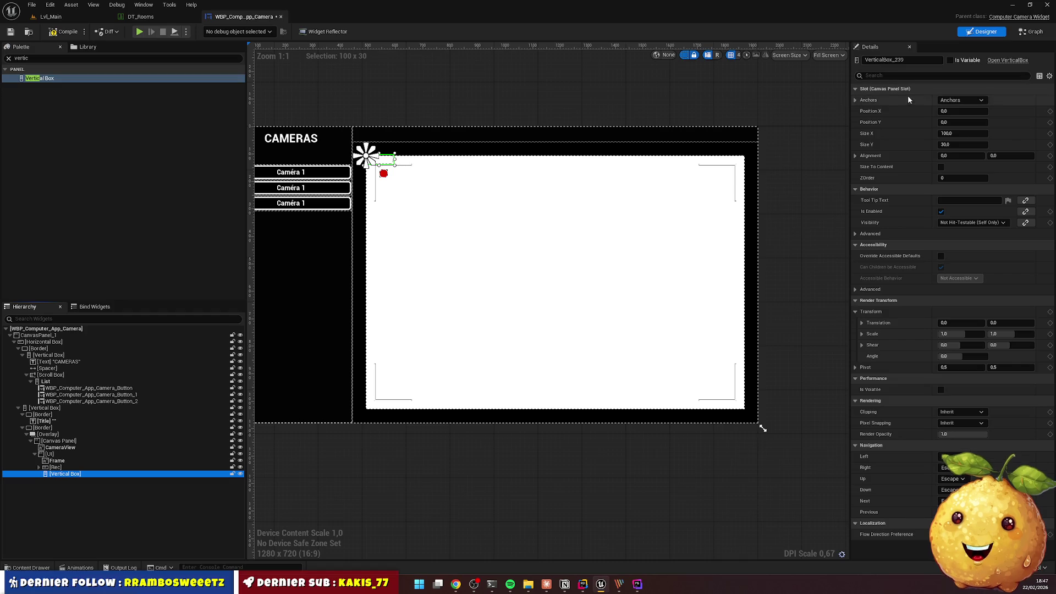
click(959, 99)
click(1016, 184)
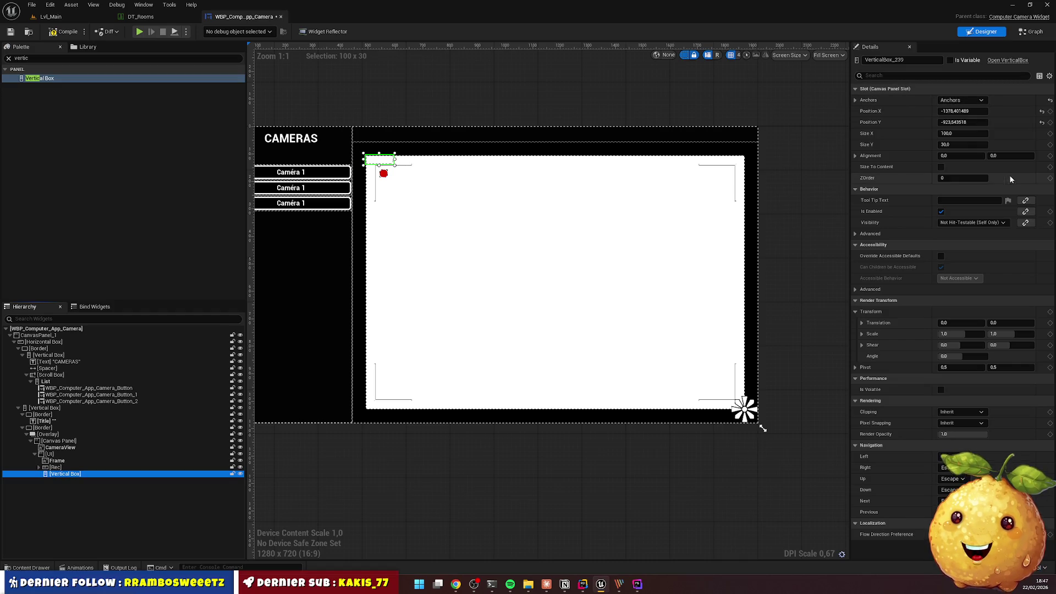
Zero the Vertical Box position and set its width to -200
click(956, 111)
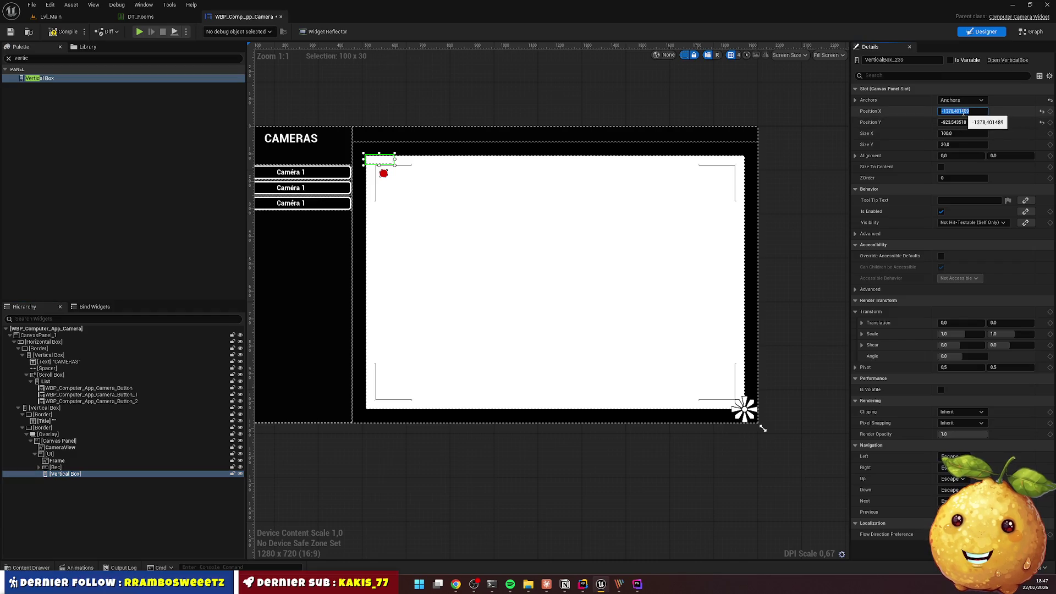
text(0)
key(Tab)
text(0)
key(Return)
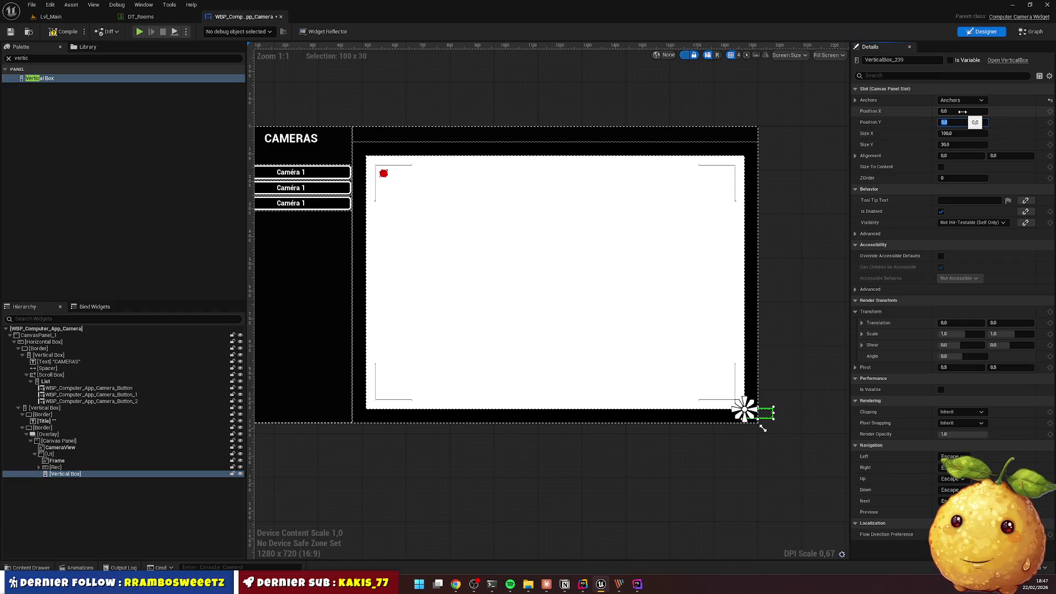
key(Tab)
key(Tab)
key(Tab)
text(-1)
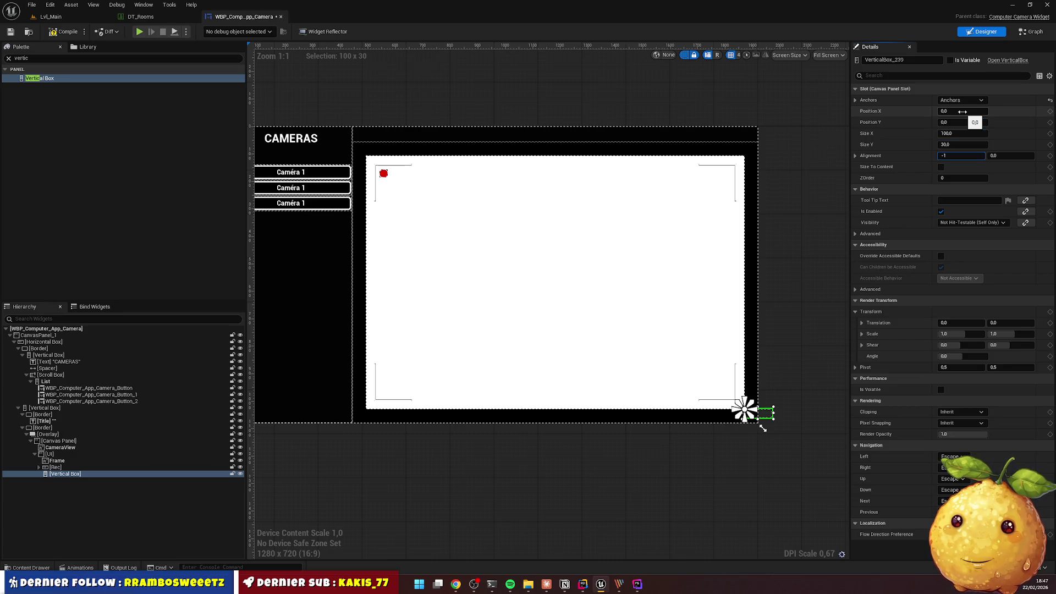
key(Tab)
text(-)
key(Return)
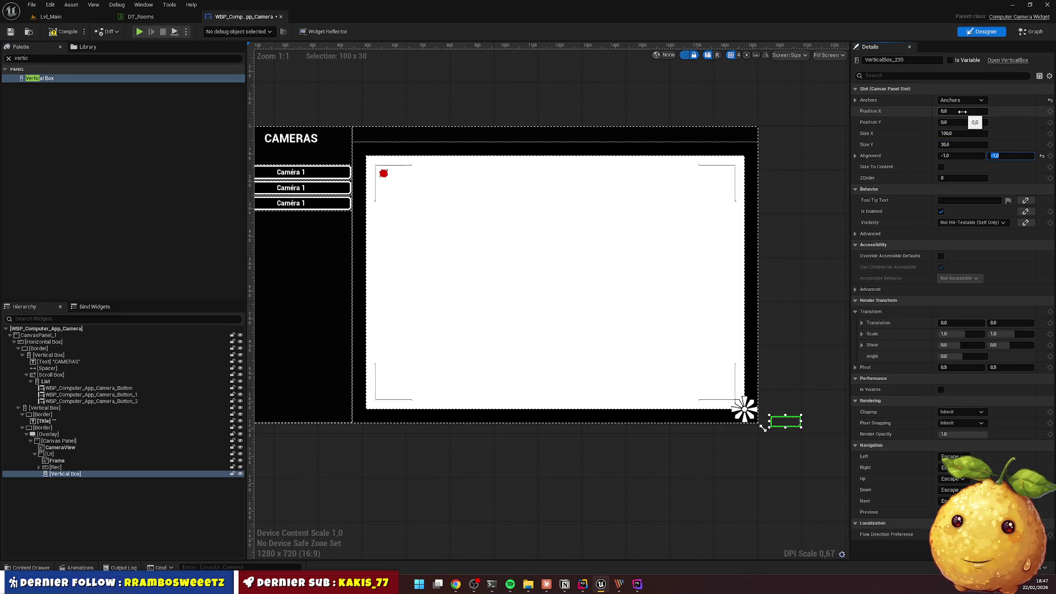
click(958, 132)
text(0)
key(Tab)
text(0)
key(Tab)
key(shift+Tab)
key(shift+Tab)
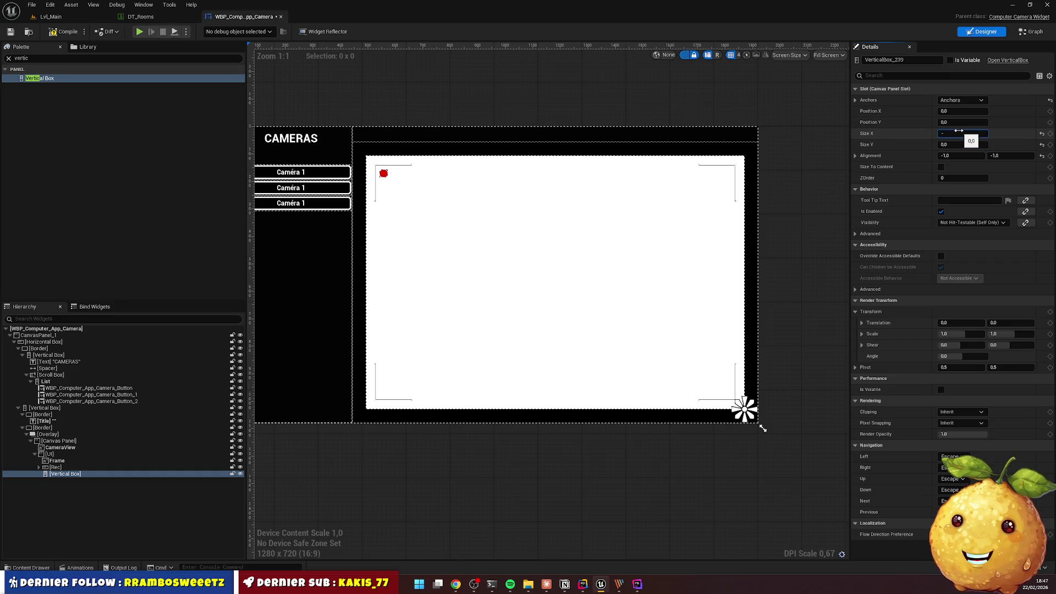
text(200)
key(Return)
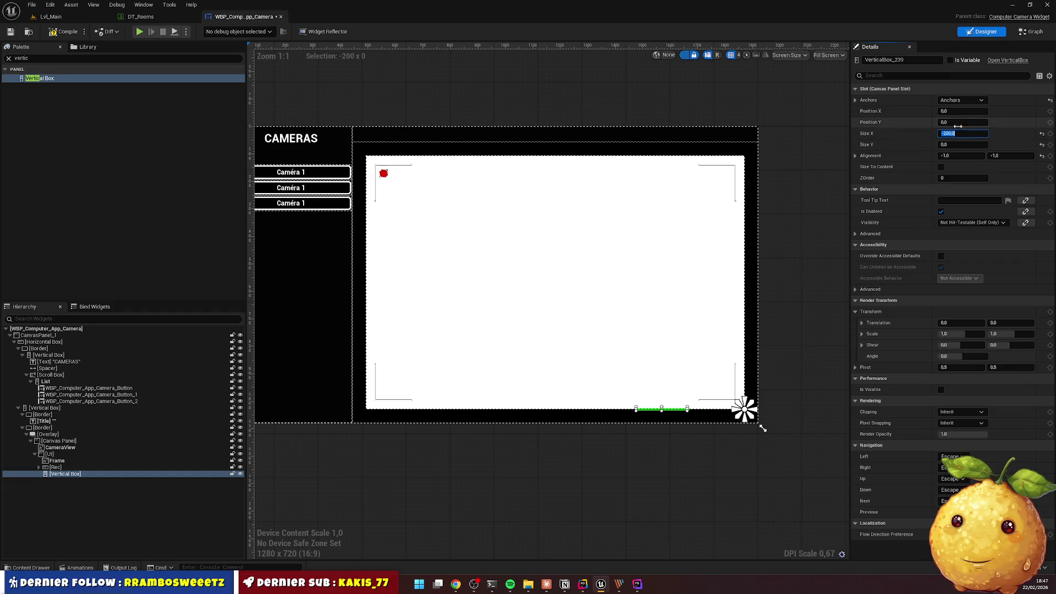
Reset the X position and alignment to 0 and set the height to -200
click(964, 111)
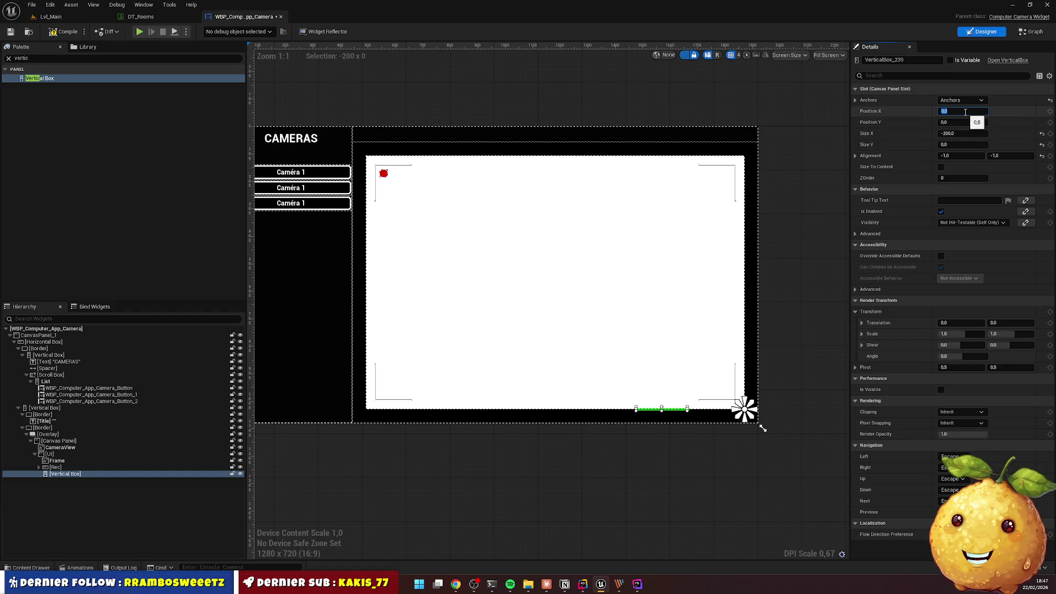
text(-200)
key(Return)
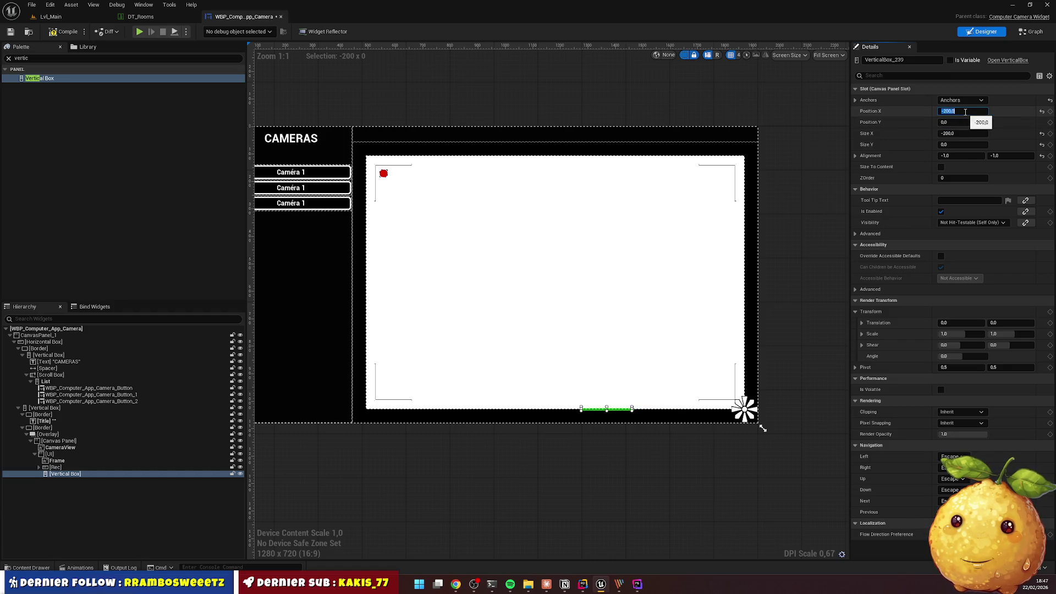
text(0)
key(Return)
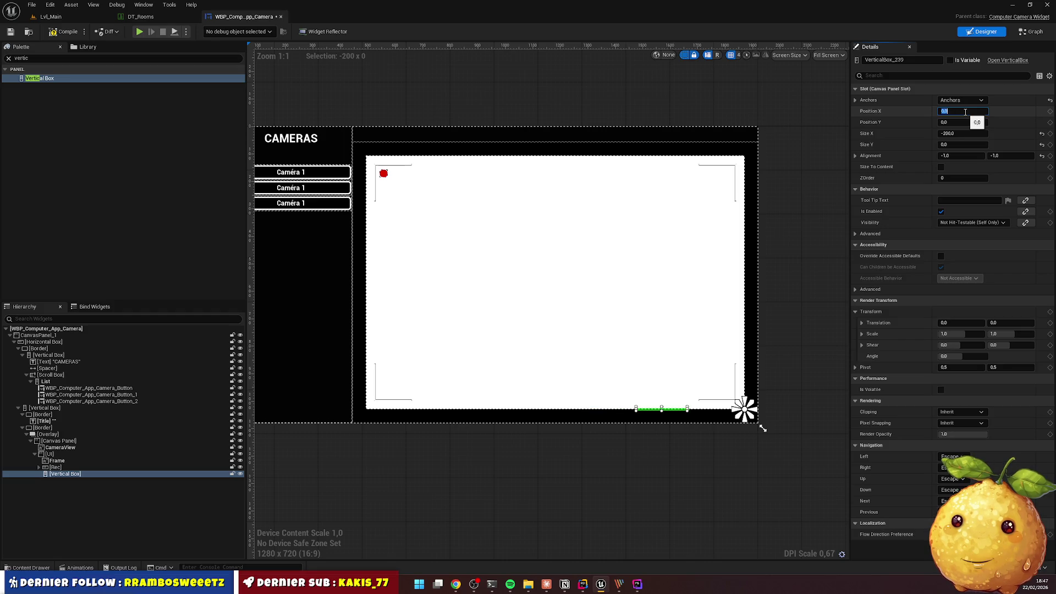
click(971, 157)
text(0)
key(Tab)
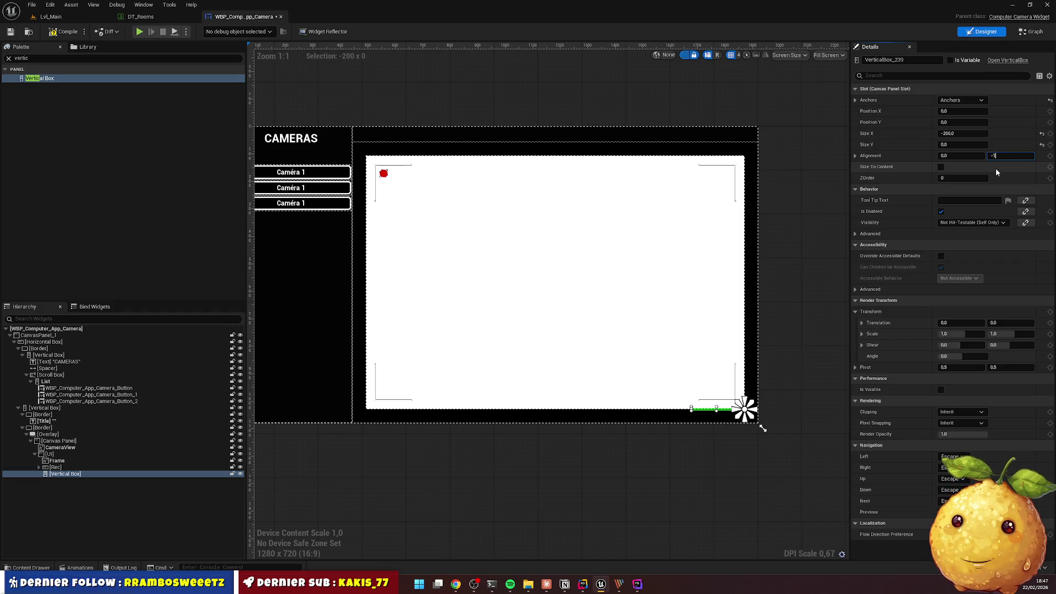
click(959, 145)
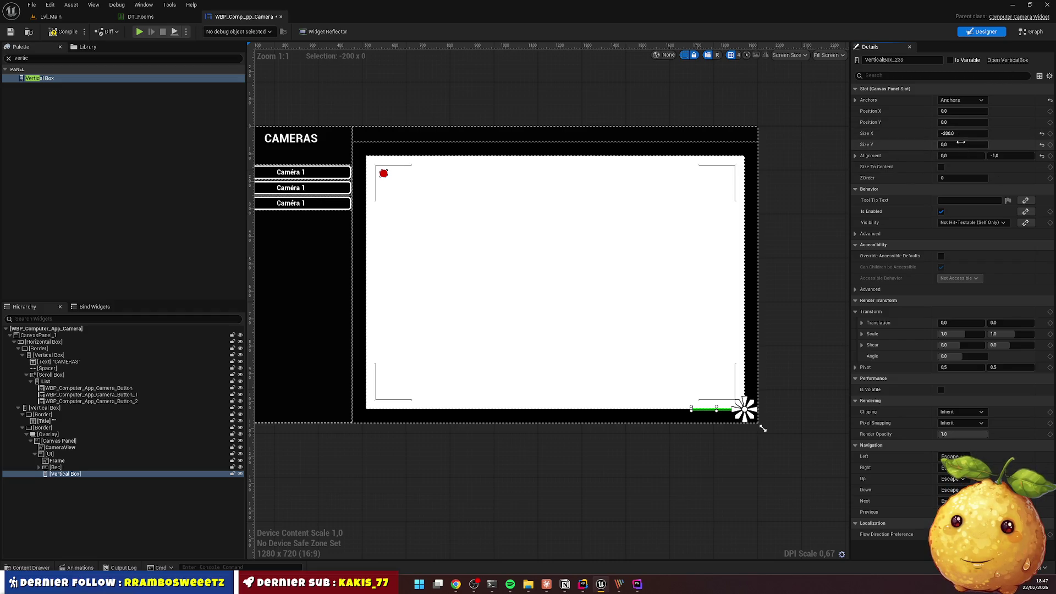
text(200)
key(Return)
text(-20)
key(Return)
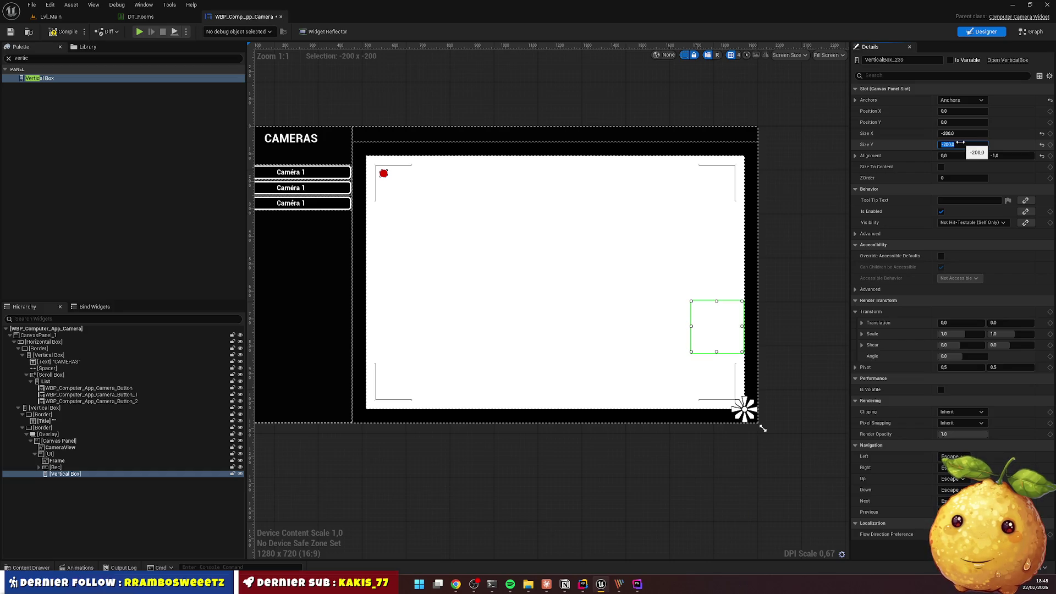
click(1007, 155)
text(0)
key(Return)
Offset the Vertical Box to position -30, -30 from the bottom-right corner
scroll(743, 388, up, 4)
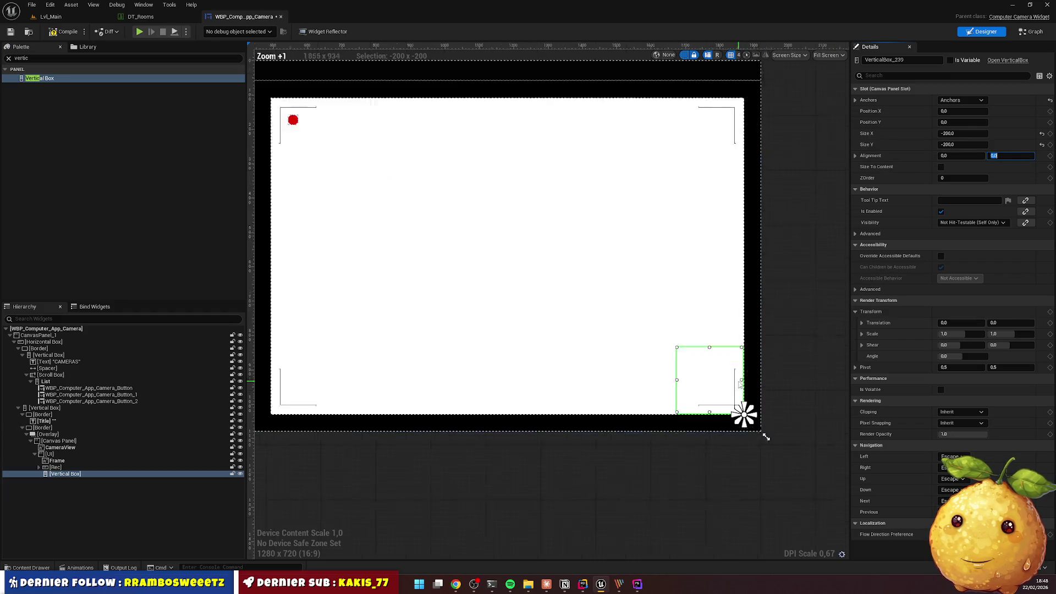
click(954, 112)
text(-50)
key(Return)
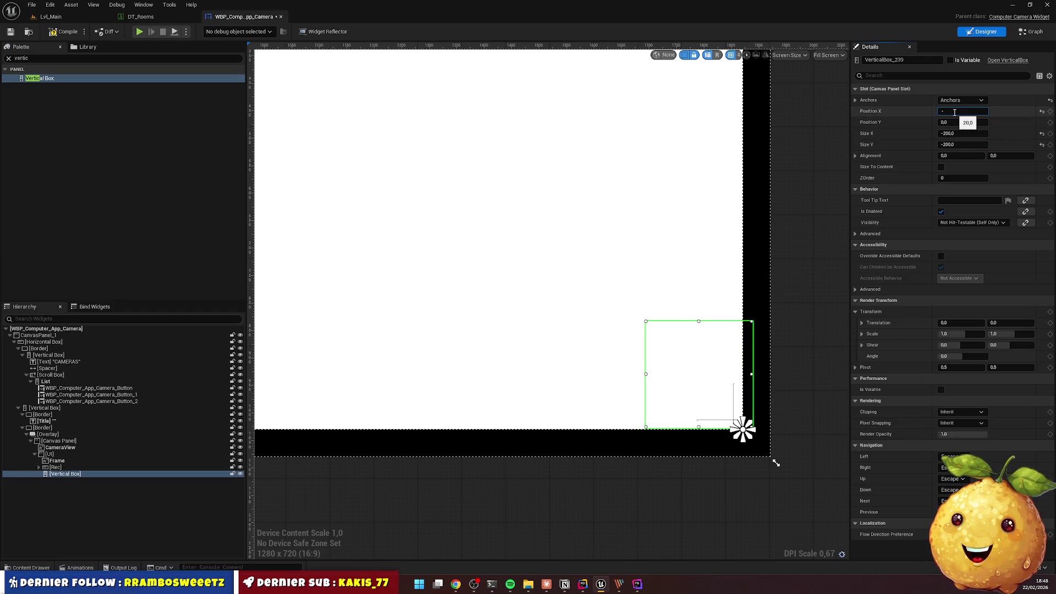
key(Return)
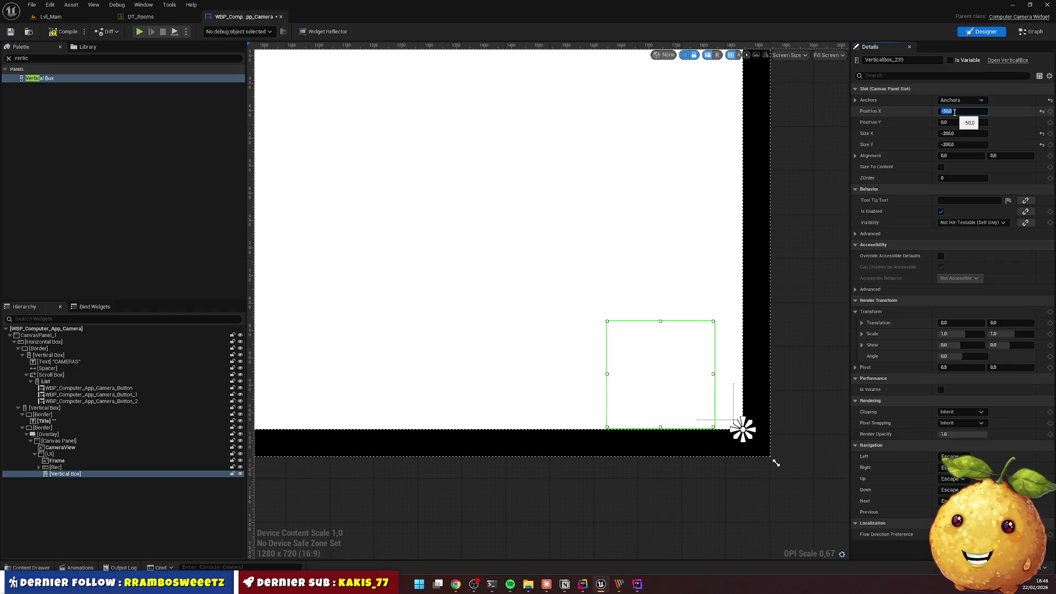
key(Tab)
text(0)
key(Return)
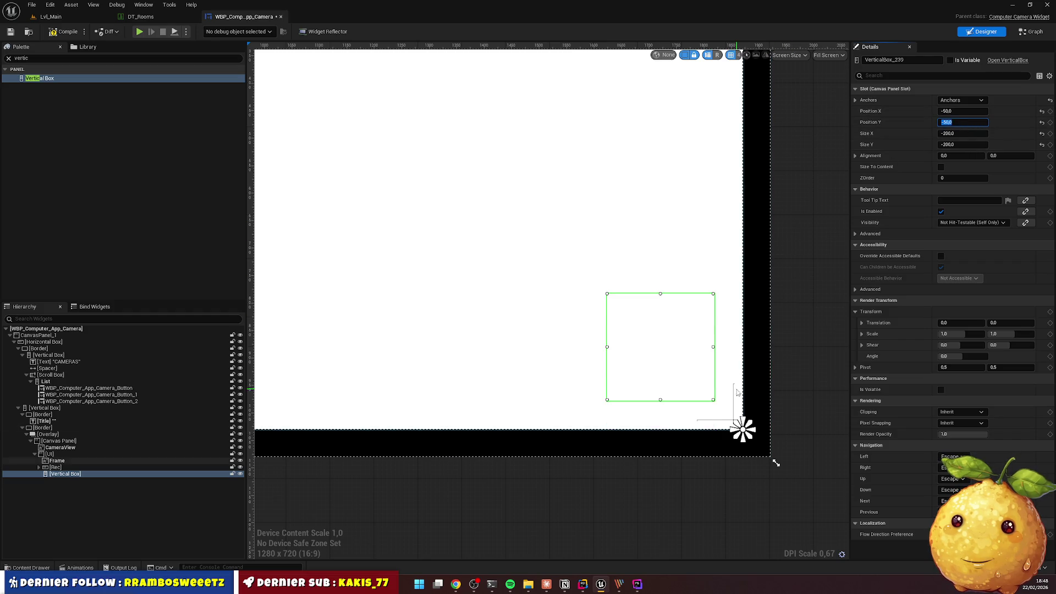
text(-30,0)
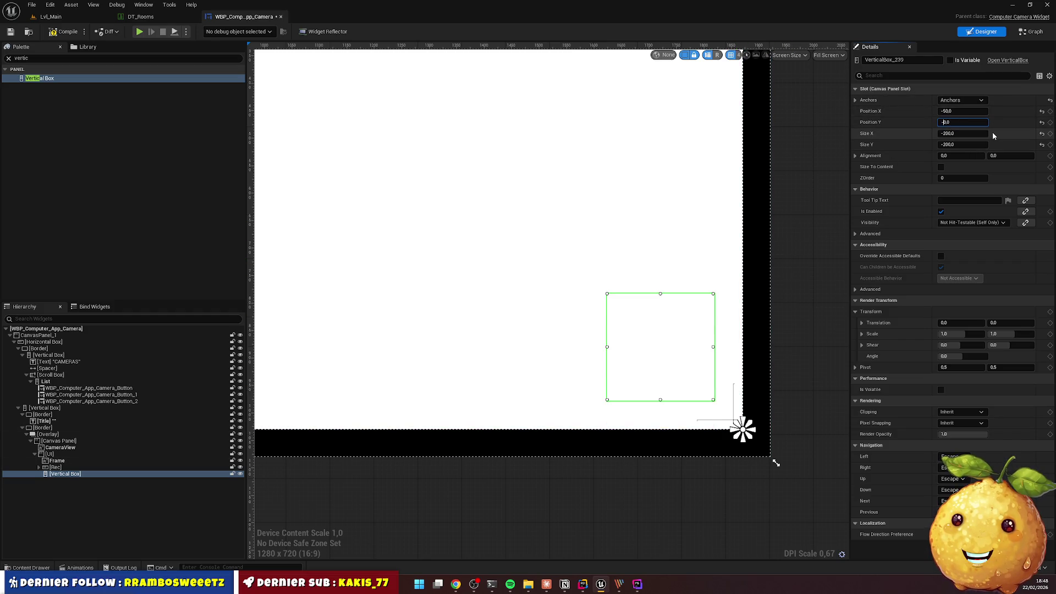
key(shift+Tab)
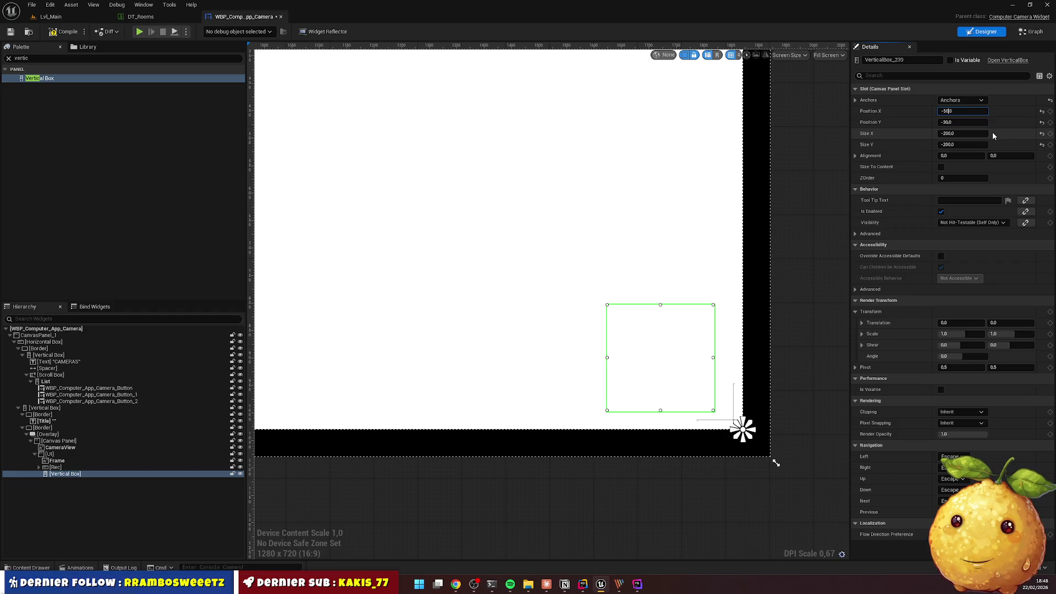
text(0,0-3)
key(Return)
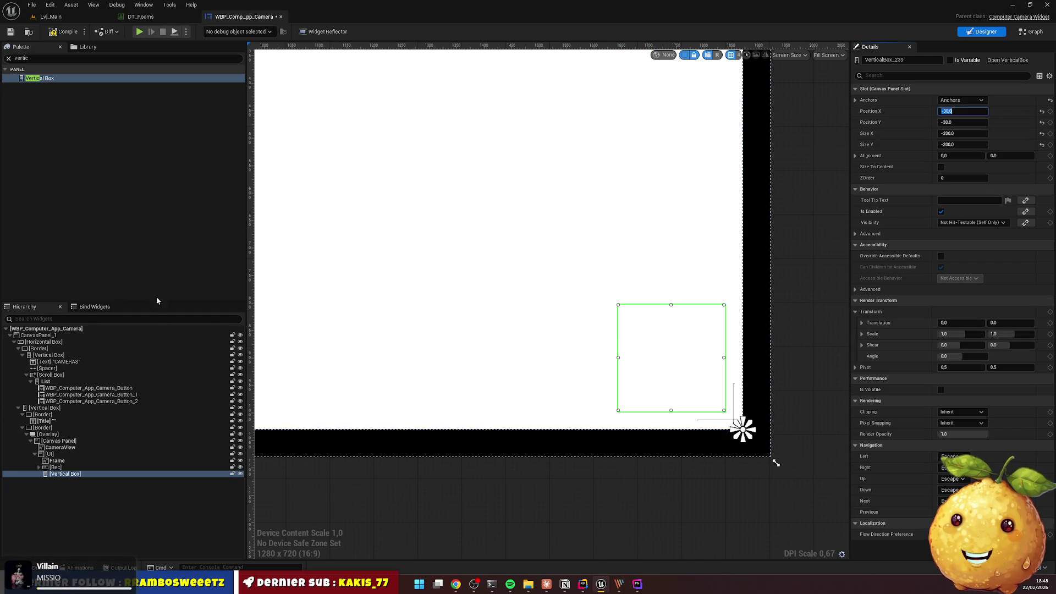
click(41, 58)
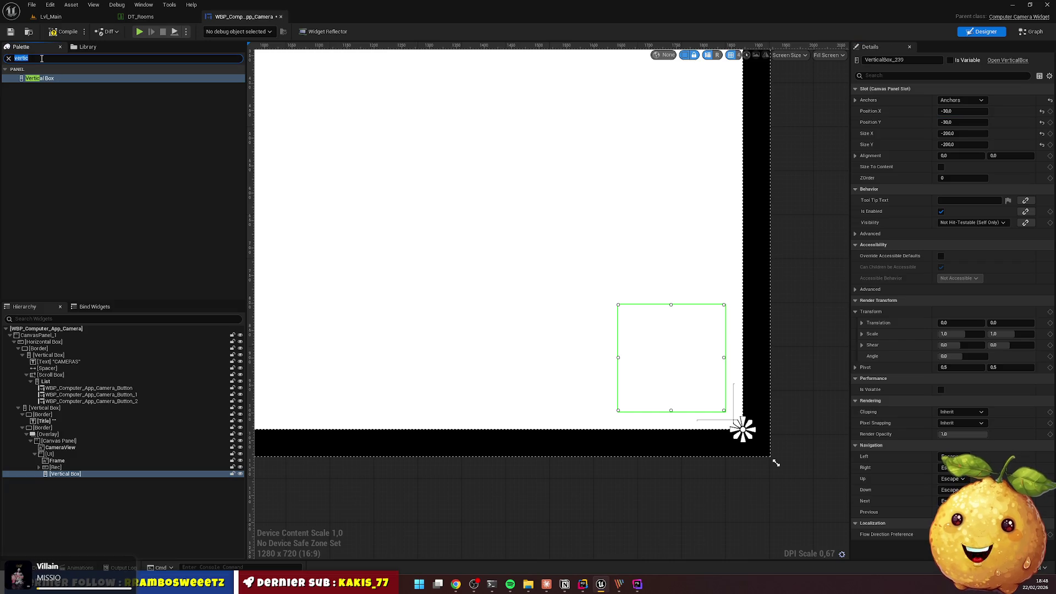
Add a Text Block to the Vertical Box and duplicate it into three lines
text(text)
mouse_move(31, 86)
mouse_down()
mouse_move(69, 165)
mouse_move(88, 344)
mouse_move(79, 498)
mouse_up()
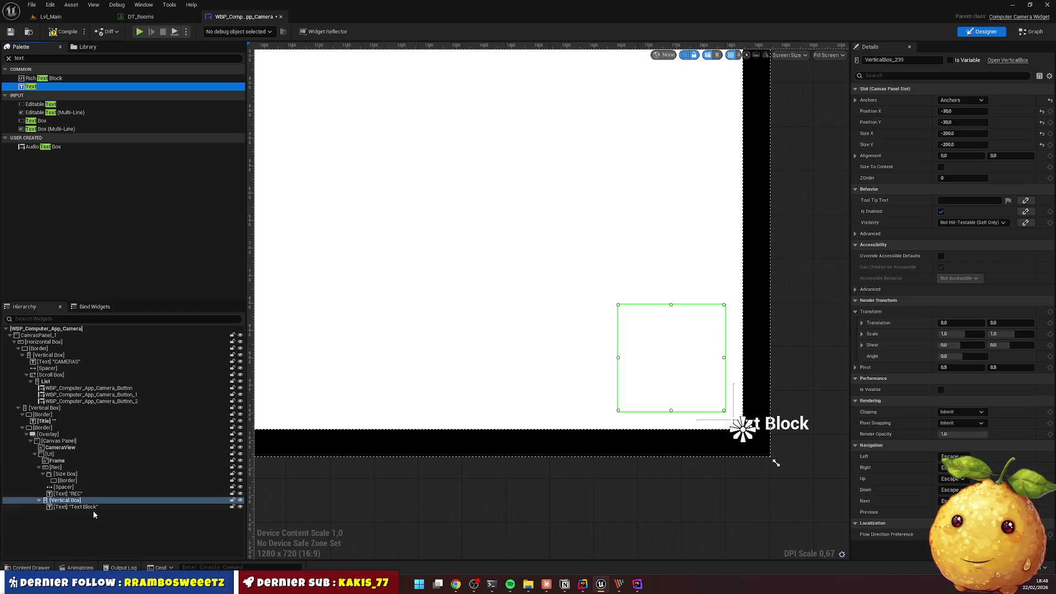
click(94, 507)
key(ctrl+d)
key(ctrl+d)
click(91, 506)
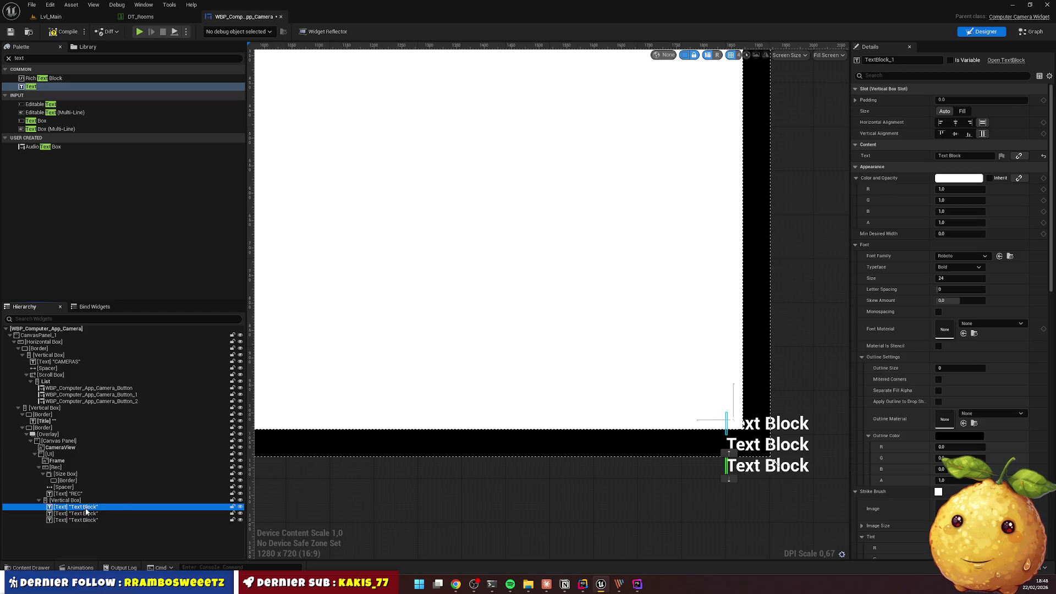
click(220, 513)
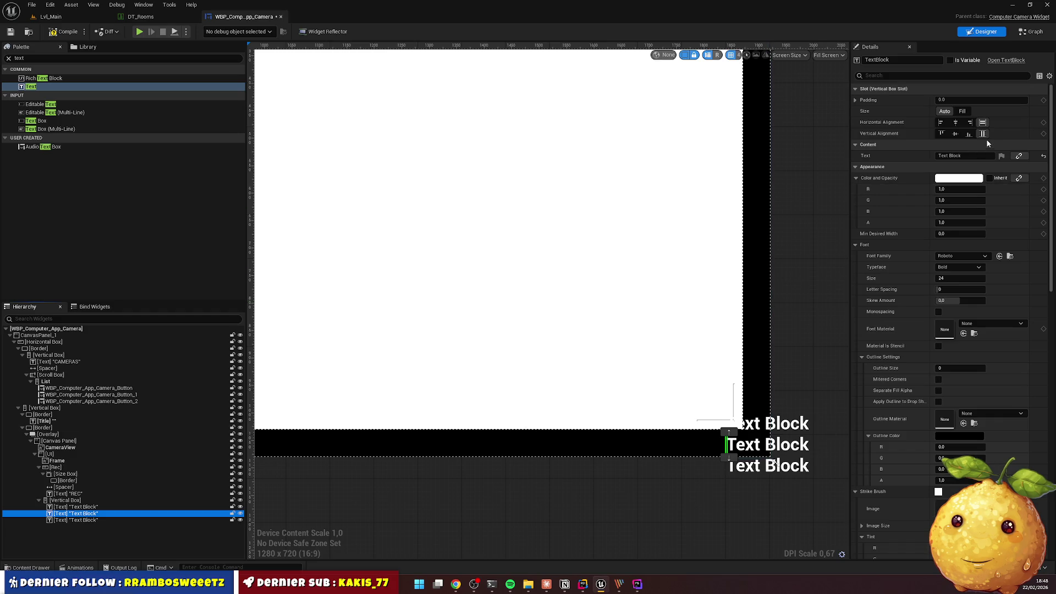
click(137, 500)
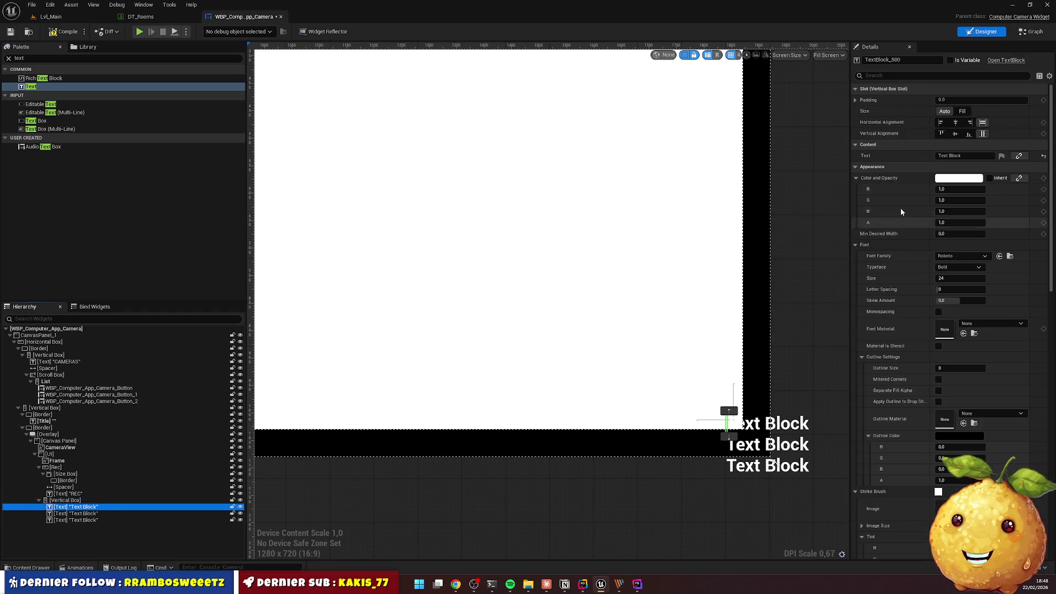
Set the three lines' text to Etage 1, Secteur 2 and Salle de stockage
click(960, 156)
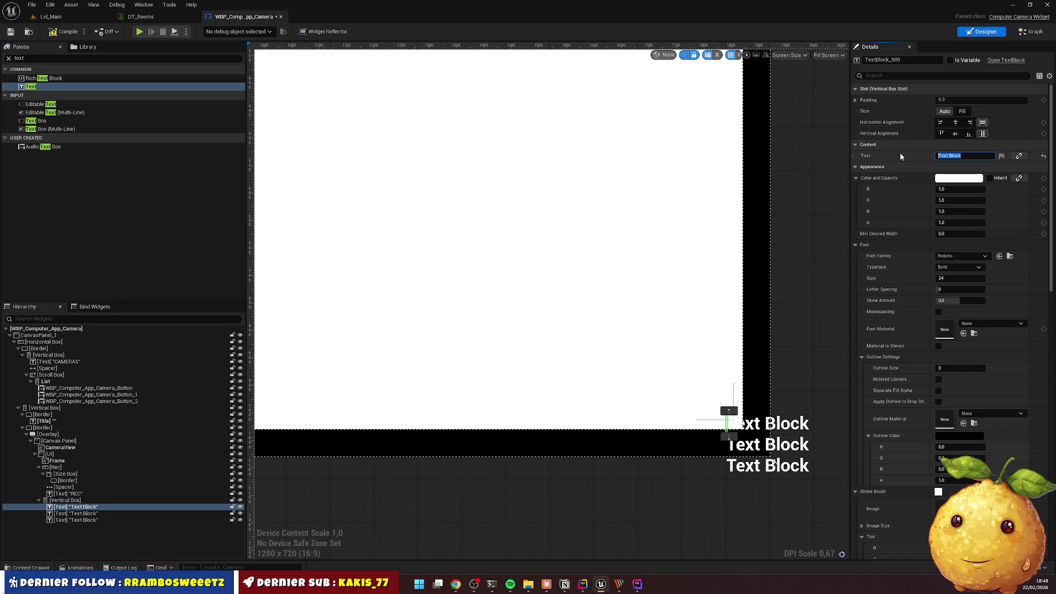
text(Stage)
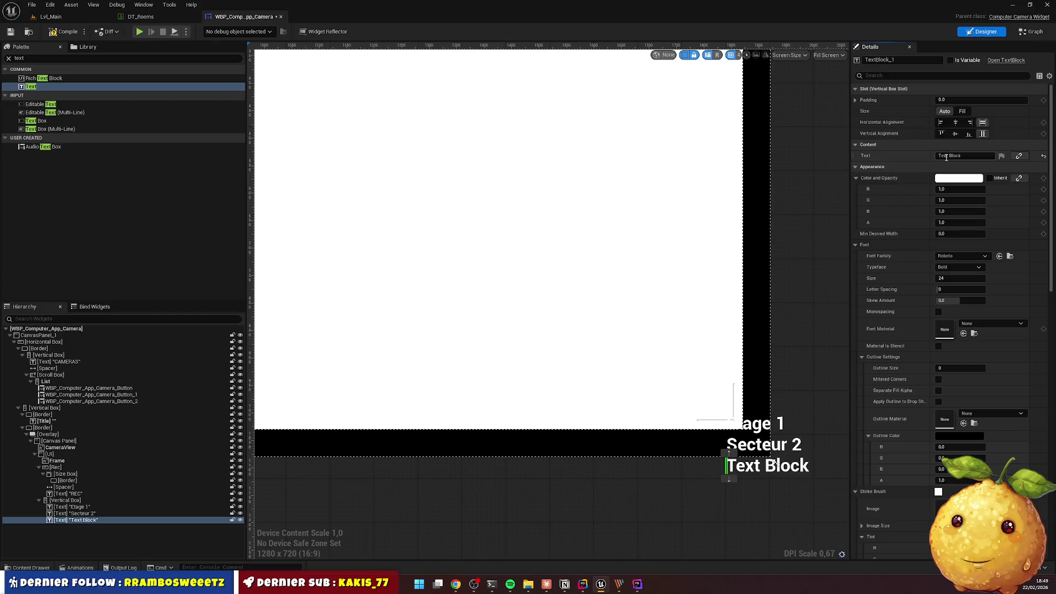
key(ctrl+a)
text(Sall)
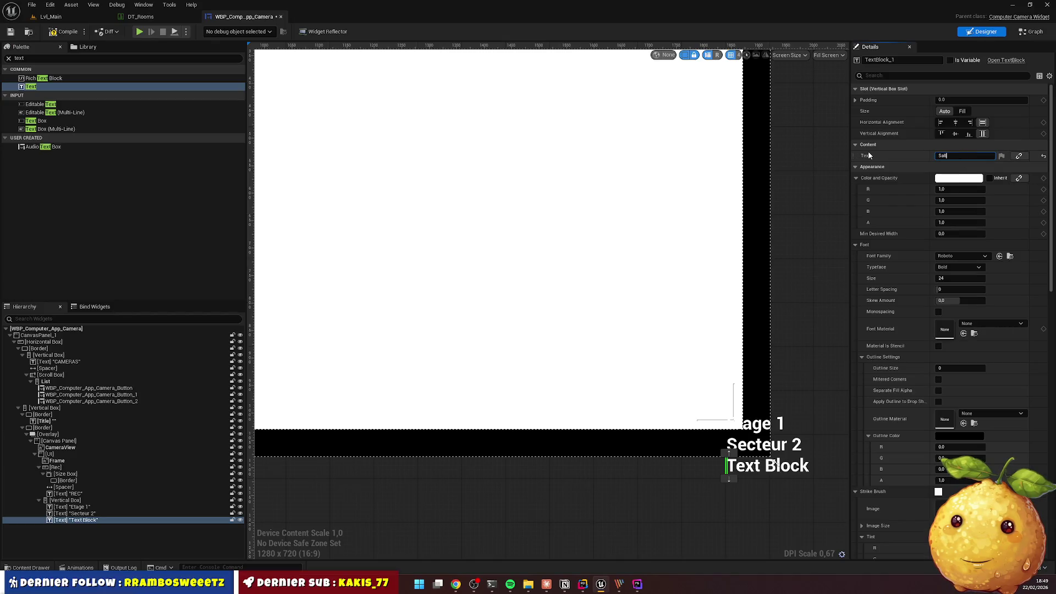
text(ge)
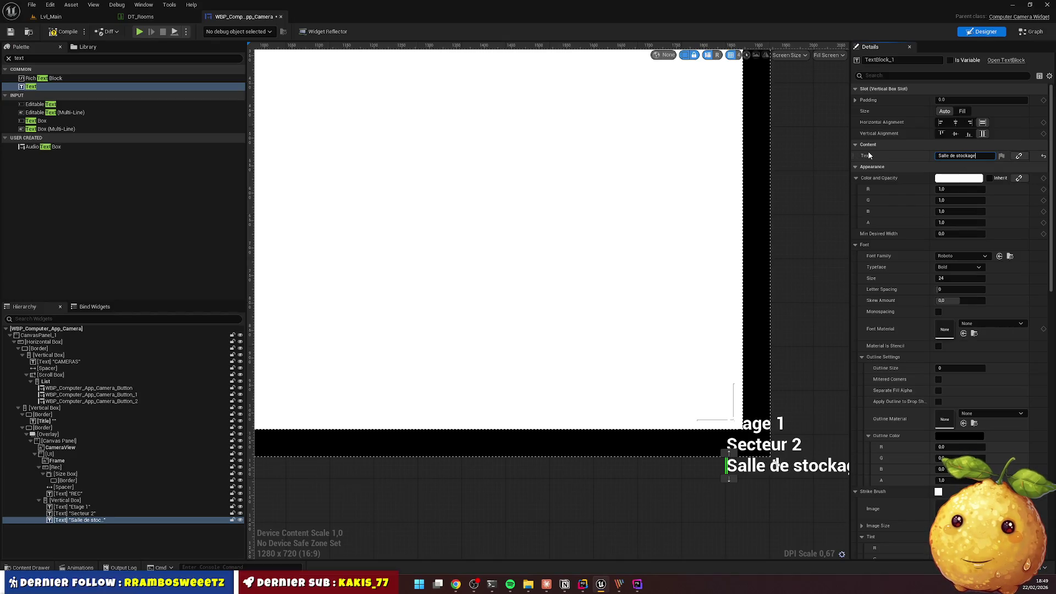
click(655, 542)
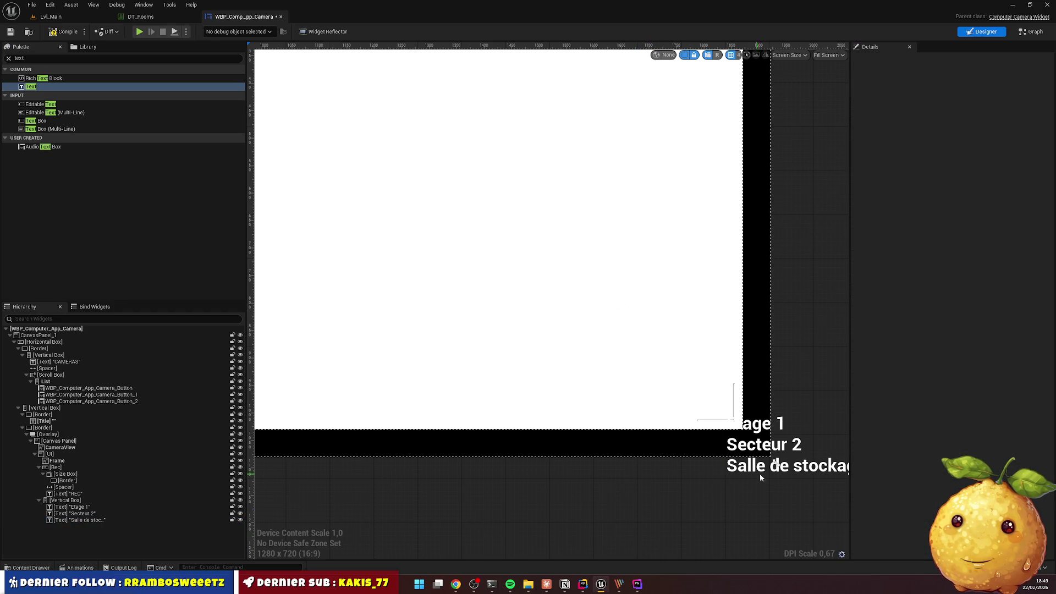
Left-align the Etage 1 text line horizontally inside the vertical box
click(67, 501)
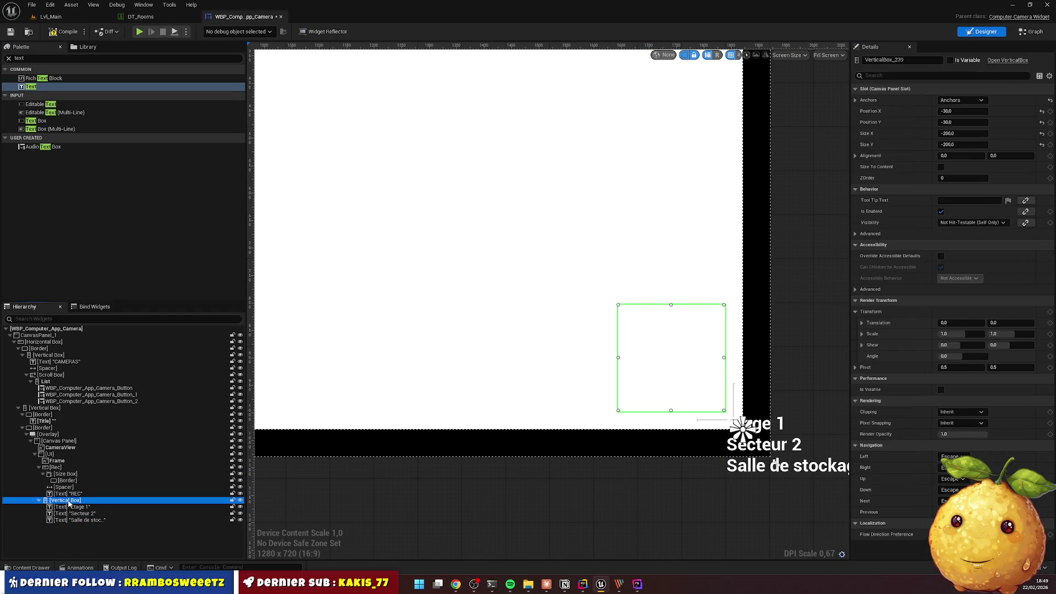
click(68, 507)
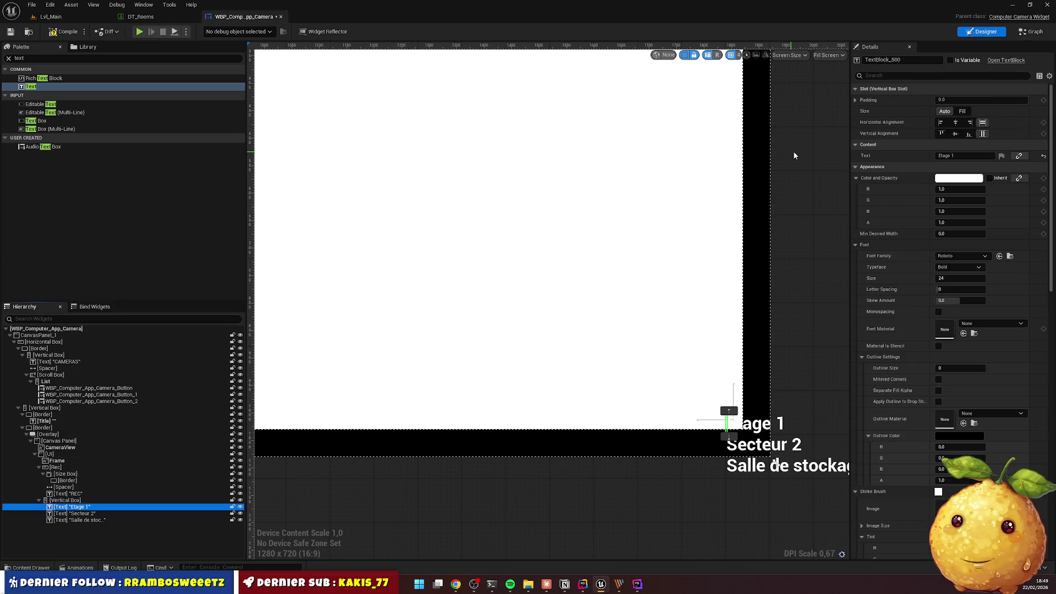
click(940, 122)
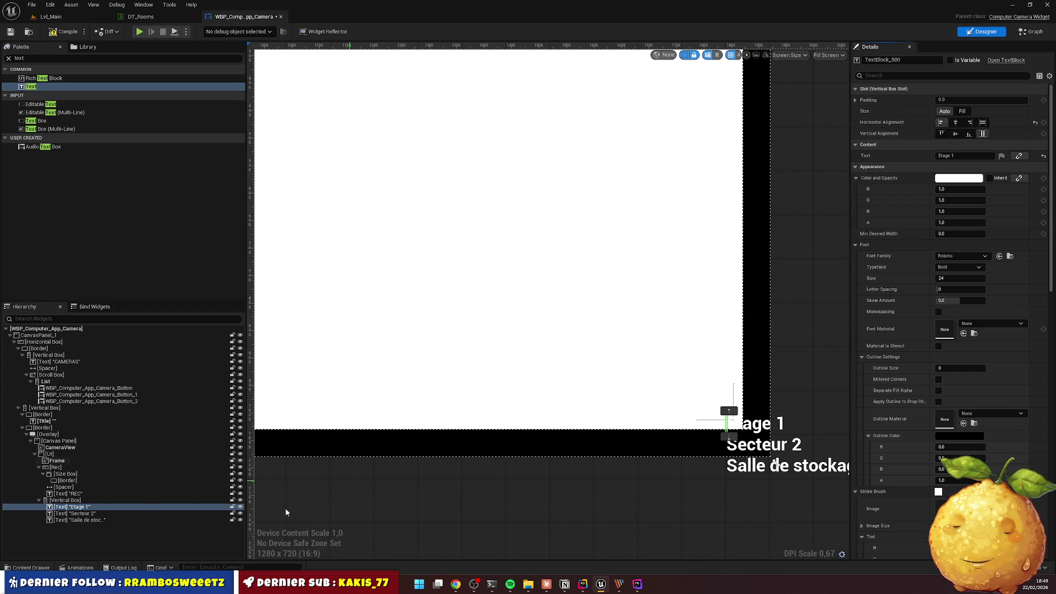
Collapse the Rec group and set the Etage 1 line's vertical alignment to Fill
click(68, 501)
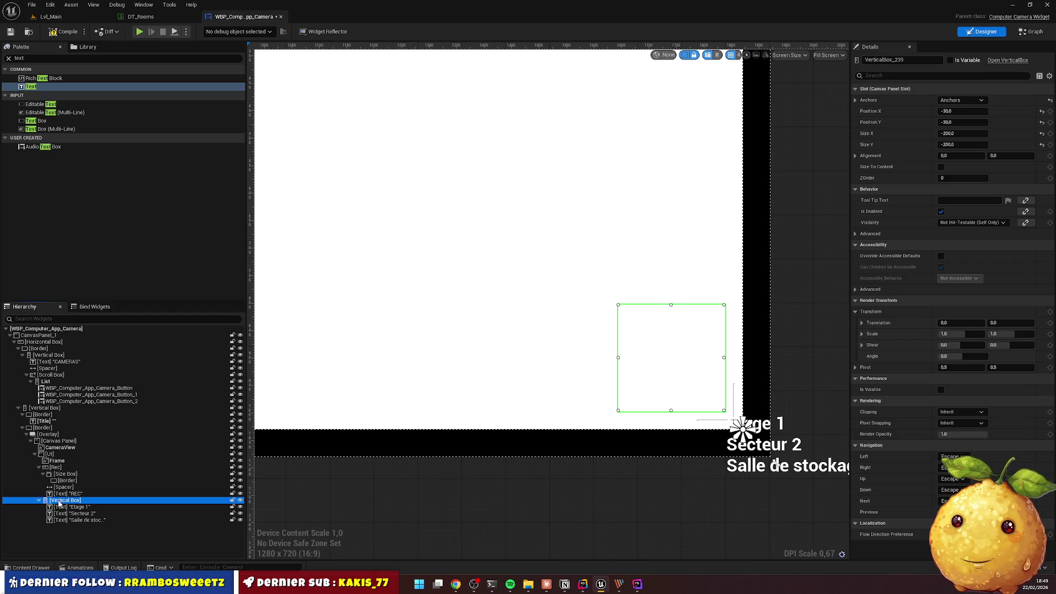
click(39, 467)
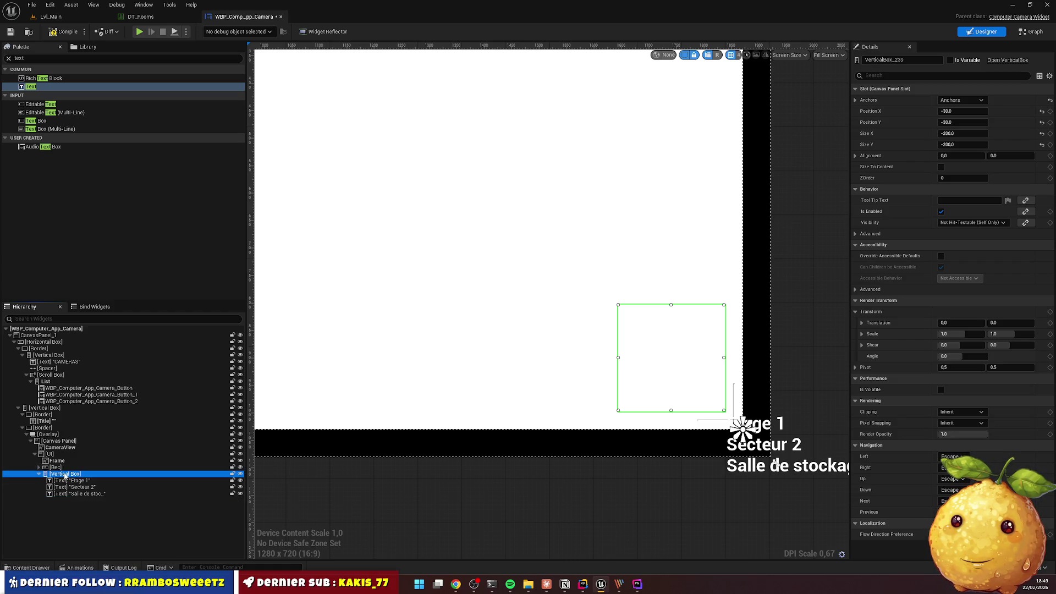
click(65, 476)
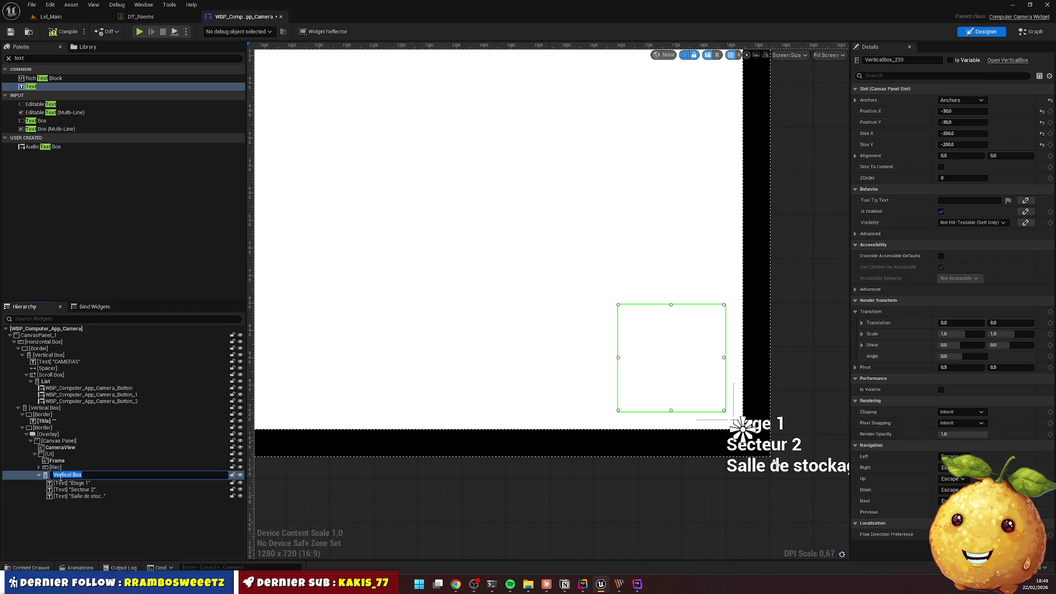
click(72, 482)
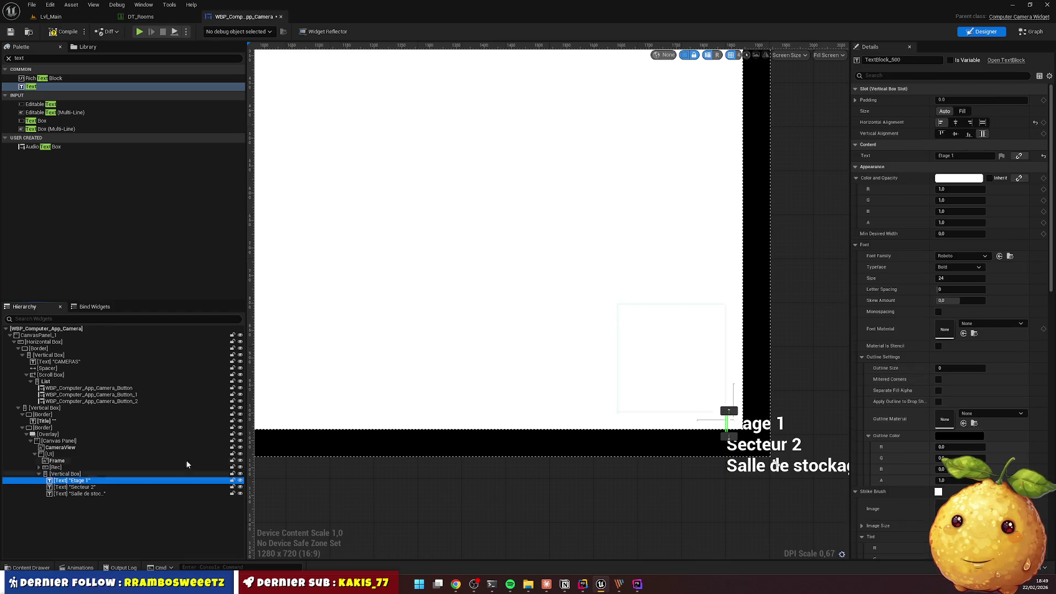
click(983, 134)
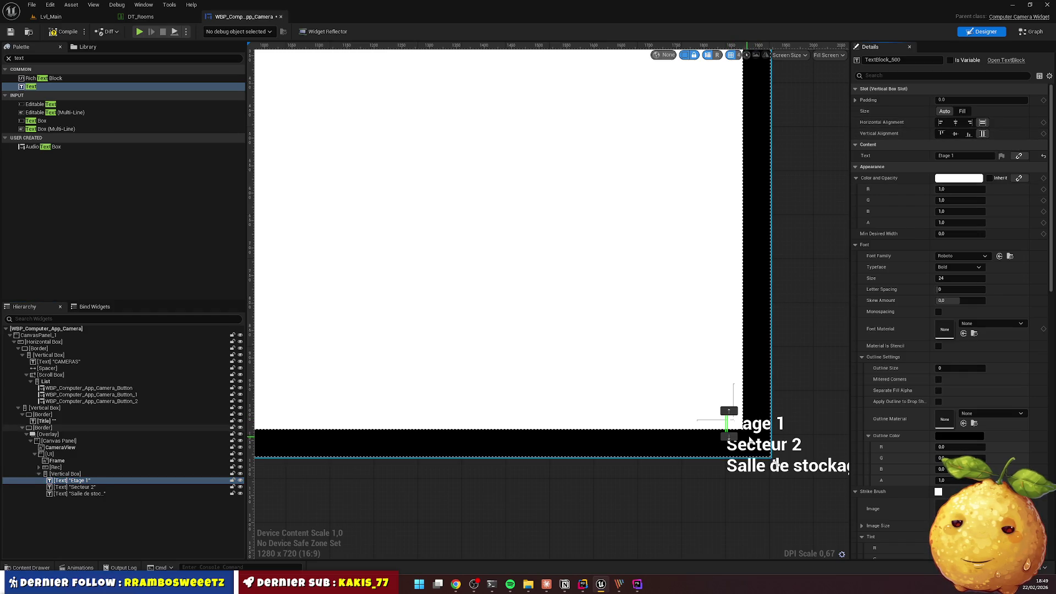
Toggle the vertical box's Size To Content on and back off, keeping its fixed size
click(77, 494)
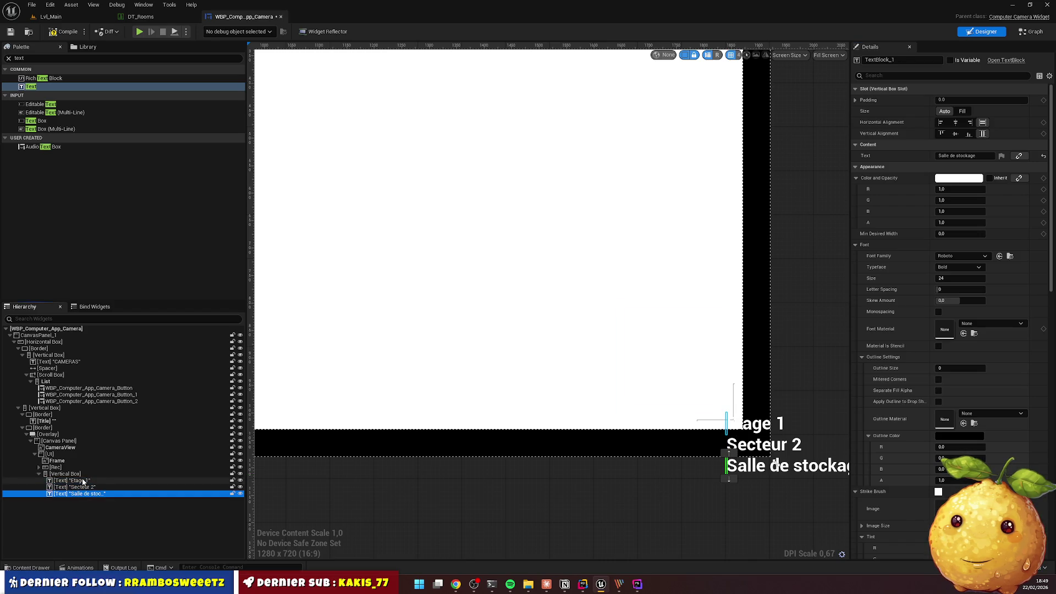
click(83, 481)
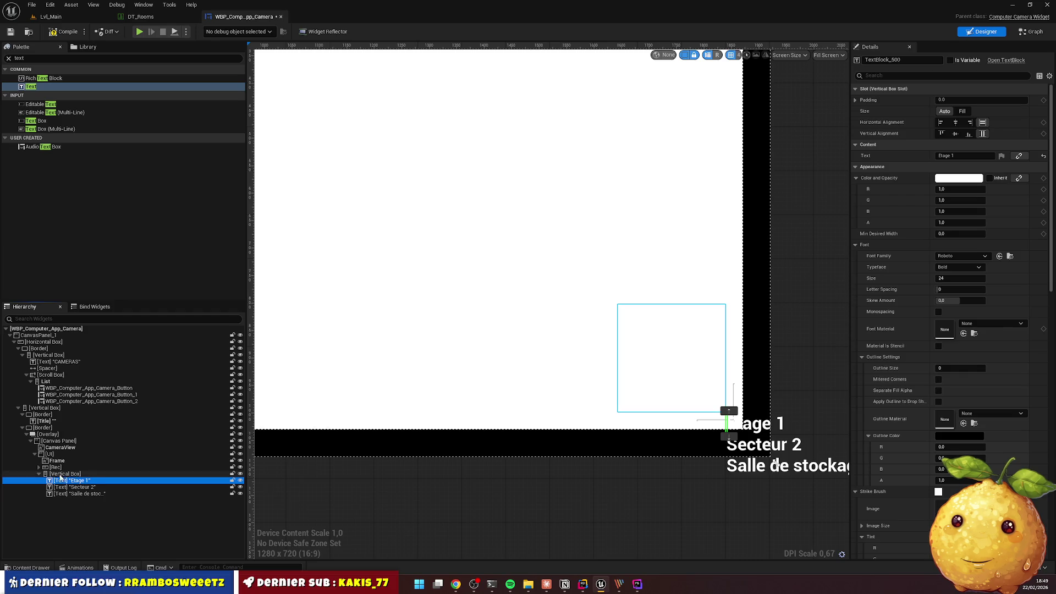
click(61, 474)
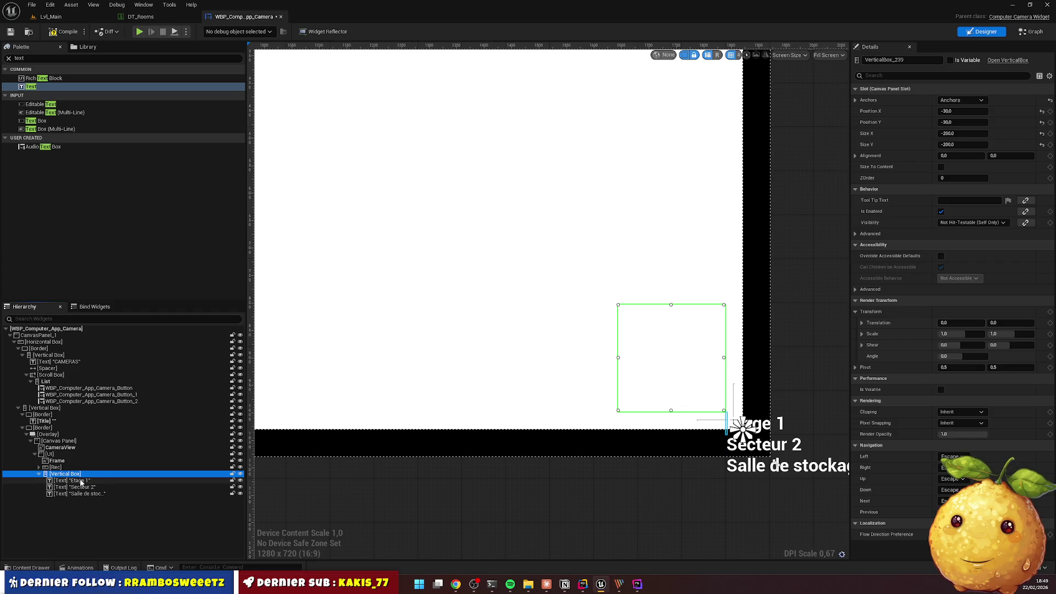
click(941, 167)
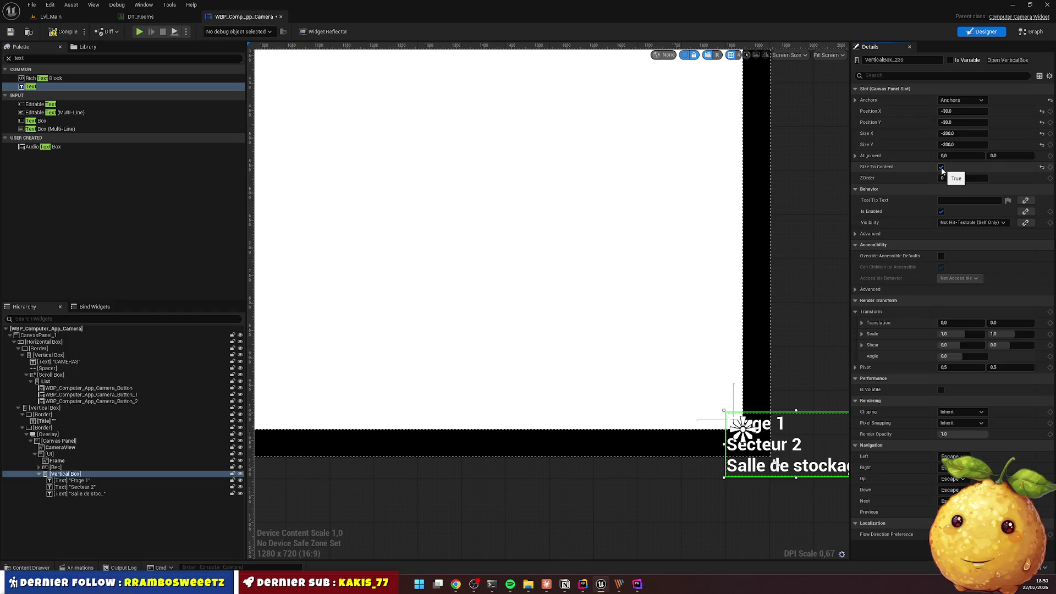
click(941, 167)
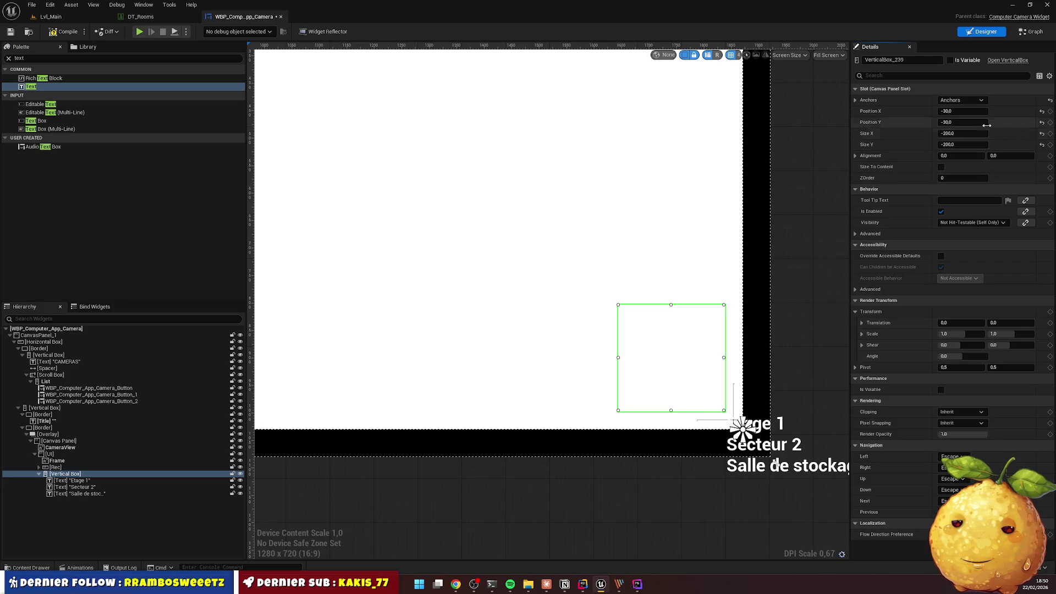
click(967, 110)
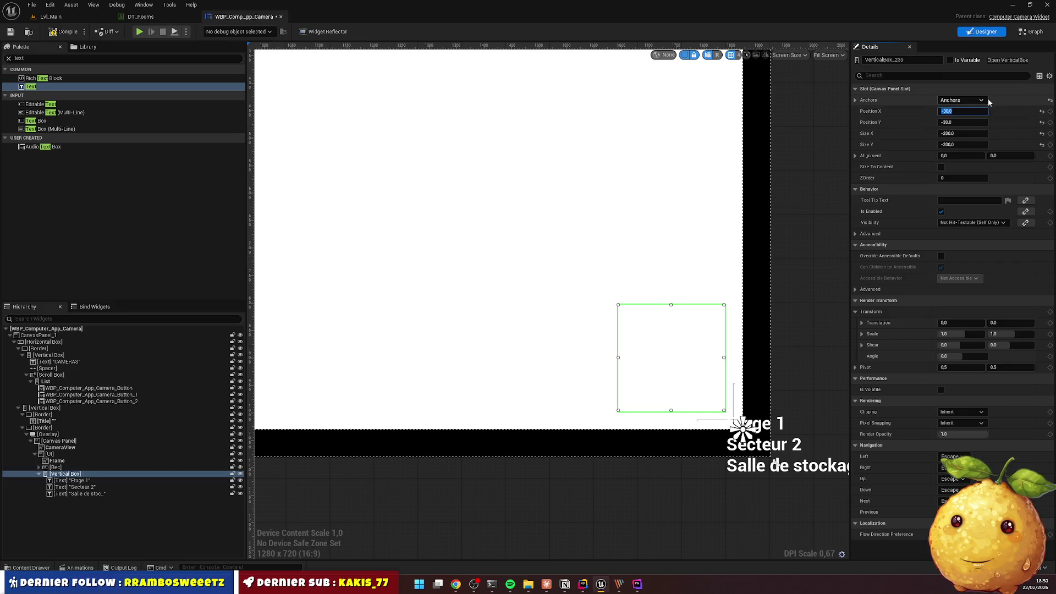
Set the vertical box's position to 30, 30 and its size to 200 × 200
text(30)
key(Tab)
text(30)
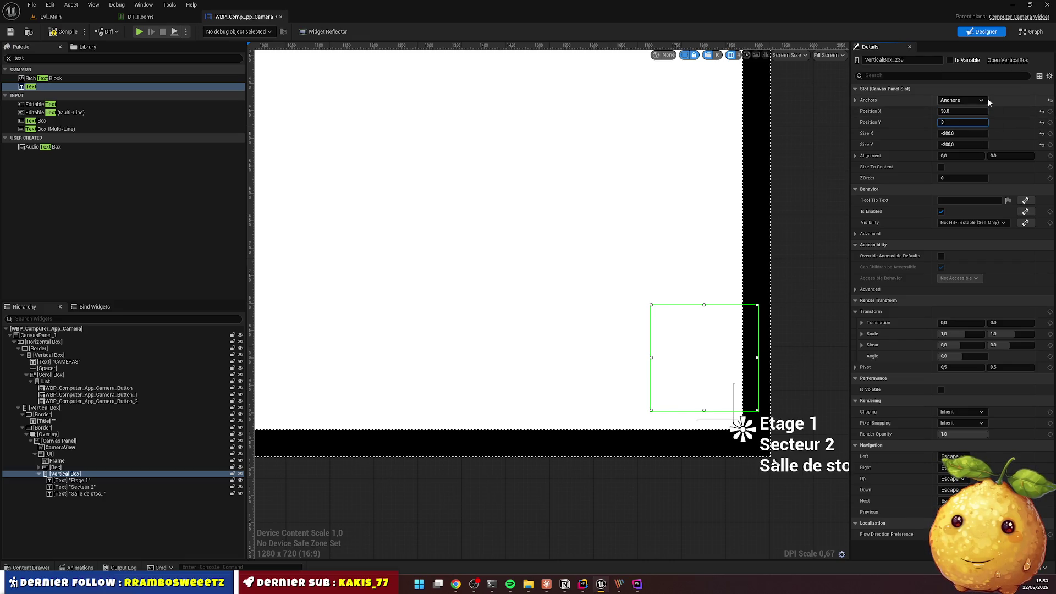
key(Return)
click(959, 133)
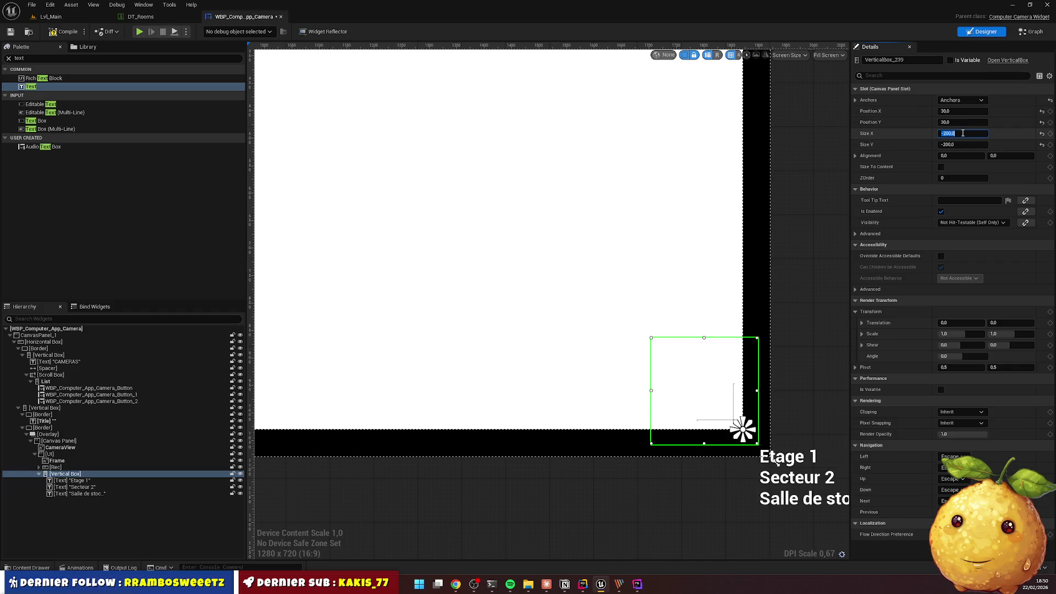
text(200)
key(Tab)
text(200)
key(Return)
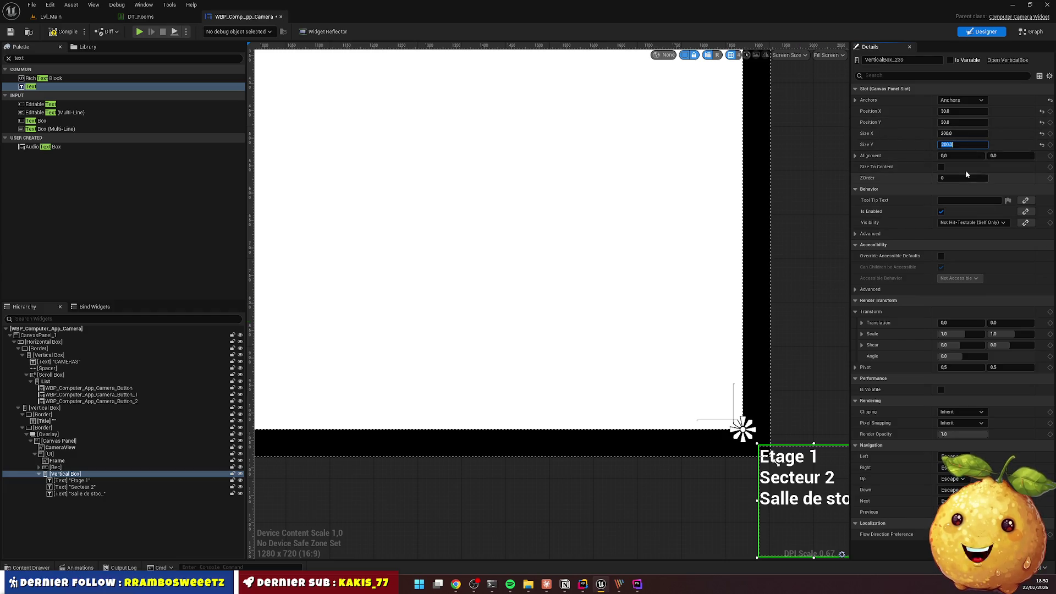
Set the box's Alignment X to 0.5, leaving the anchor presets unchanged
click(955, 155)
text(-1)
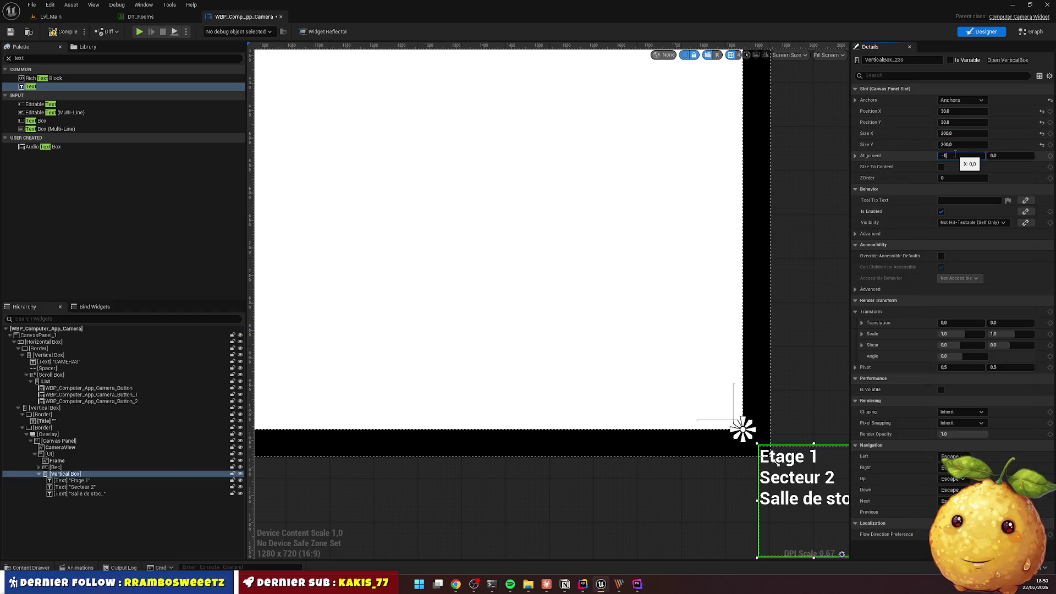
key(Return)
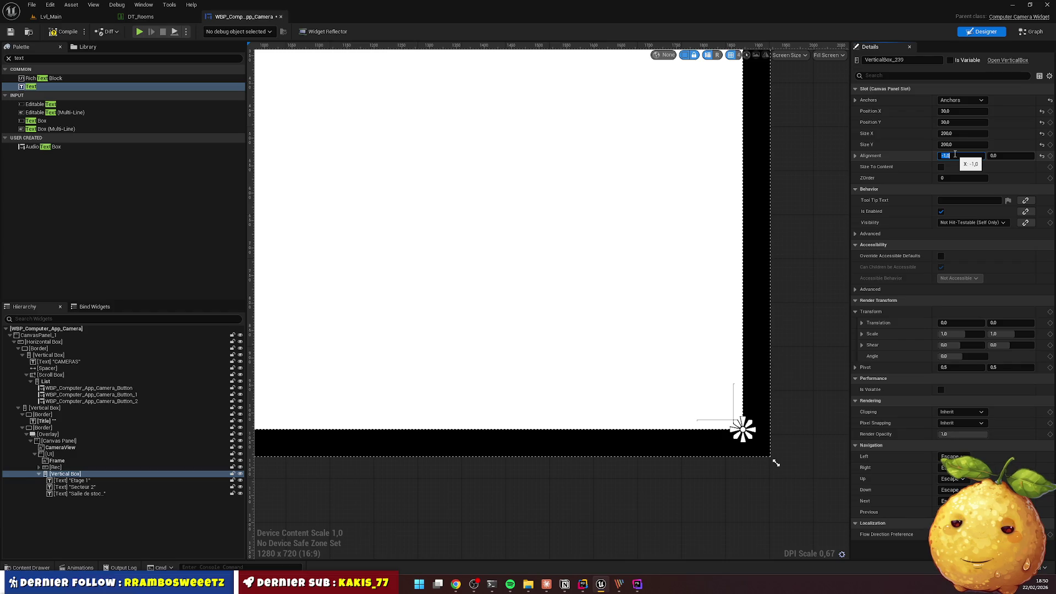
text(0.5)
key(Return)
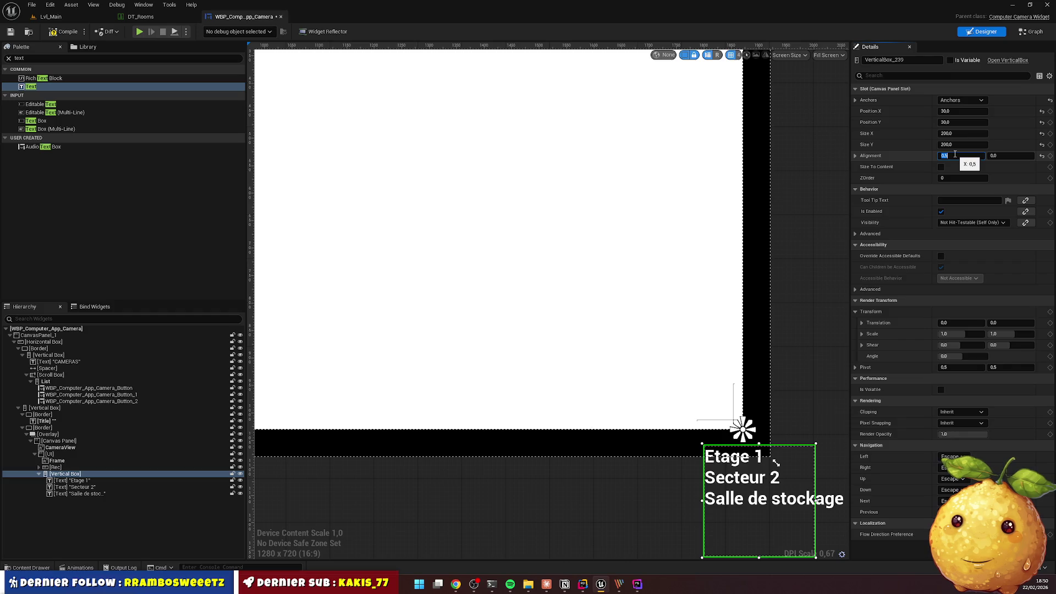
click(962, 100)
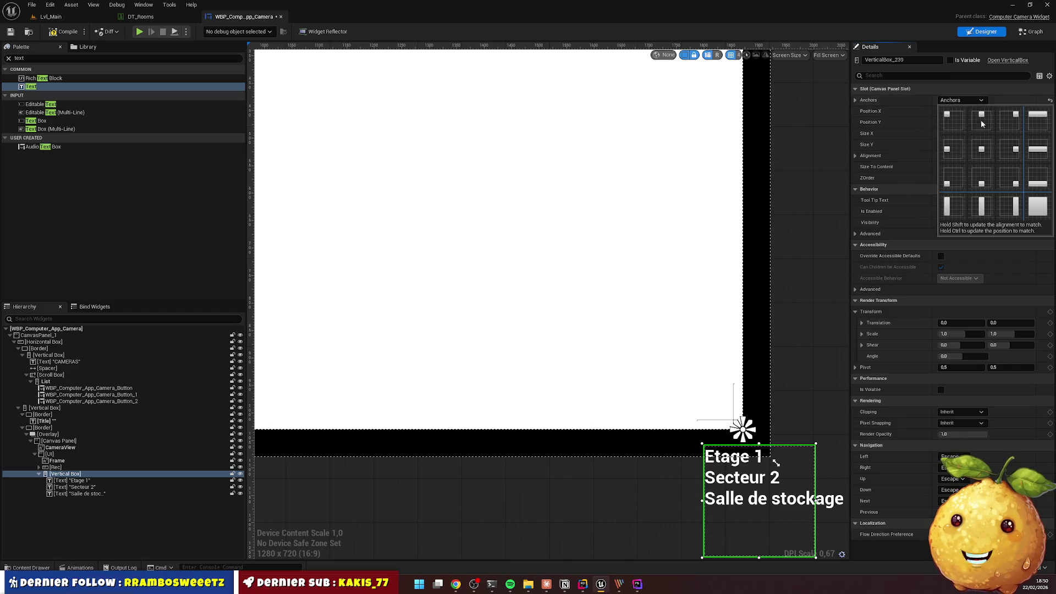
click(1004, 179)
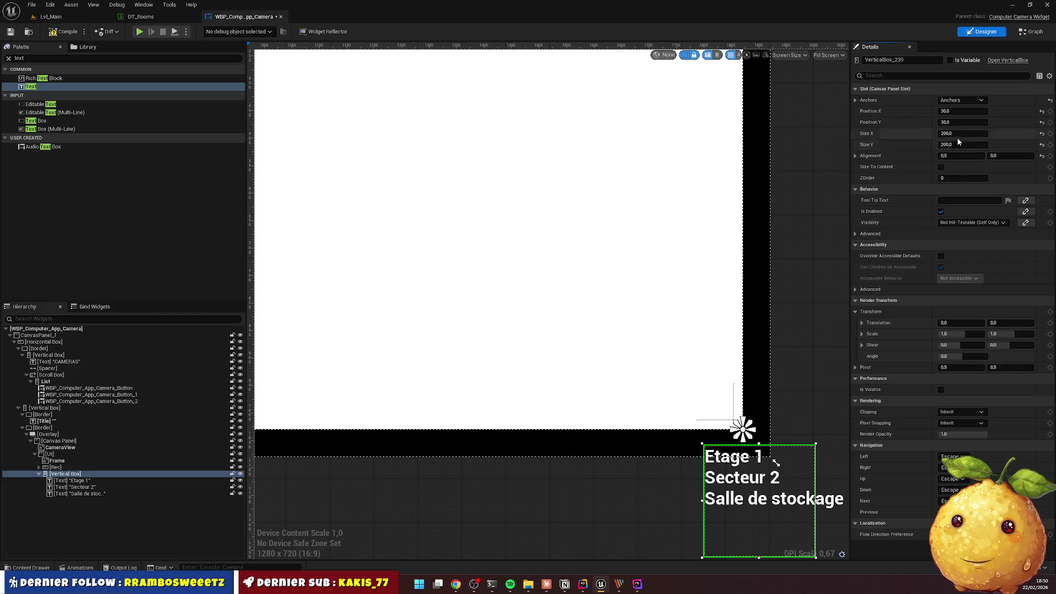
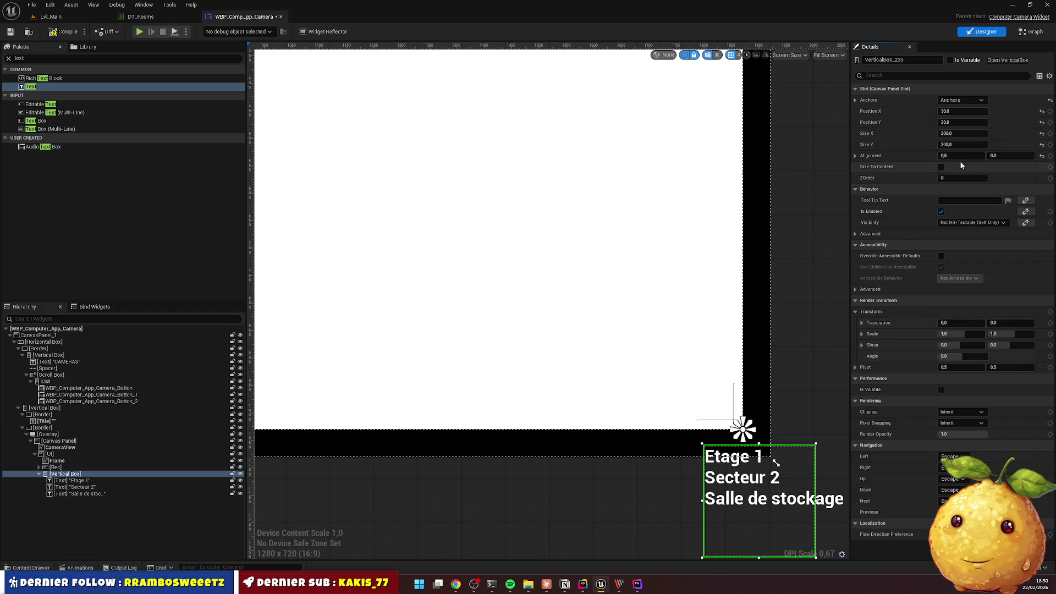
Set the label box alignment to 1.0 horizontally and 1.0 vertically
click(1010, 156)
text(0,5)
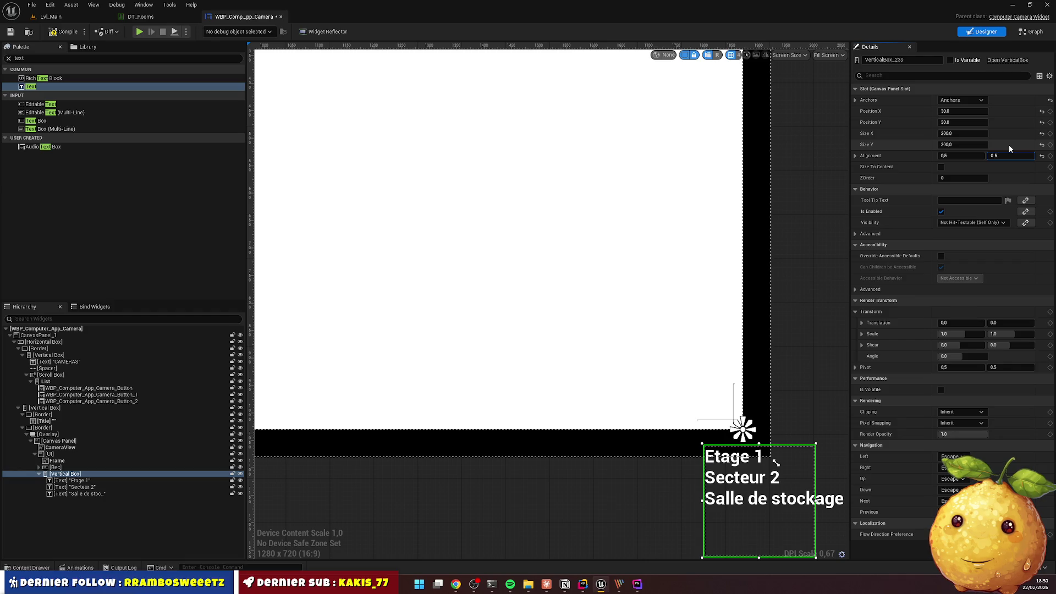
key(Return)
text(1)
key(Return)
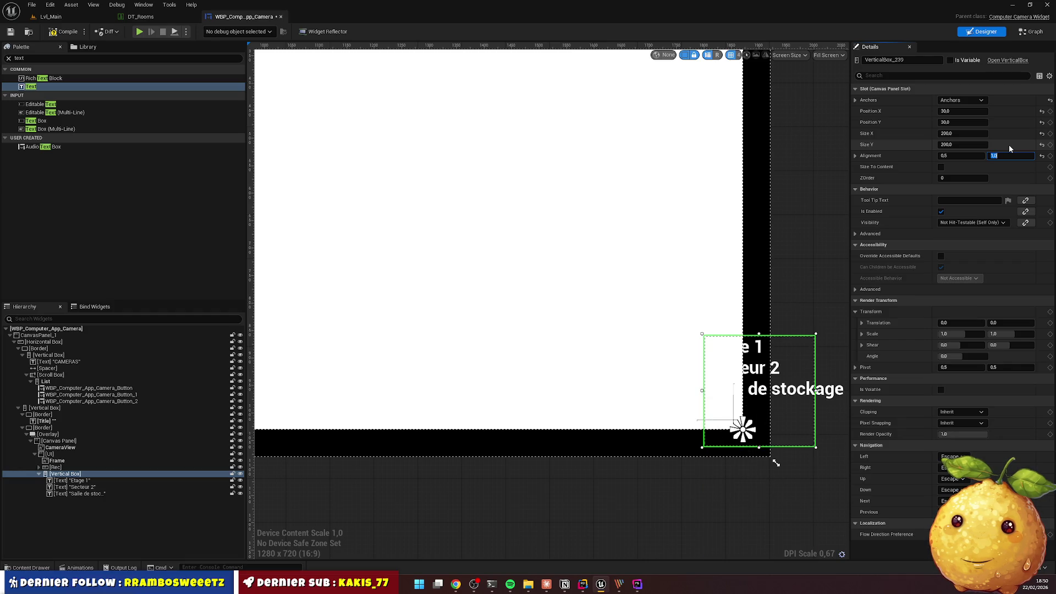
key(shift+Tab)
text(1)
key(Return)
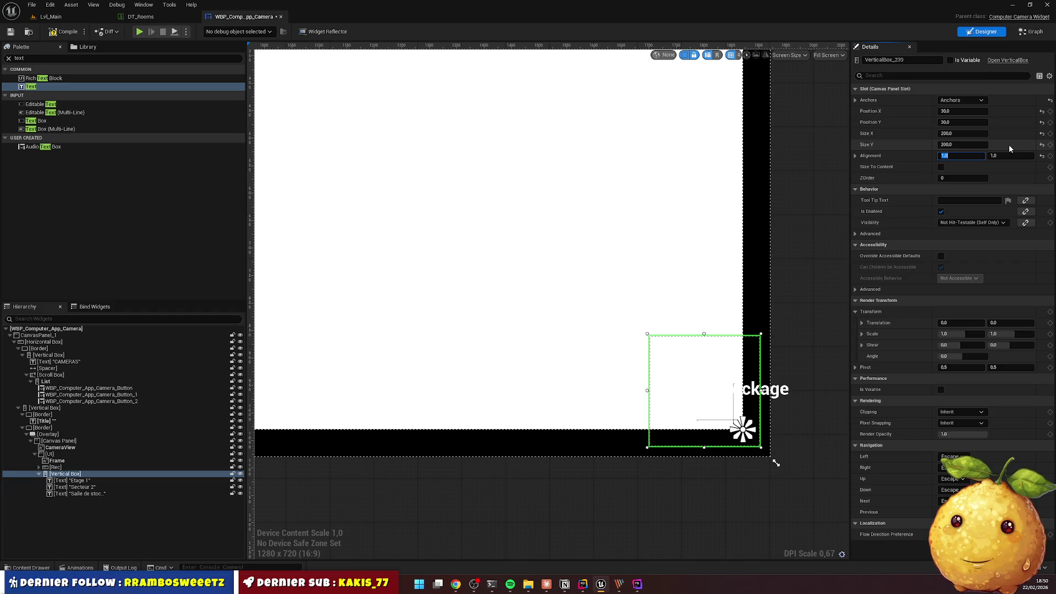
Offset the box to -30, -30, widen it to 400, and select its three text labels
click(967, 112)
text(0)
key(Return)
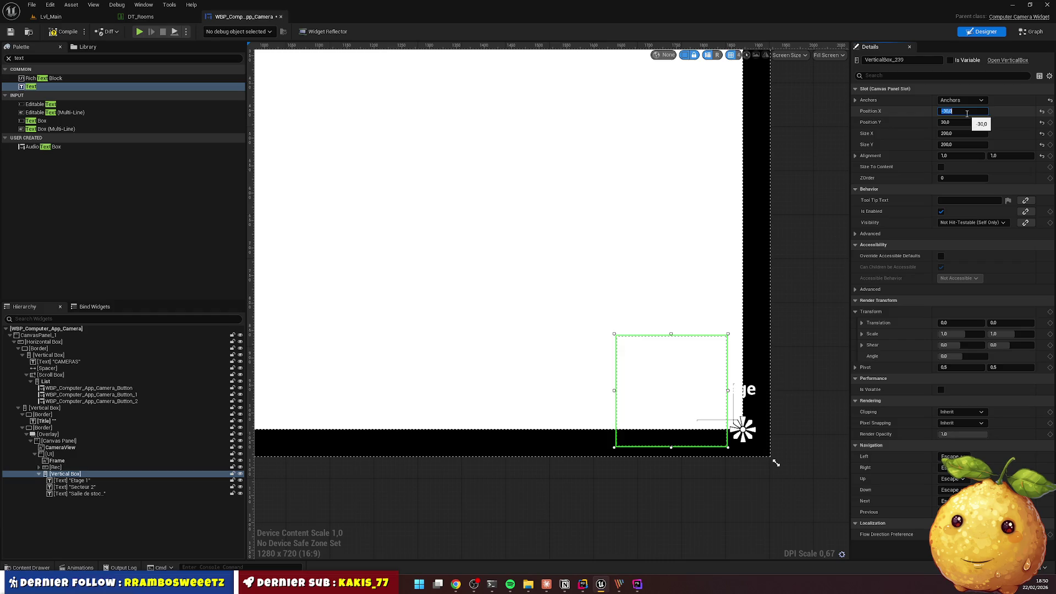
text(-30)
key(Return)
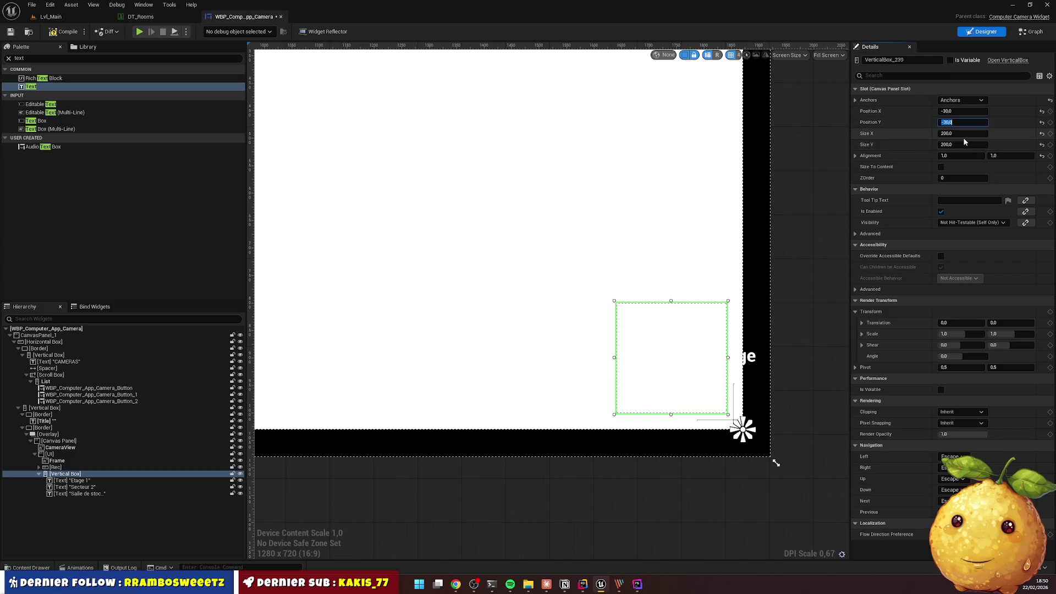
click(967, 130)
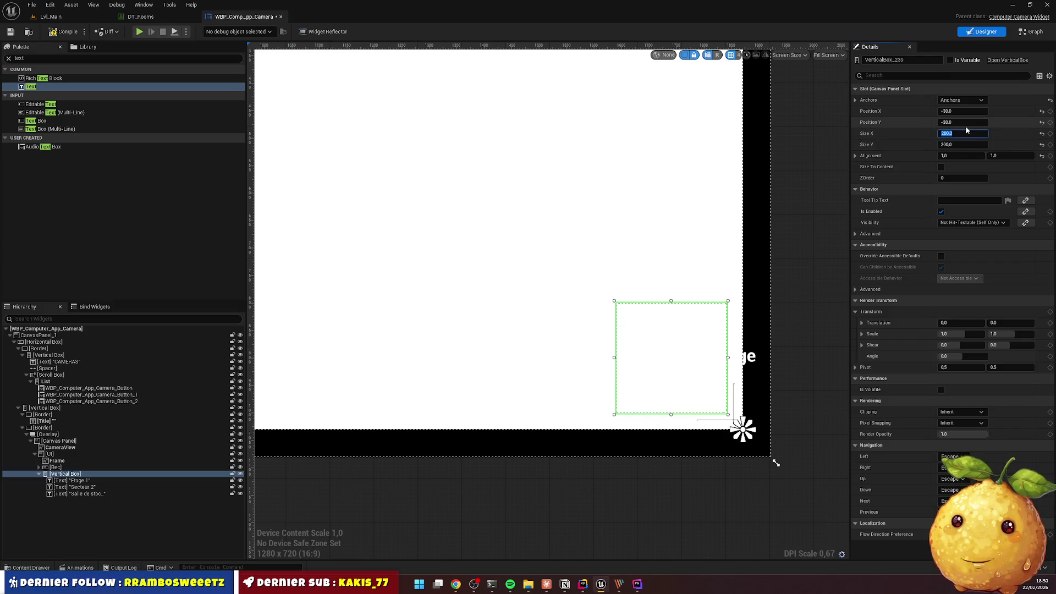
text(400)
key(Return)
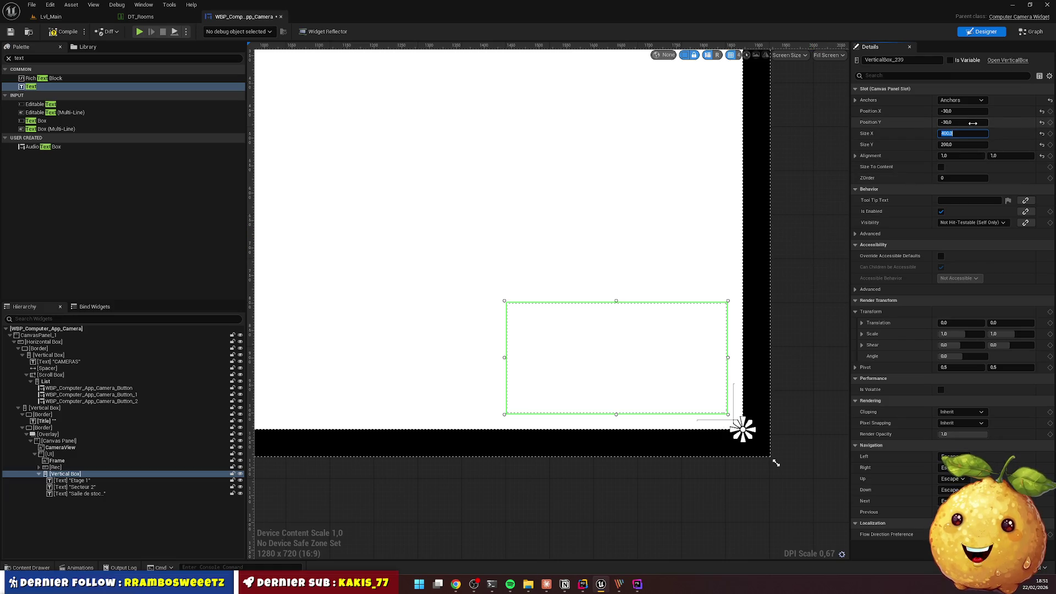
click(100, 480)
shift+click(138, 493)
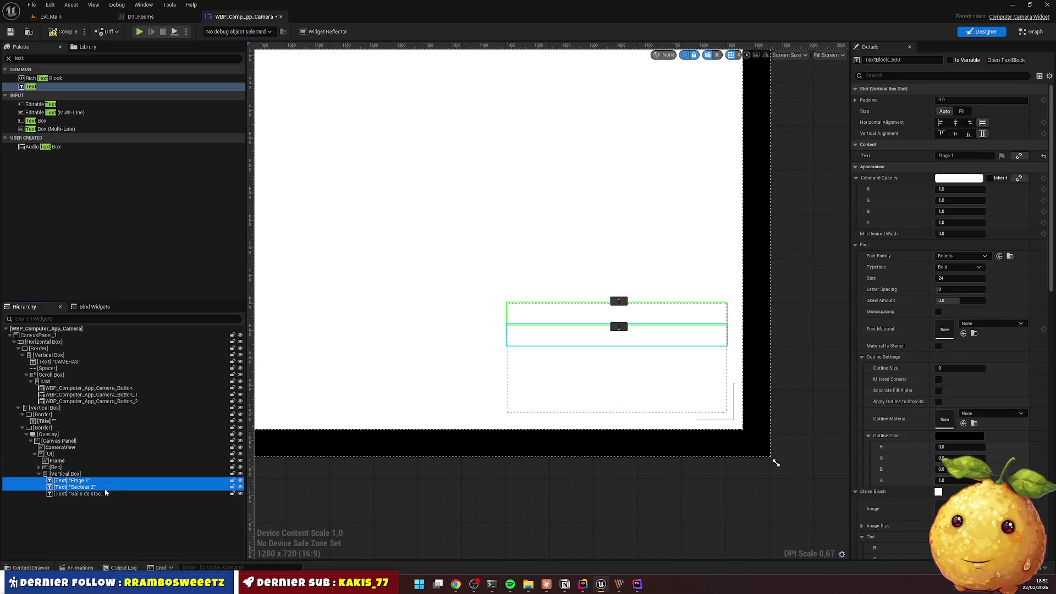
Right-align and bottom-align the Etage 1, Secteur 2 and Salle de stockage labels
click(969, 122)
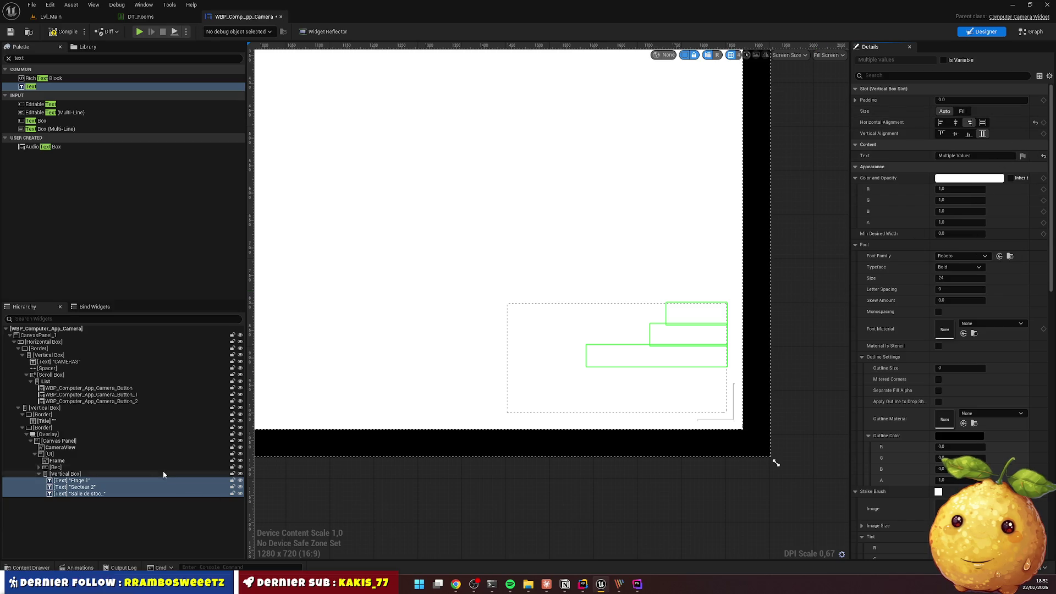
click(970, 136)
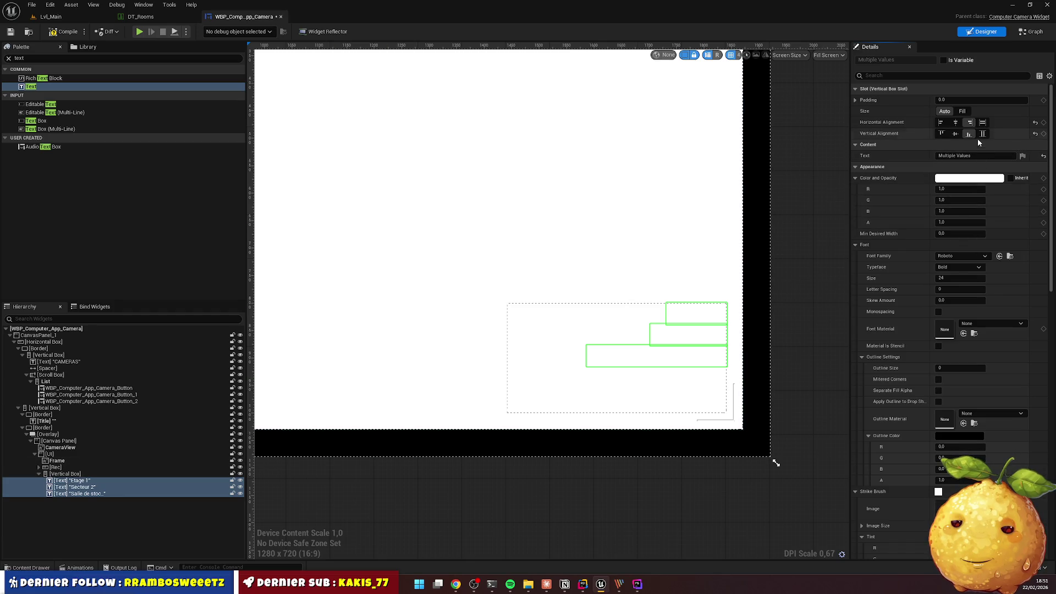
click(127, 474)
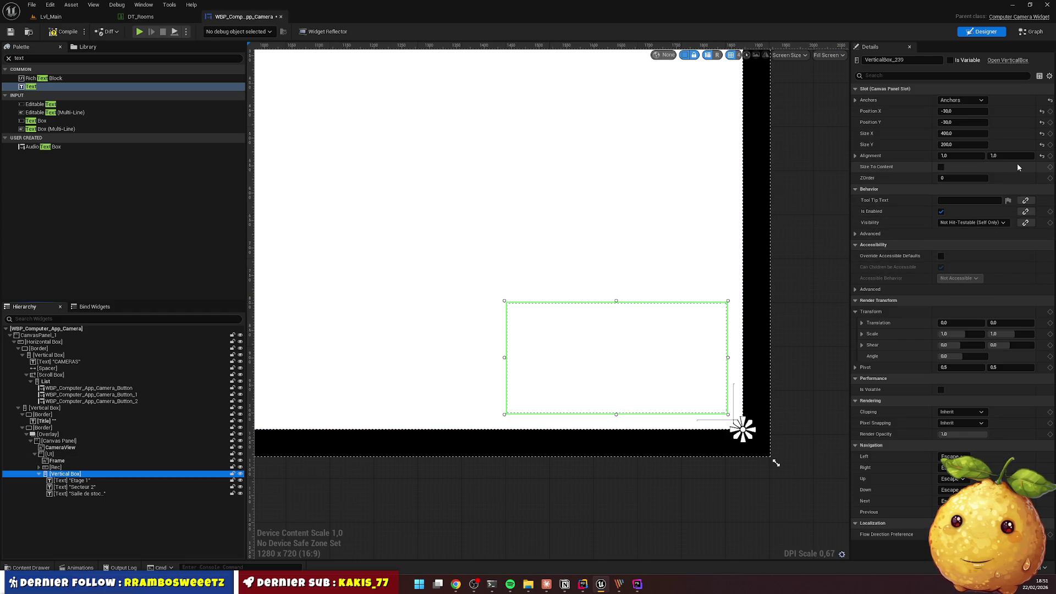
click(74, 481)
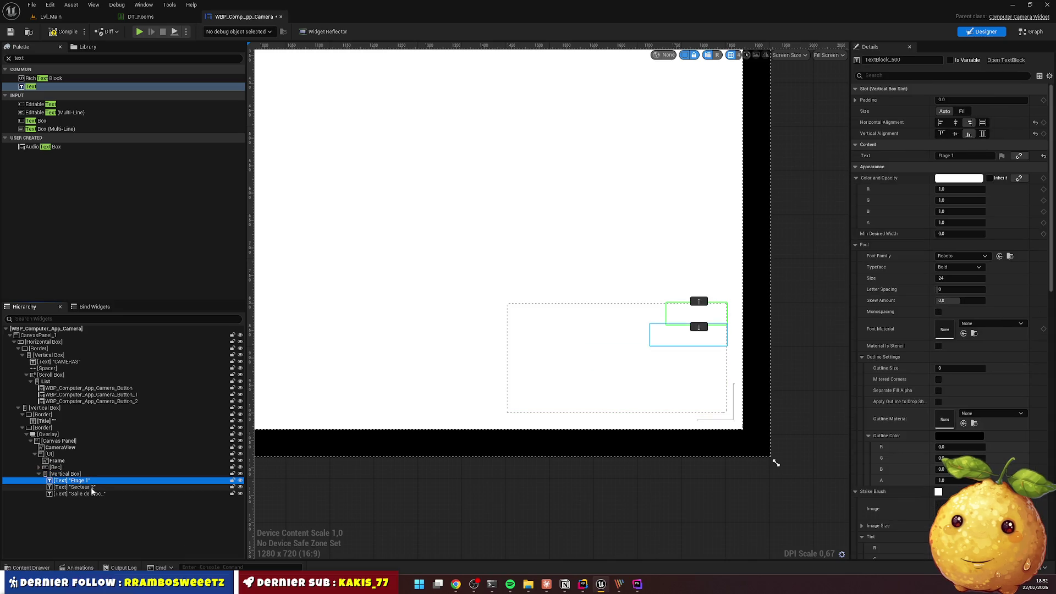
click(82, 487)
click(90, 501)
click(88, 494)
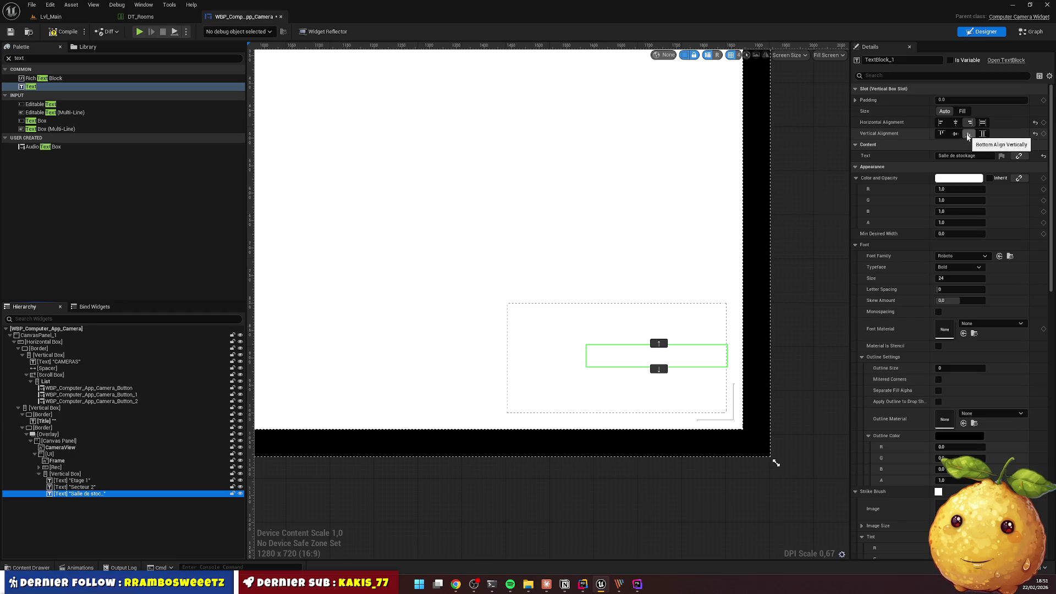
click(955, 134)
click(969, 134)
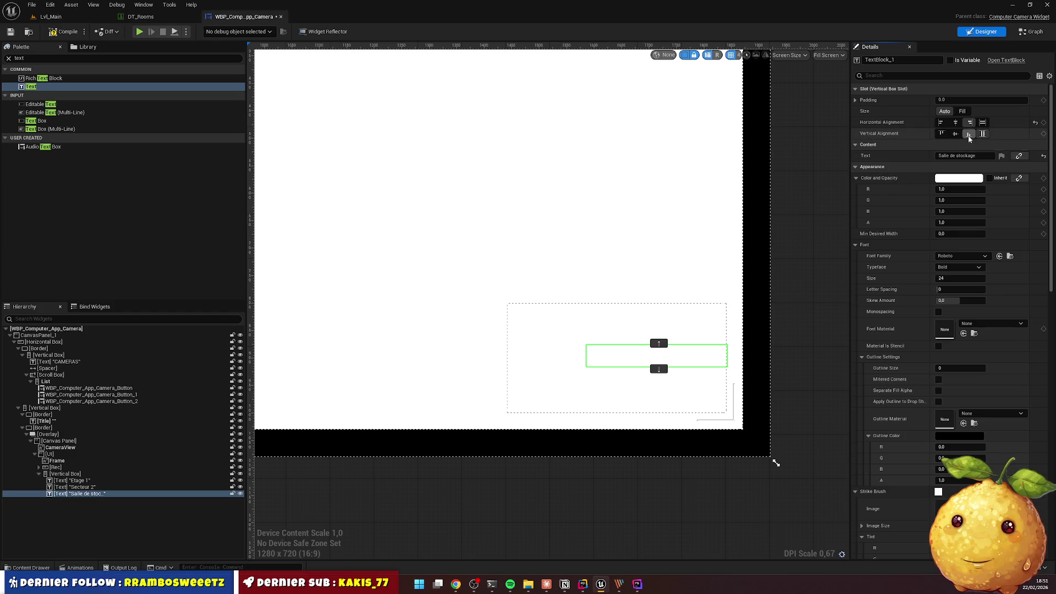
Try Fill sizing on the three labels, revert them to Auto, and select the label box
click(77, 480)
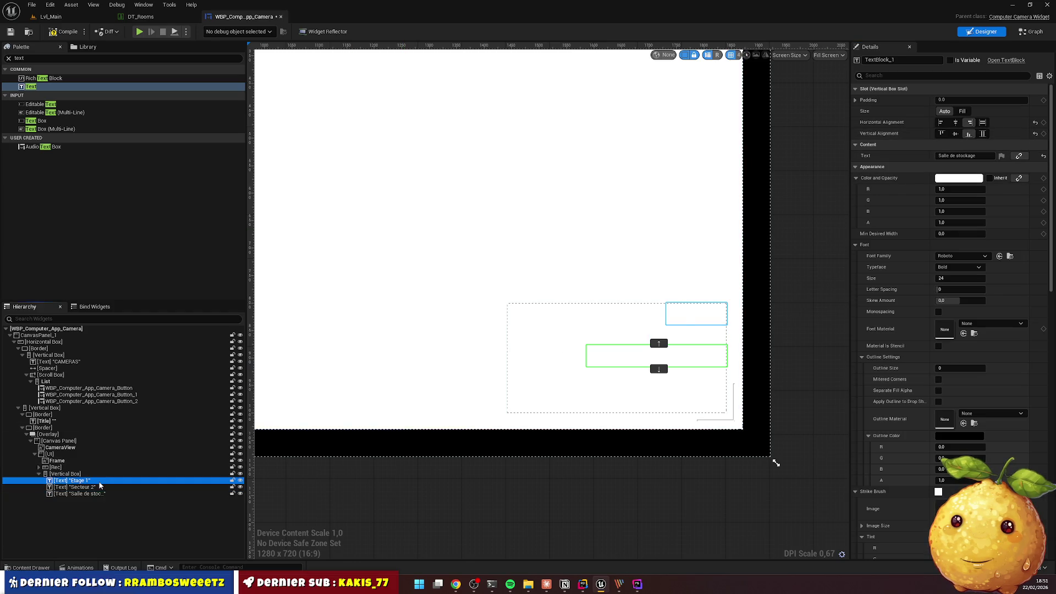
click(104, 488)
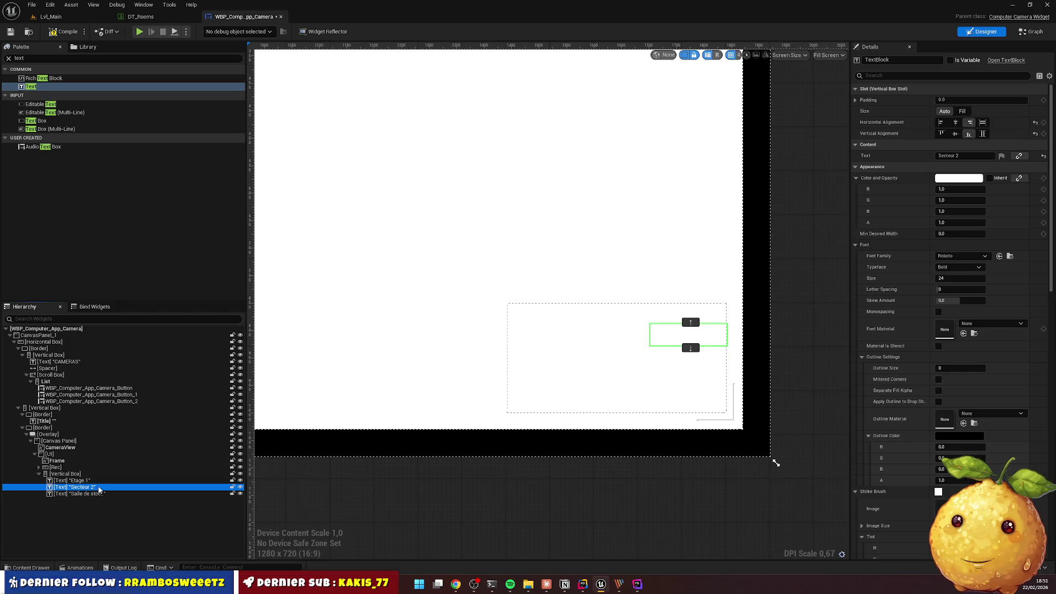
key(Up)
shift+click(97, 494)
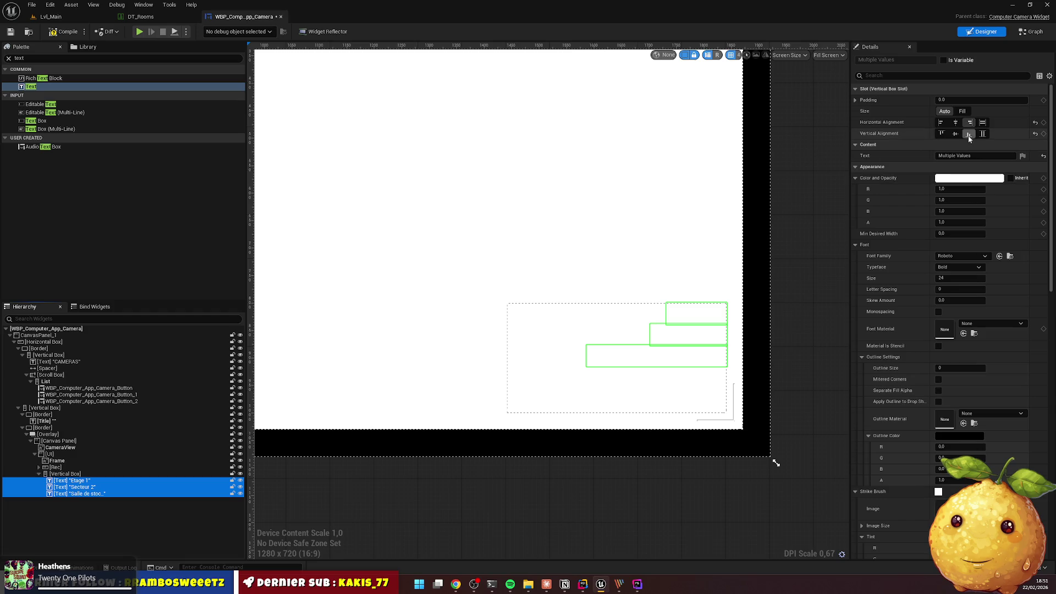
click(963, 111)
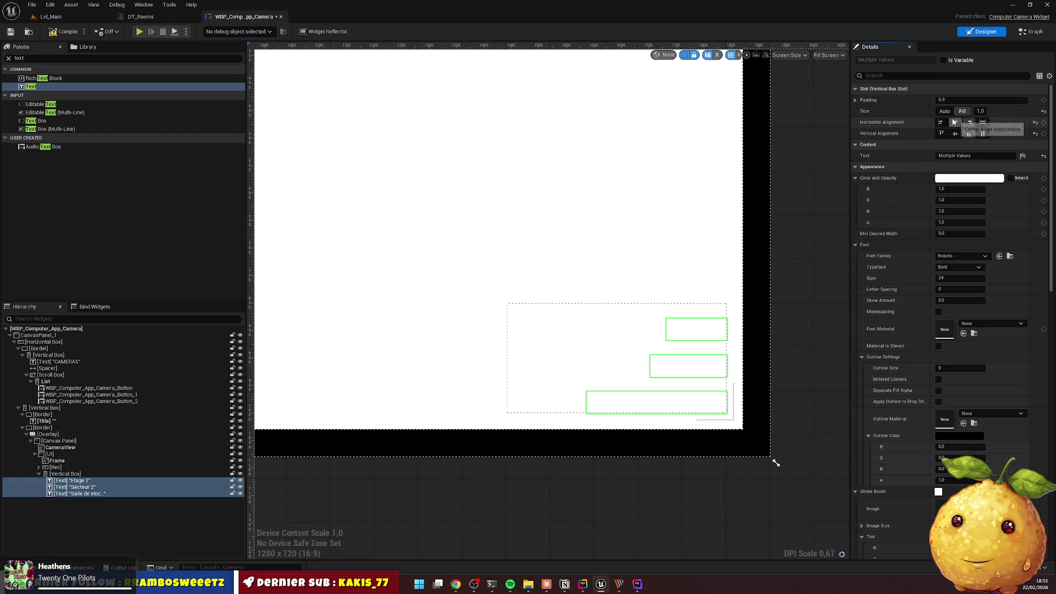
click(944, 112)
click(944, 112)
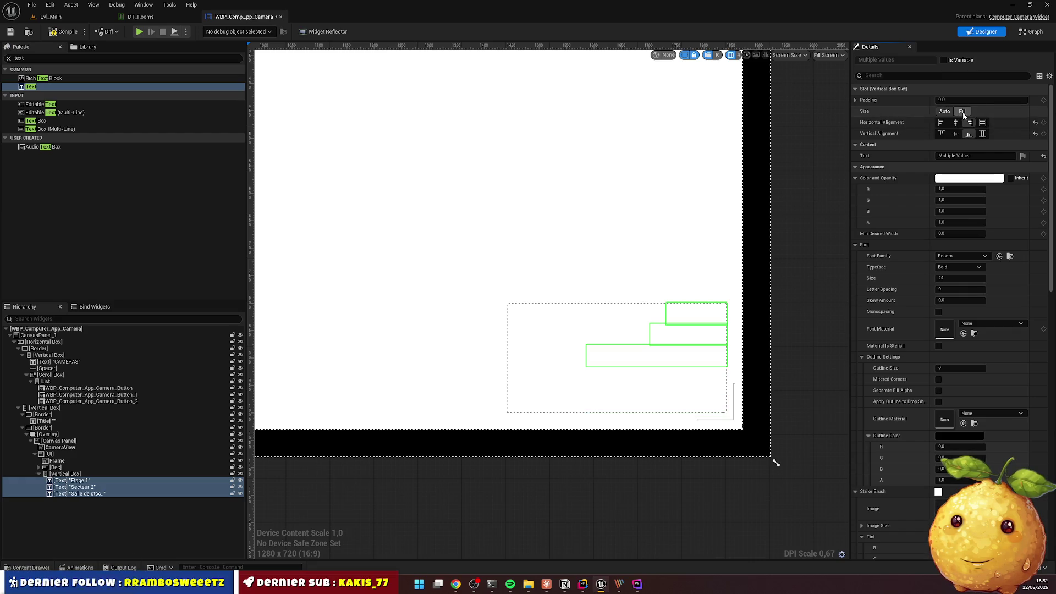
click(192, 474)
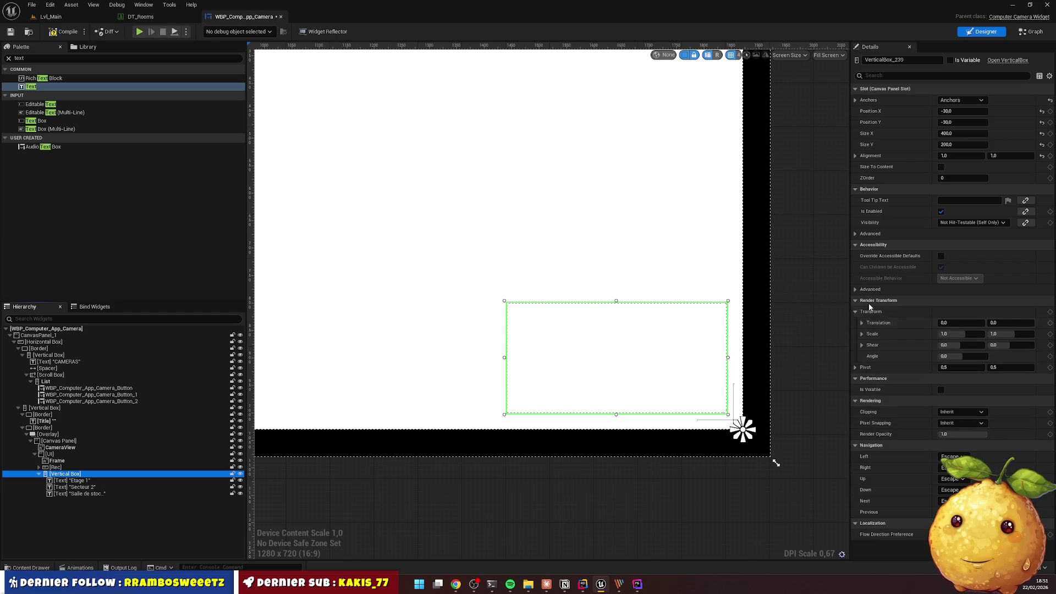
click(855, 371)
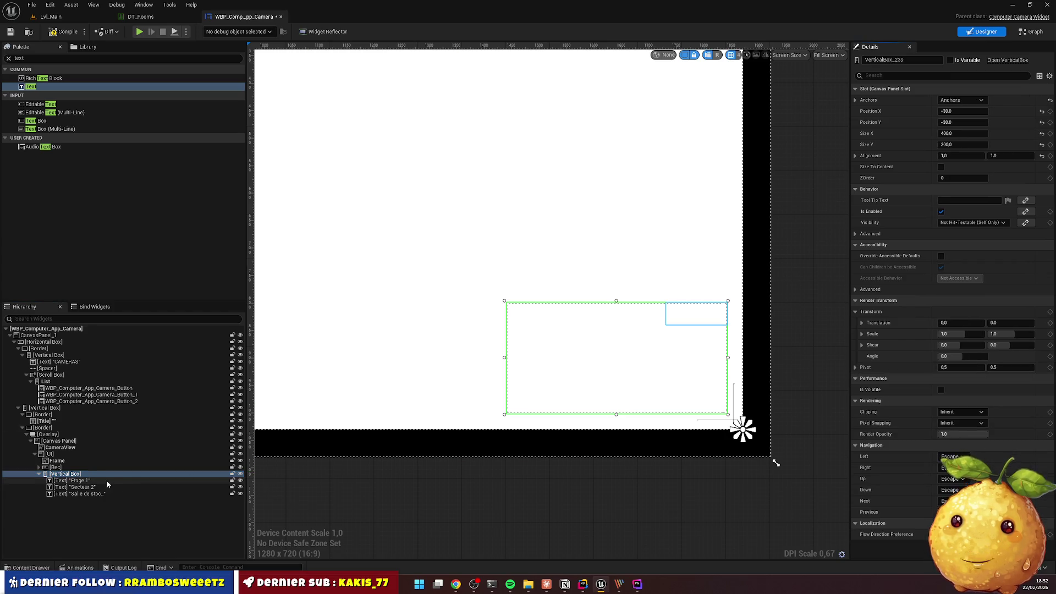
Change the three labels' text colour from white to black
click(82, 480)
shift+click(83, 493)
click(969, 178)
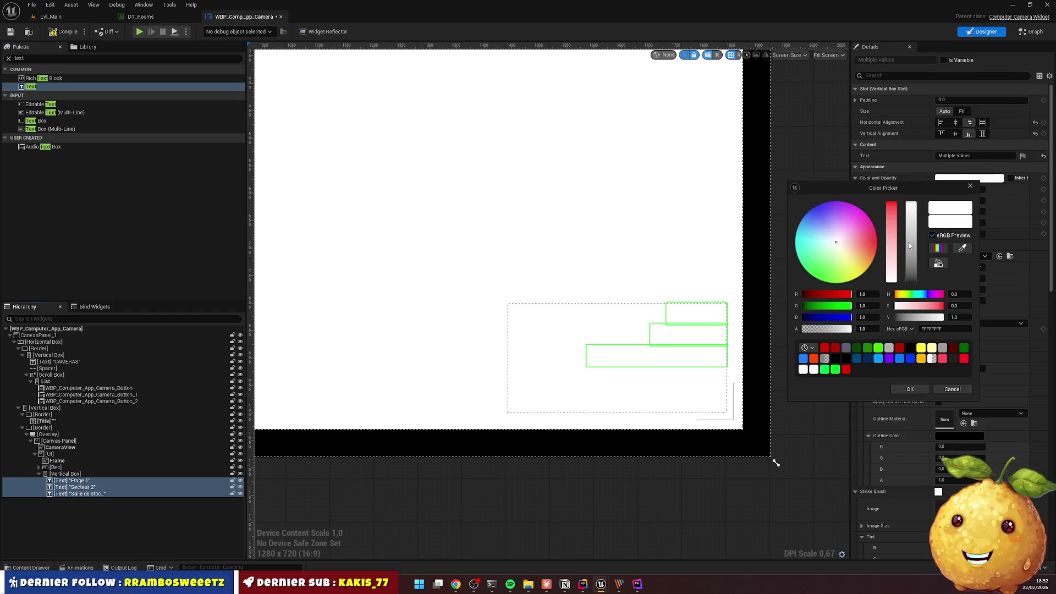
drag(943, 317, 901, 314)
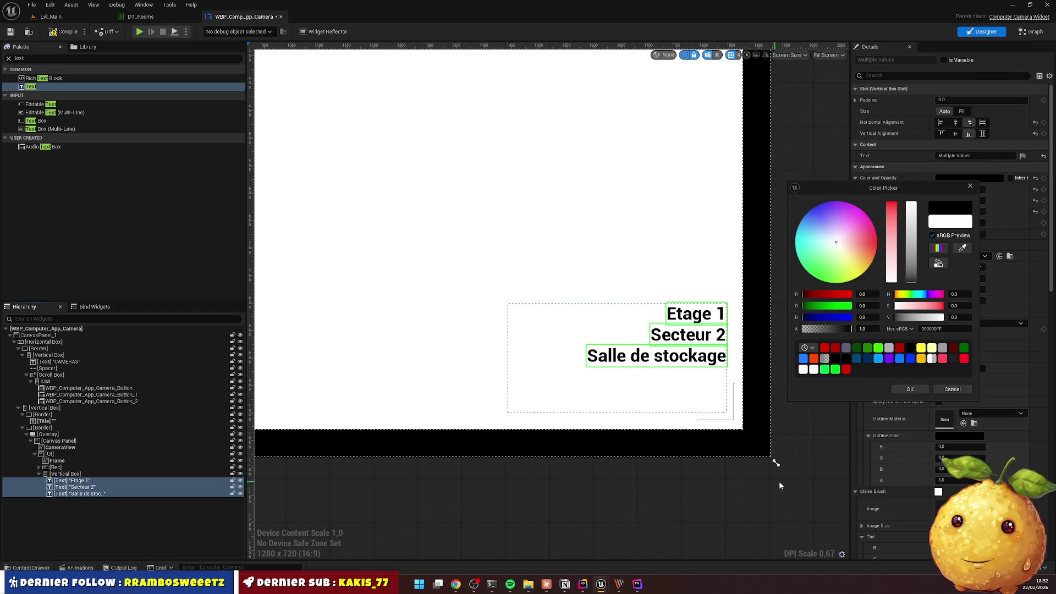
click(918, 389)
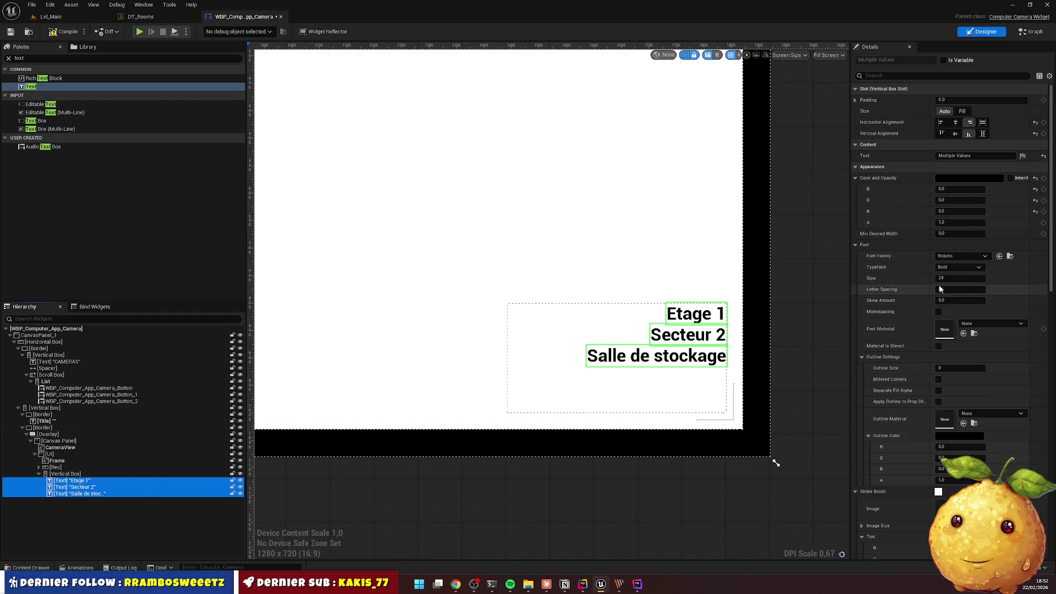
Reset the label box's pivot back to 0.5
click(743, 429)
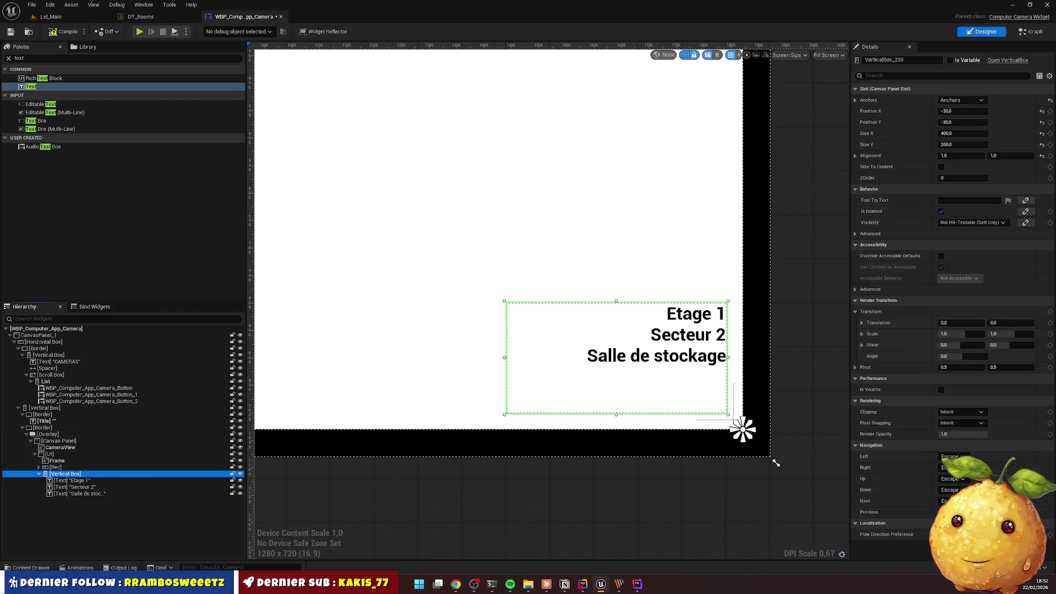
click(977, 368)
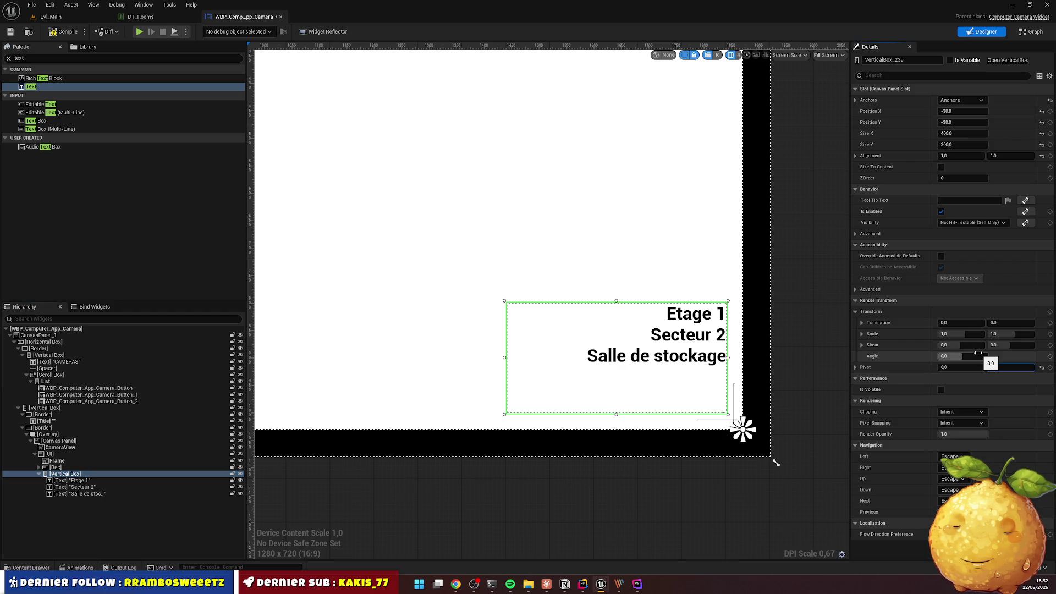
click(978, 355)
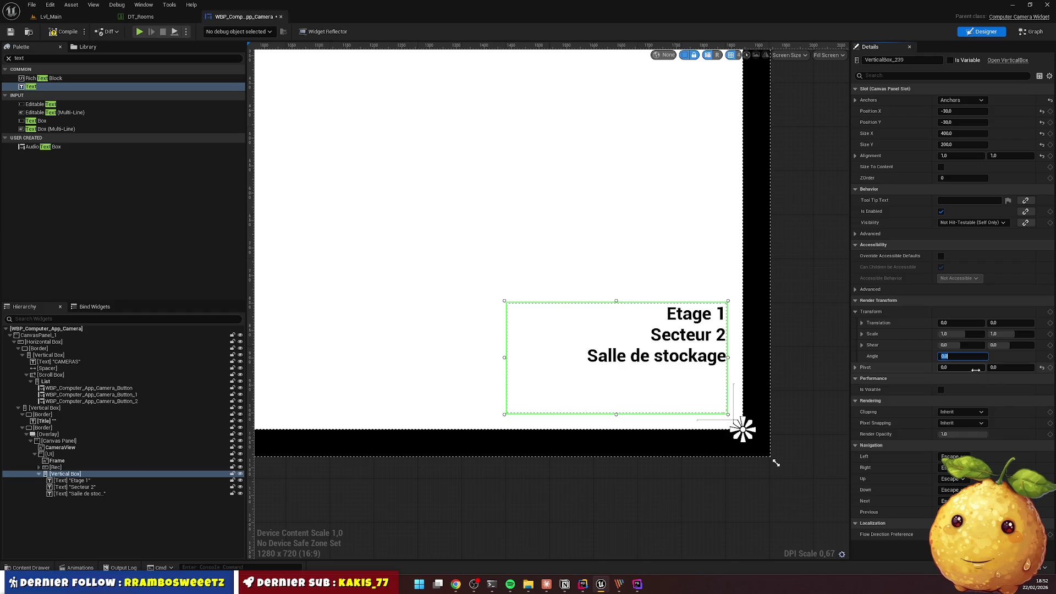
click(1041, 368)
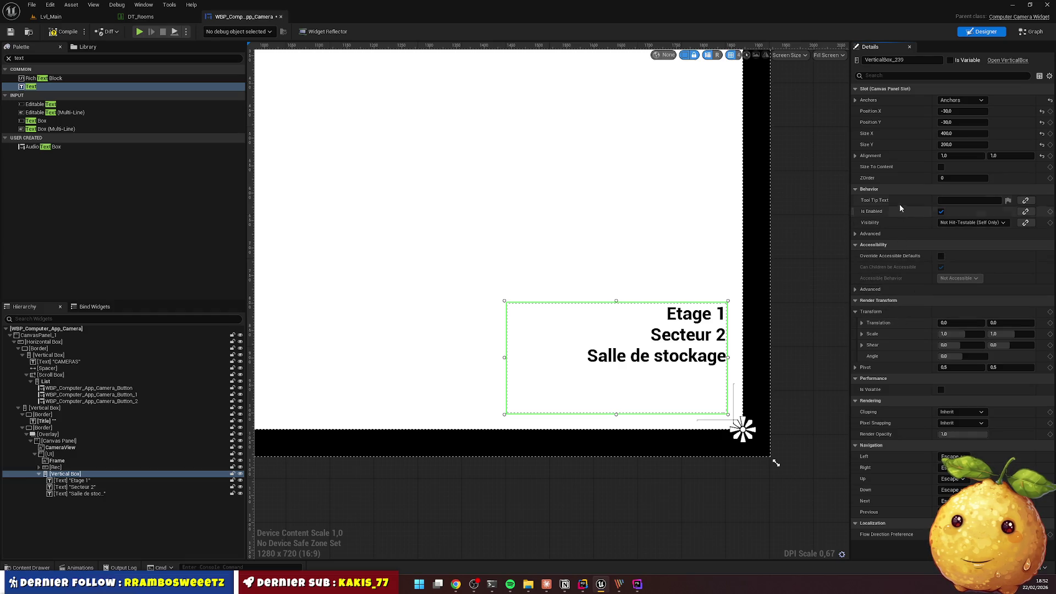
Enable Size To Content on the vertical box holding the captions
scroll(817, 186, up, 1)
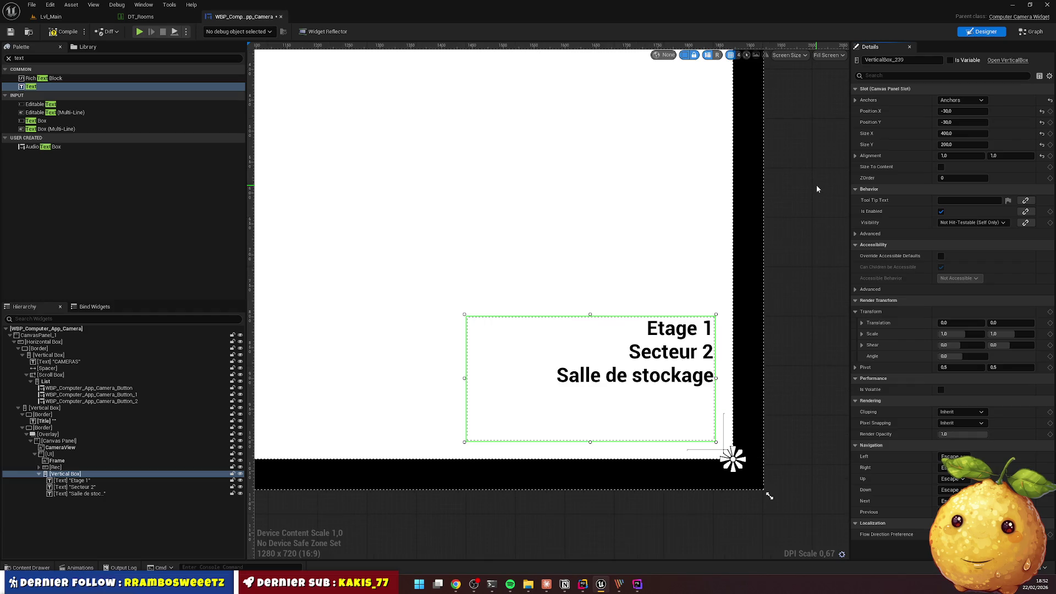
scroll(816, 184, down, 2)
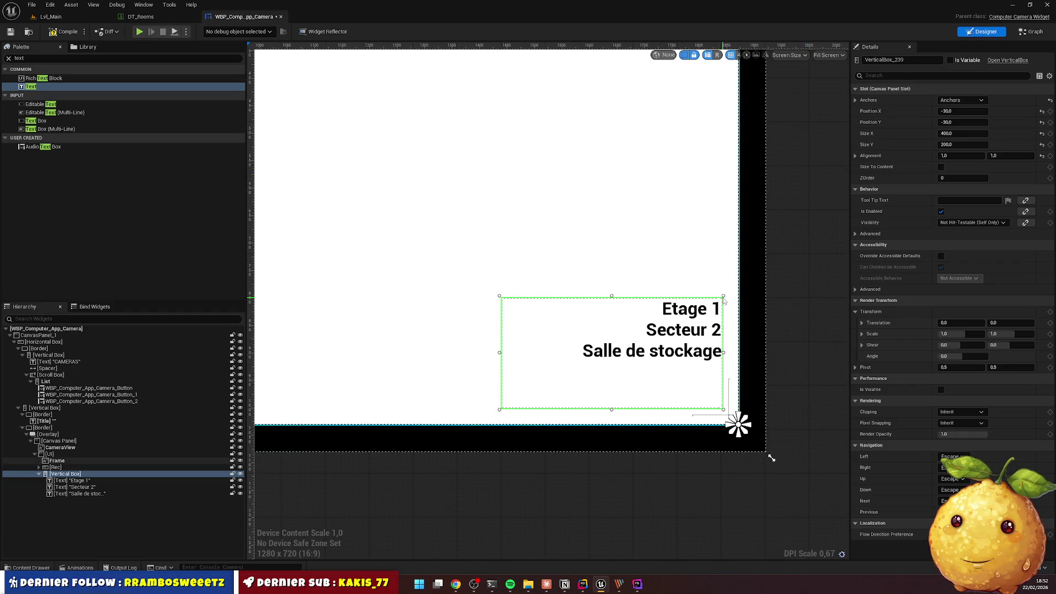
click(92, 473)
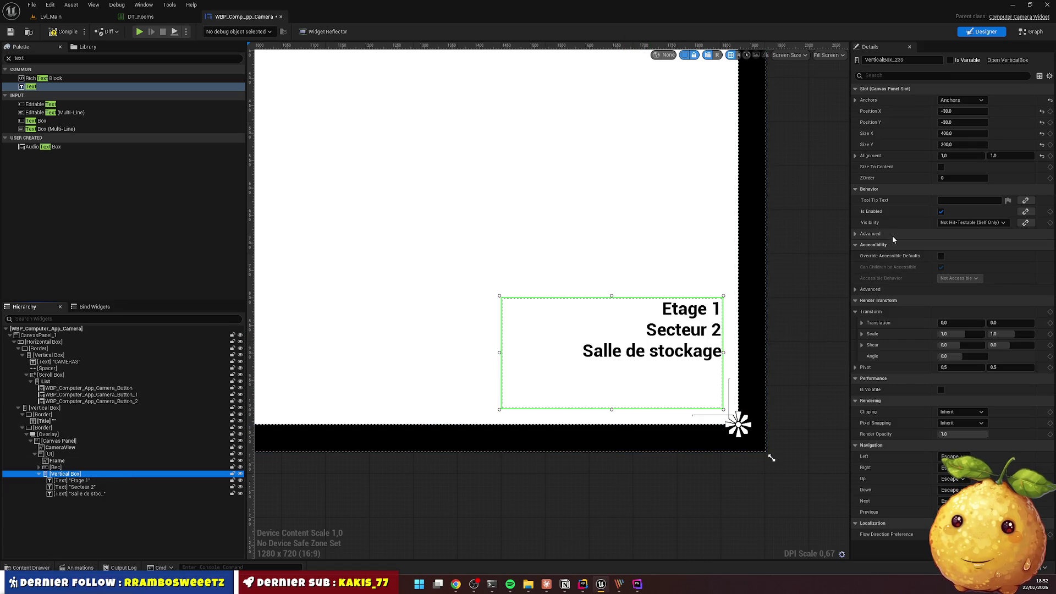
click(941, 166)
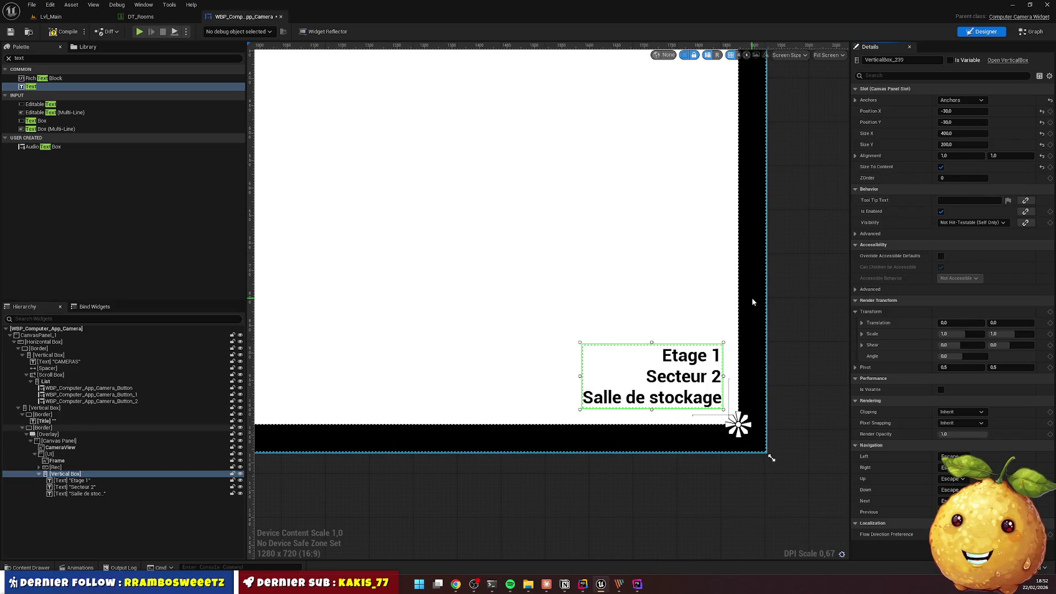
Multi-select the three caption texts and bring up the Font Family list
click(686, 364)
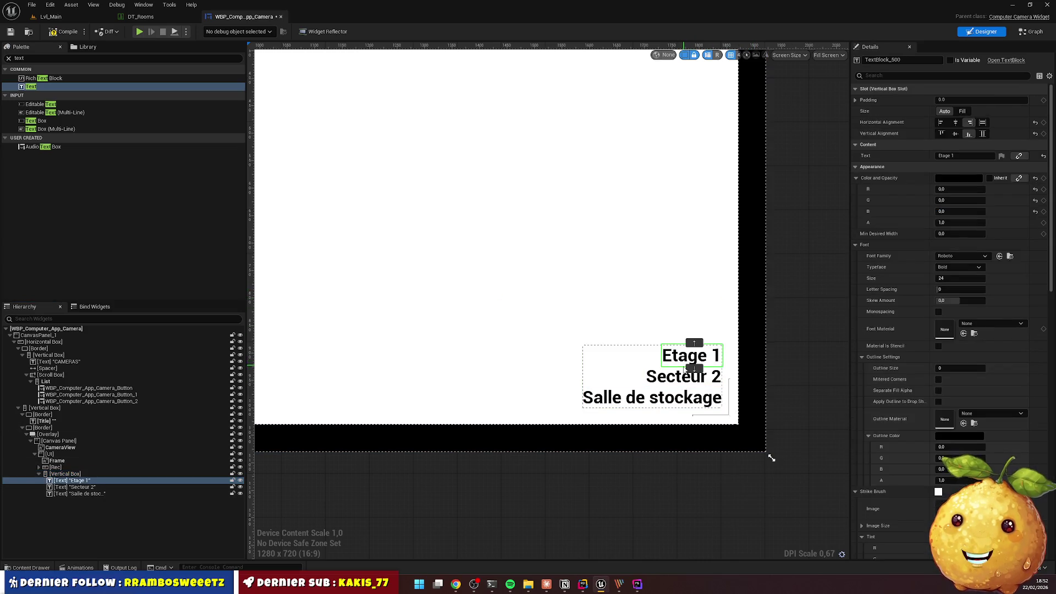
ctrl+click(682, 377)
ctrl+click(671, 398)
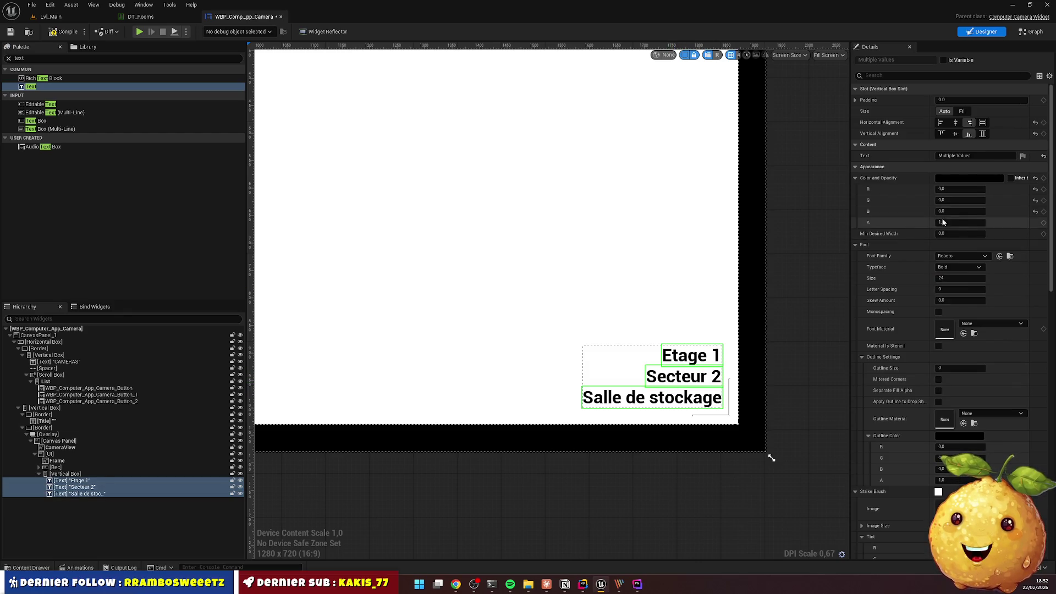
click(962, 178)
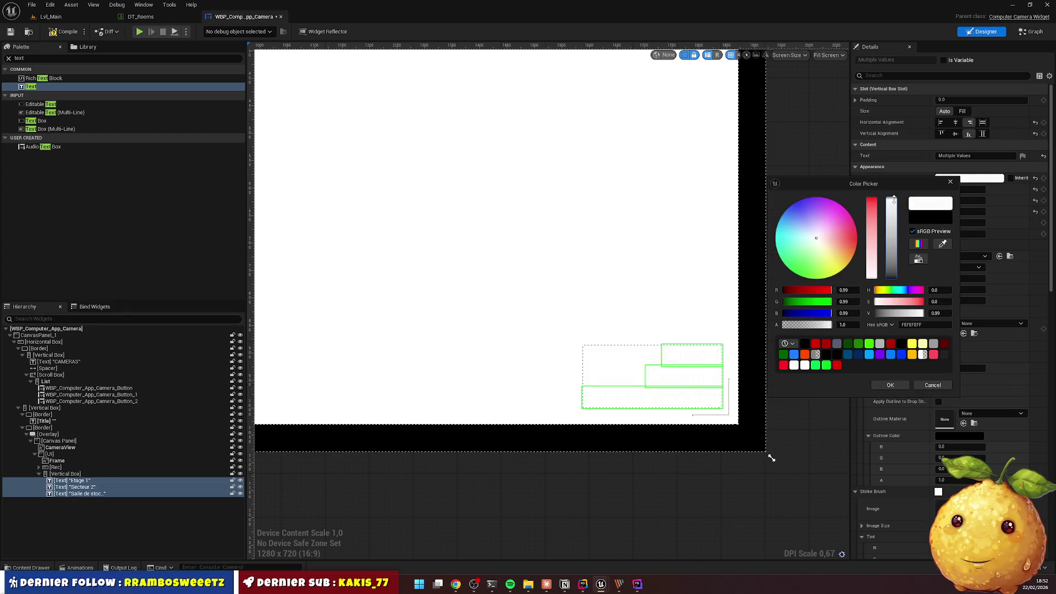
click(807, 155)
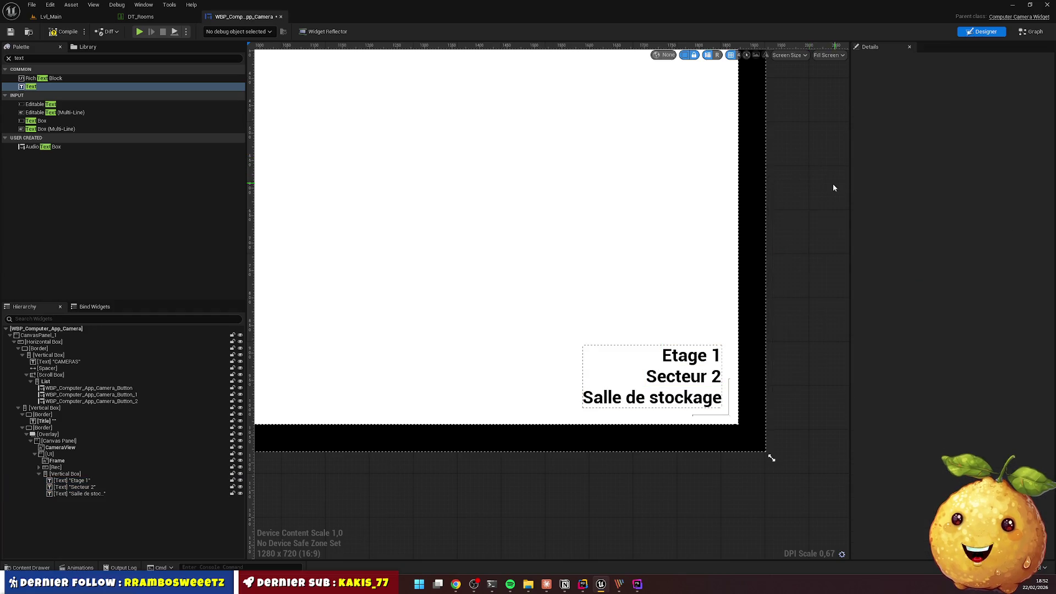
click(691, 355)
ctrl+click(680, 379)
ctrl+click(652, 397)
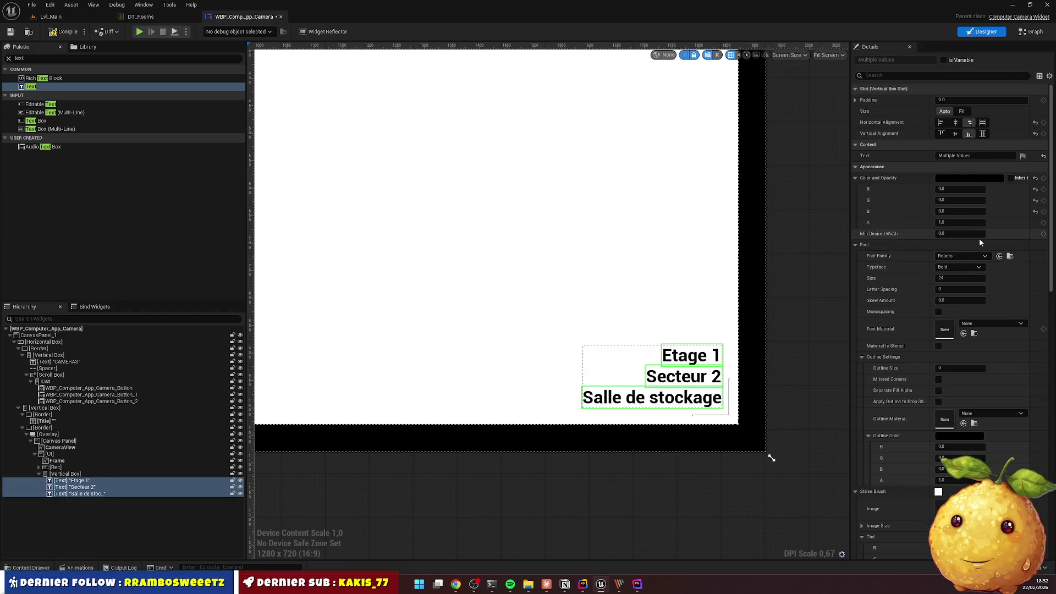
click(960, 257)
text(cons)
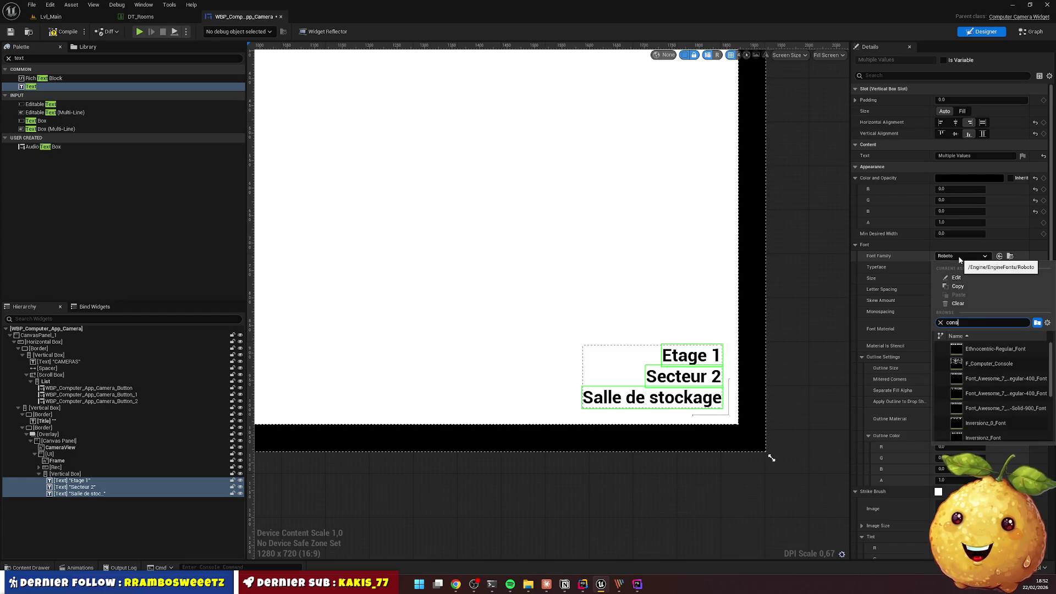
Give the caption texts the F_Computer_Console font at size 20
click(1001, 352)
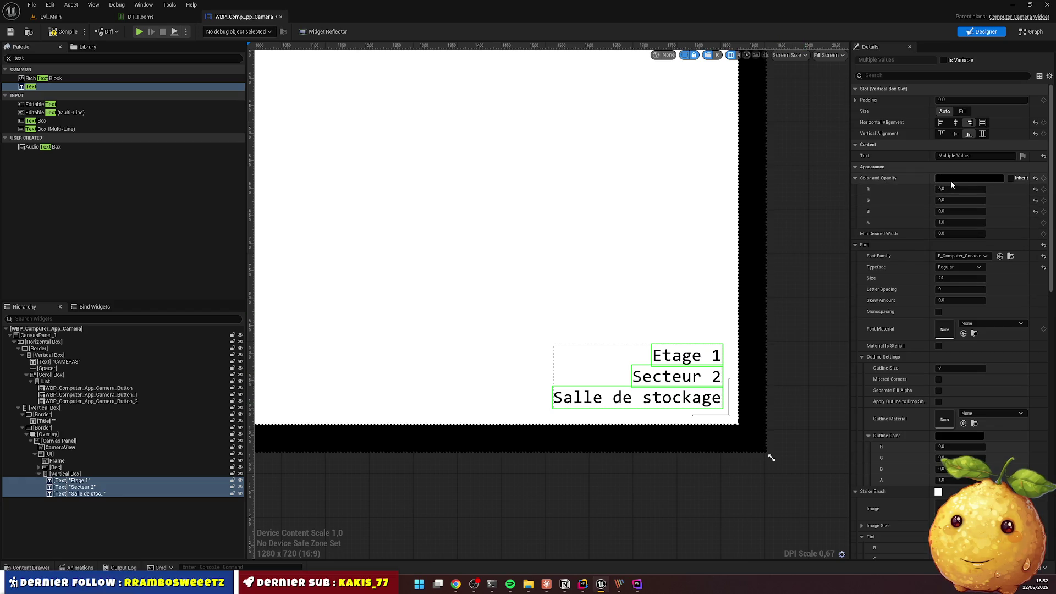
click(955, 279)
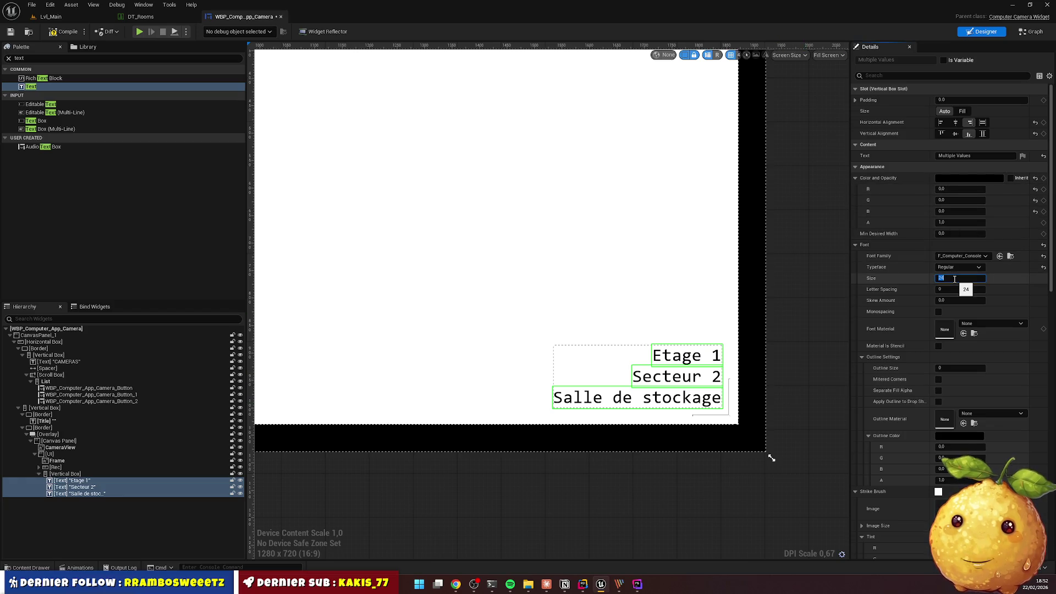
text(0)
key(Return)
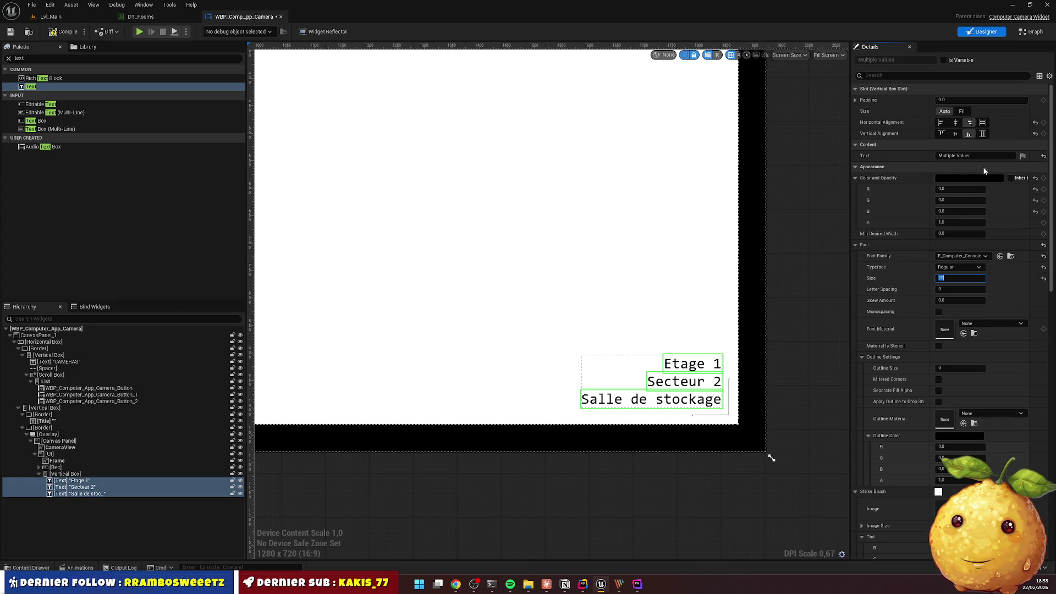
Make the caption text white and compile the camera widget
click(964, 178)
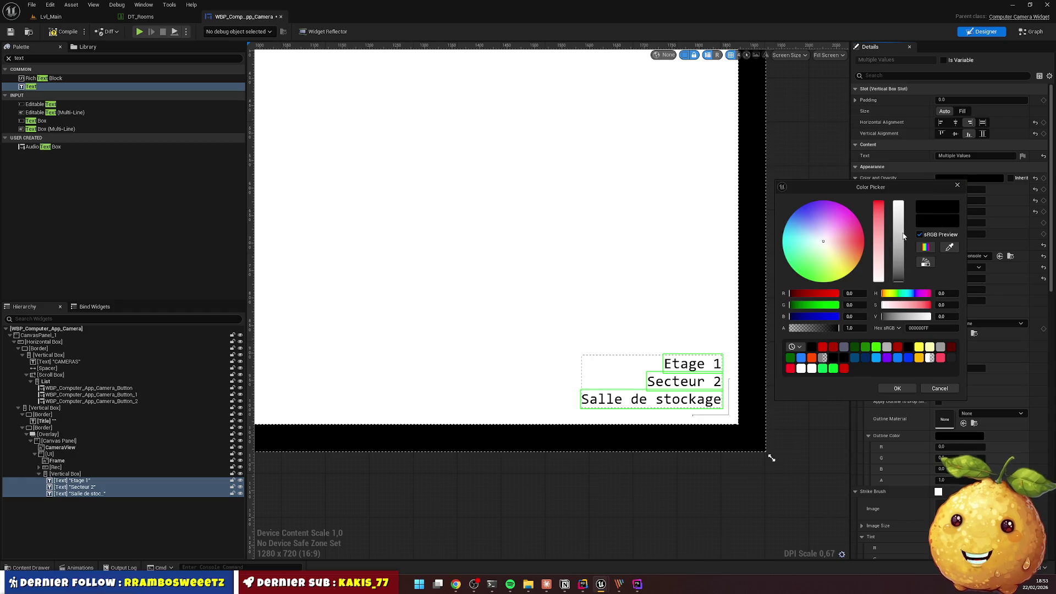
drag(896, 240, 897, 196)
click(883, 389)
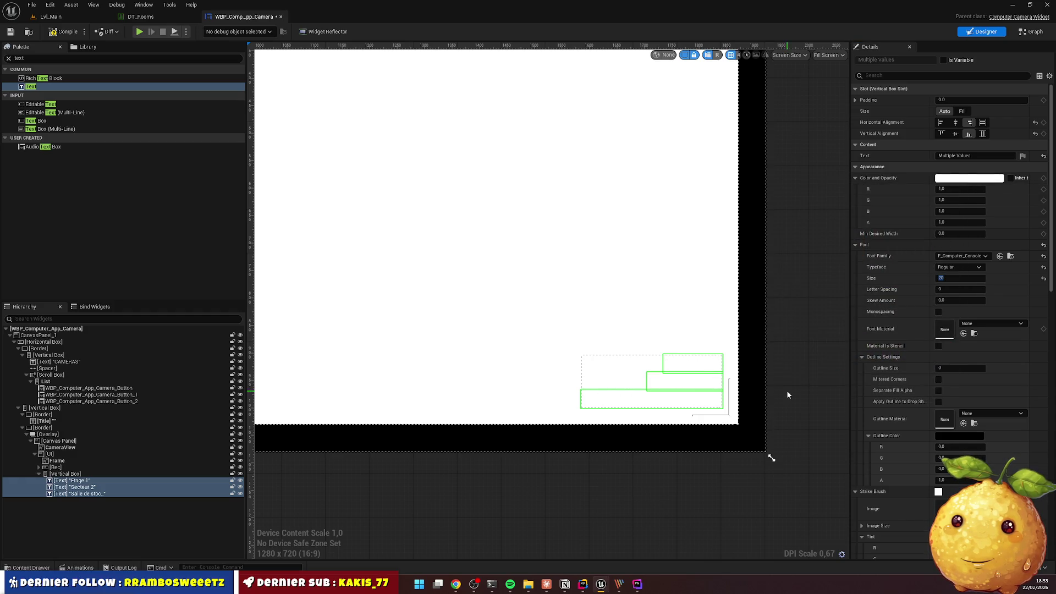
click(69, 35)
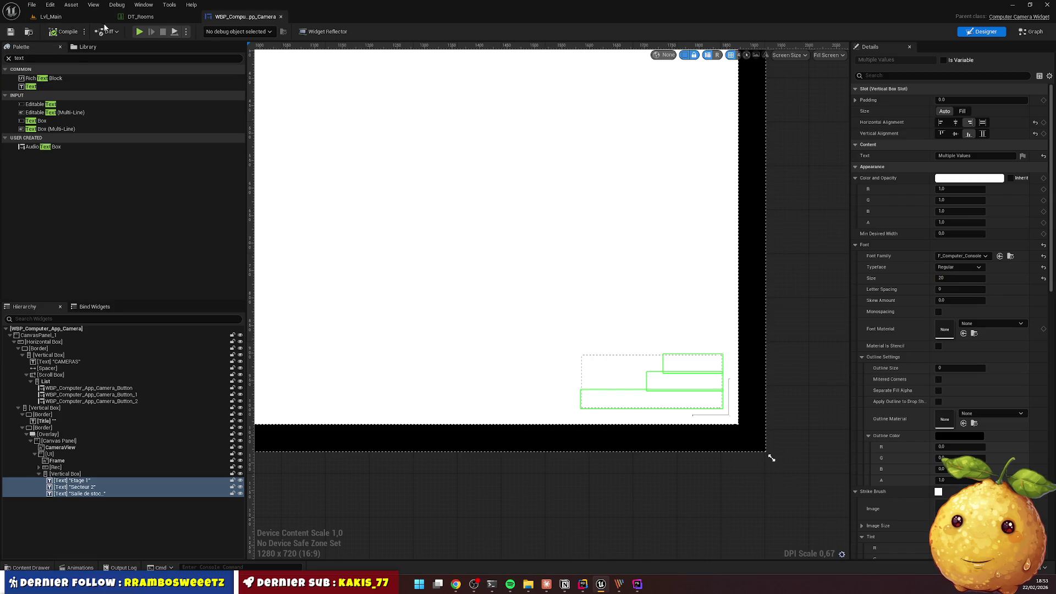
click(132, 17)
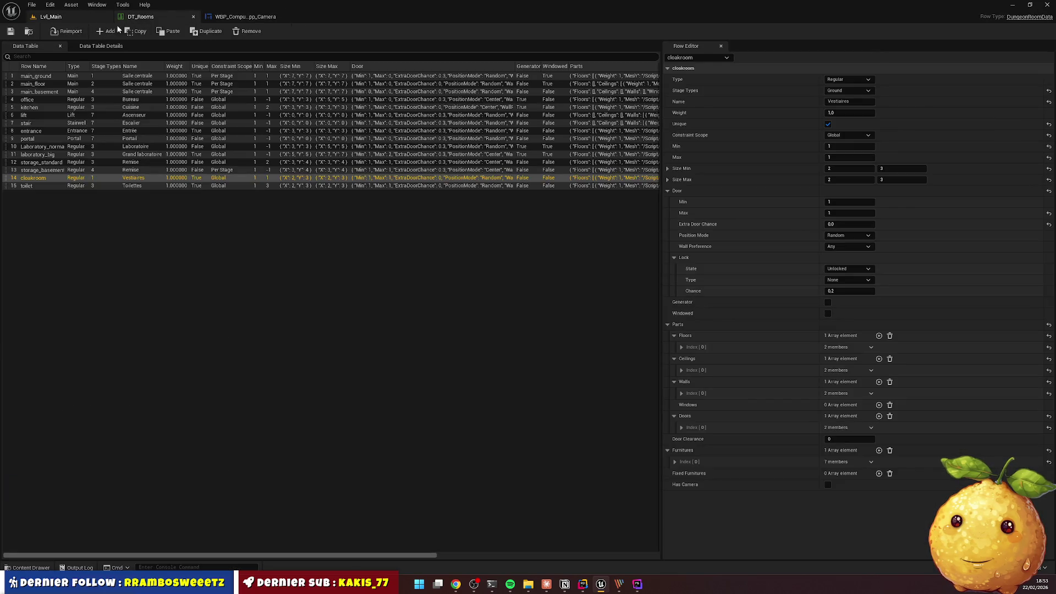
click(68, 17)
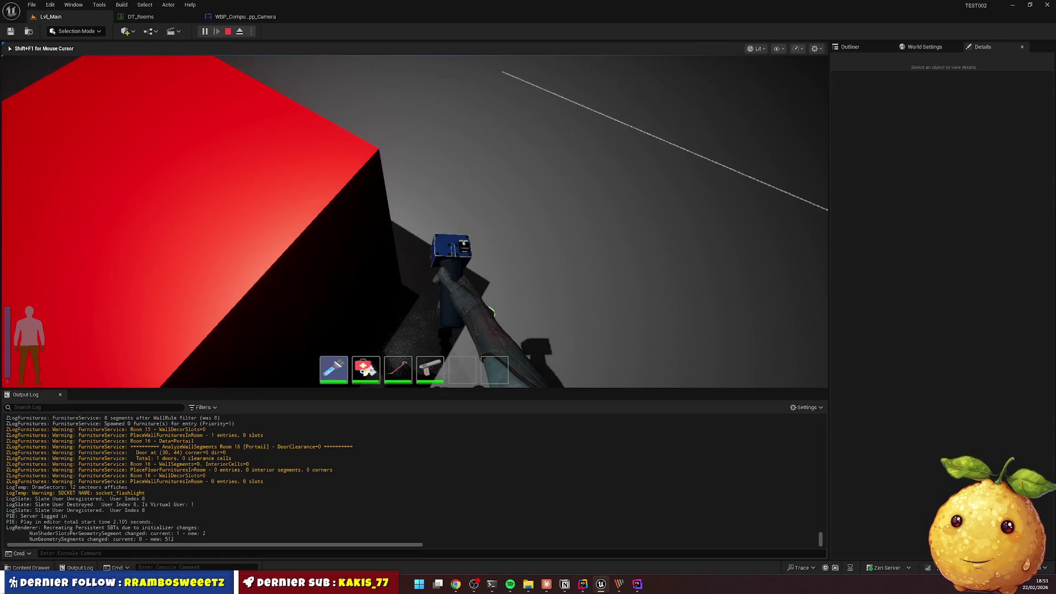
key(e)
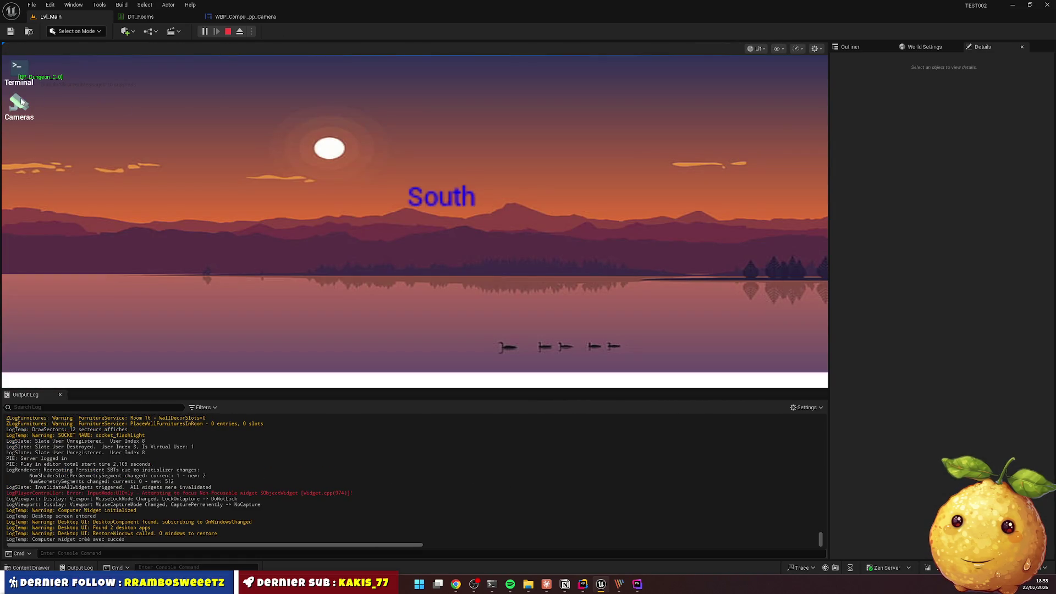
double_click(20, 102)
click(137, 188)
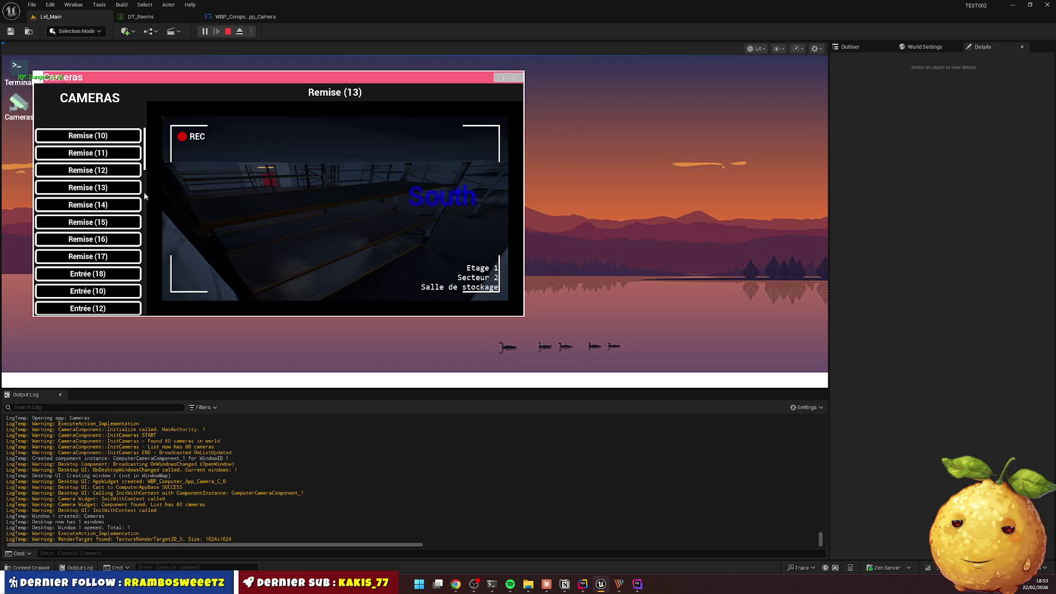
key(Escape)
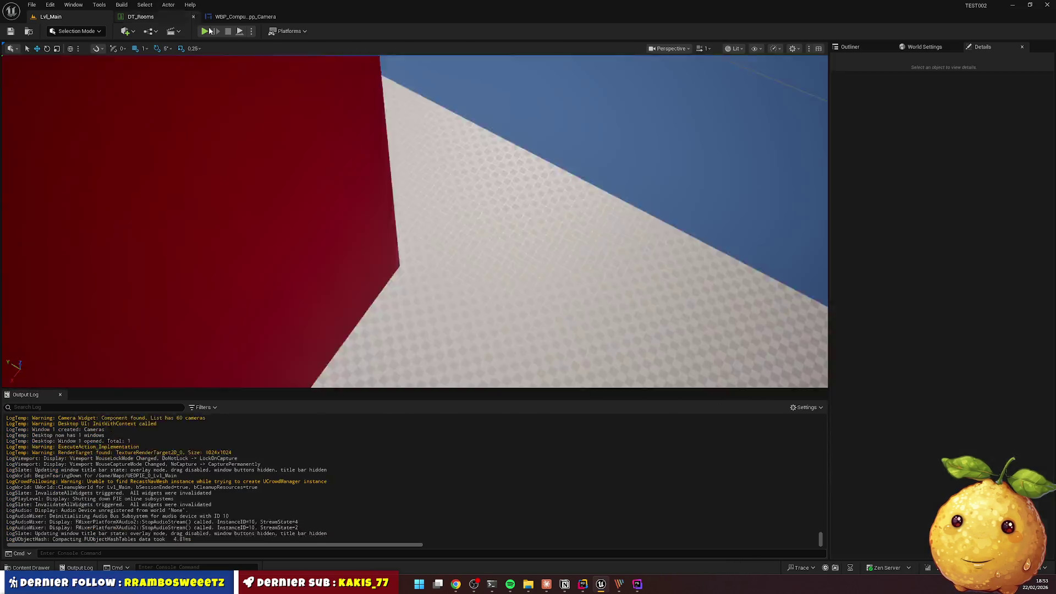
key(shift+F1)
click(246, 17)
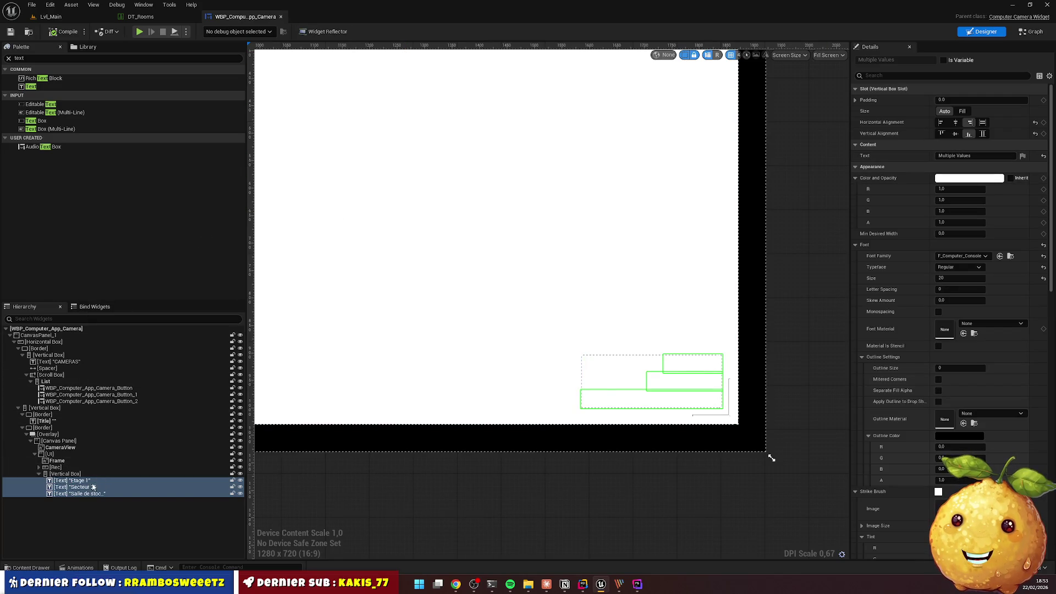
Move the caption box to position -40, -40 and return to the Lvl_Main viewport
click(65, 474)
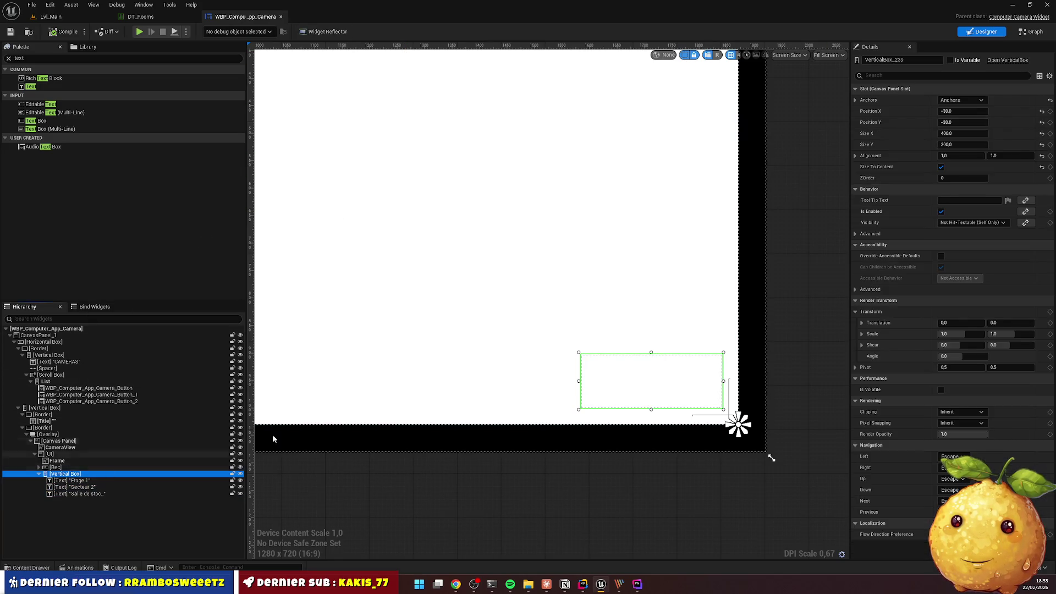
click(952, 112)
text(0)
key(Tab)
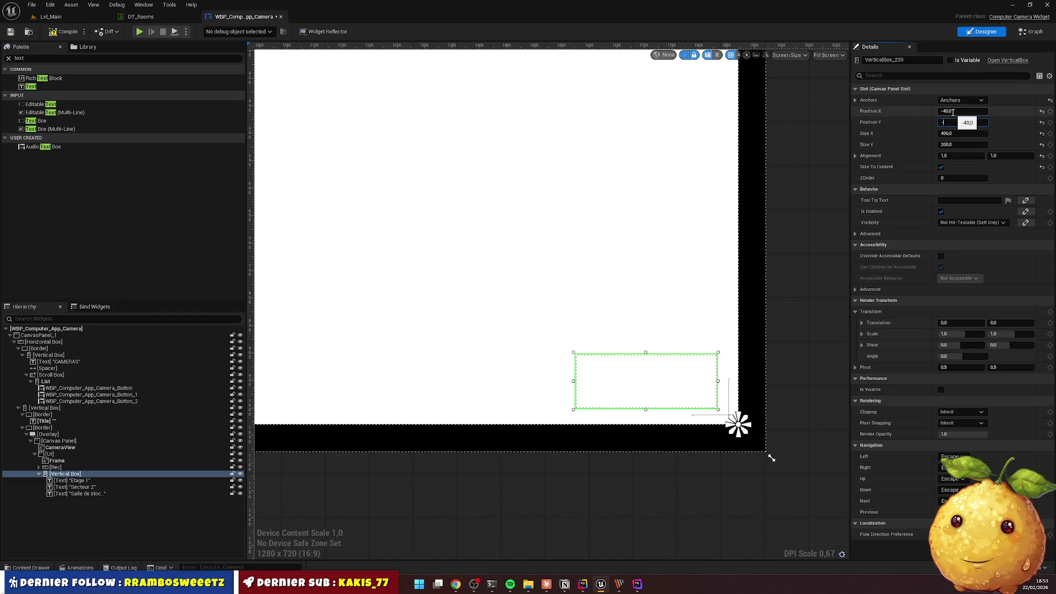
text(40)
key(Return)
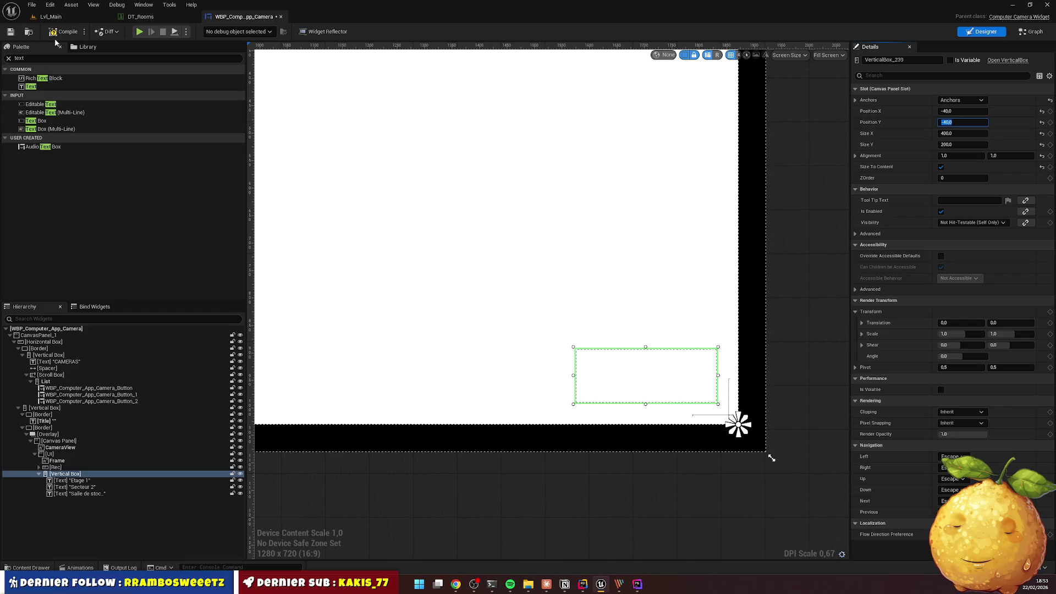
click(143, 17)
click(85, 18)
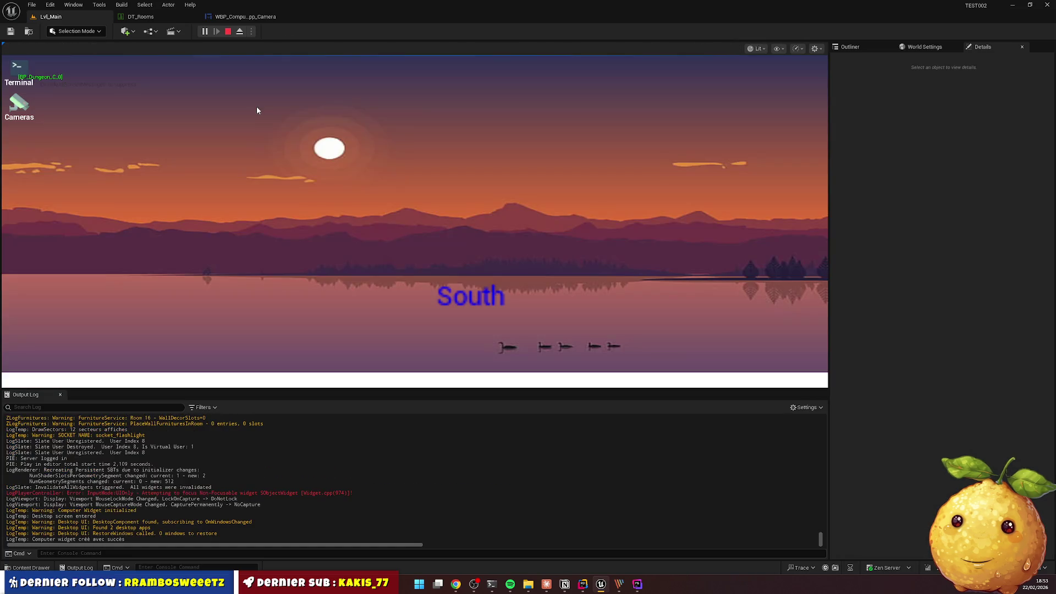
Open the Cameras app to the Remise (12) feed, then view Chrome's camera view image results
double_click(19, 105)
click(88, 170)
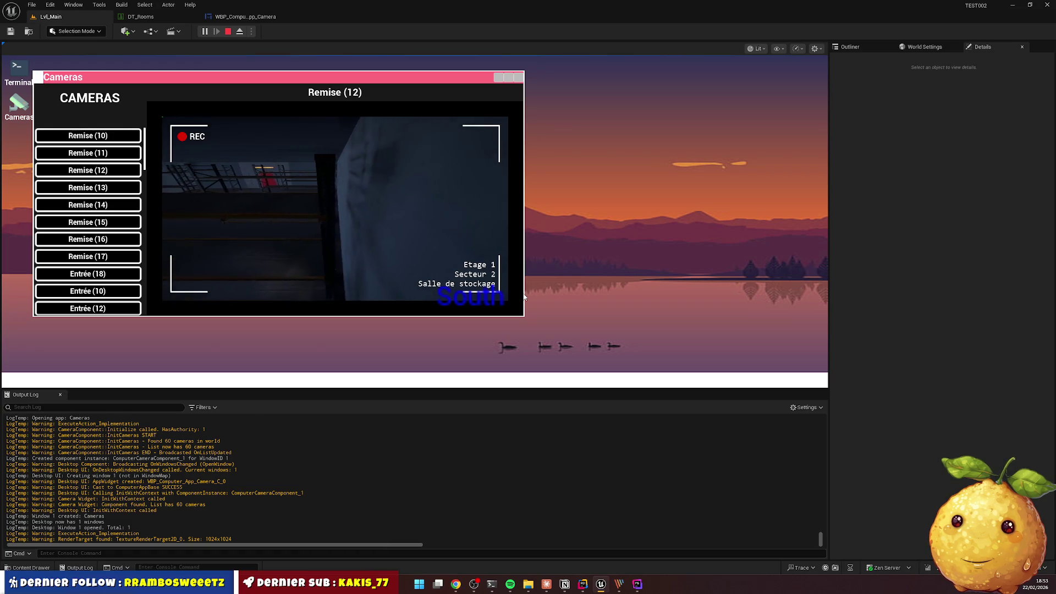
click(456, 584)
click(622, 10)
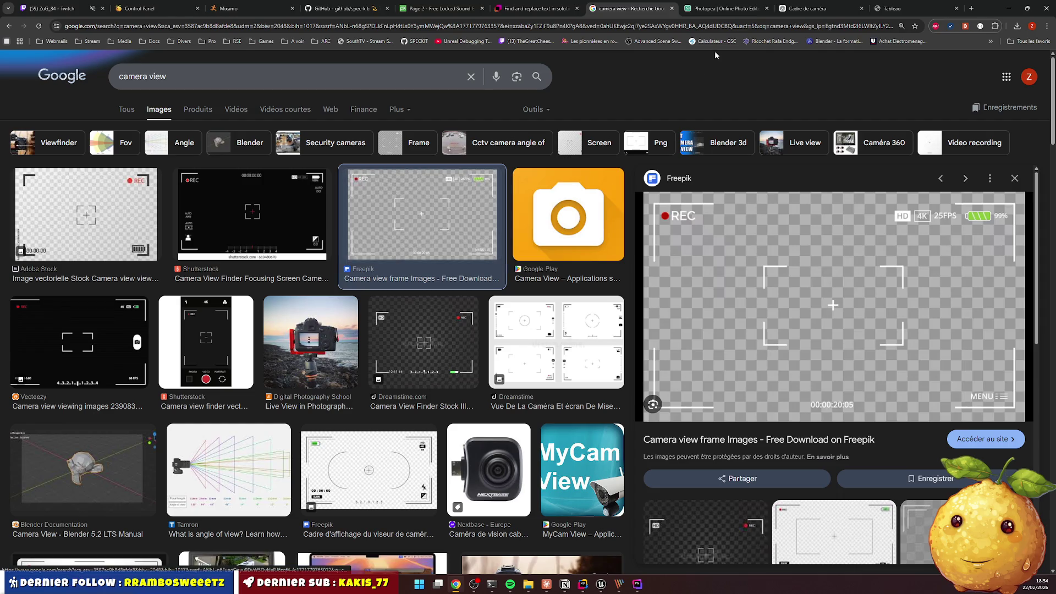
Minimize Chrome to get back to the game's Remise (12) camera feed
click(1009, 9)
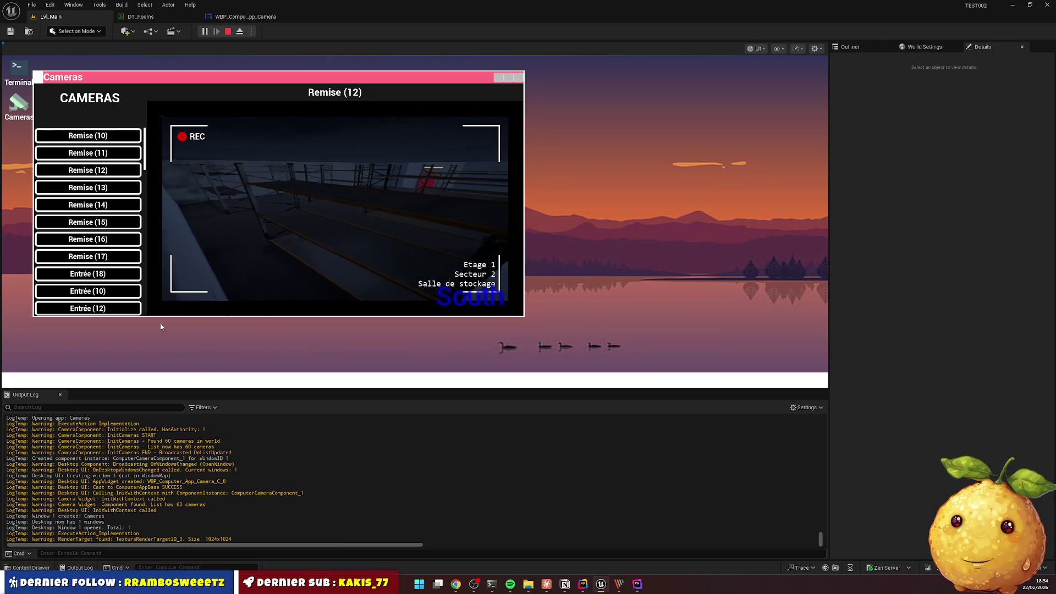
Stop the play test, cut the camera border padding from 50 to 10, and show DT_Rooms
key(Escape)
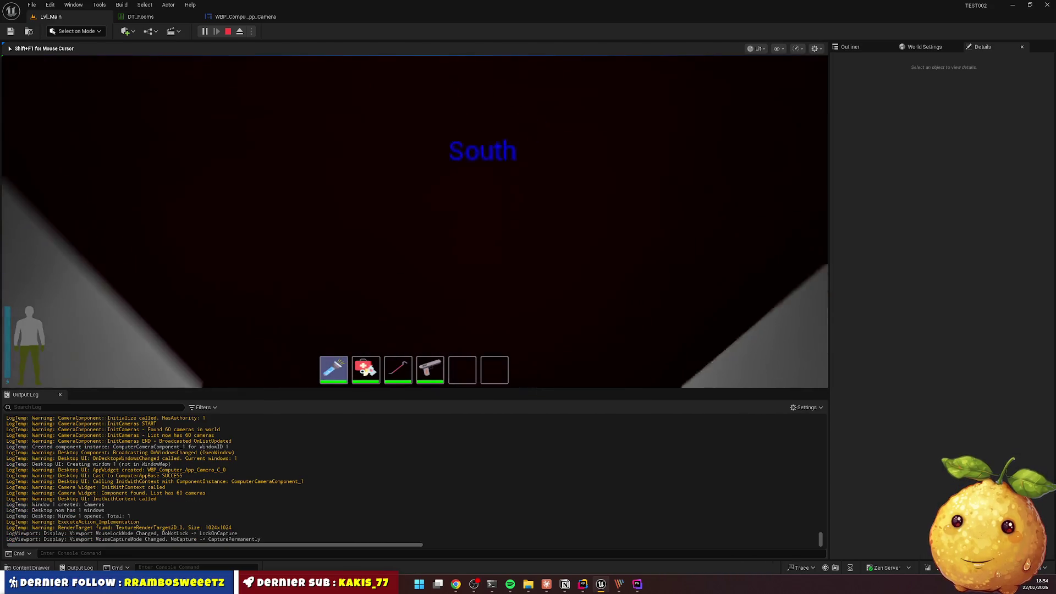
key(shift+F1)
click(245, 17)
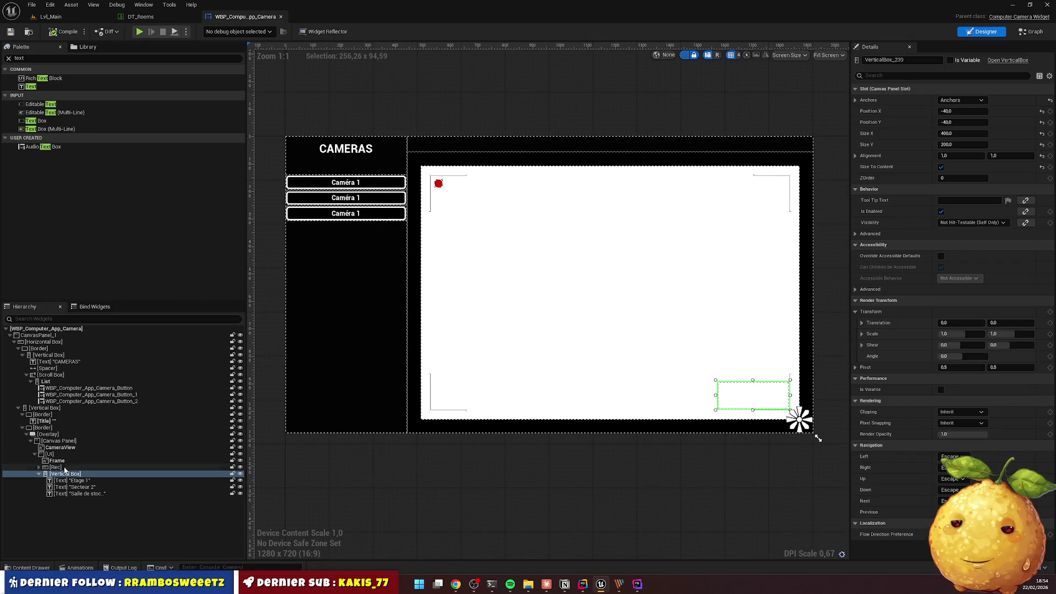
click(51, 428)
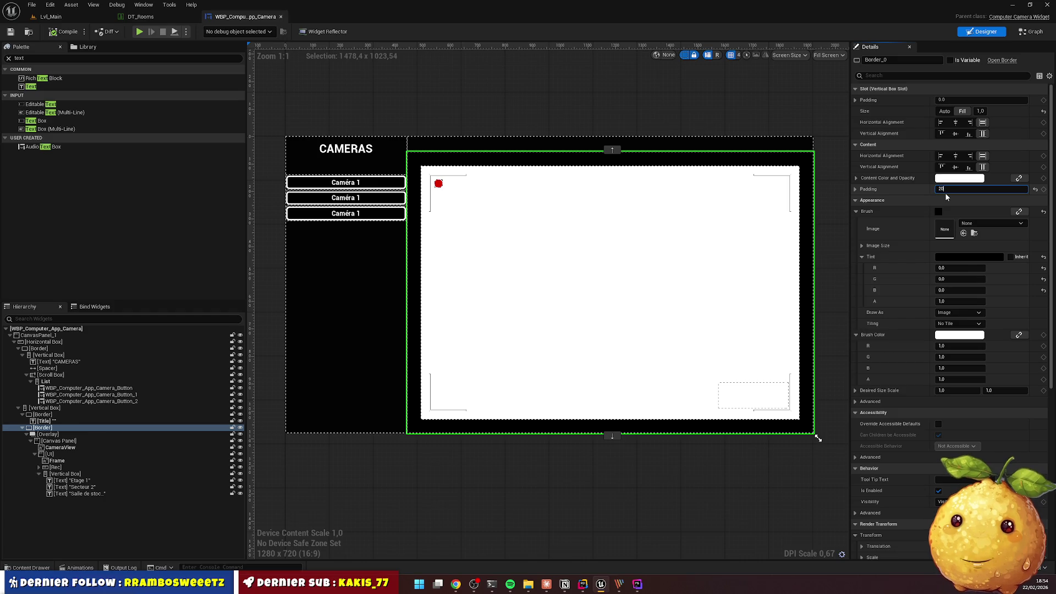
key(Return)
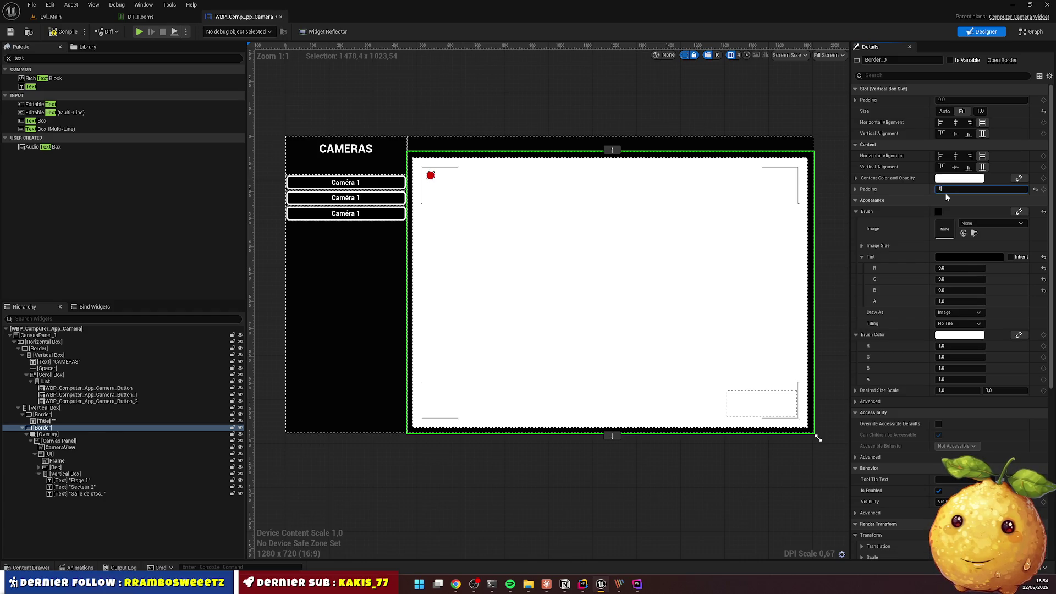
text(0.0)
key(Return)
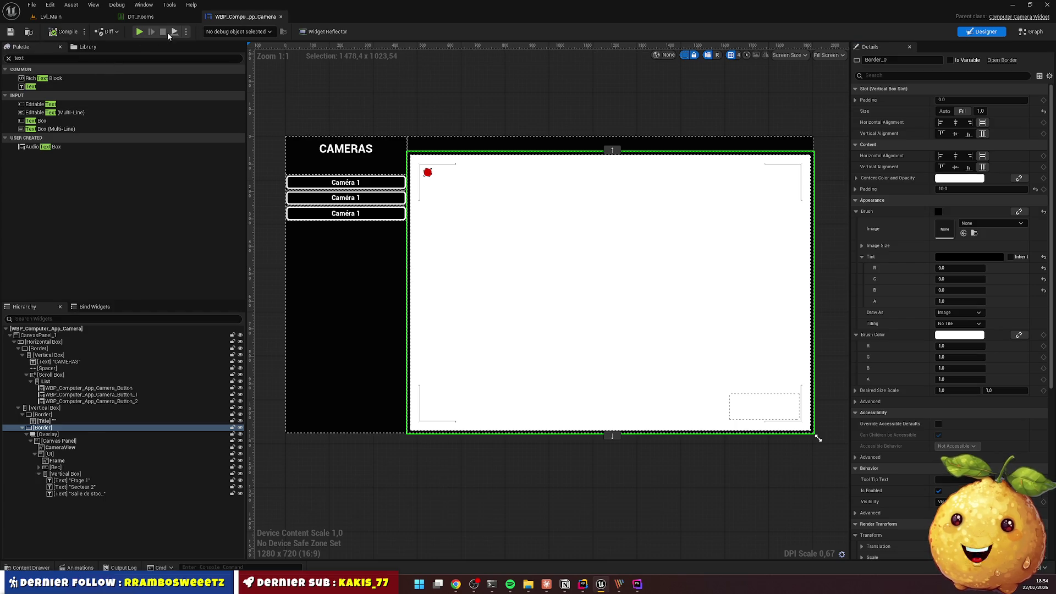
click(141, 17)
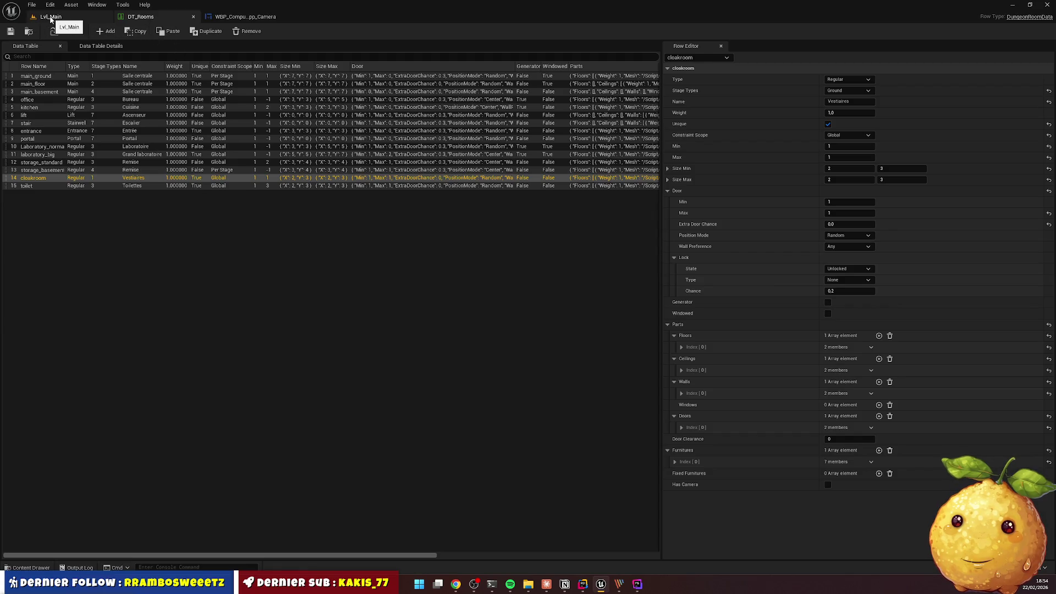
Play the main level and launch the Cameras app from the in-game desktop
click(51, 18)
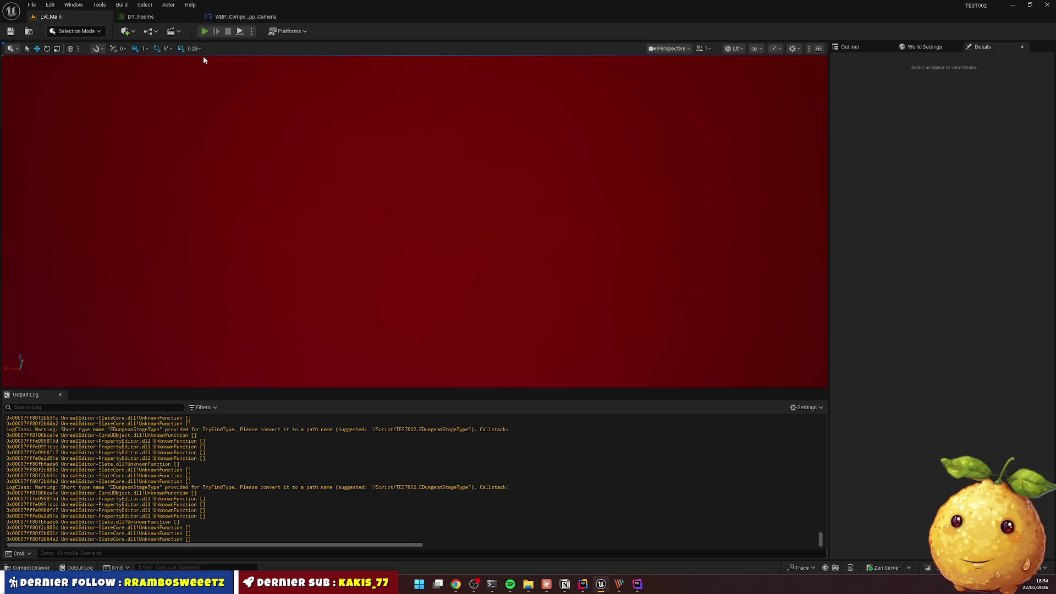
click(205, 31)
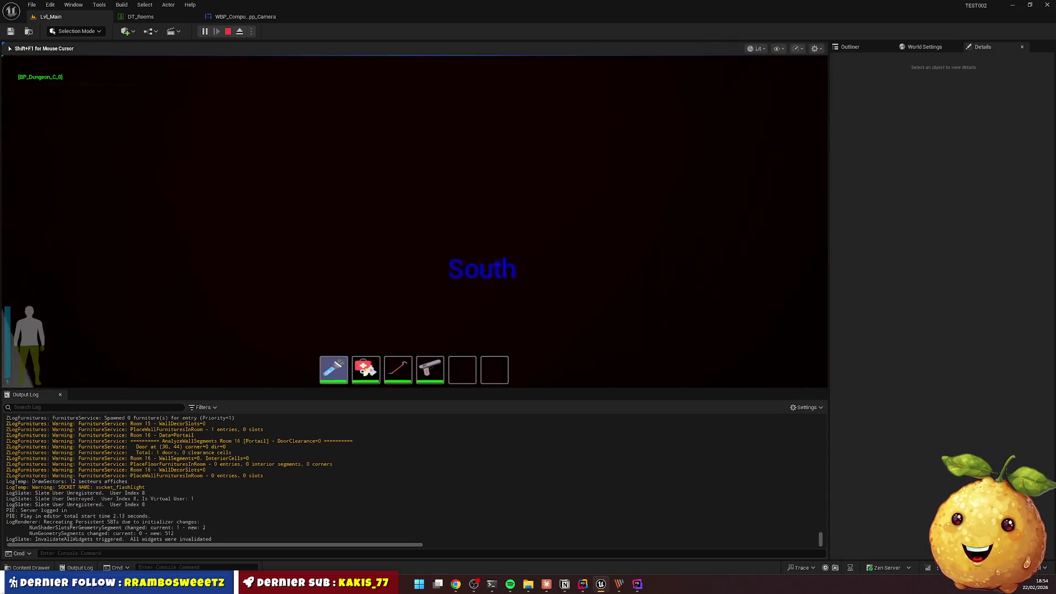
key(e)
double_click(22, 107)
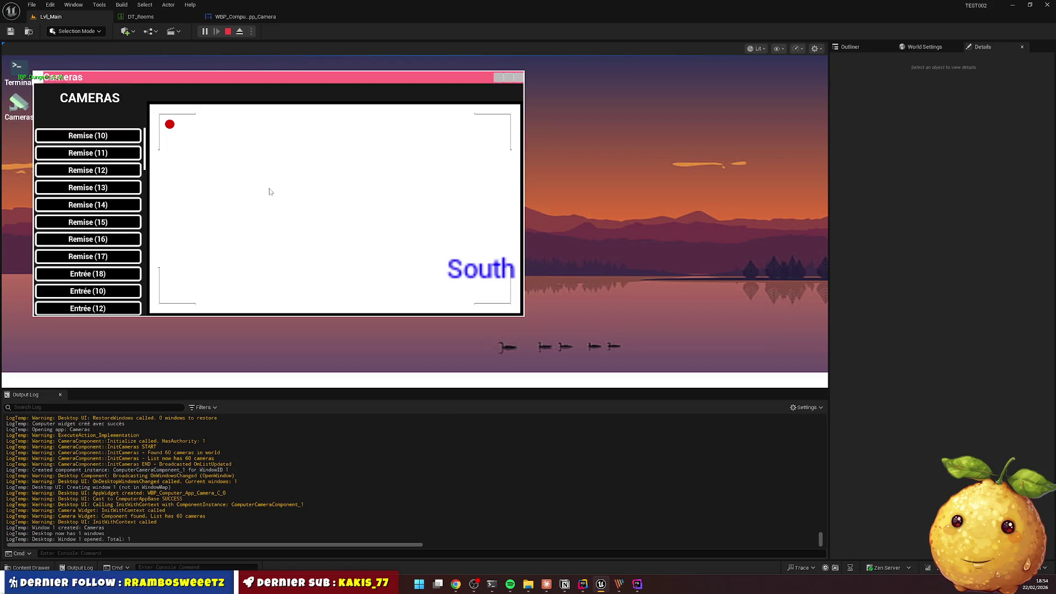
Cycle through the Remise 15, 13, 16 and 17 camera feeds
click(88, 222)
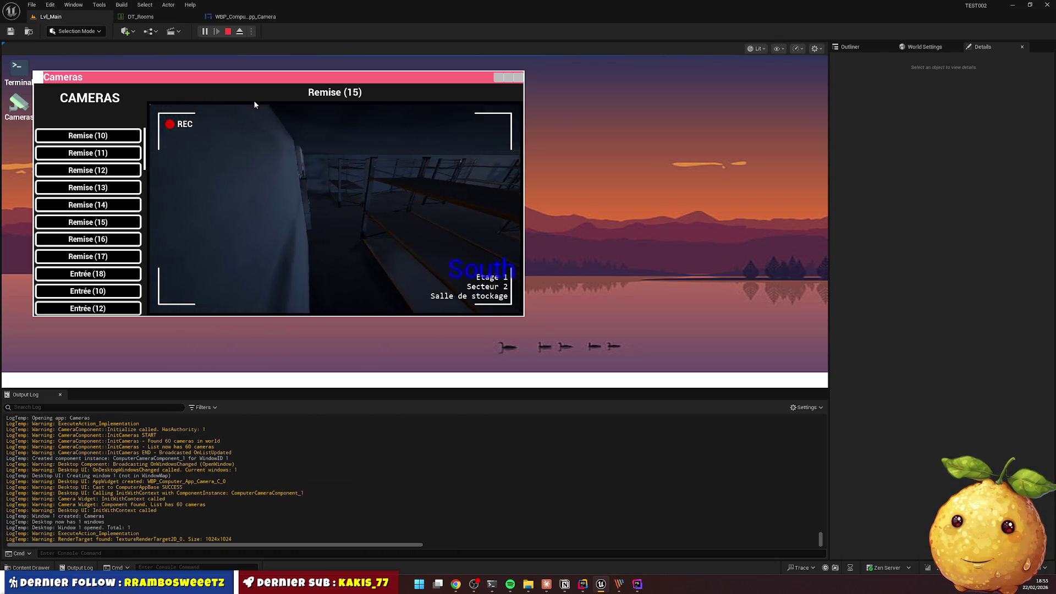
click(110, 188)
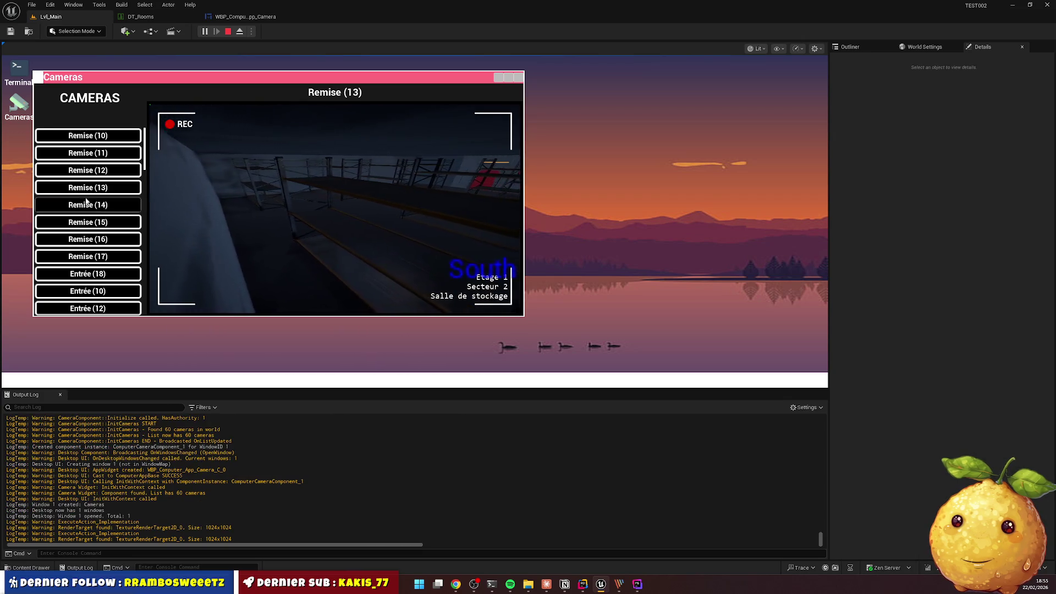
click(52, 223)
click(66, 239)
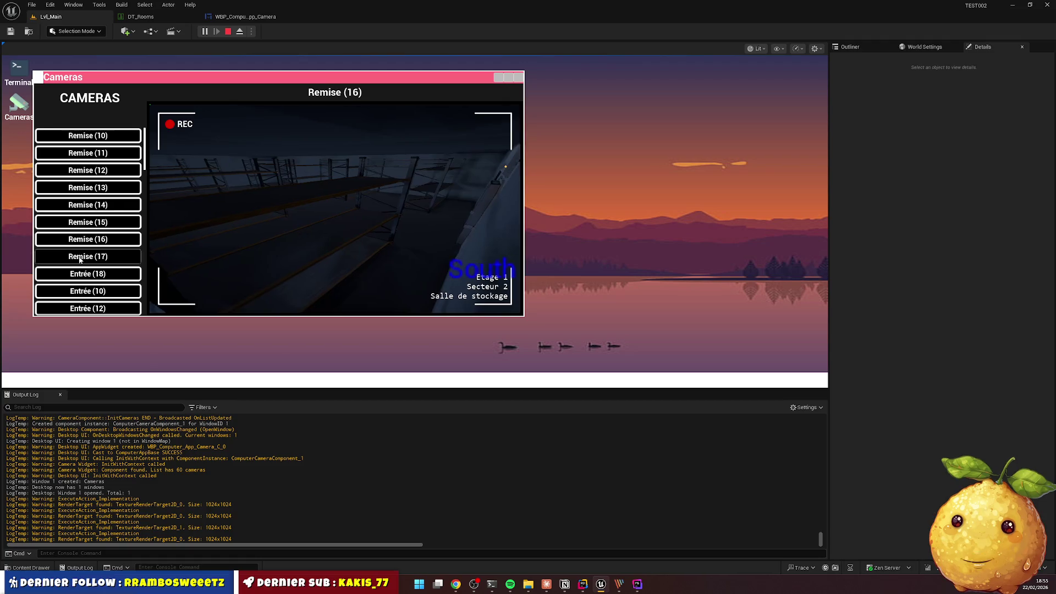
click(77, 258)
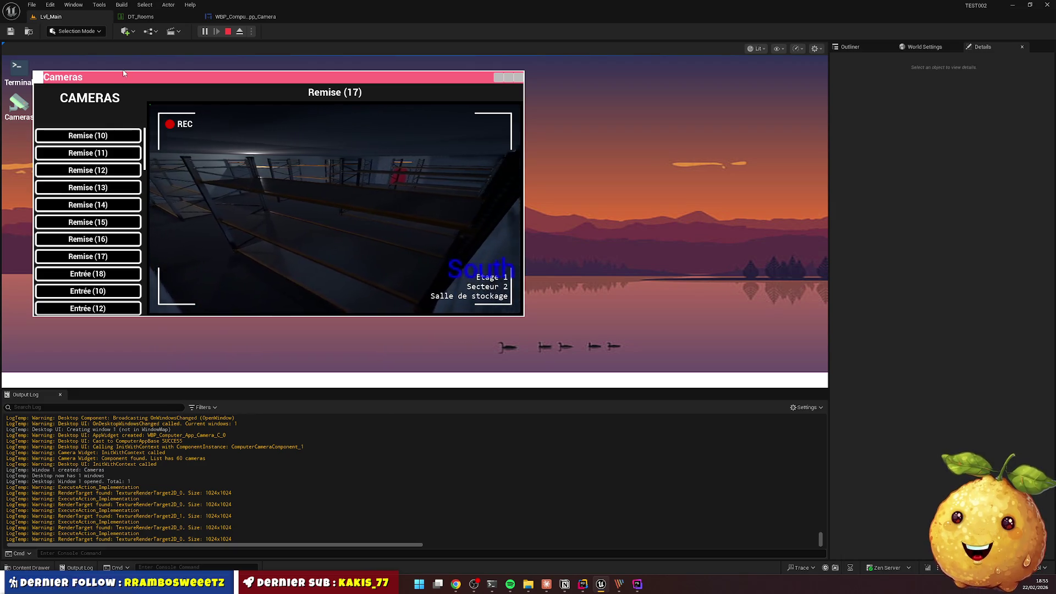
Drag the Cameras window right, then open Terminal, drag it over Cameras, and close it
drag(157, 80, 267, 89)
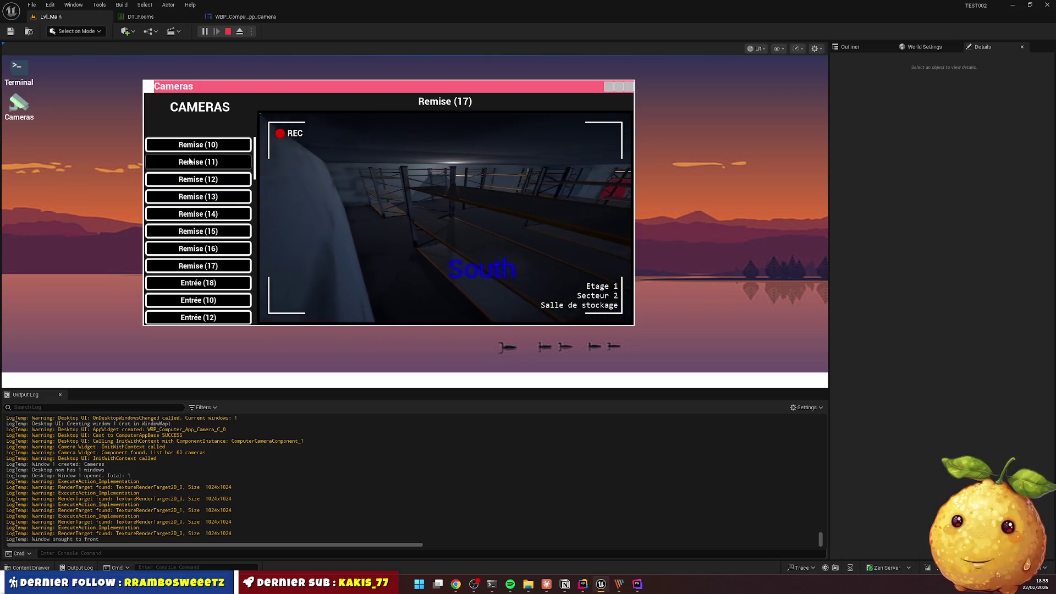
mouse_move(208, 83)
mouse_down()
mouse_move(230, 85)
mouse_move(216, 100)
mouse_move(213, 86)
mouse_up()
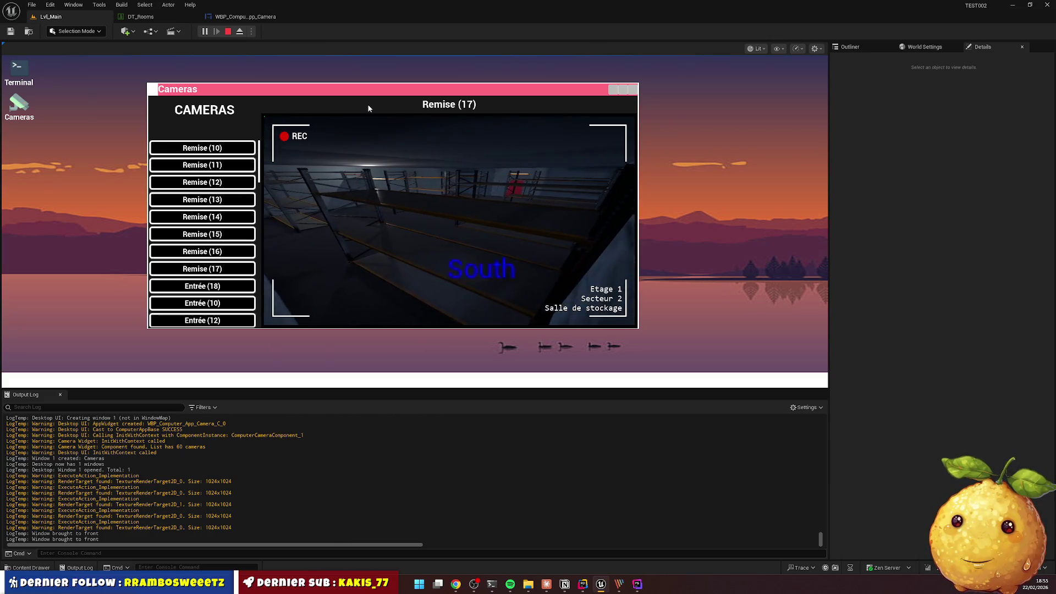
double_click(18, 70)
mouse_move(83, 86)
mouse_down()
mouse_move(187, 107)
mouse_move(562, 113)
mouse_up()
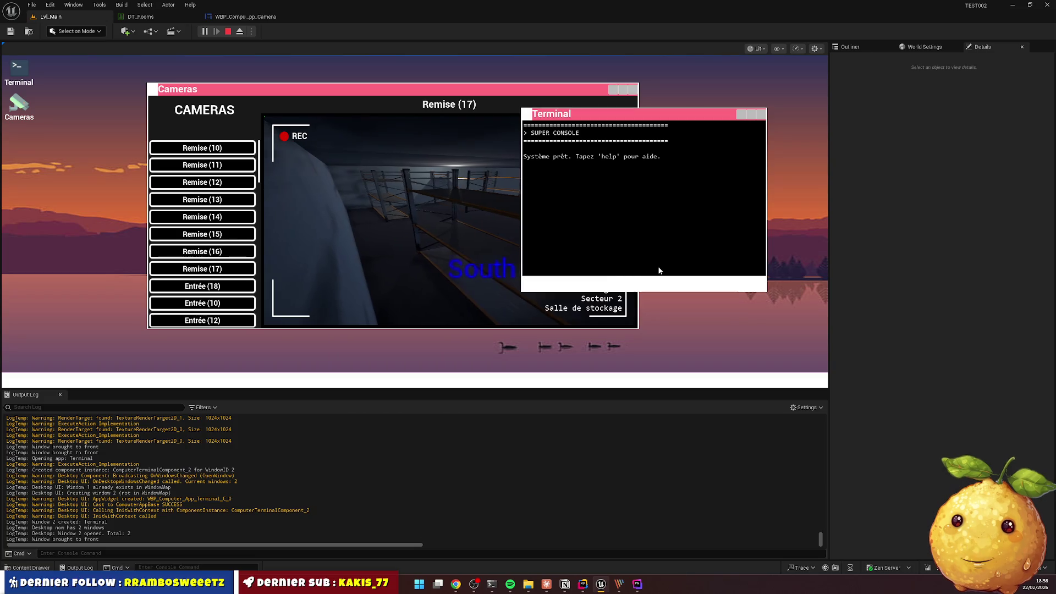
click(760, 114)
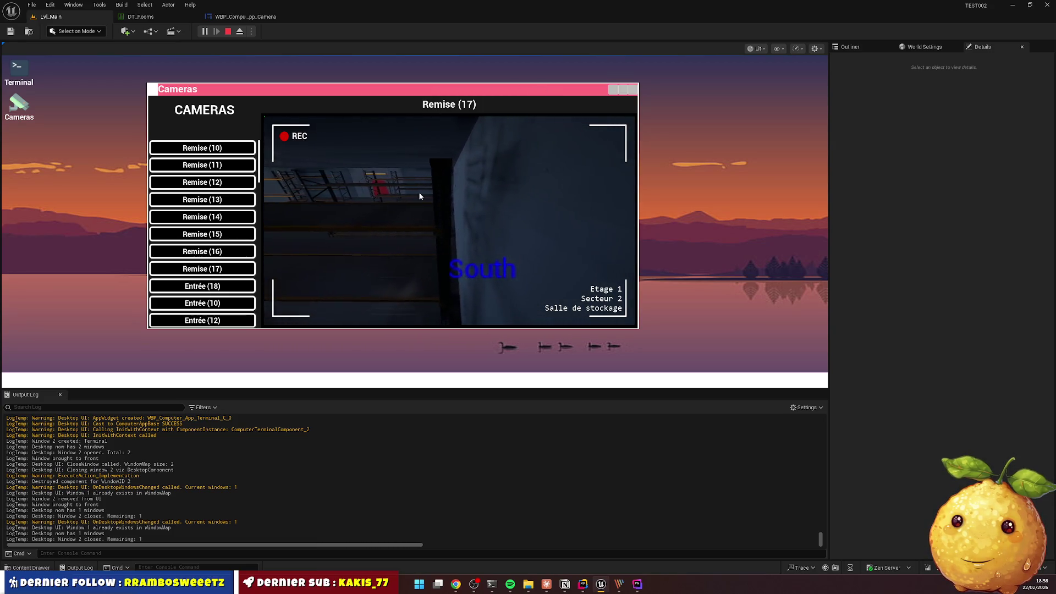
View Remise (14) and (11), repeat the Terminal overlap test, then close Cameras and stop play
click(222, 216)
click(203, 165)
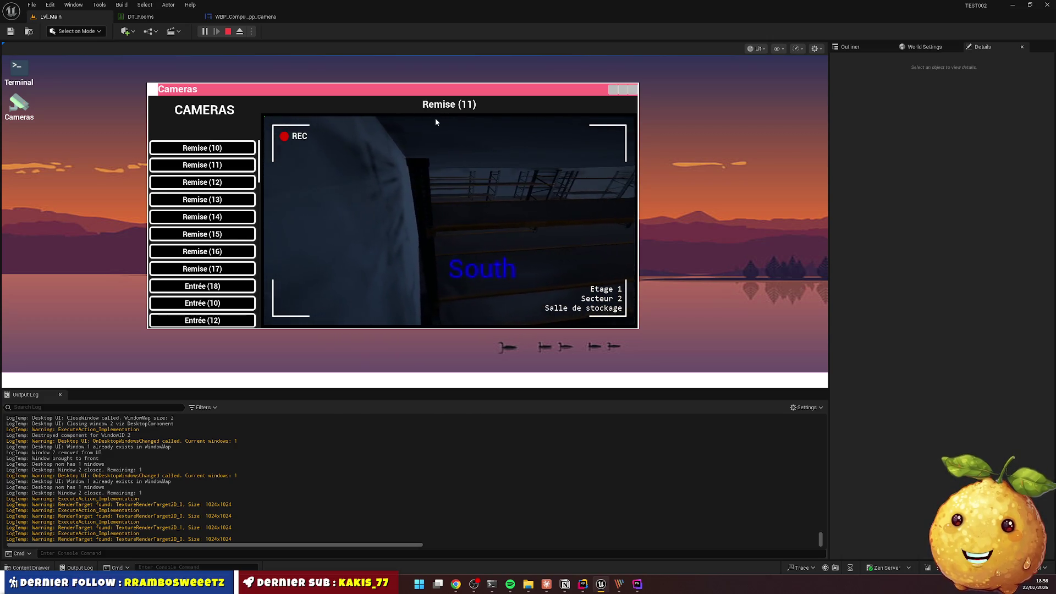
drag(320, 90, 268, 93)
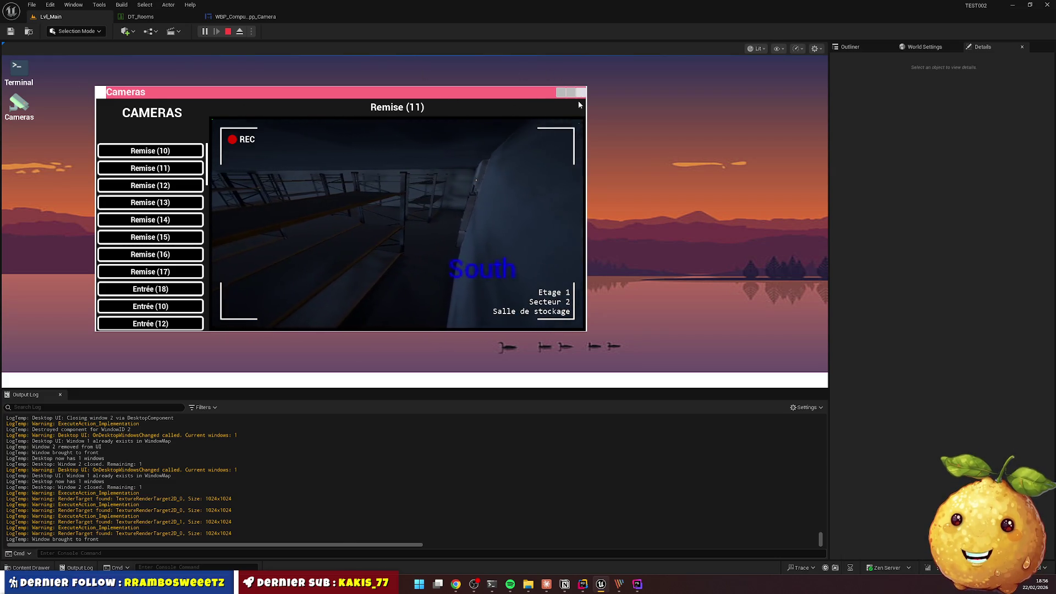
double_click(18, 71)
mouse_move(165, 103)
mouse_down()
mouse_move(509, 159)
mouse_move(647, 148)
mouse_up()
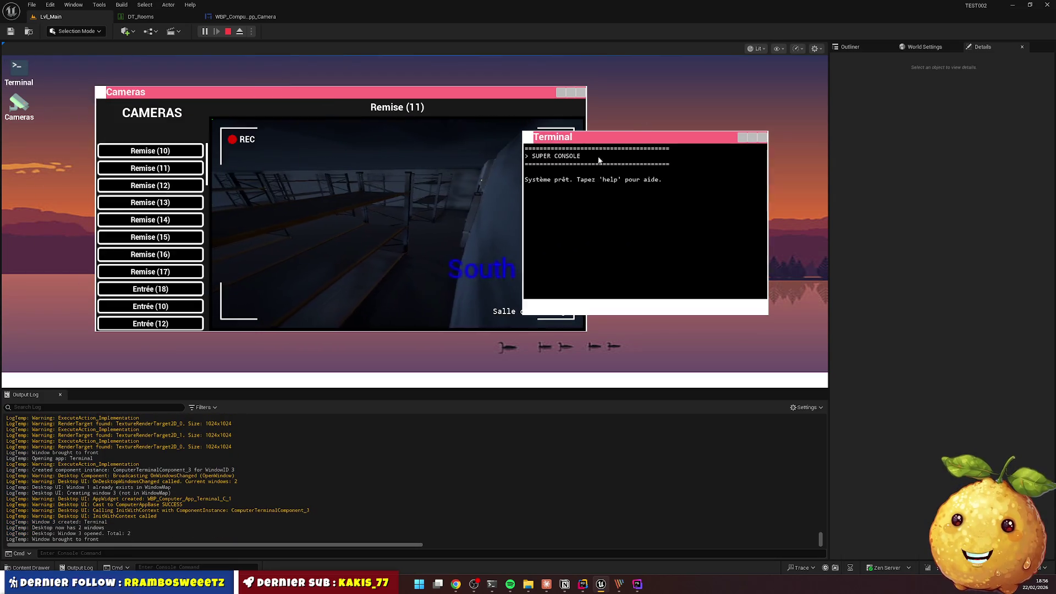
click(763, 138)
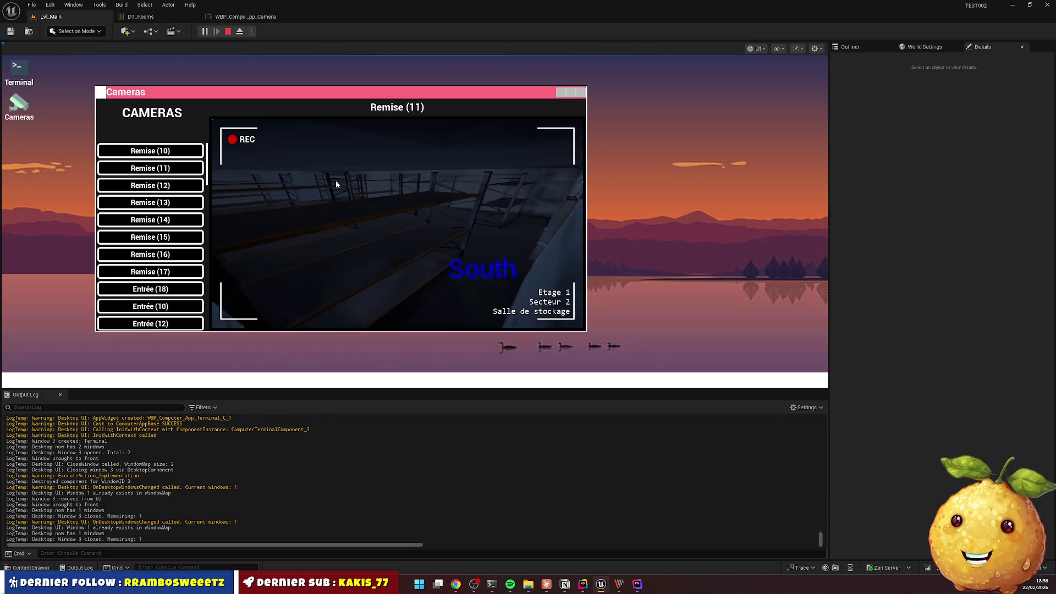
click(580, 92)
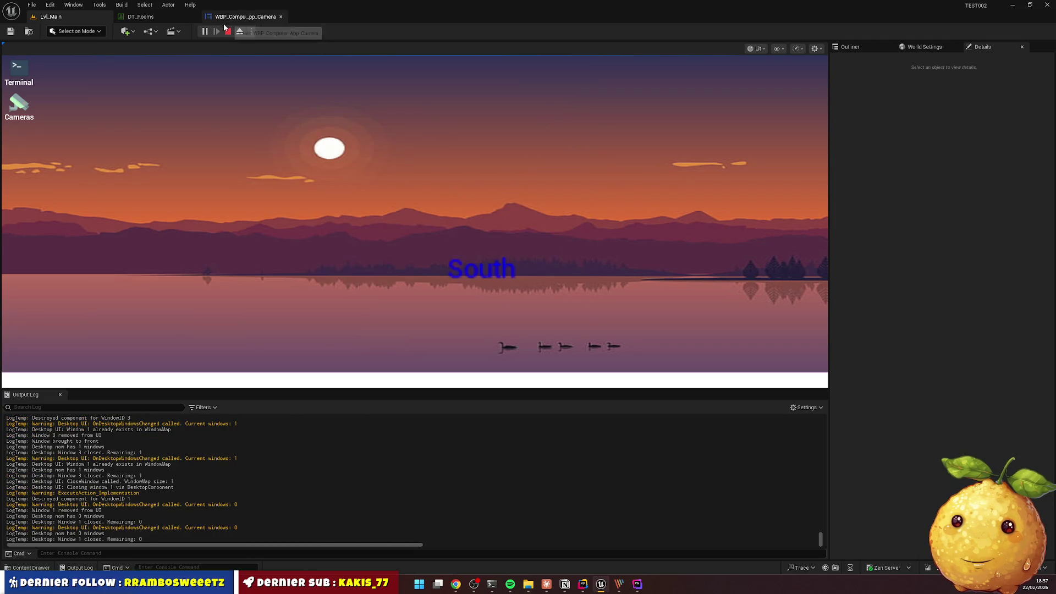
key(Escape)
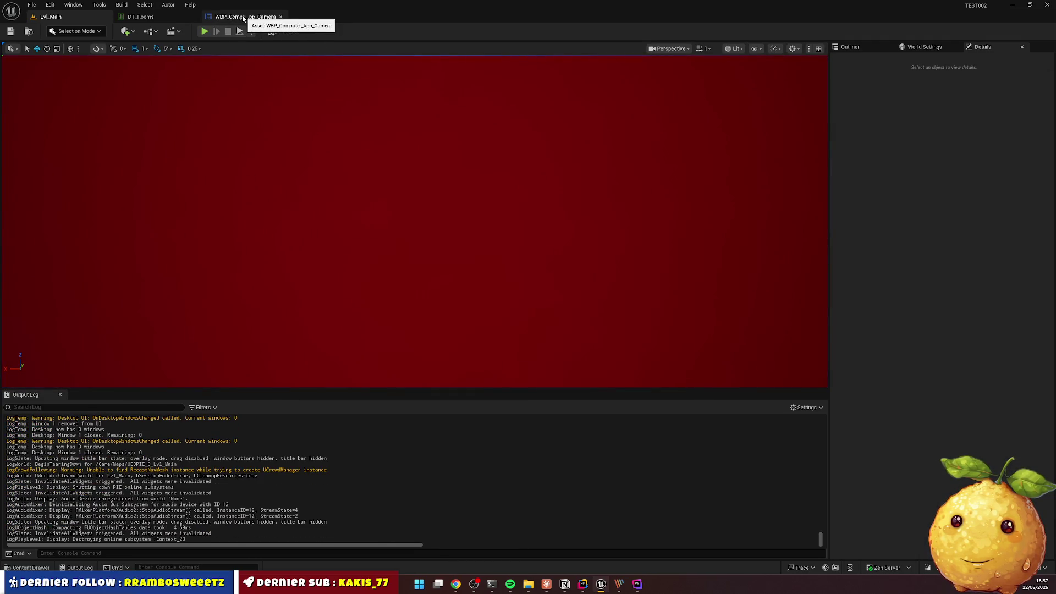
Change the camera widget's REC label to Live, compile, and replay Lvl_Main
click(243, 18)
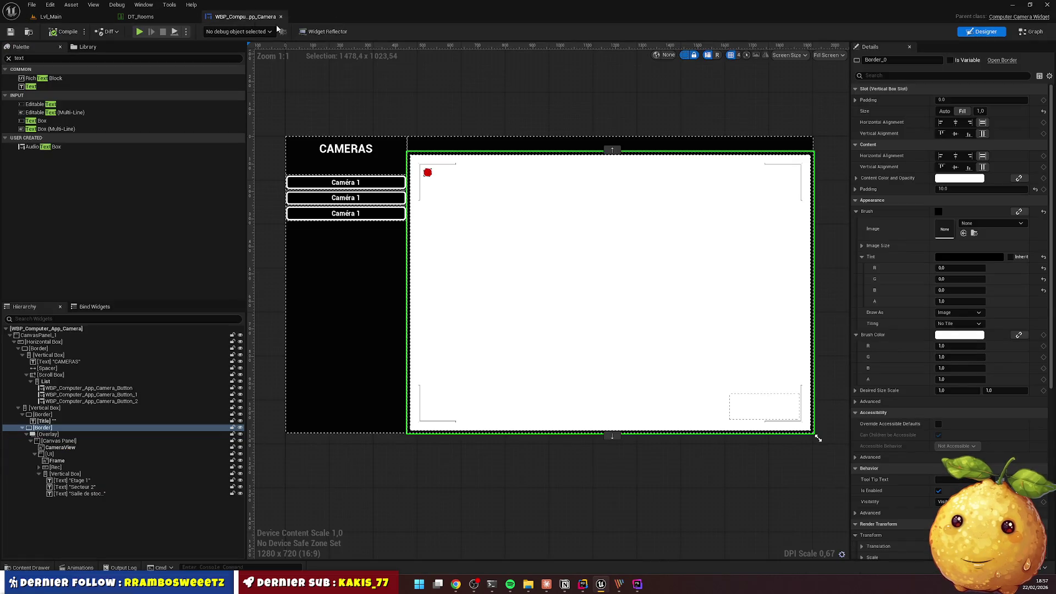
click(446, 175)
text(Live)
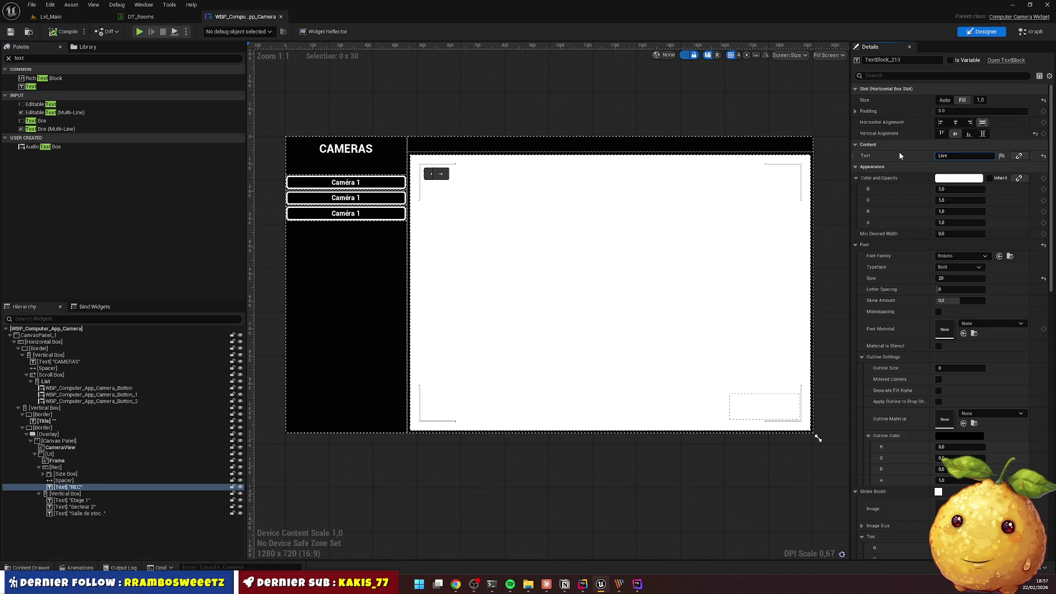
key(Return)
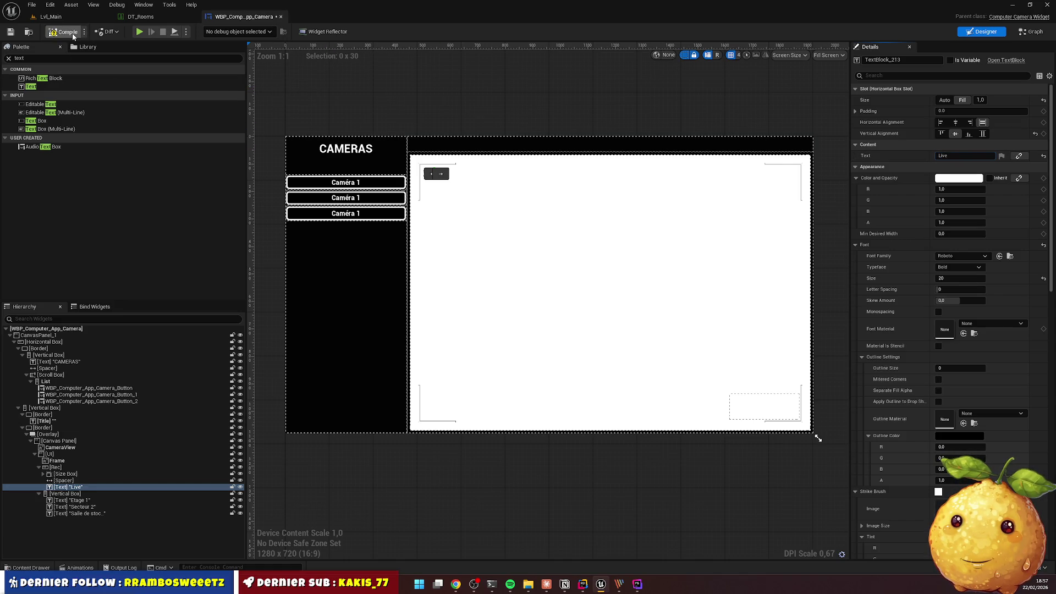
click(65, 19)
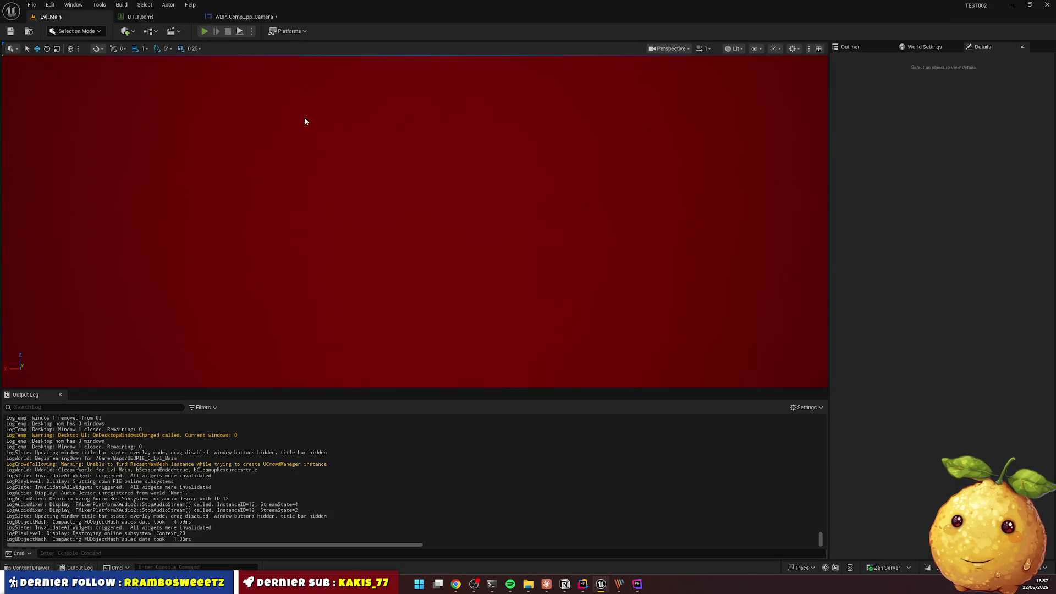
key(alt+p)
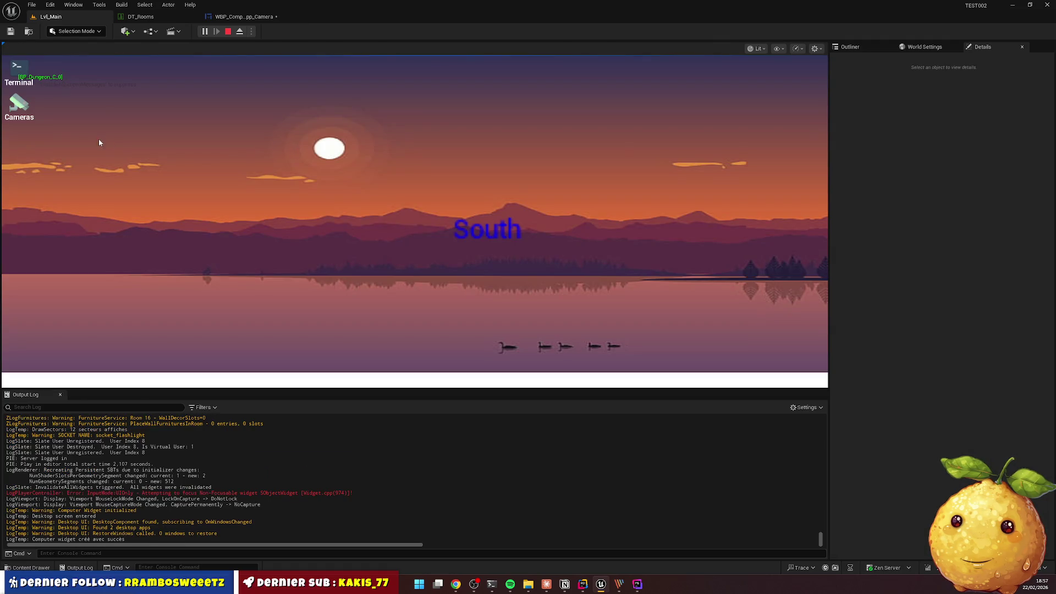
Check the Live label on the Remise (12) feed, then set it to LIVE and save the widget
double_click(19, 105)
click(88, 171)
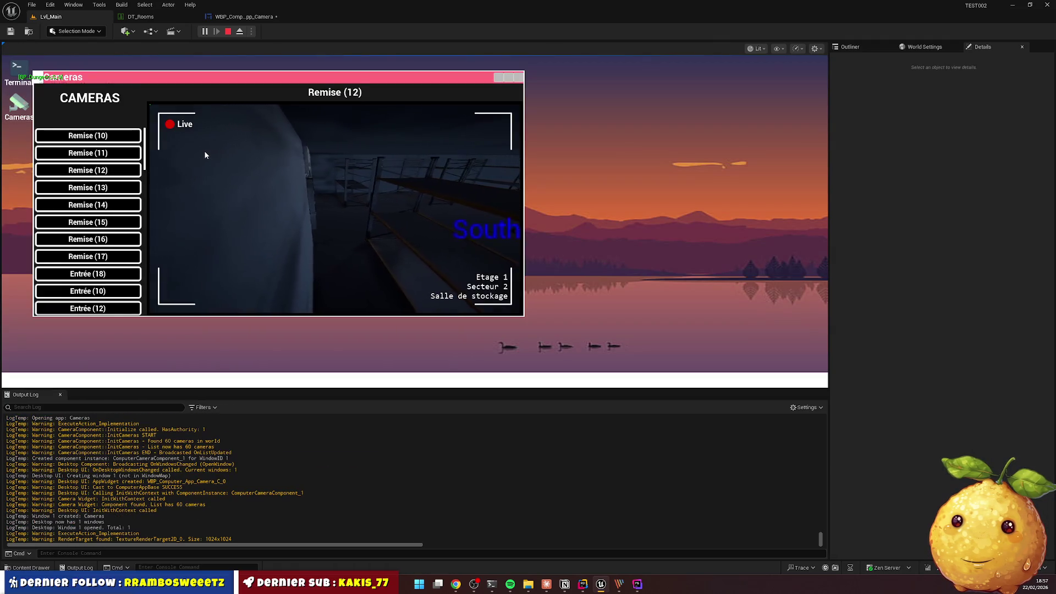
click(519, 78)
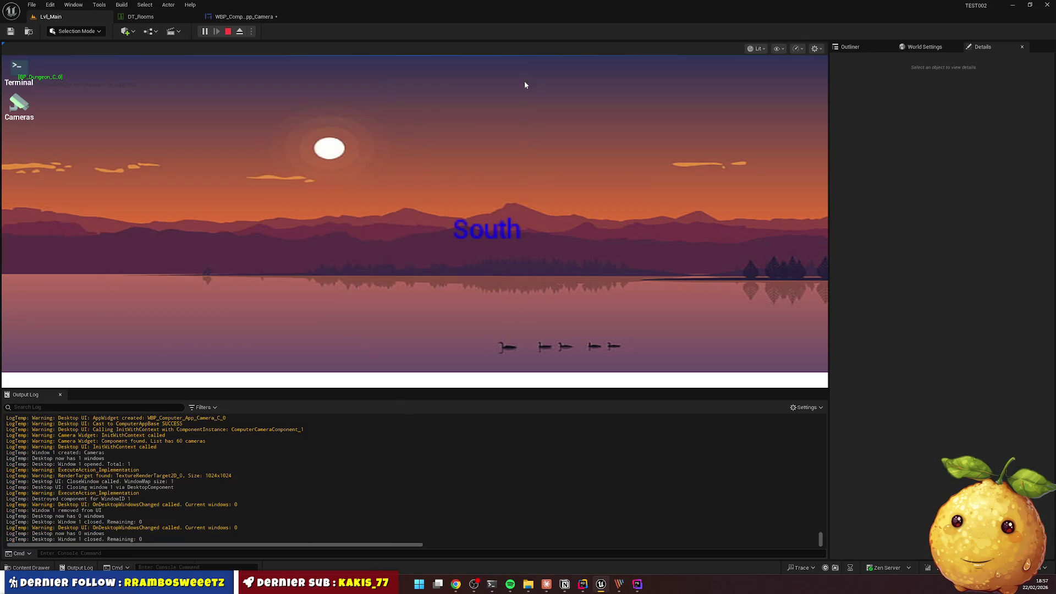
click(251, 18)
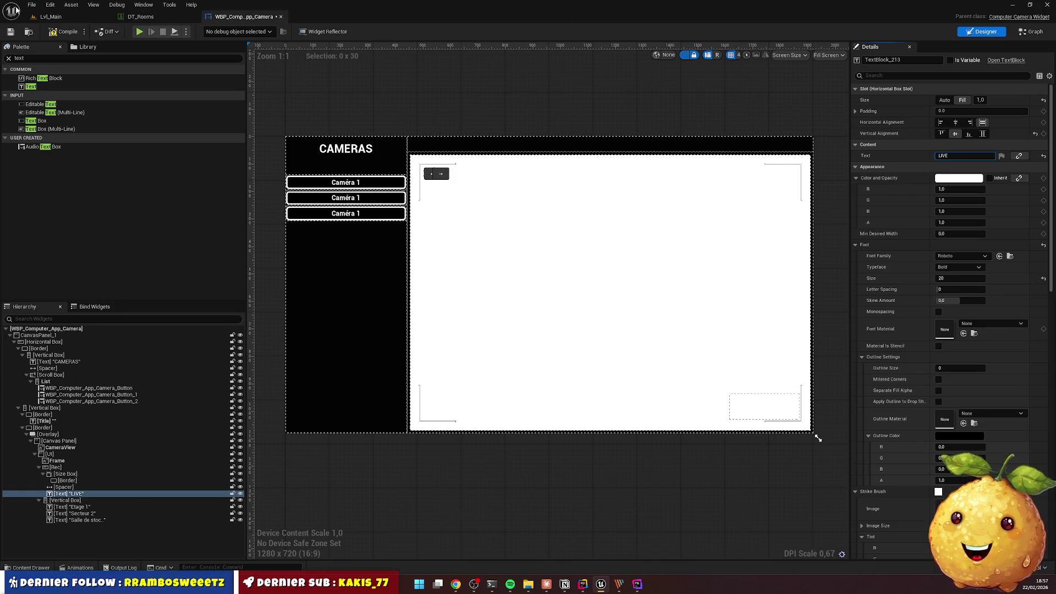
click(11, 32)
Play Lvl_Main and view the Remise (14) and Remise (15) feeds in the Cameras app
click(65, 18)
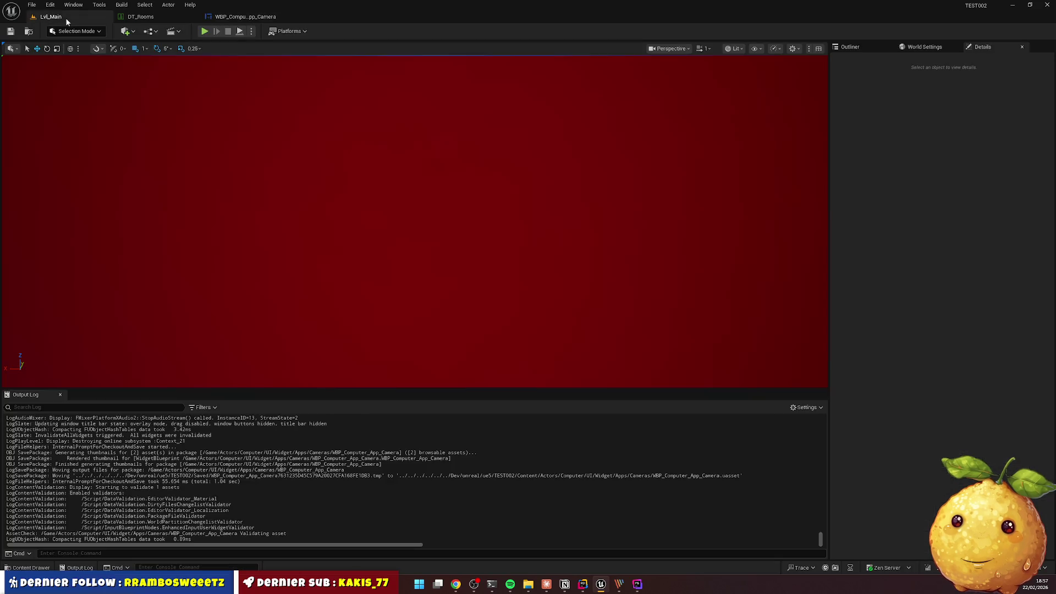
click(203, 32)
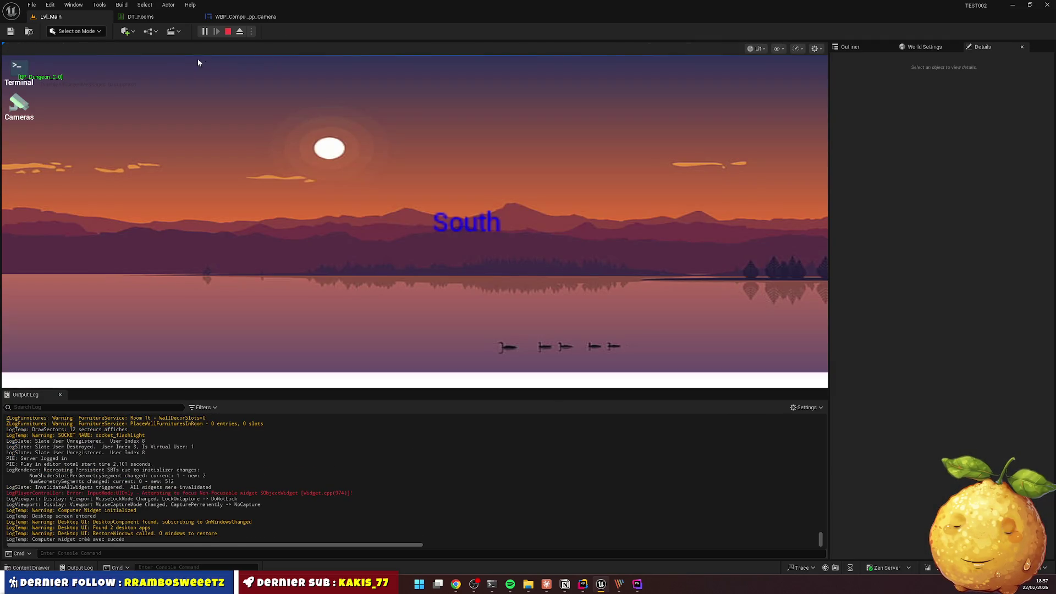
double_click(22, 112)
click(88, 204)
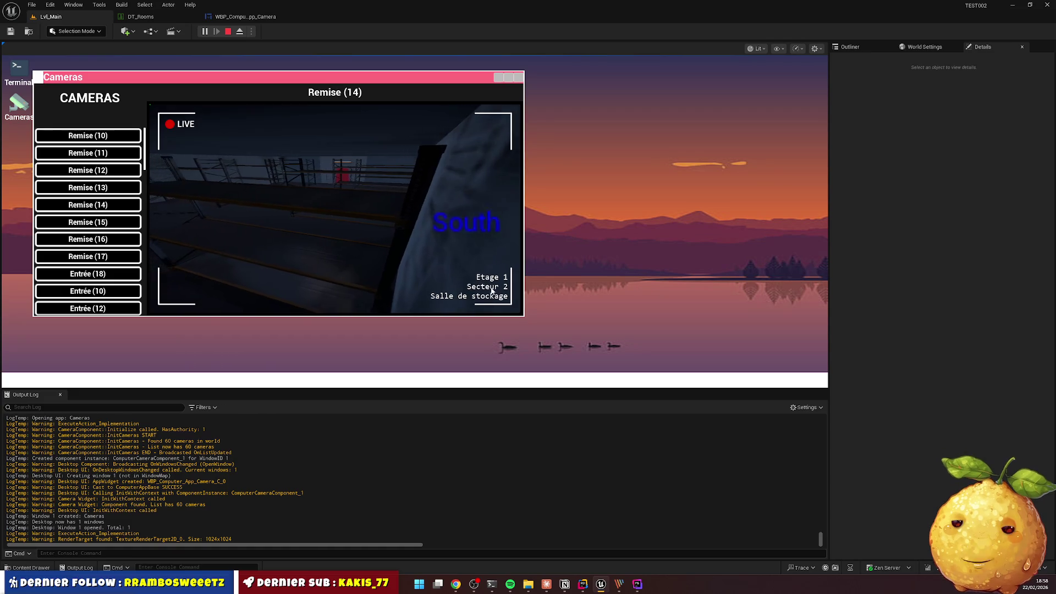
click(88, 222)
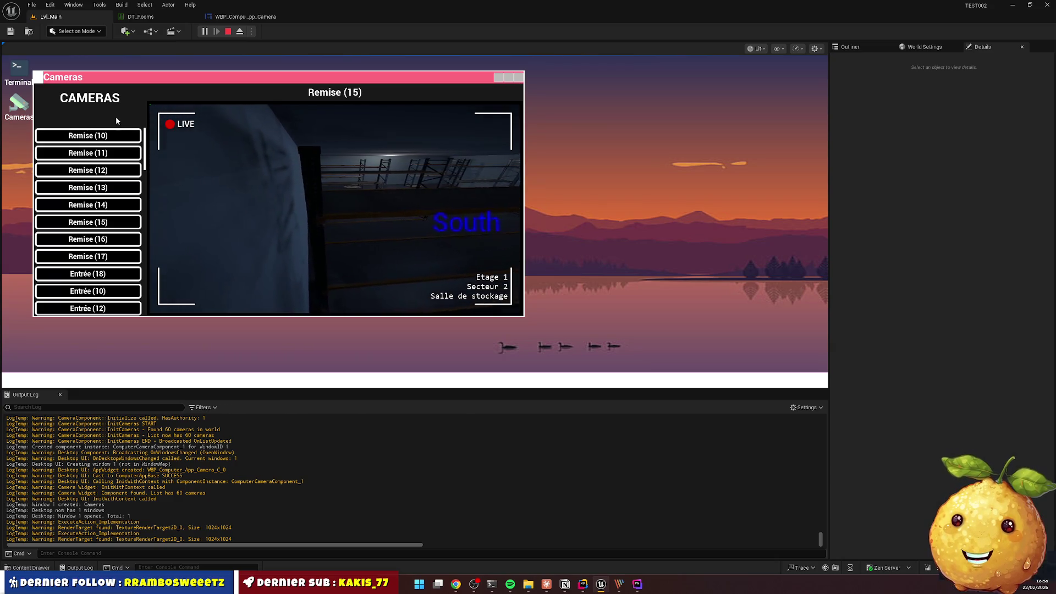
View Remise (10) and (11), then close and reopen Cameras showing Remise (10)
click(110, 135)
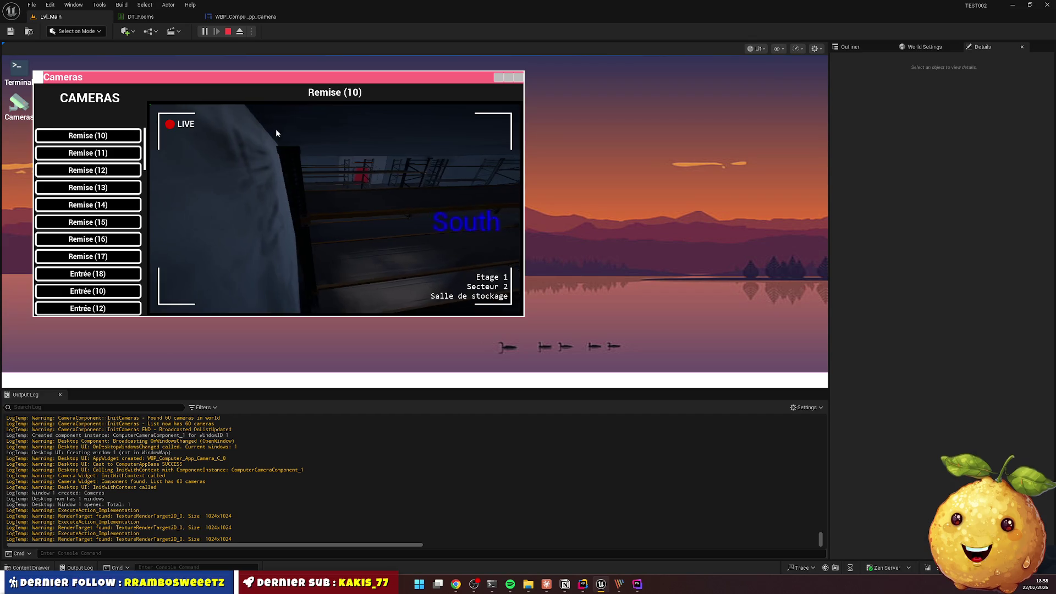
click(90, 153)
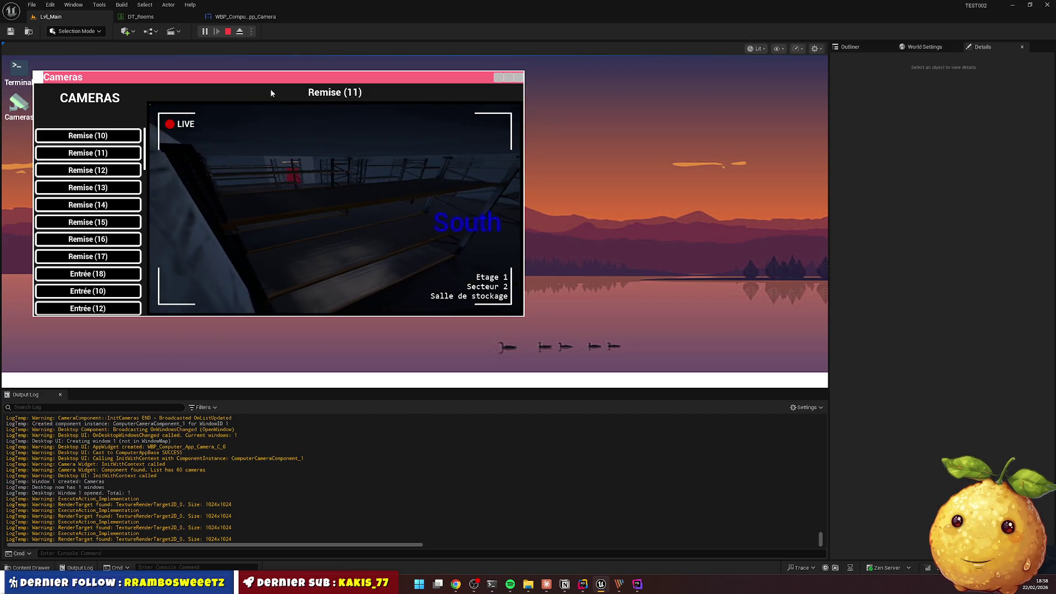
click(521, 77)
double_click(19, 104)
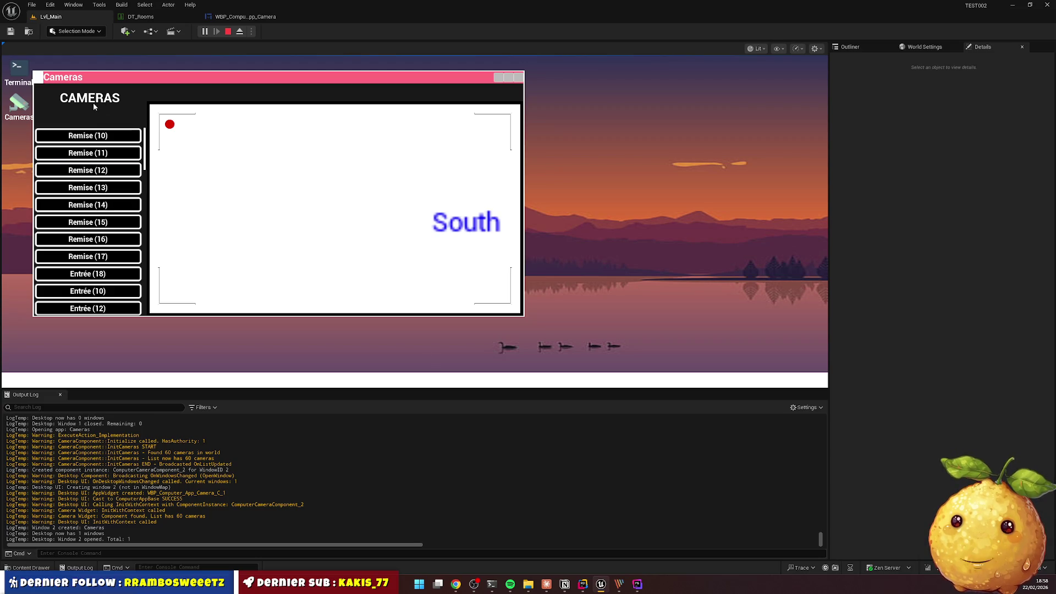
click(118, 136)
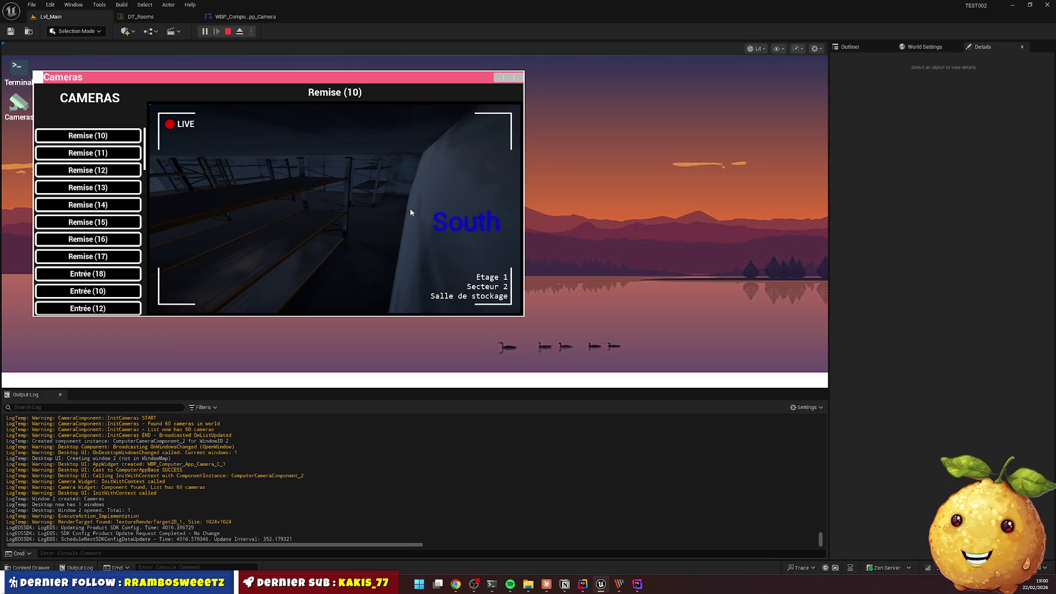
Close the Cameras window after checking the Remise (10) feed's labels
click(518, 77)
Stop play and open DA_GenerationConfig from Content > Gameplay > Config
click(230, 33)
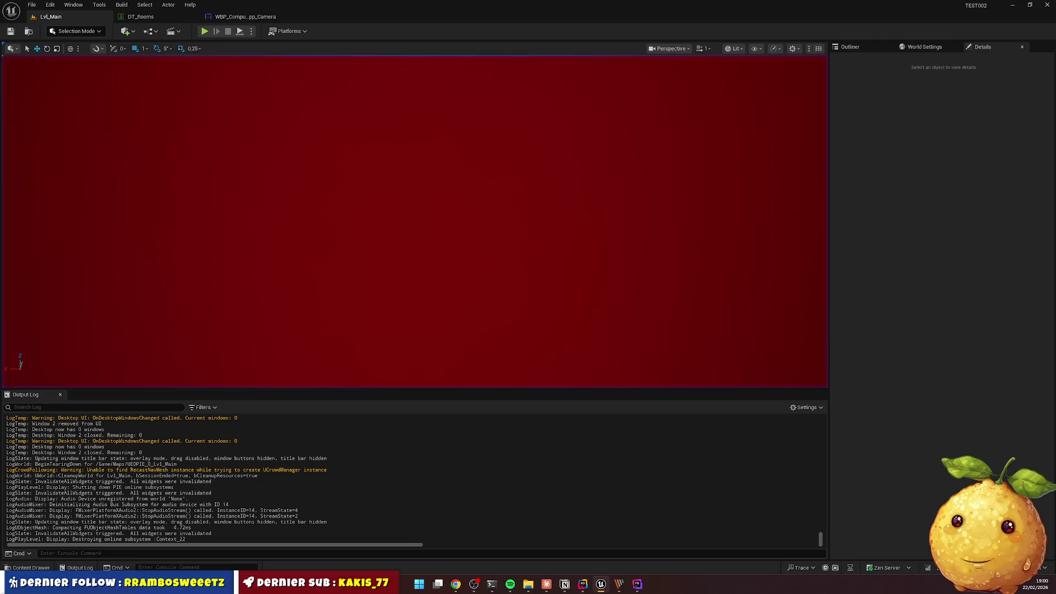
click(22, 570)
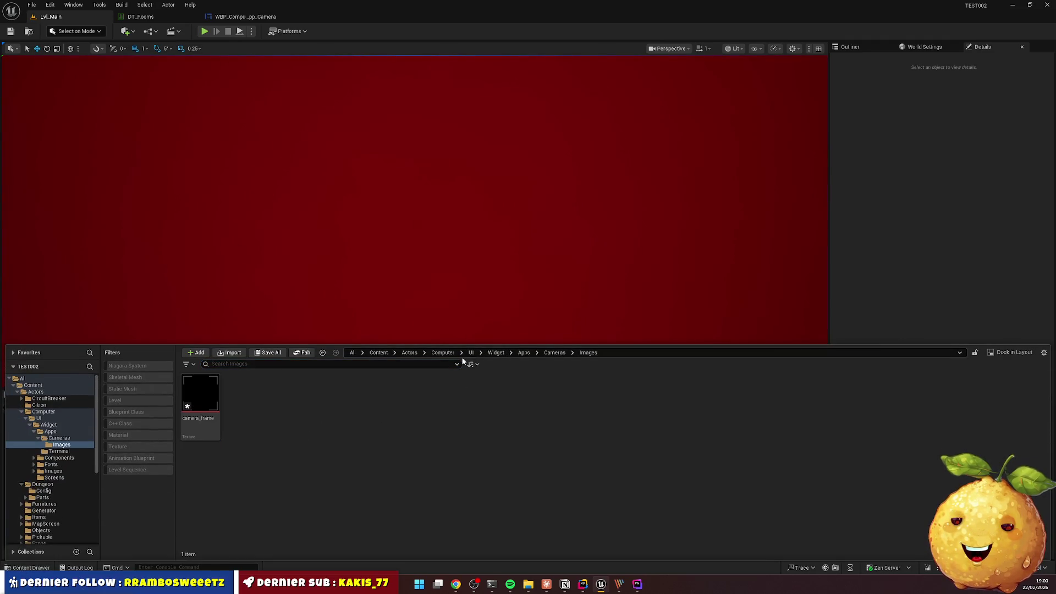
click(379, 353)
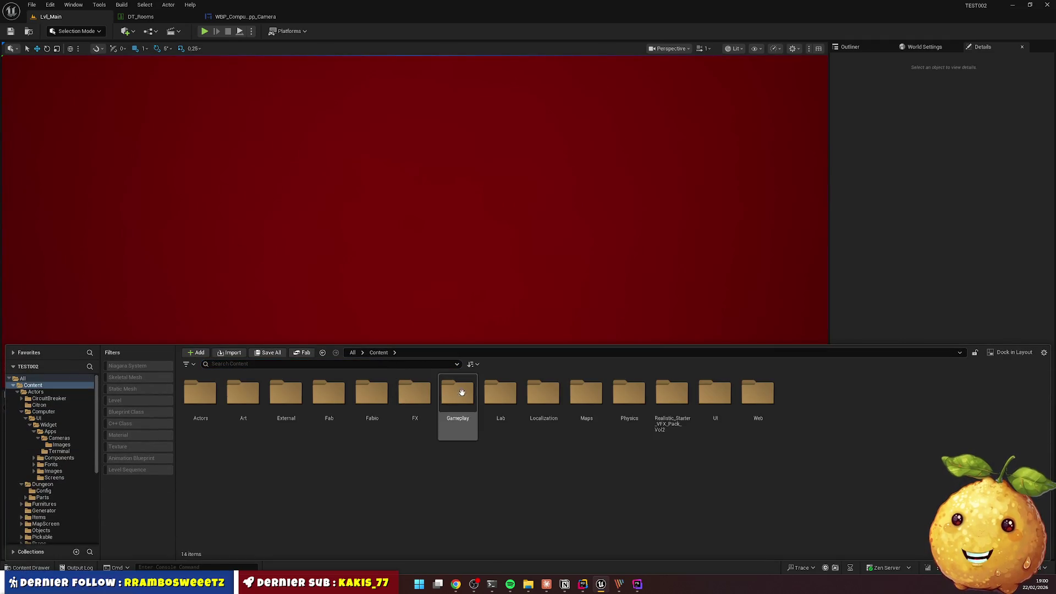
double_click(458, 407)
double_click(227, 396)
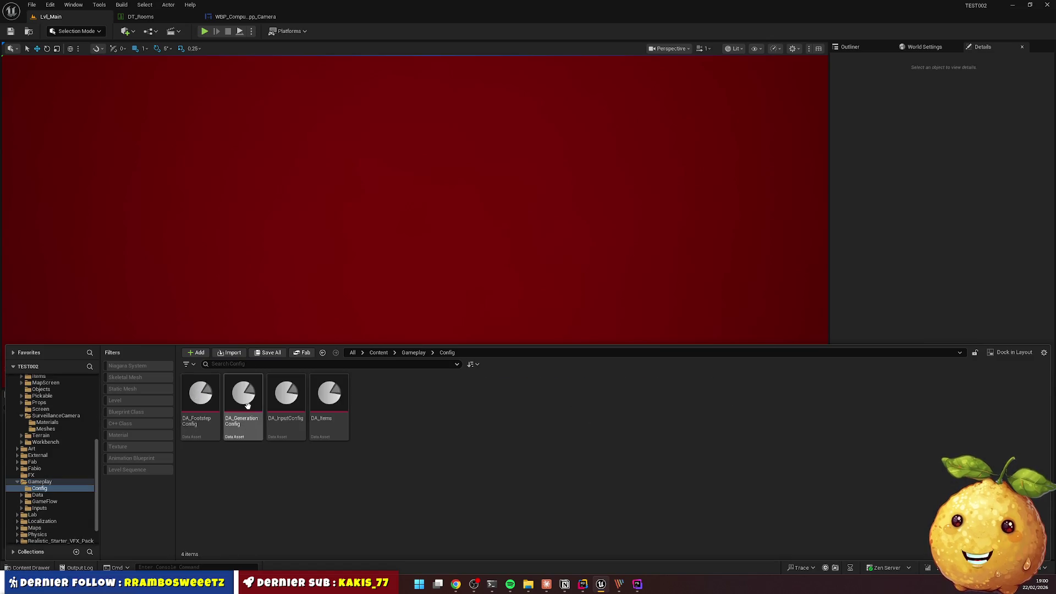
double_click(243, 393)
Turn off Draw Directions, save the asset, and replay Lvl_Main
click(431, 239)
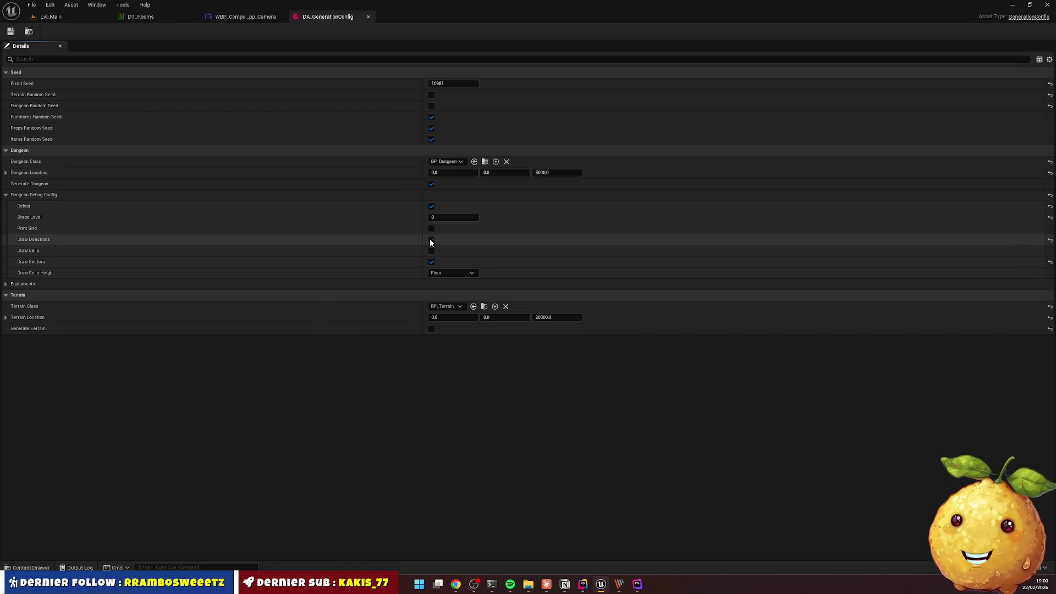
click(11, 32)
click(61, 21)
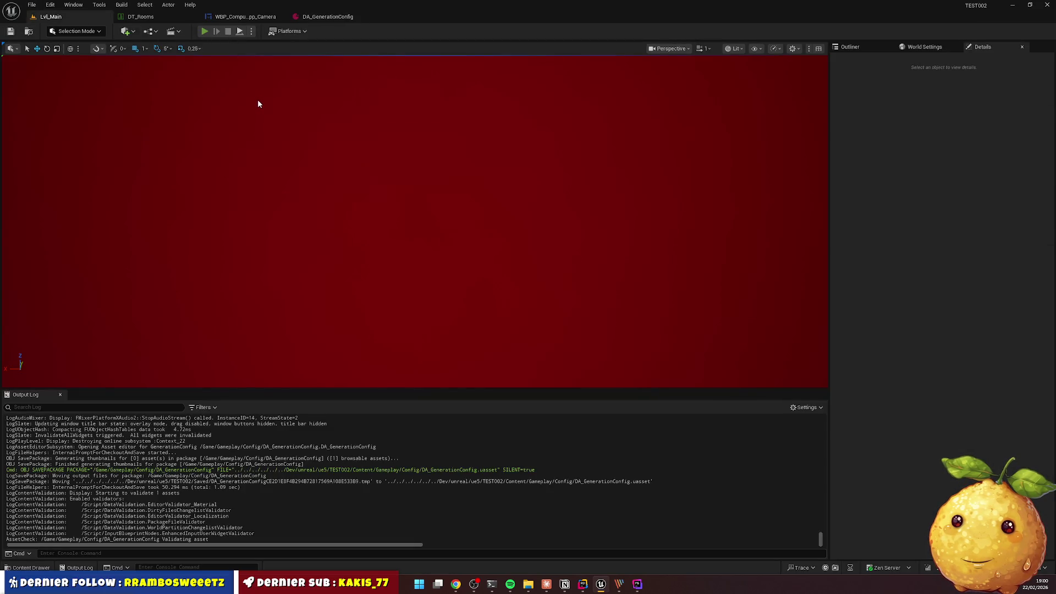
key(alt+p)
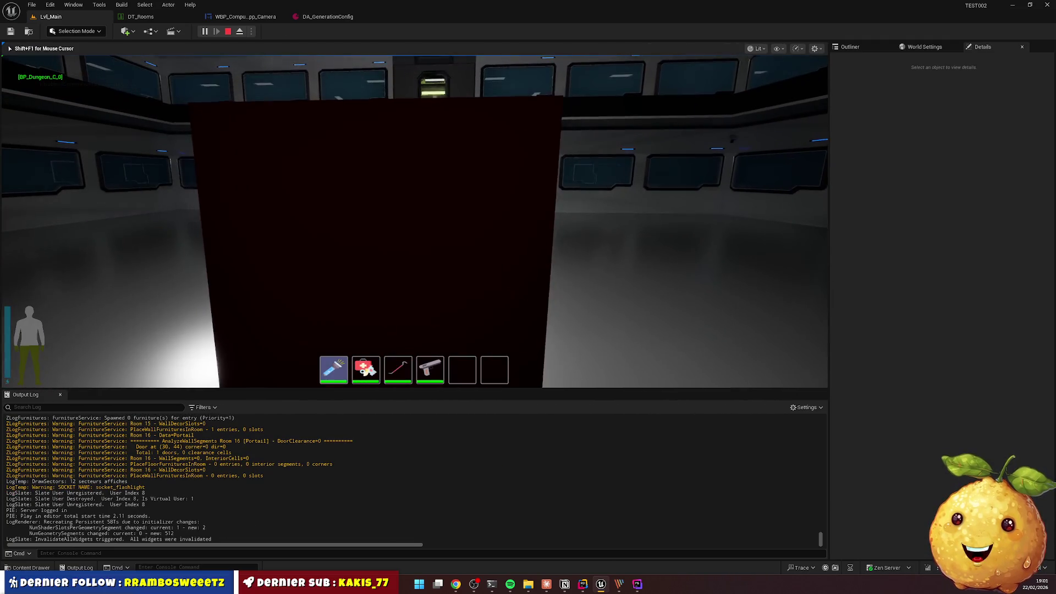
Use the in-game computer to view the Remise (15) feed, then exit and stop play
key(e)
double_click(18, 105)
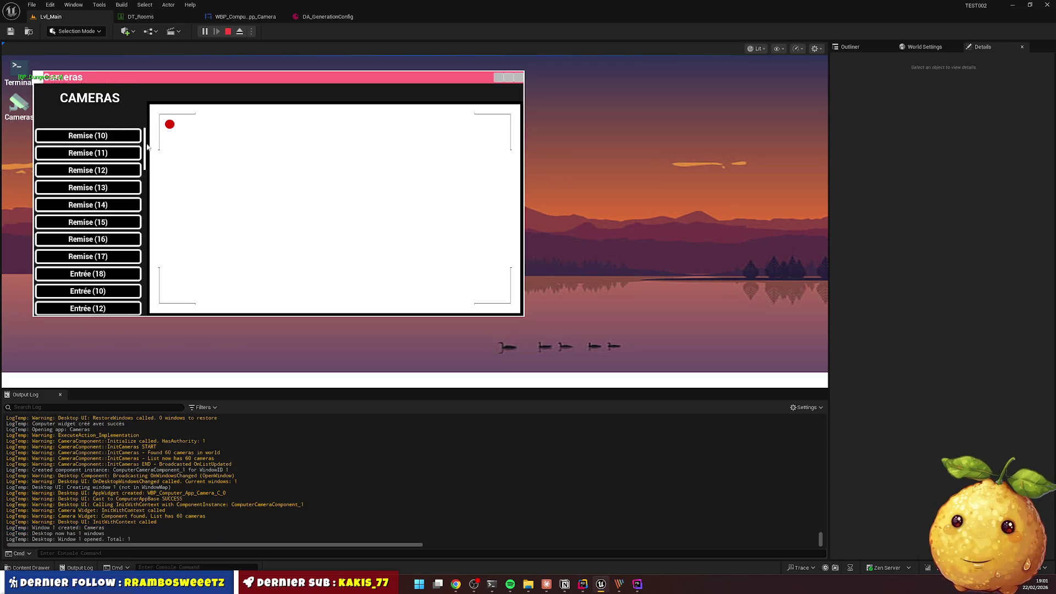
click(88, 223)
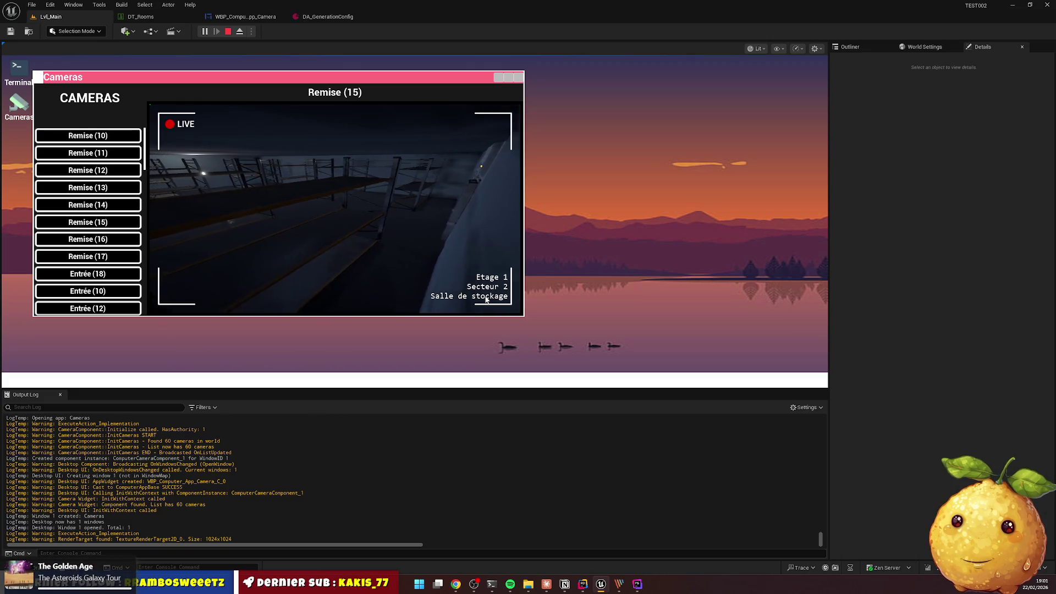
key(Escape)
key(super)
key(super)
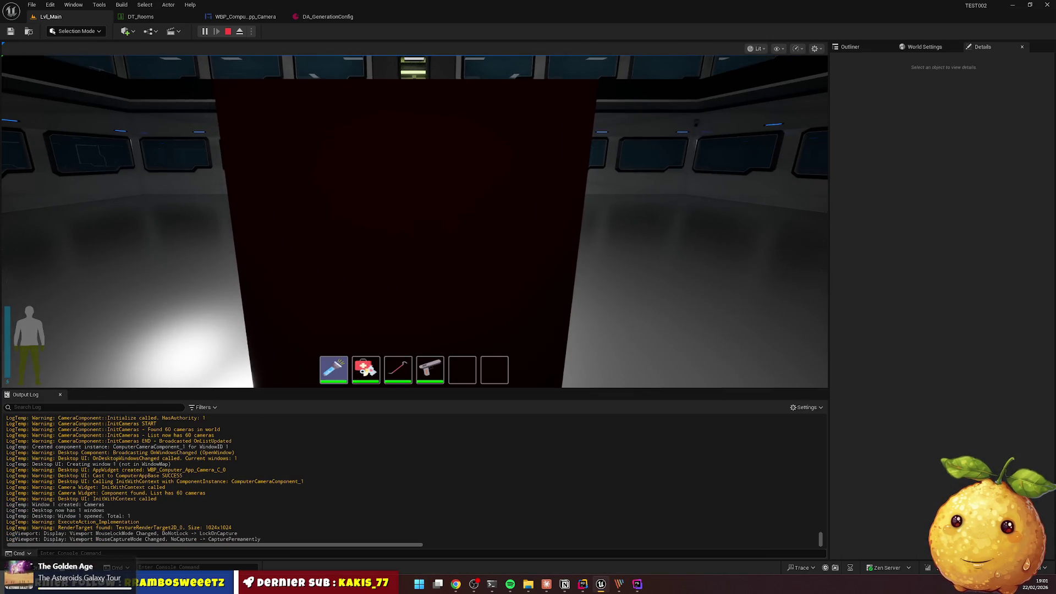
key(Escape)
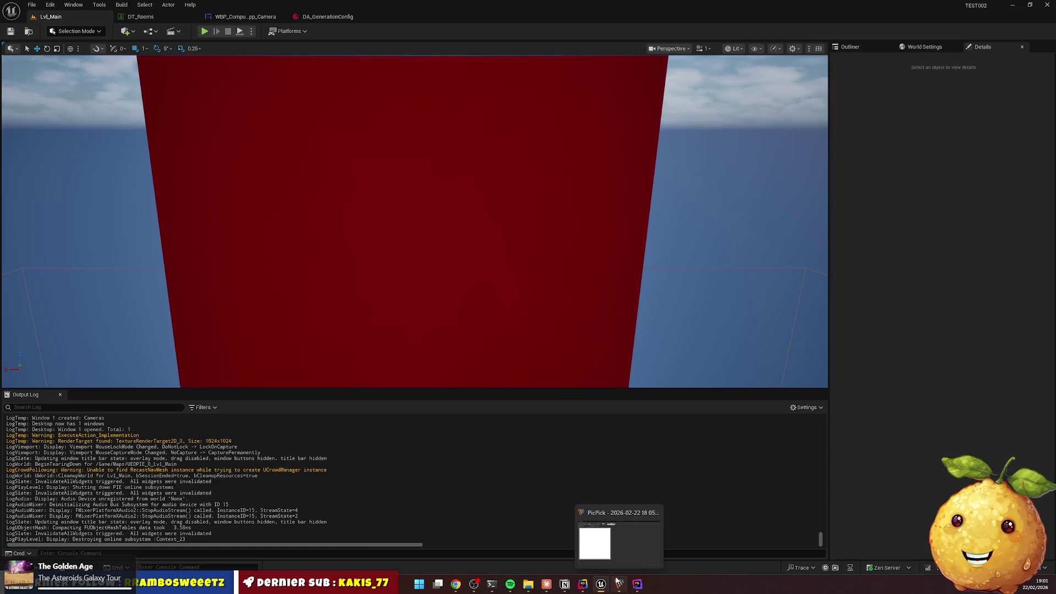
Bring up and maximize PhpStorm showing tableau.html, then quit it, confirming Exit
click(636, 584)
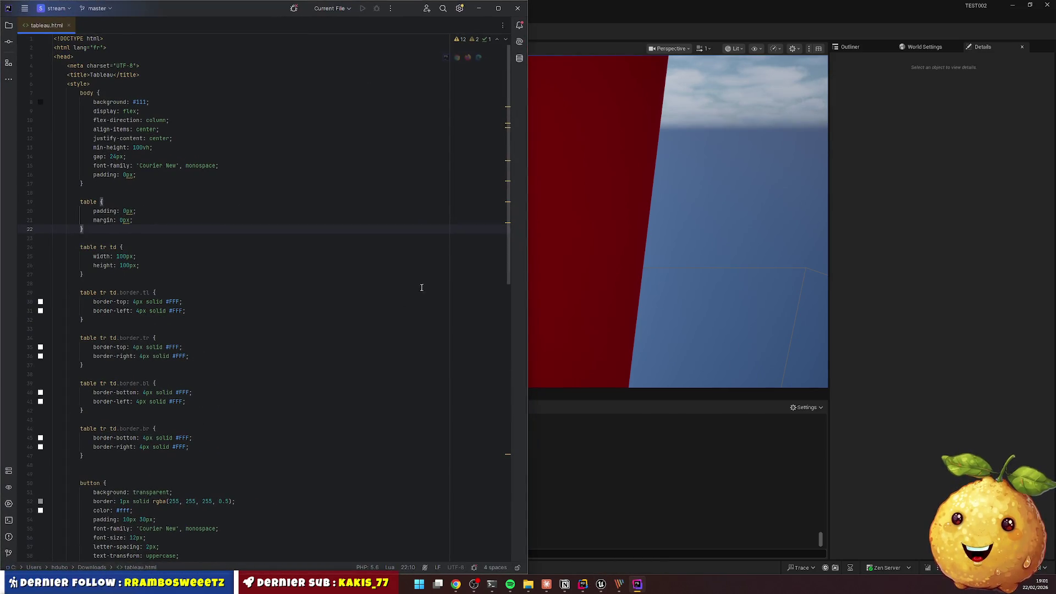
click(498, 8)
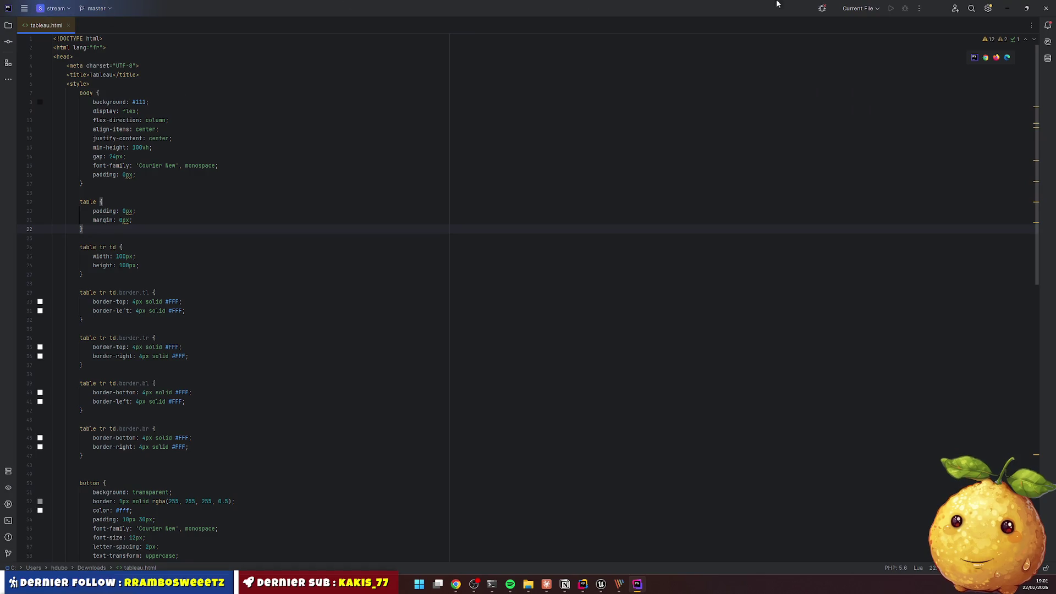
click(1045, 8)
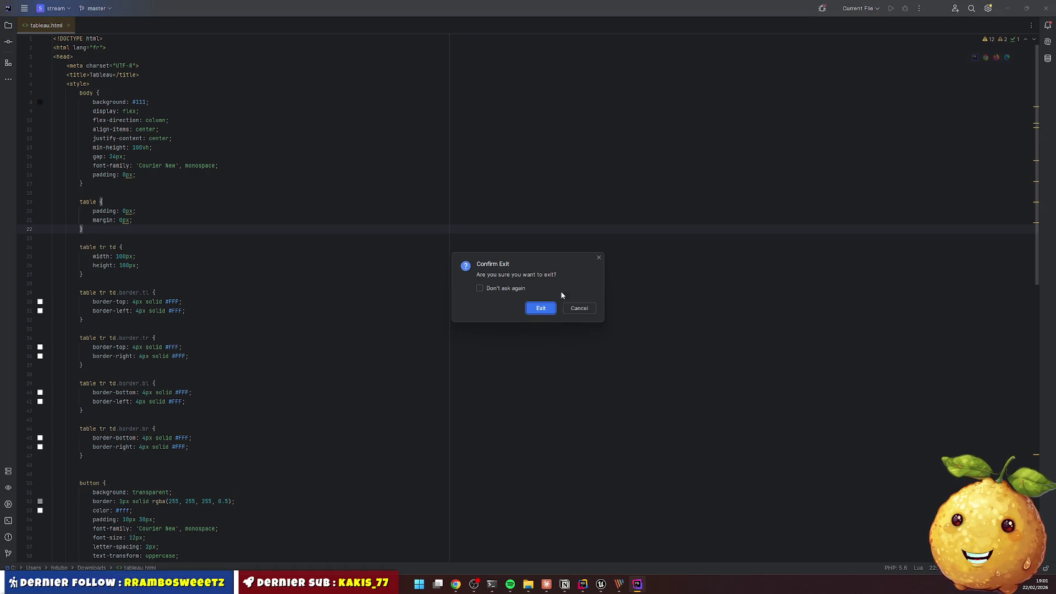
click(539, 311)
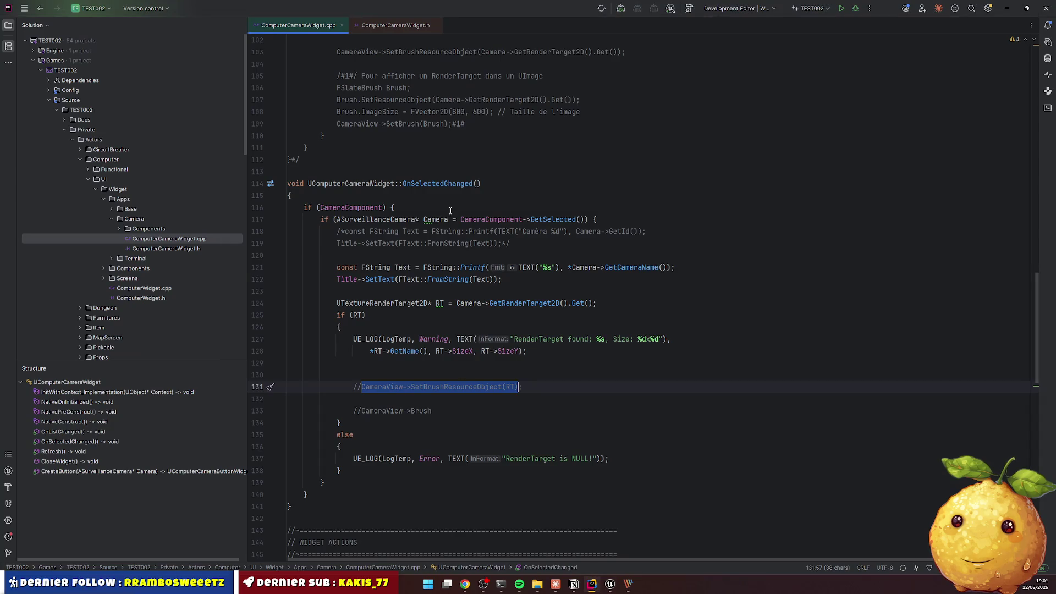
Open DungeonEquipmentService.cpp from Dungeon > Services > Equipment in the Solution explorer
click(618, 261)
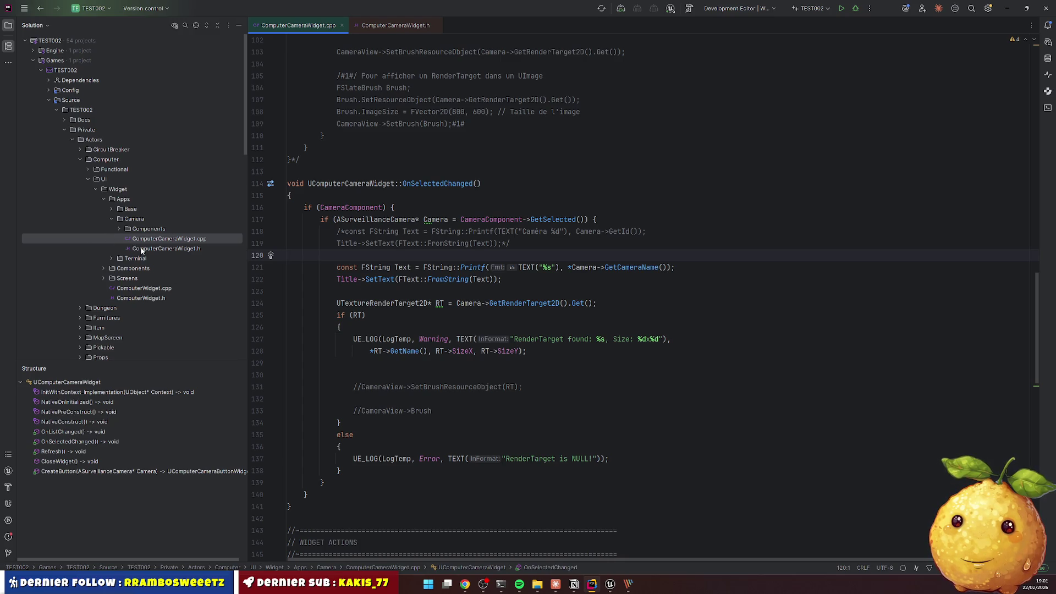
scroll(140, 246, down, 3)
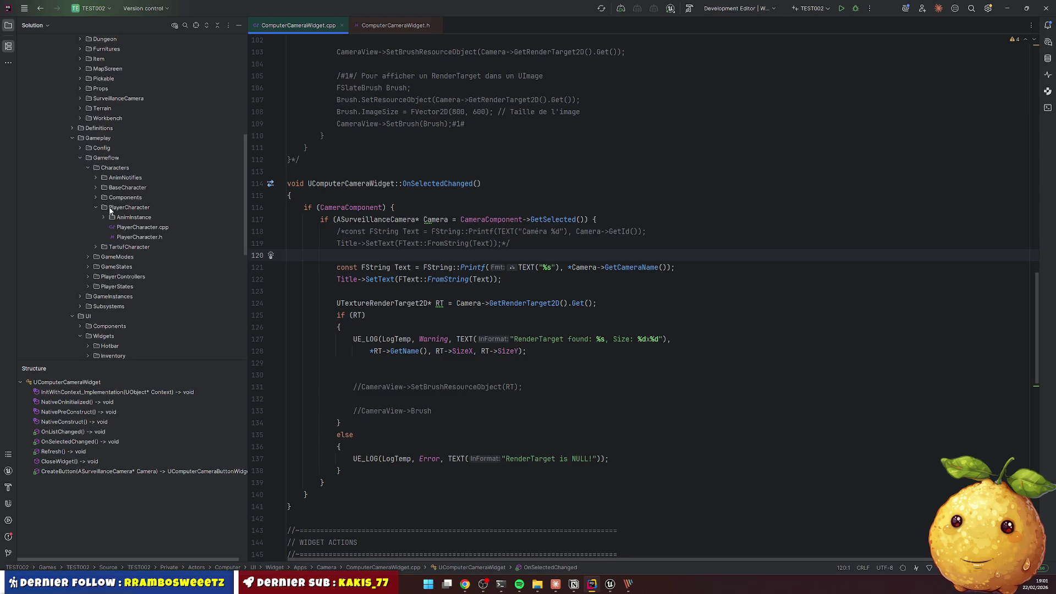
scroll(107, 211, down, 1)
double_click(102, 188)
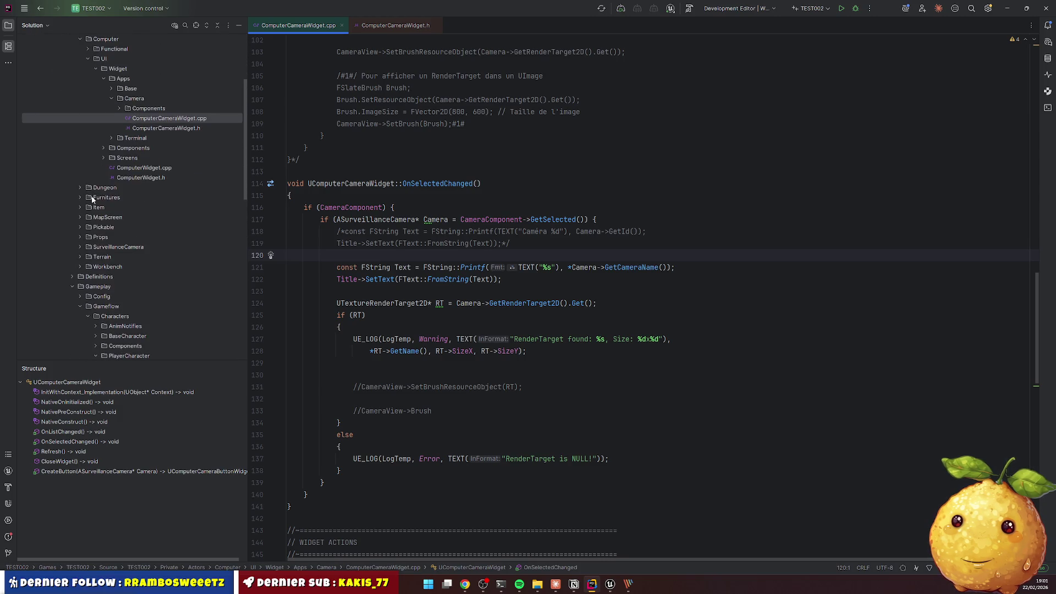
double_click(115, 219)
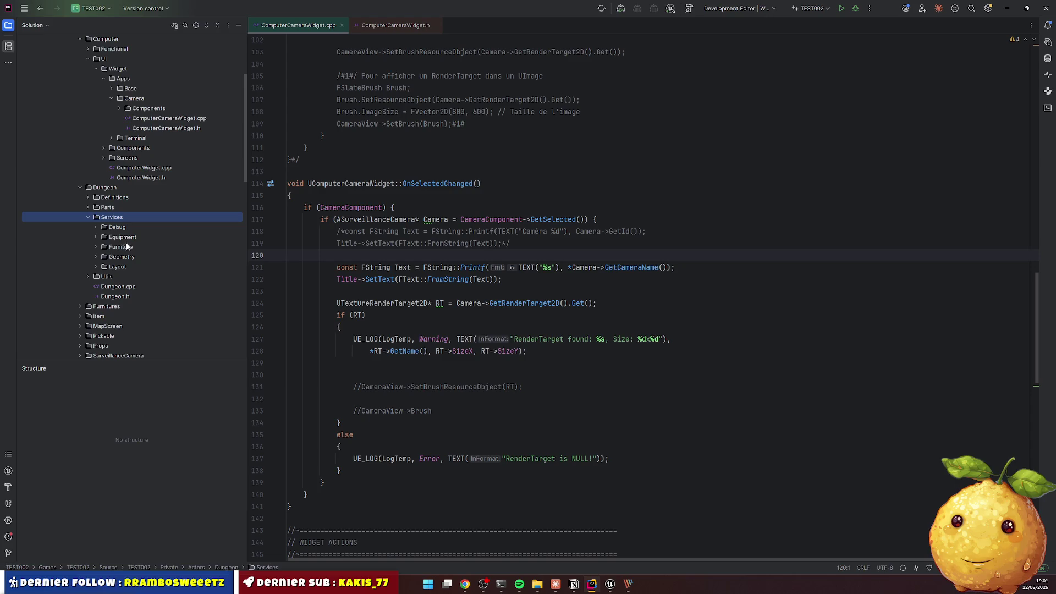
double_click(123, 238)
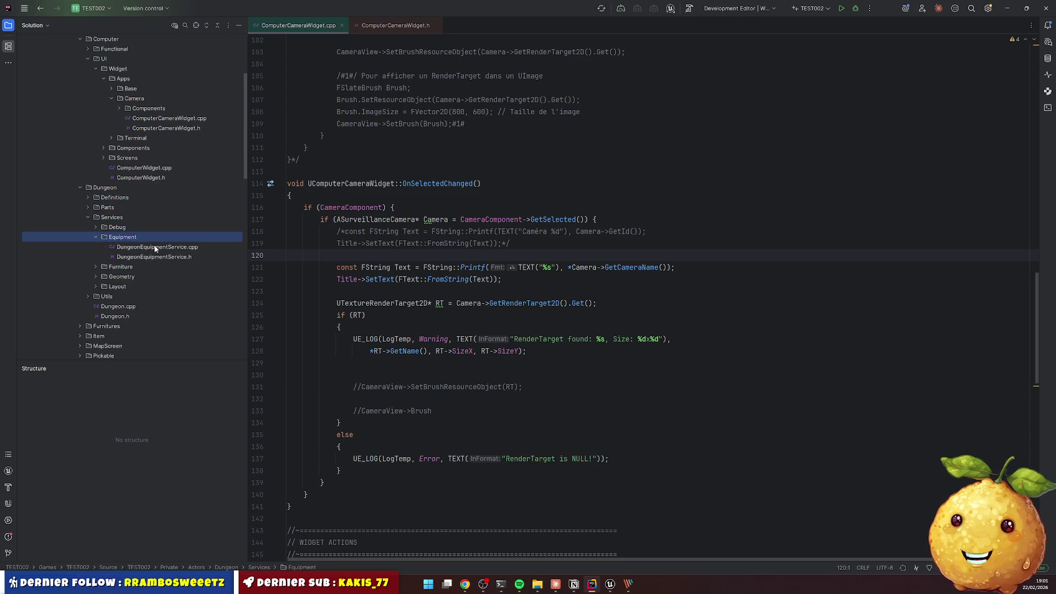
double_click(156, 248)
scroll(408, 254, down, 7)
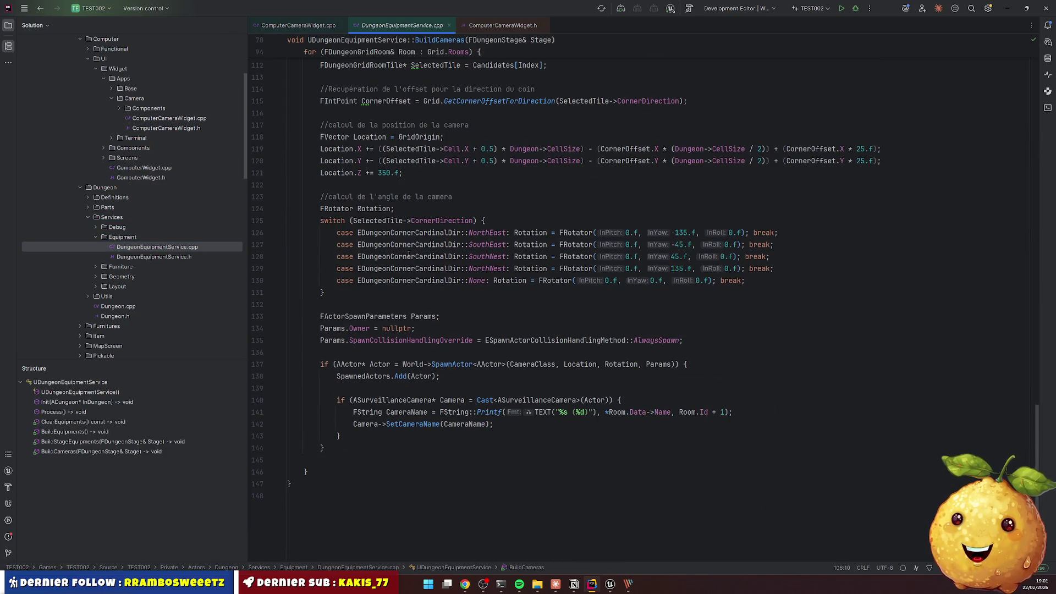
Add blank lines around the SetCameraName call in BuildCameras
double_click(429, 424)
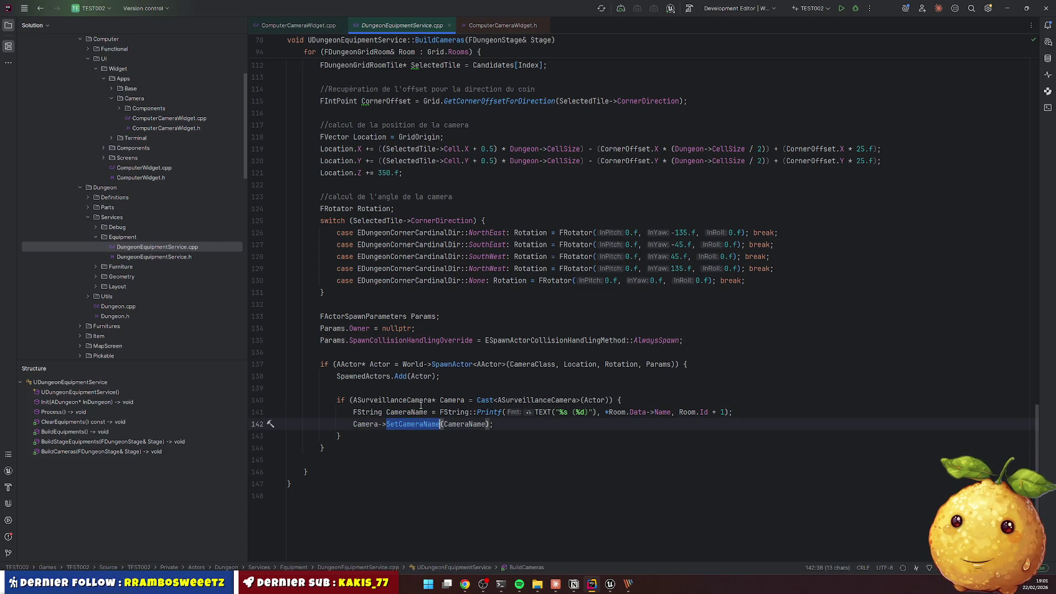
click(740, 415)
key(Return)
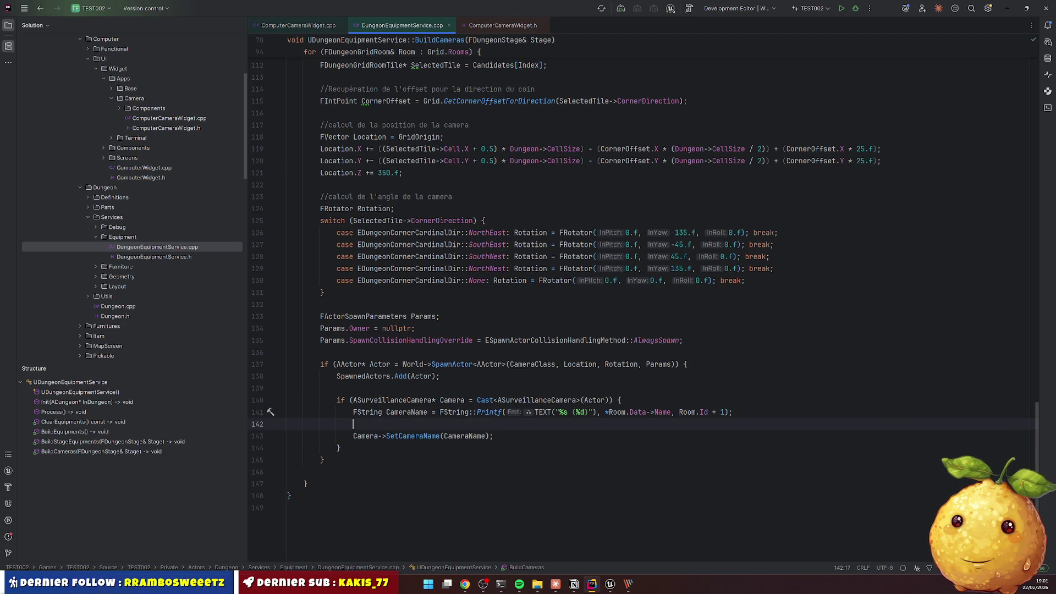
key(Return)
Jump to the ASurveillanceCamera class definition in SurveillanceCamera.h
ctrl+click(363, 439)
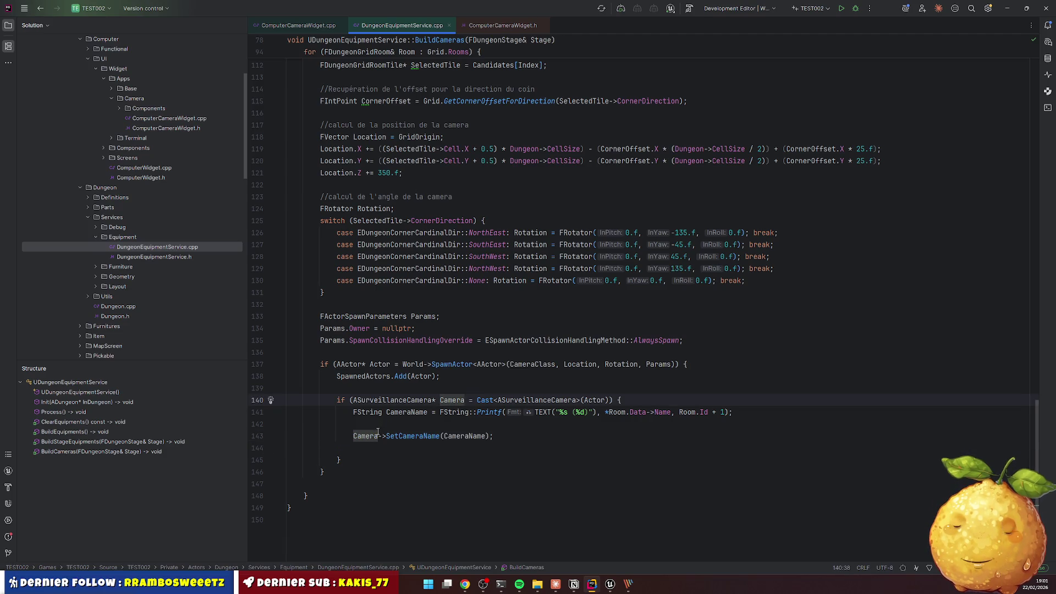
ctrl+click(401, 400)
scroll(404, 318, down, 10)
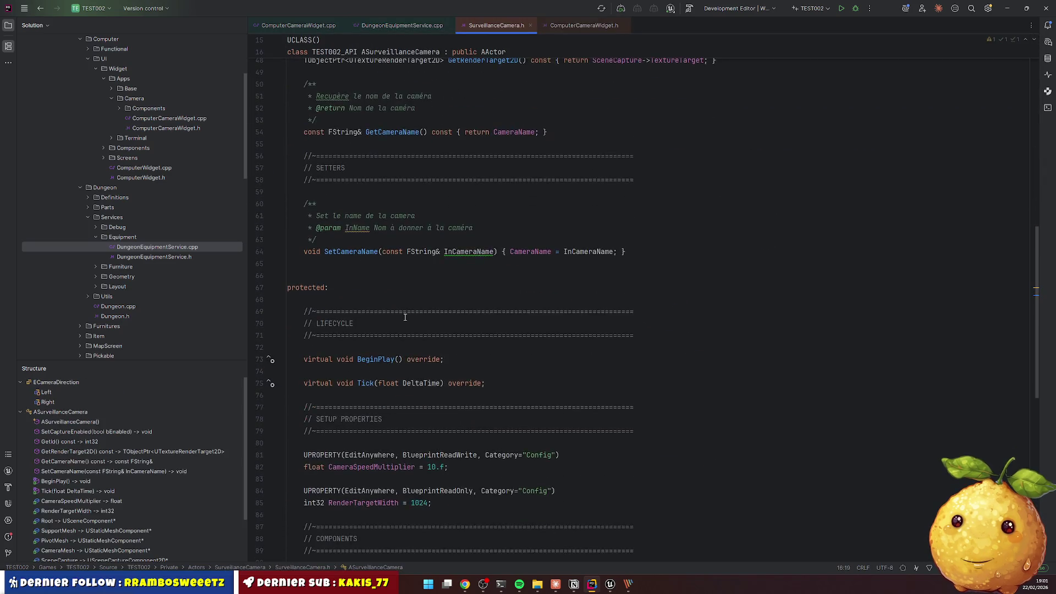
Expand the SurveillanceCamera folder in Rider's solution tree to reveal SurveillanceCamera.cpp and SurveillanceCamera.h
scroll(405, 318, down, 12)
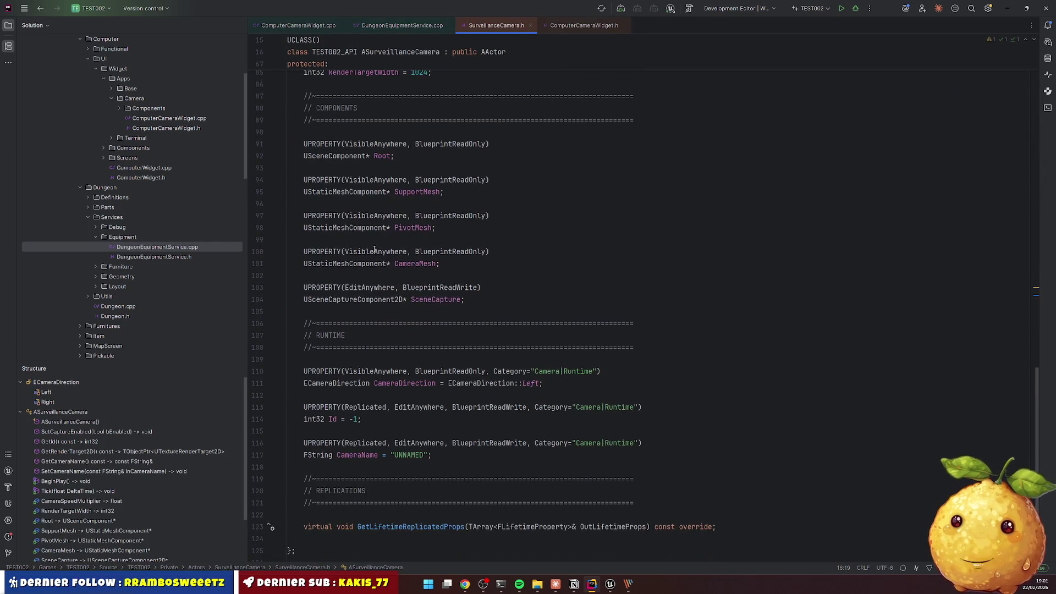
scroll(379, 351, down, 2)
drag(338, 363, 330, 399)
key(Escape)
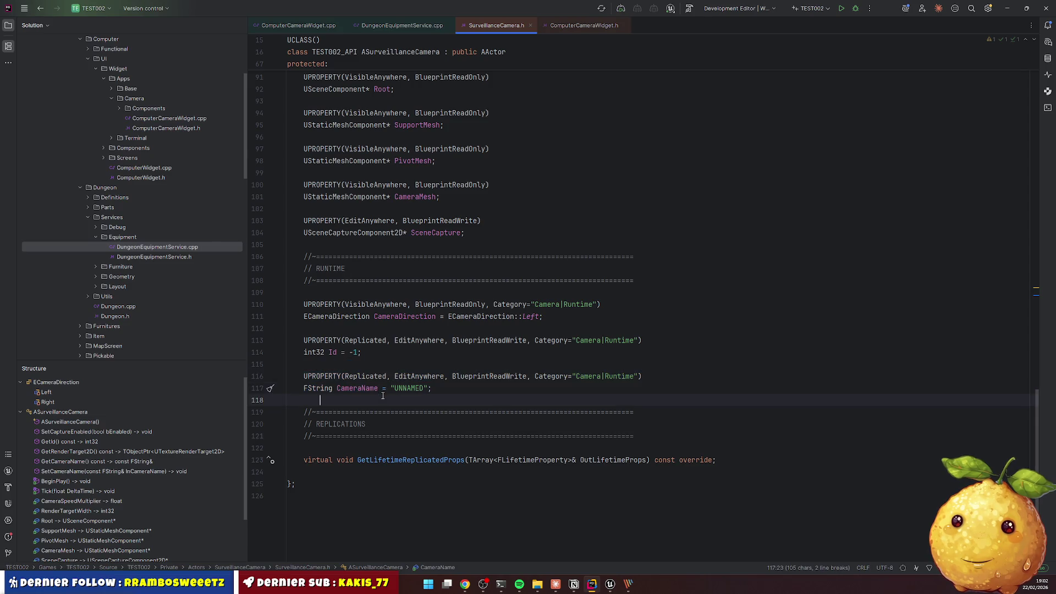
mouse_move(369, 383)
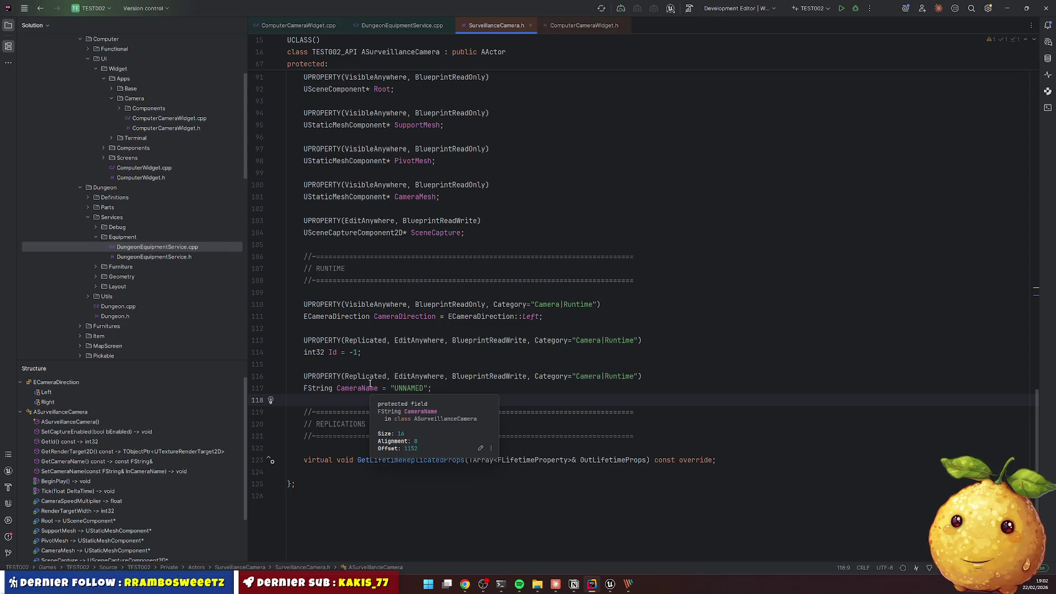
scroll(122, 248, down, 3)
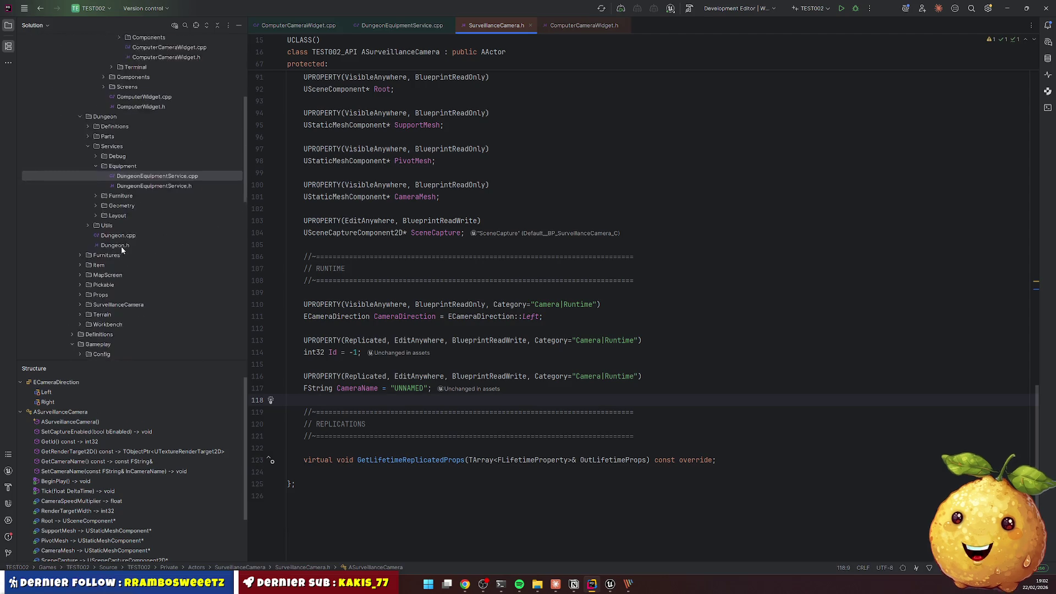
scroll(116, 251, down, 2)
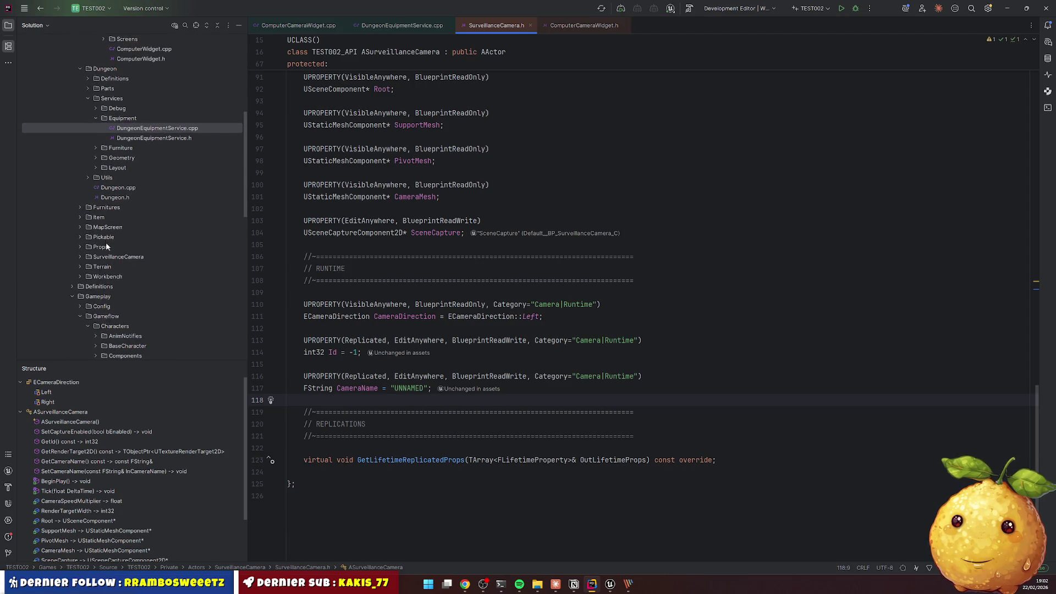
double_click(118, 257)
click(133, 278)
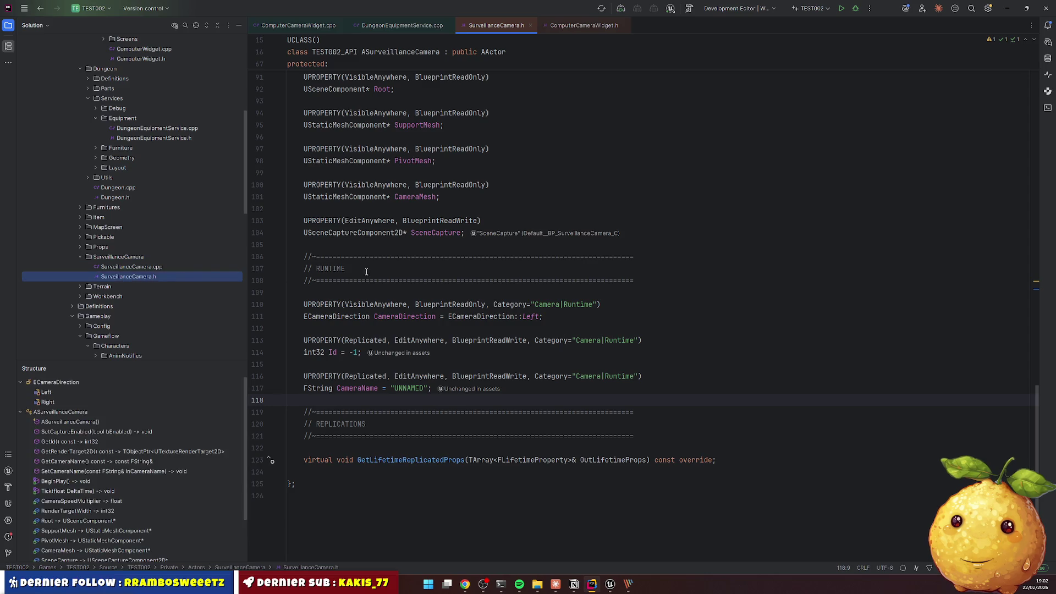
right_click(118, 256)
Create a new Types directory inside the SurveillanceCamera folder
mouse_move(132, 264)
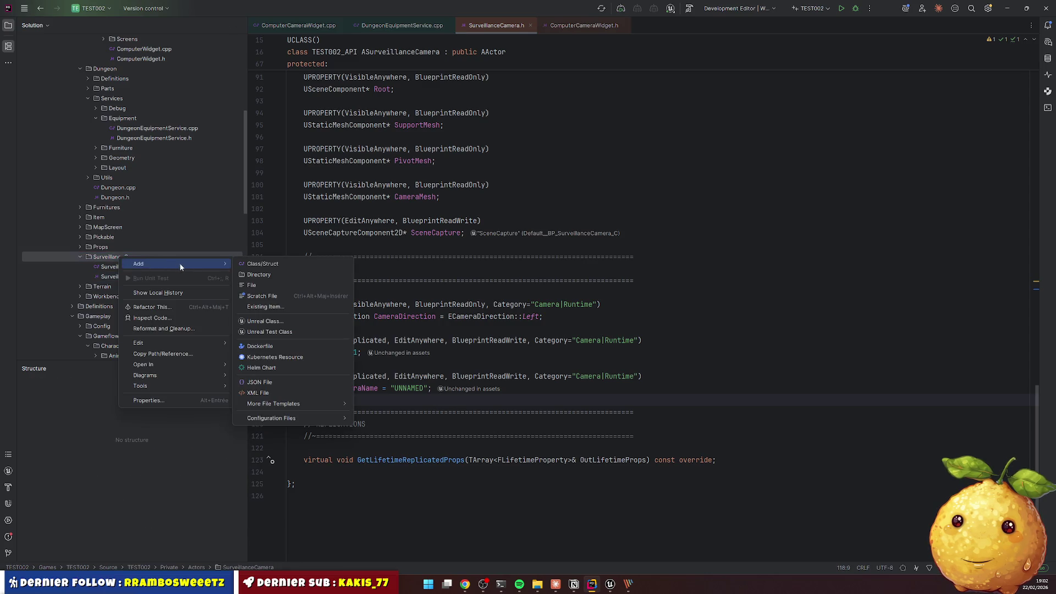
click(266, 276)
text(Types)
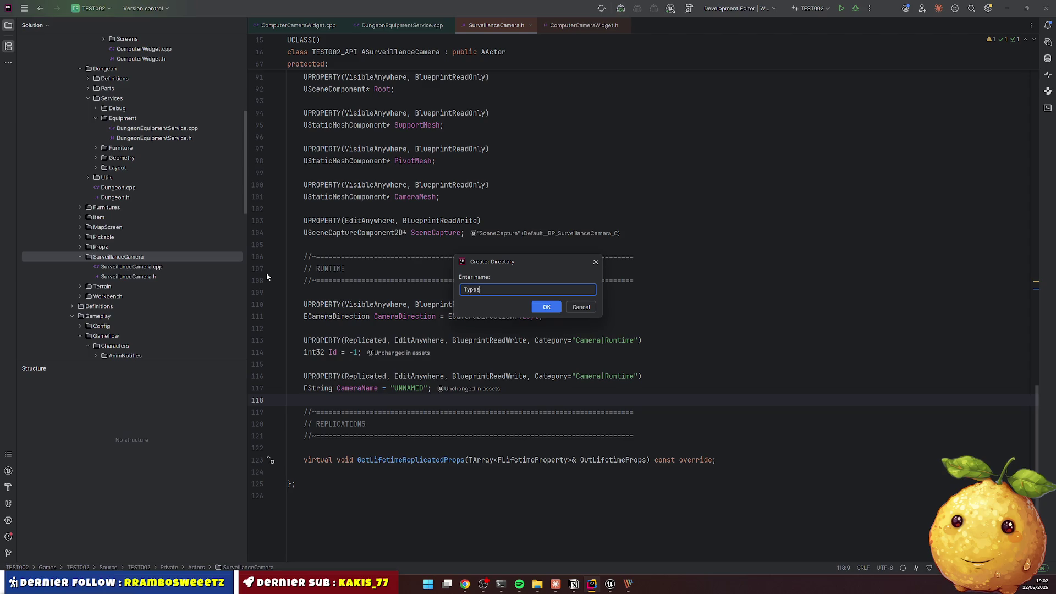
key(Return)
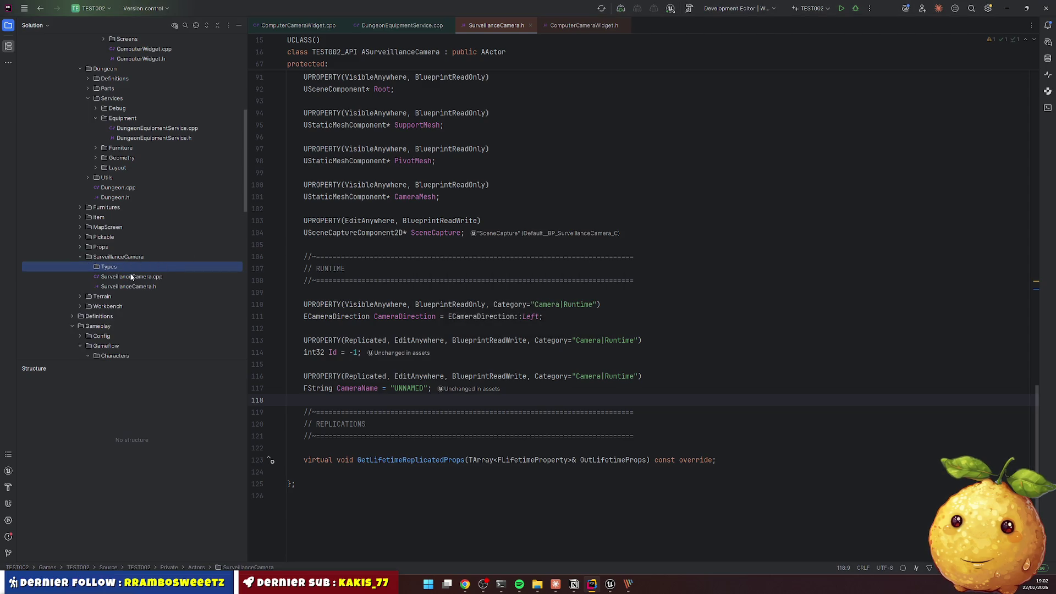
drag(132, 277, 113, 266)
key(Return)
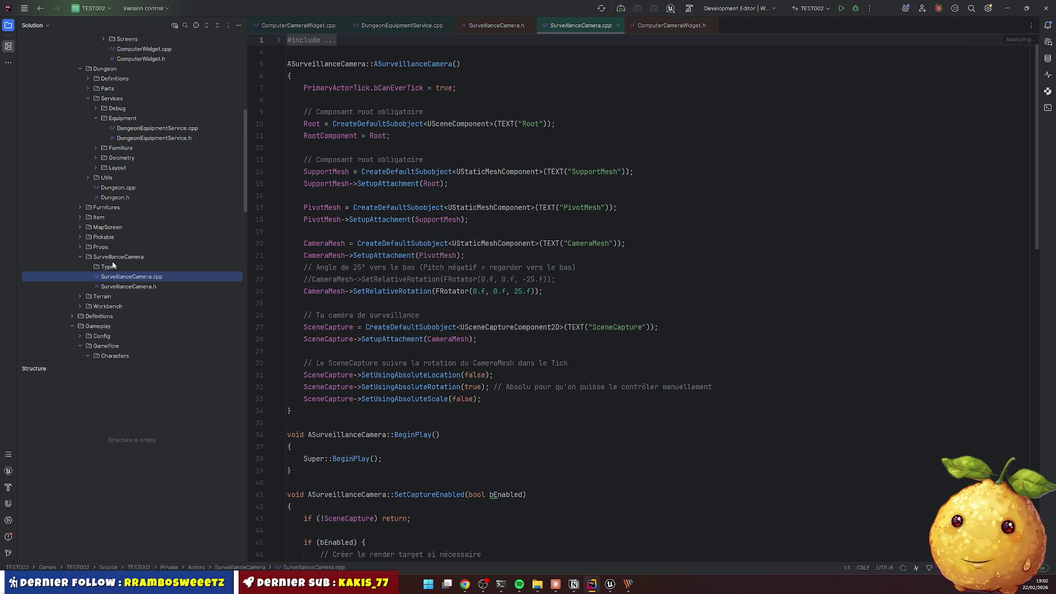
Add a new SurveillanceCamera.h header file inside the Types folder
right_click(113, 266)
mouse_move(143, 273)
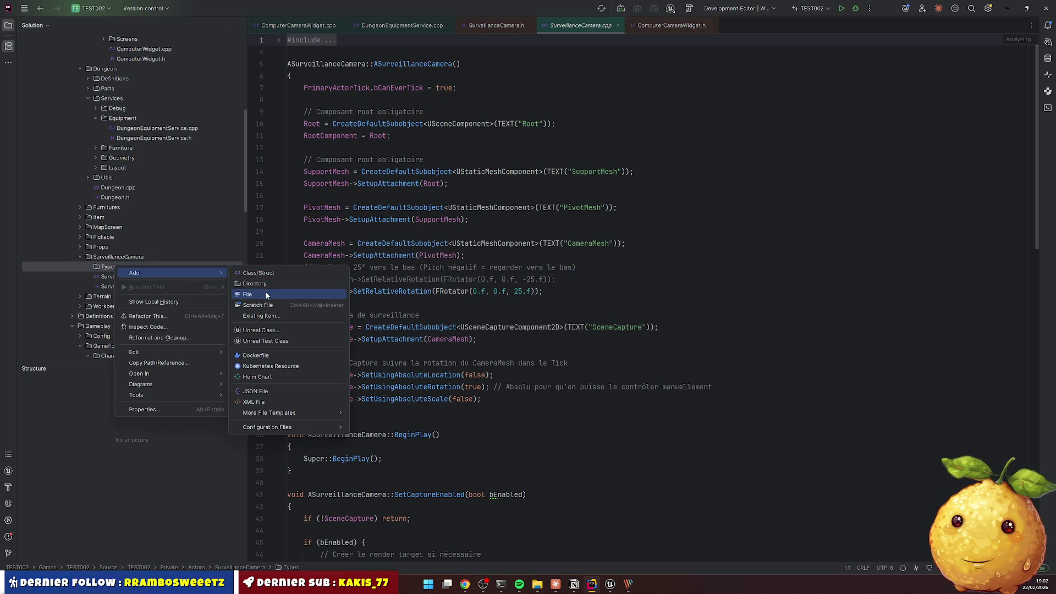
click(266, 295)
key(Escape)
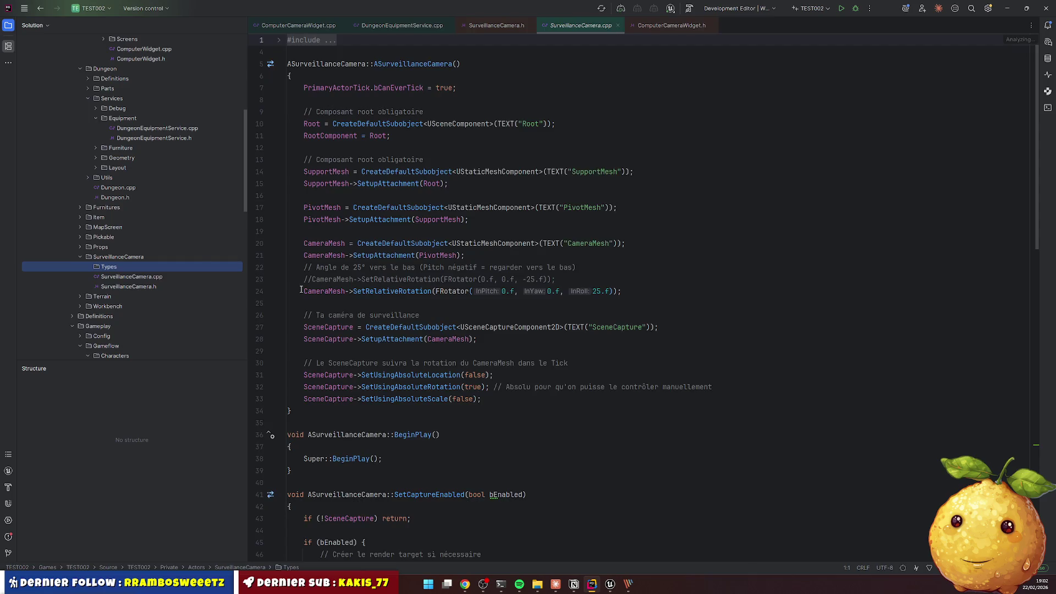
Start the header with #pragma once and includes for CoreMinimal.h and SurveillanceCamera.generated.h
text(#pragma once)
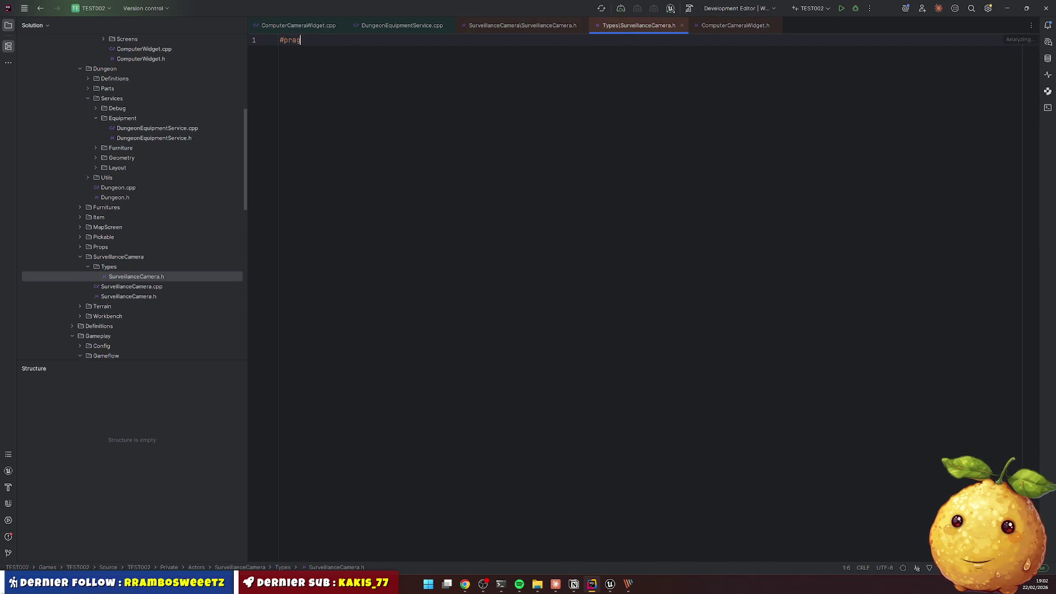
key(Return)
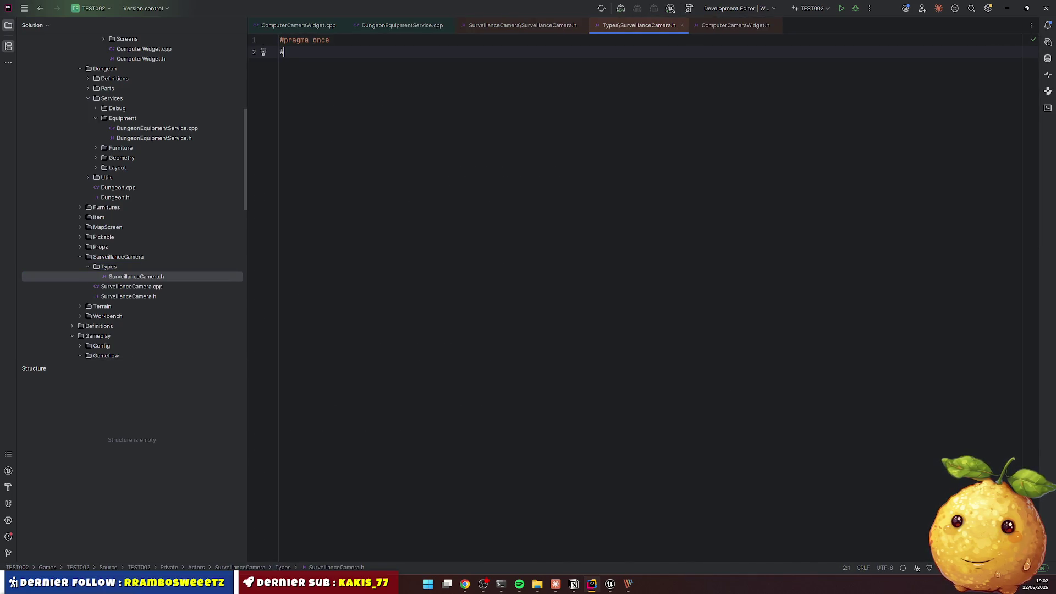
text(include "CoreMinimal.h")
key(Return)
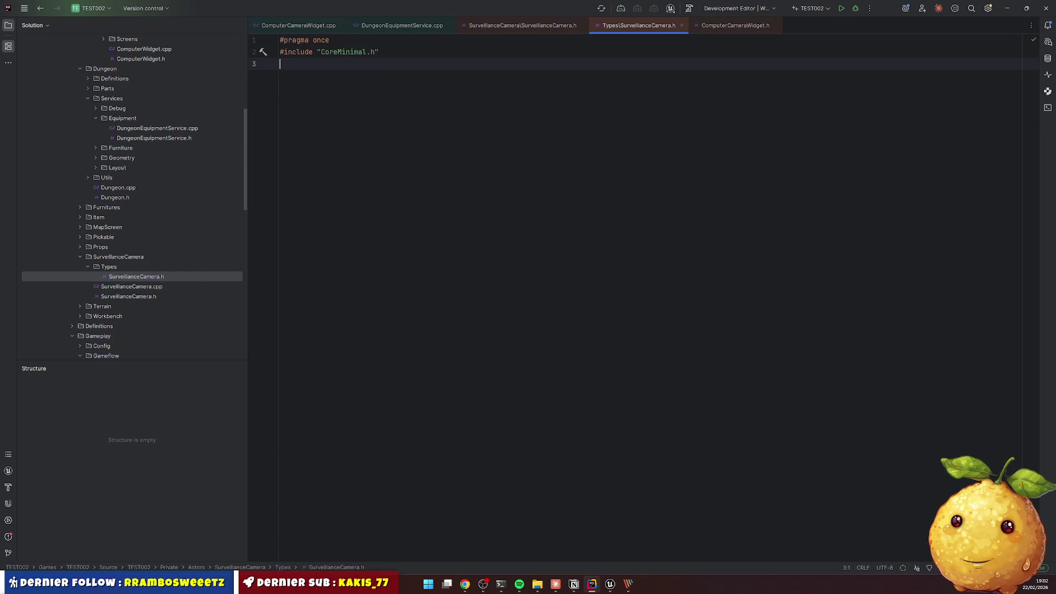
text(#include "SurveillanceCamera.generated.h"  )
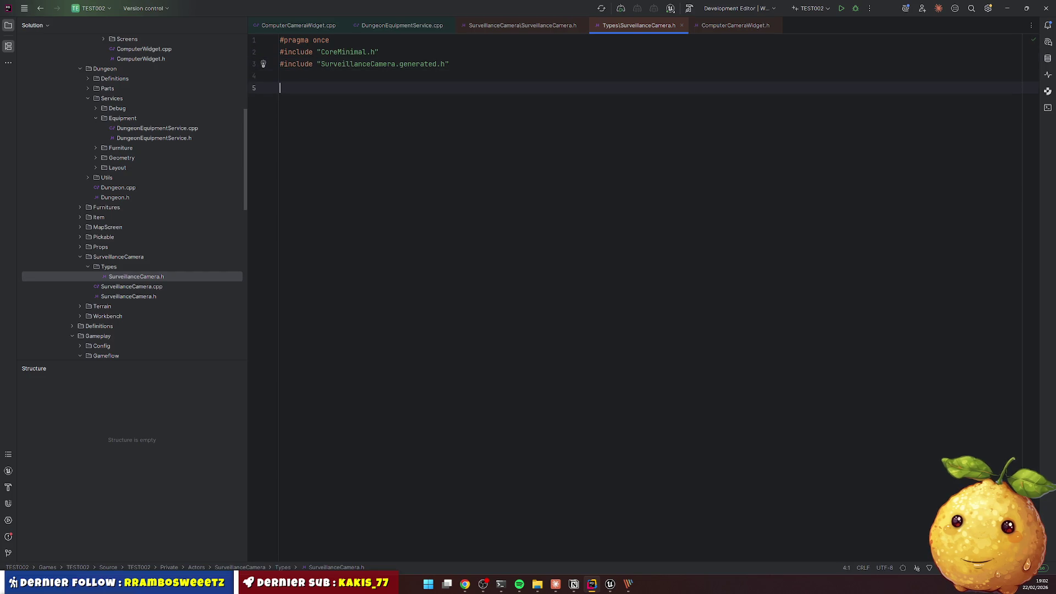
text(UST)
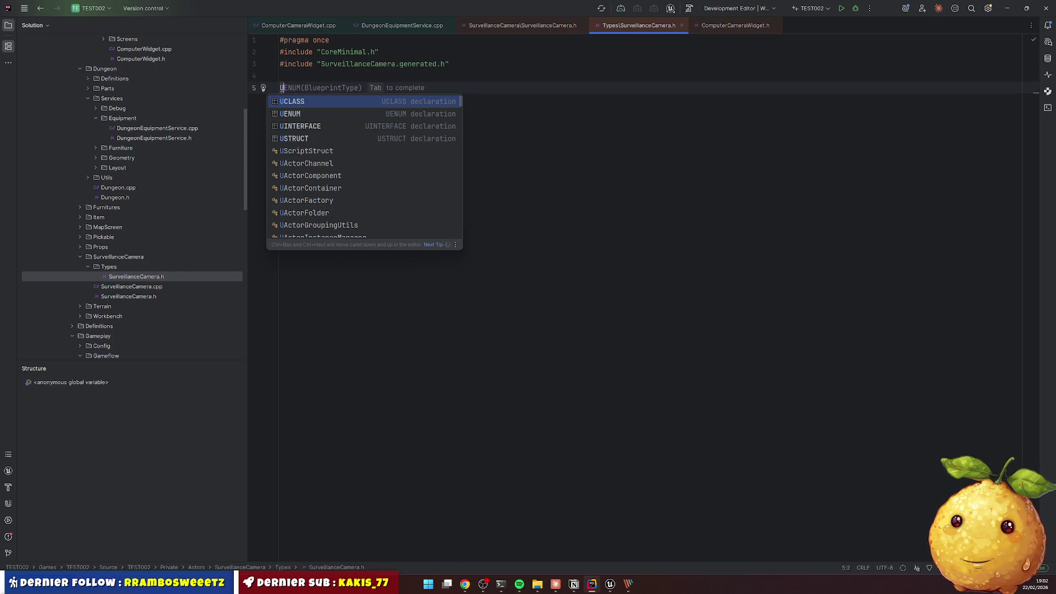
Insert a BlueprintType USTRUCT template and rename the struct to FSurveillanceCameraInfo
key(Return)
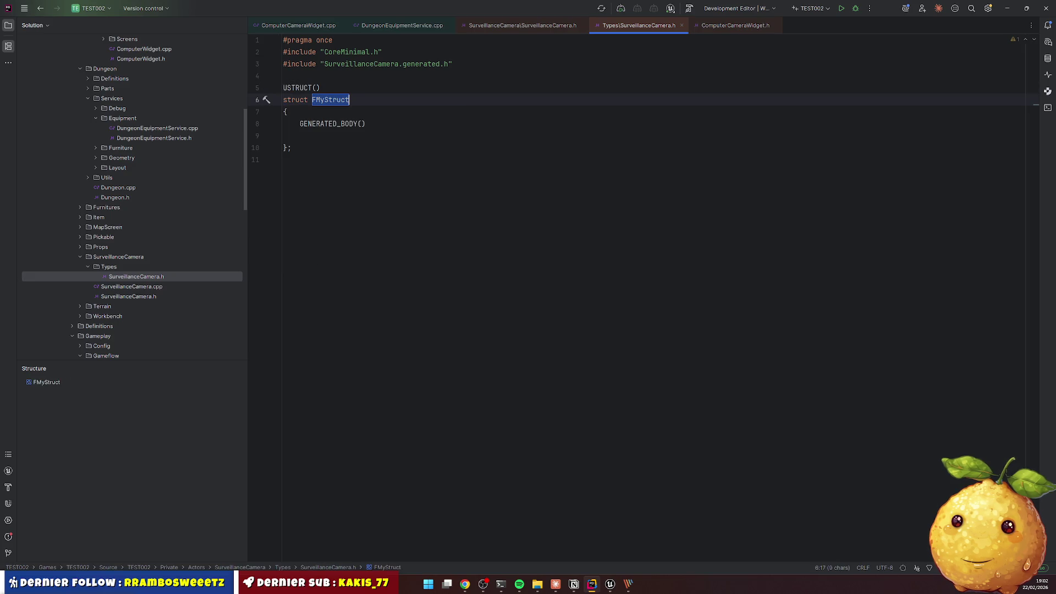
key(Tab)
text(B)
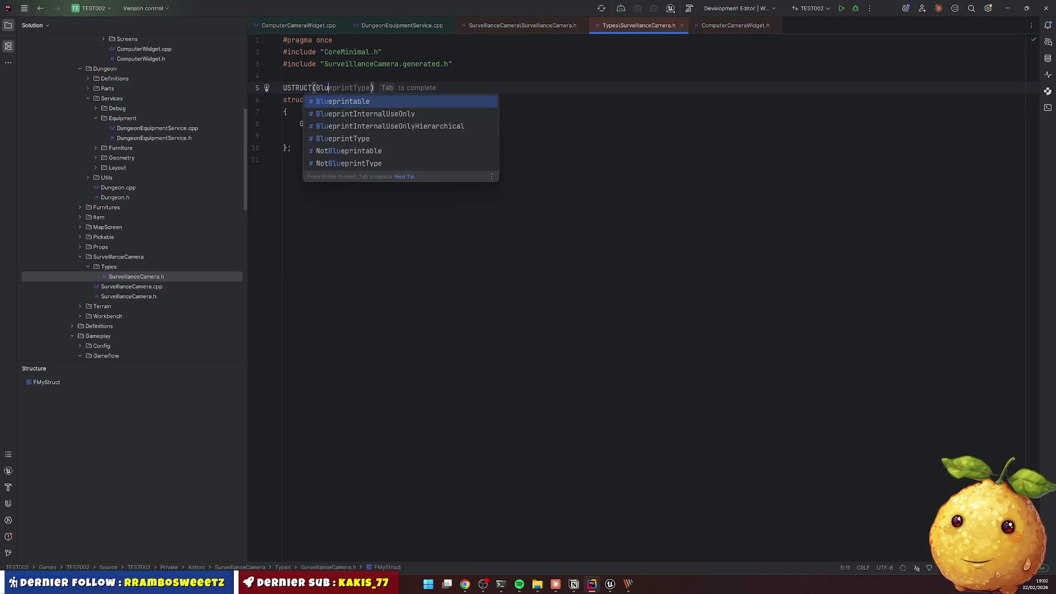
key(Down)
key(Down)
key(Down)
key(Return)
key(Down)
key(ctrl+shift+Left)
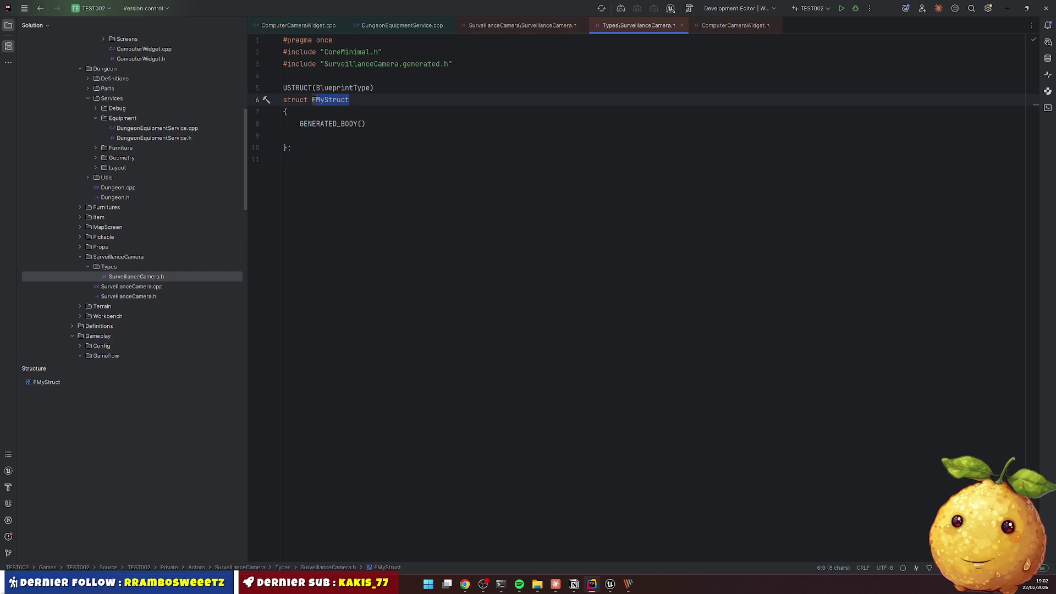
text(Surveillance)
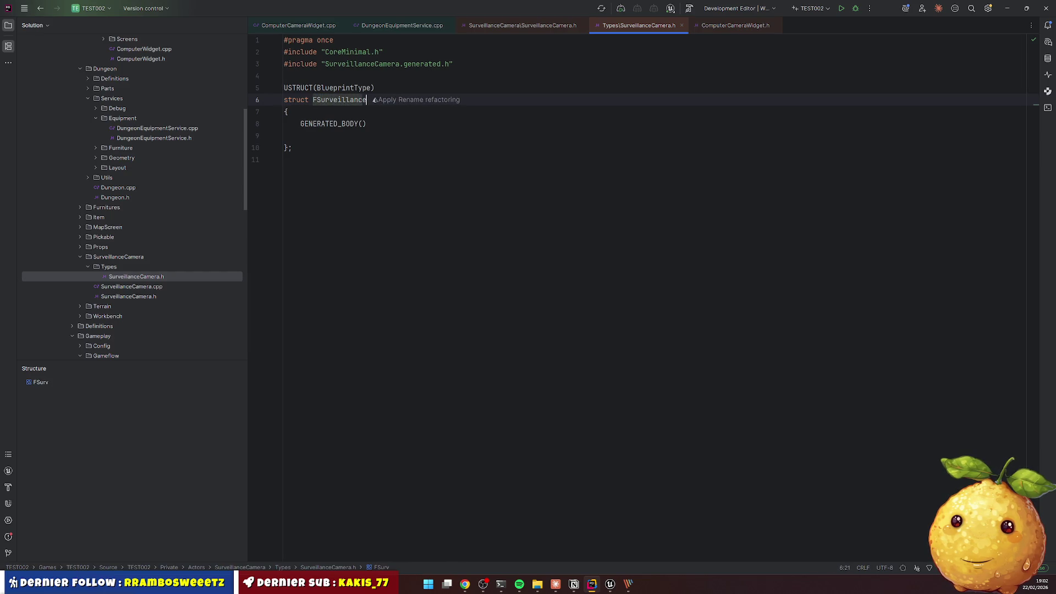
text(Camera)
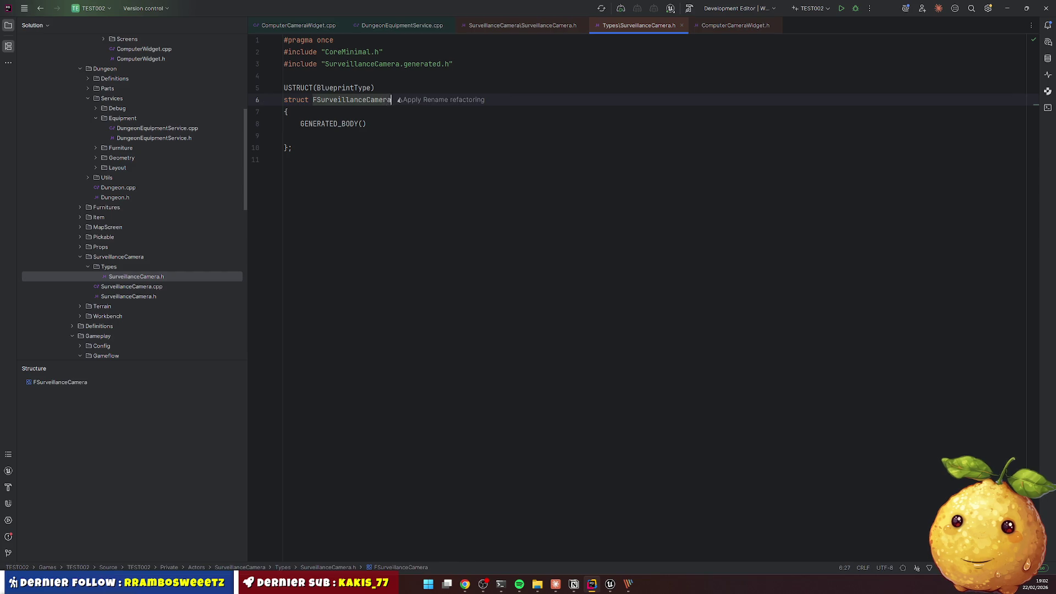
text(Info)
key(Down)
key(Down)
Add an FText Name field to the struct and duplicate that line
key(Return)
key(Return)
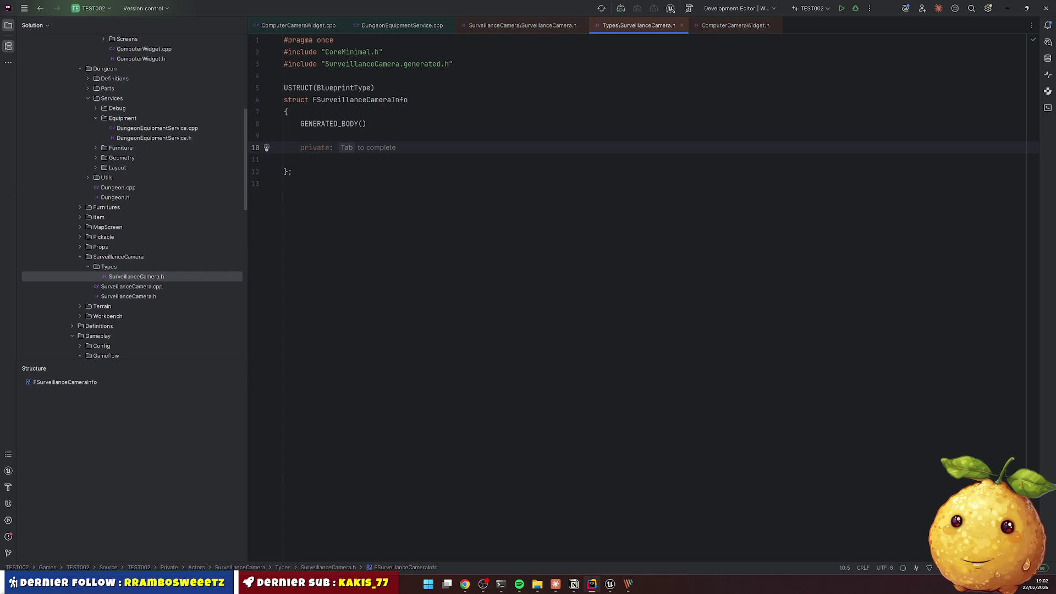
text(F)
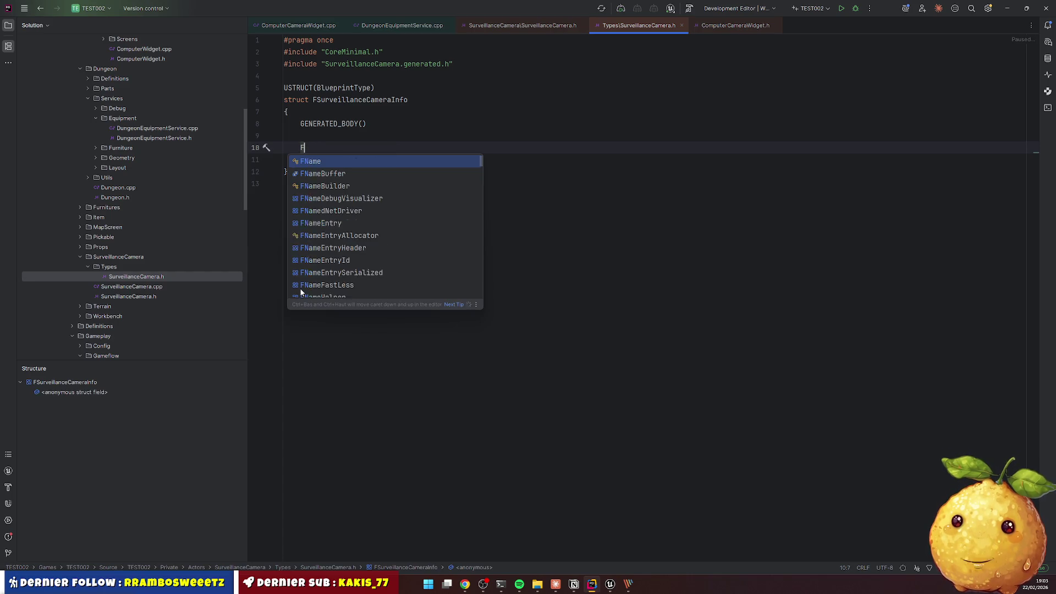
text(Test)
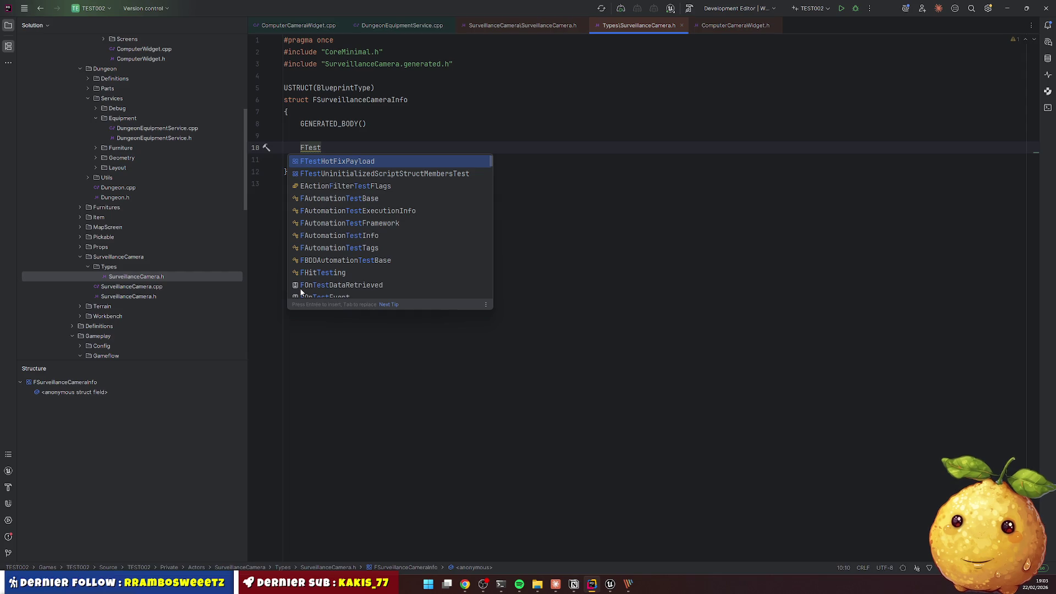
key(BackSpace)
key(BackSpace)
text(xt)
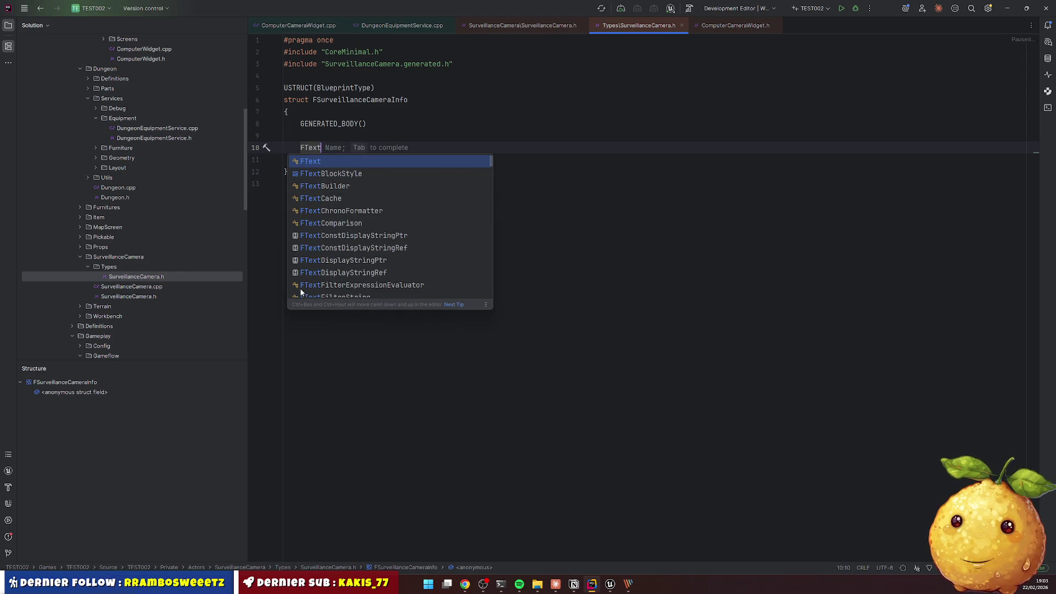
key(Tab)
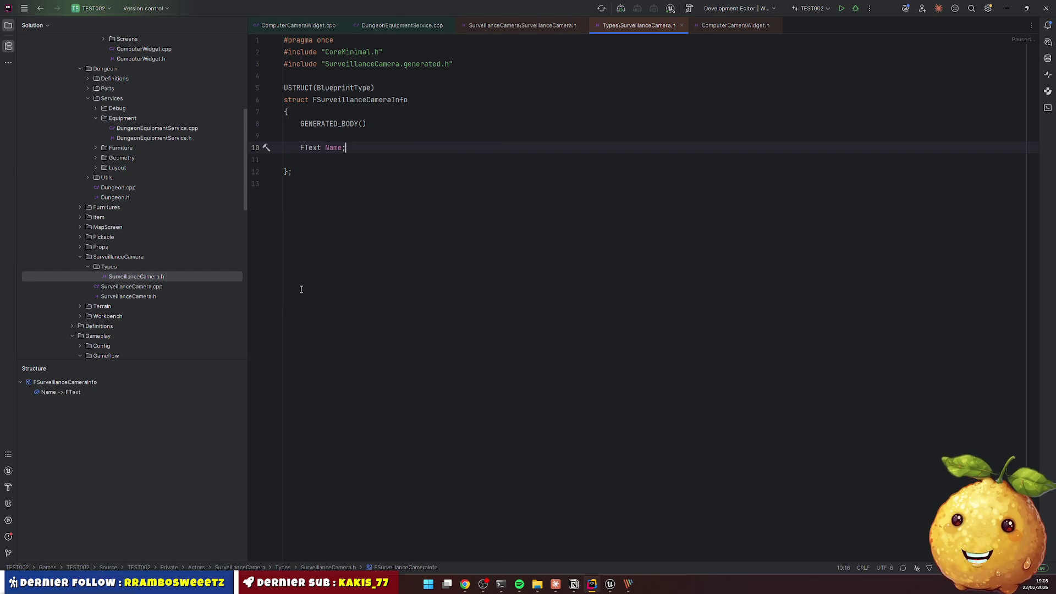
key(ctrl+d)
key(Up)
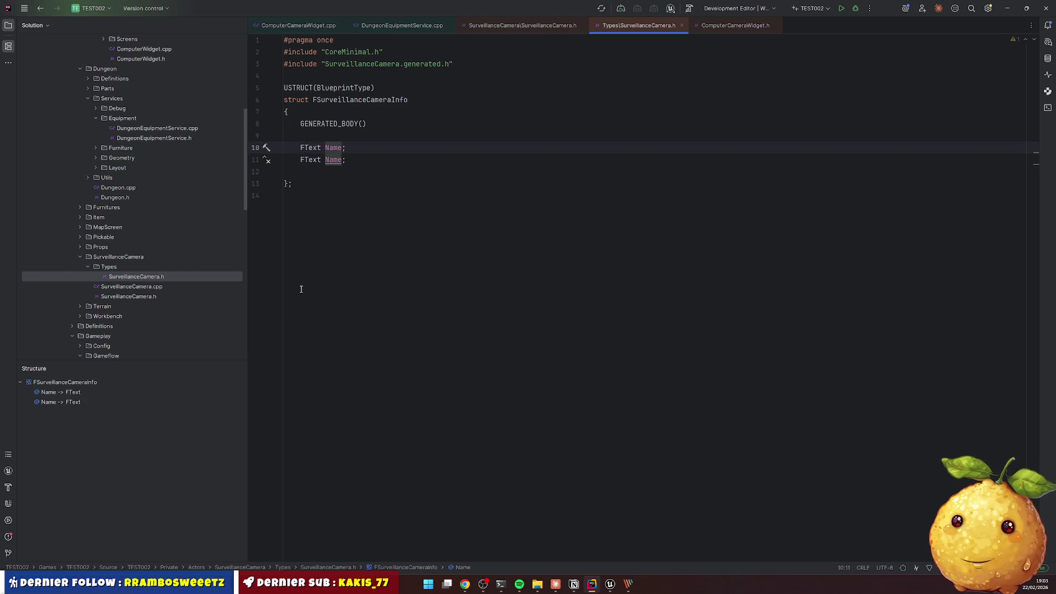